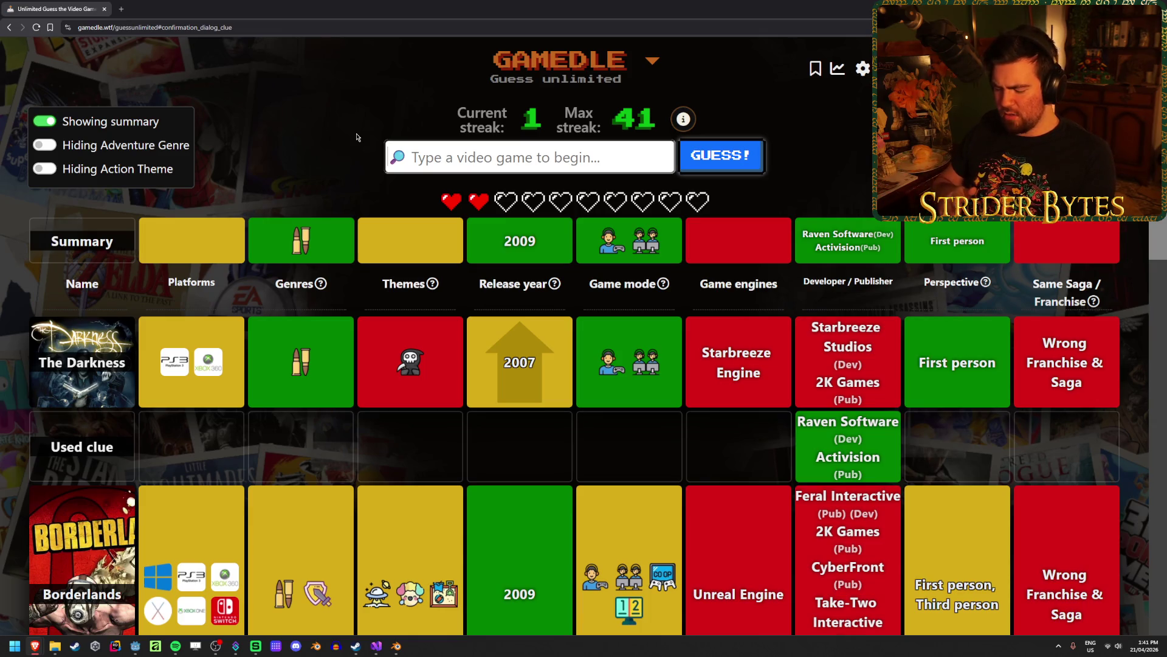
Submit Halo: Reach as the next Gamedle guess.
scroll(383, 220, "down", 5)
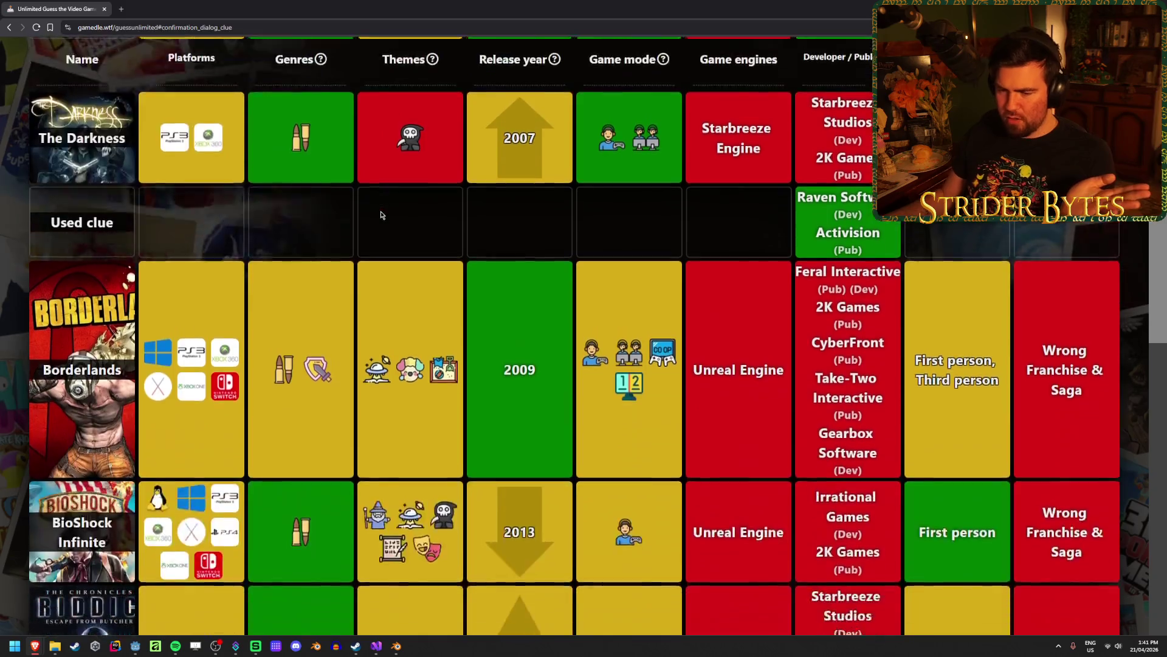
scroll(382, 220, "up", 5)
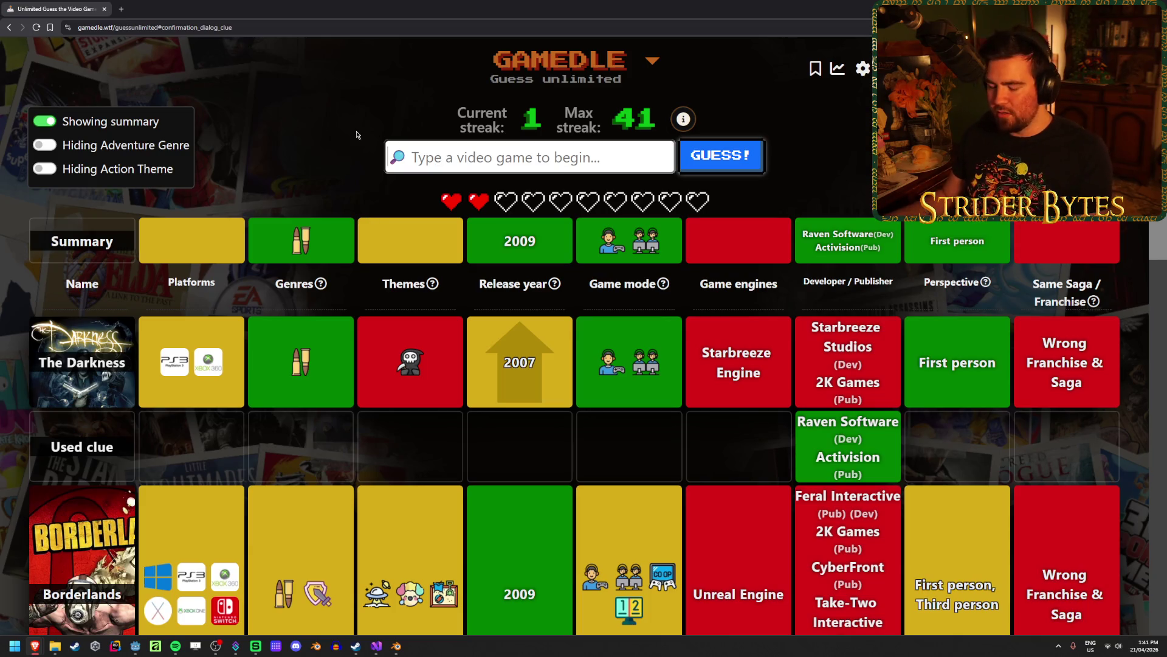
type("halo reach")
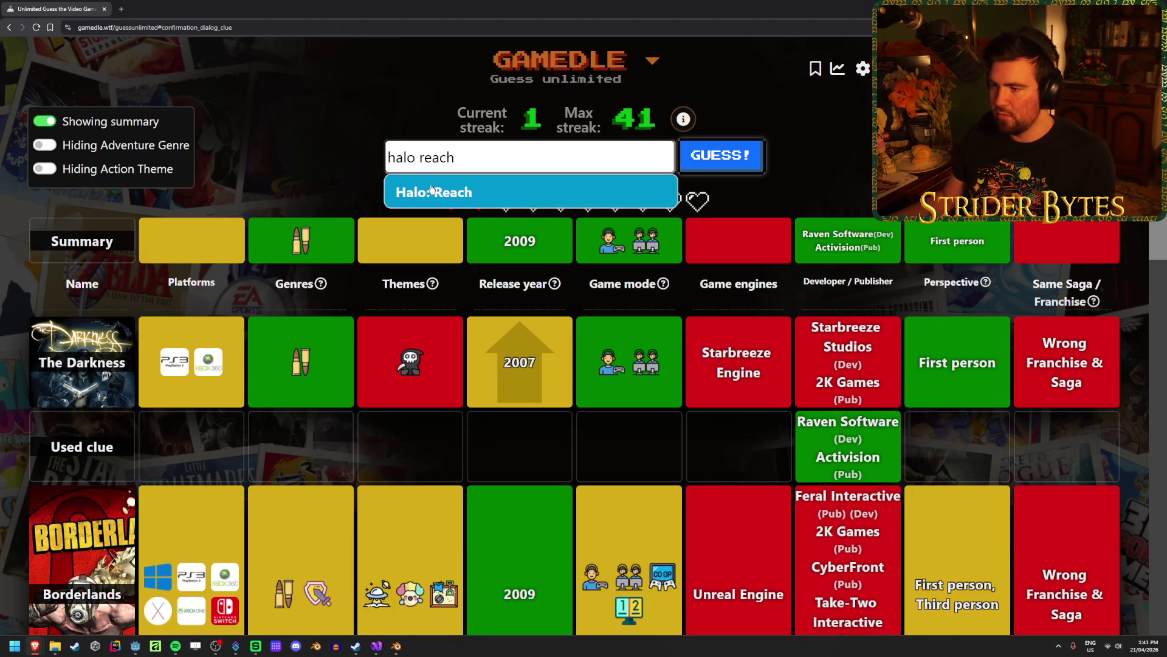
key("Return")
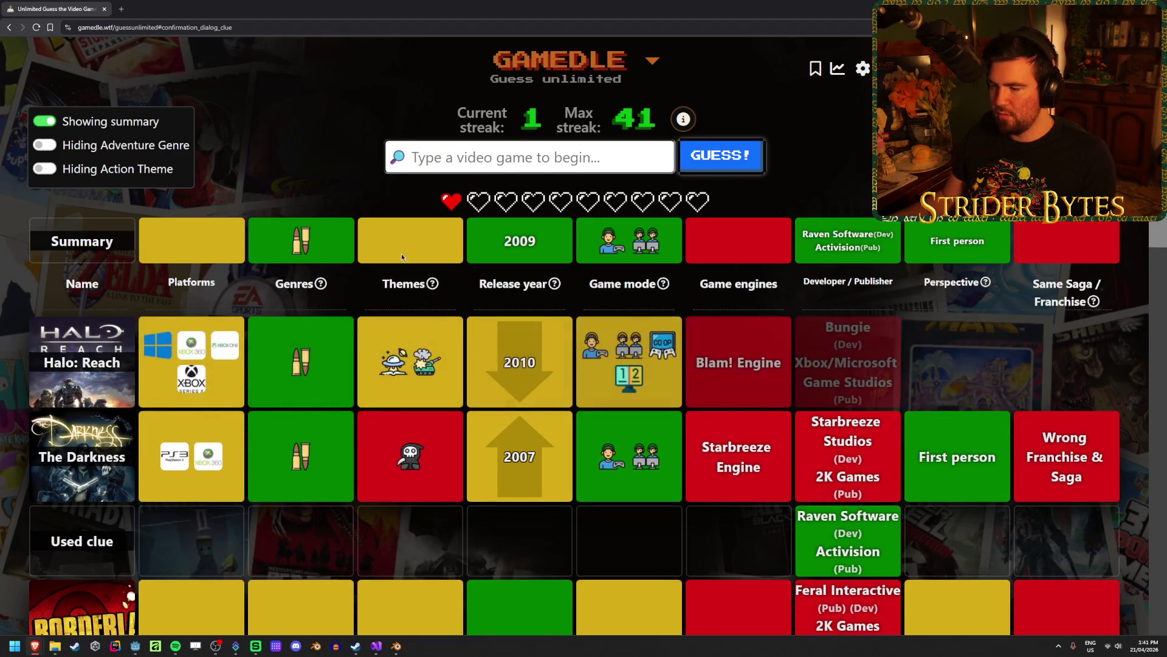
Review the clue table, then guess a Battlefield game from the 'ba' suggestions.
scroll(472, 381, "down", 5)
scroll(472, 382, "up", 5)
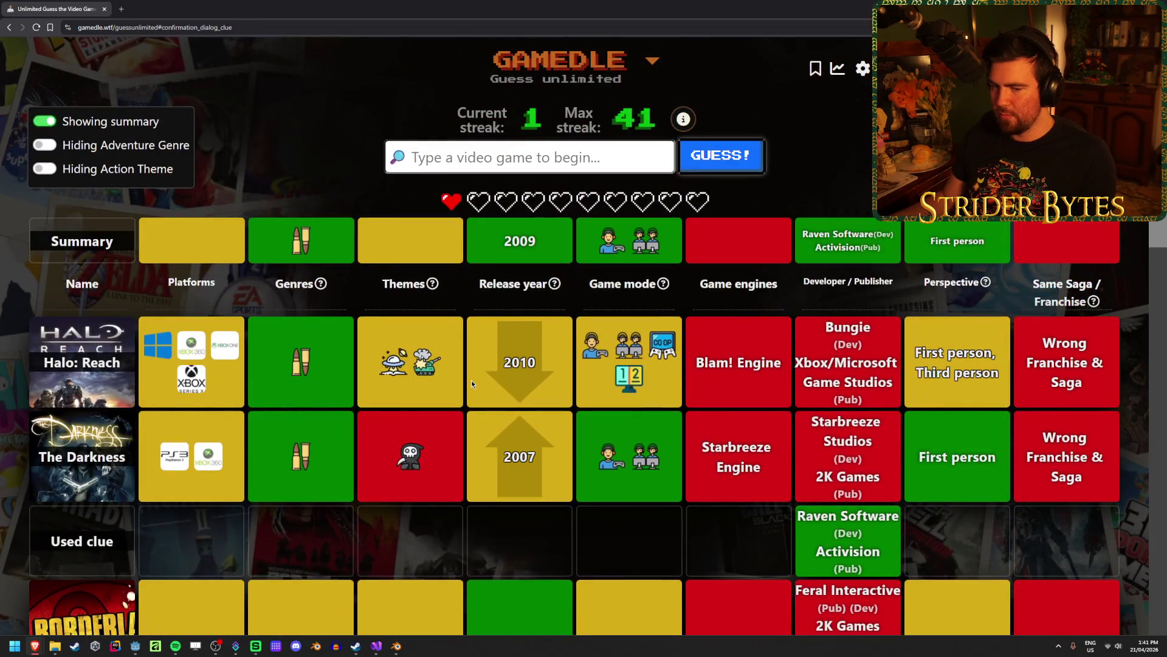
scroll(471, 381, "down", 5)
scroll(471, 380, "up", 5)
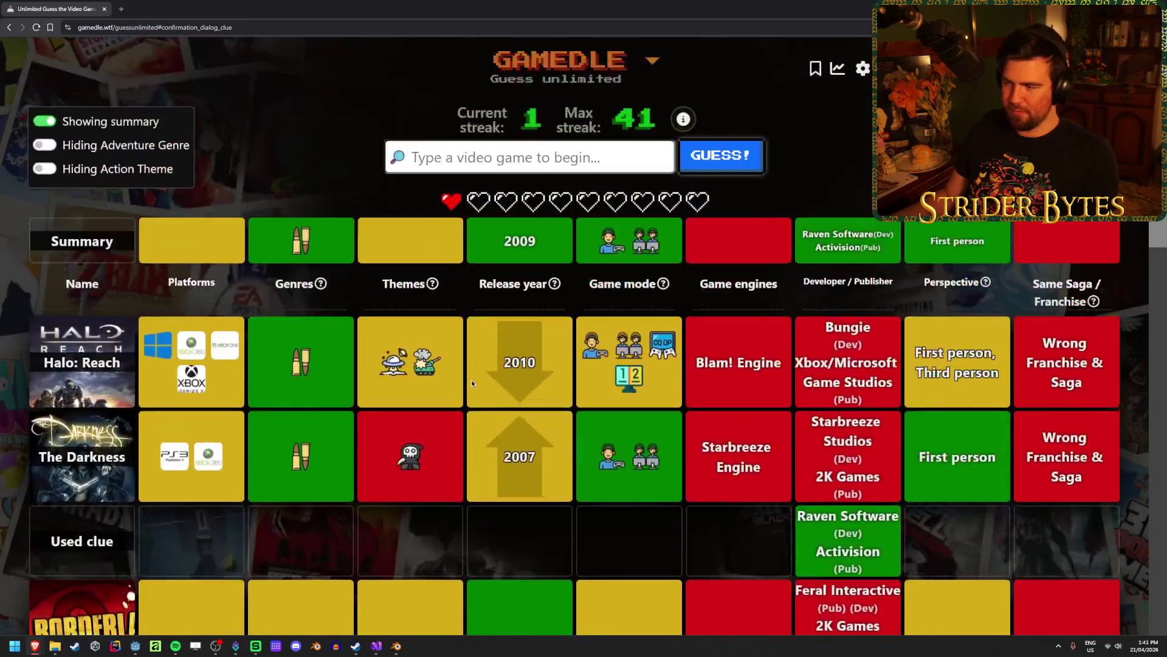
scroll(472, 383, "down", 8)
scroll(471, 383, "up", 8)
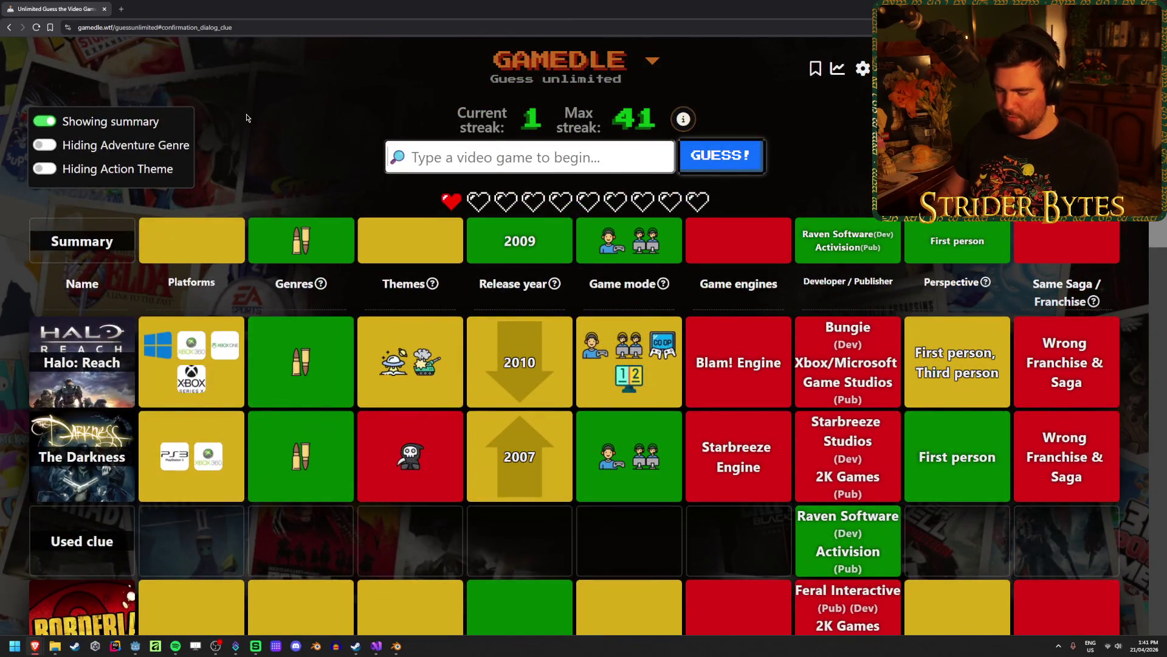
type("battleif")
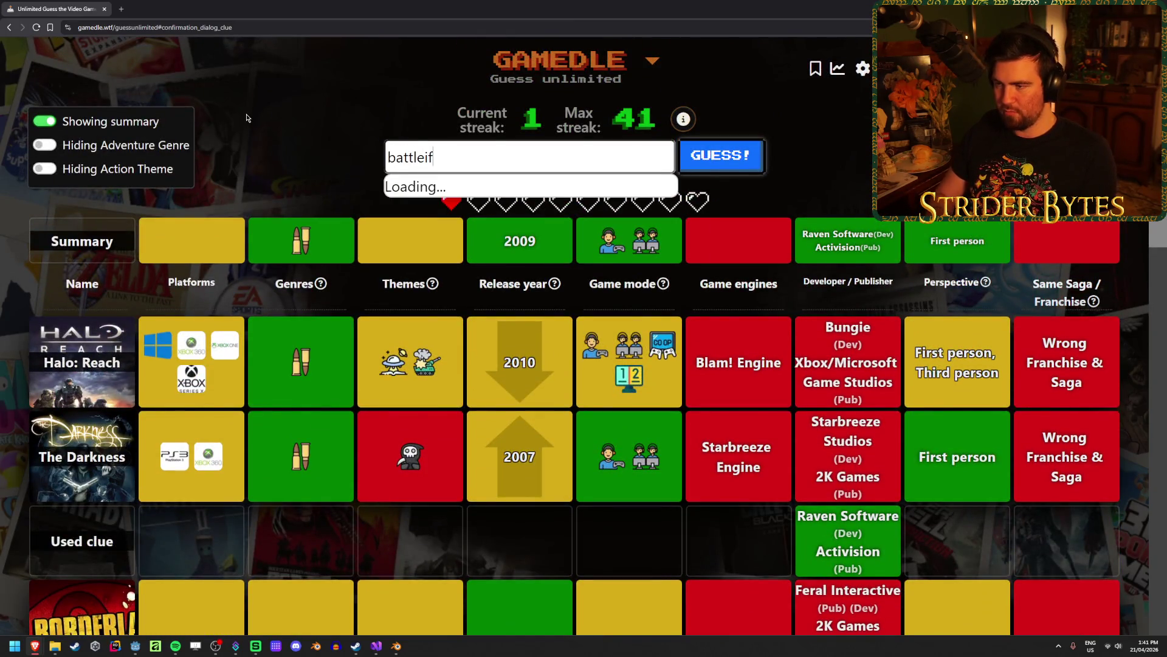
key("Down")
key("Down")
key("Down")
key("Down")
key("Return")
left_click(738, 166)
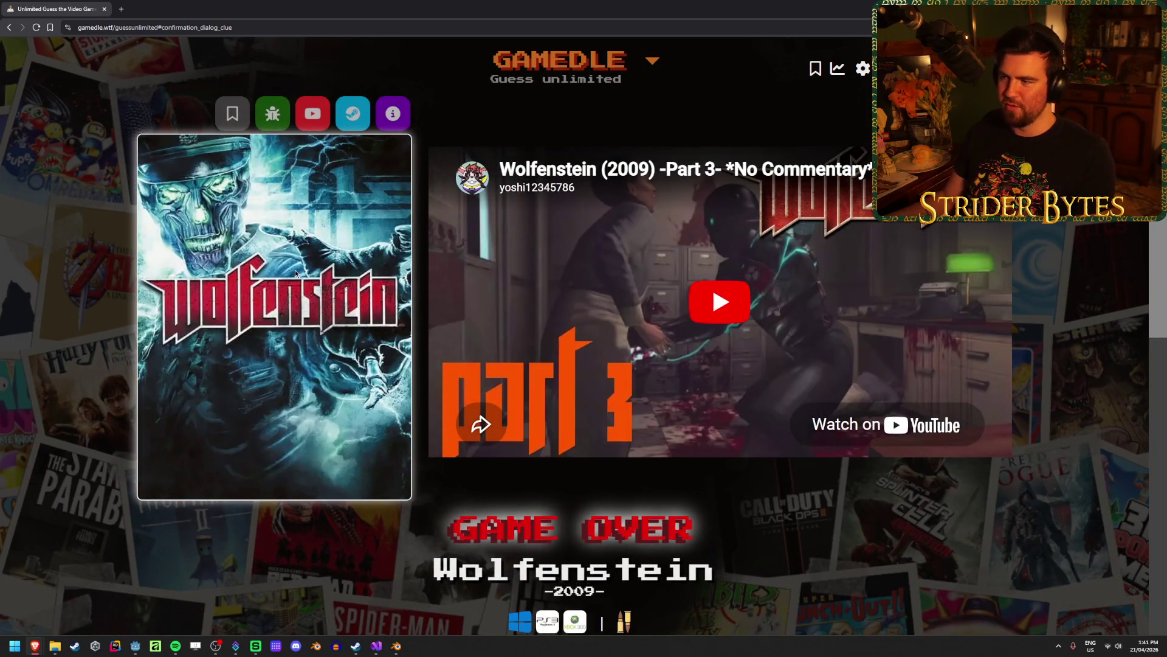
Review the Game Over page revealing Wolfenstein (2009) and check the Gamedle game-modes list.
left_click_drag(113, 288, 369, 304)
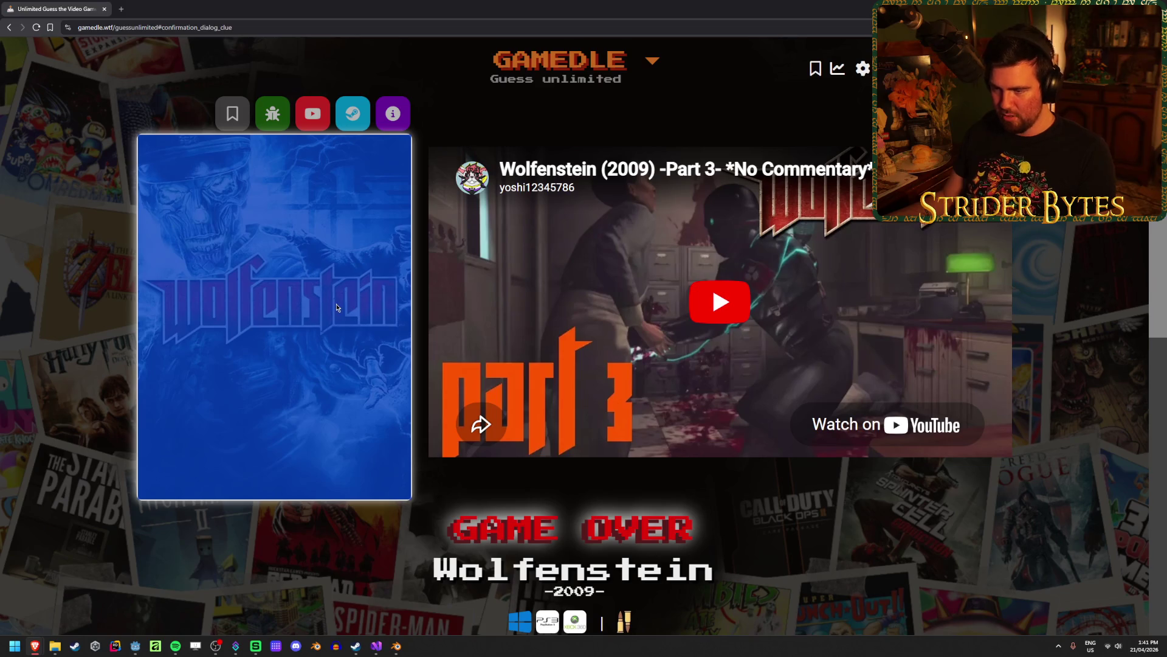
left_click(337, 307)
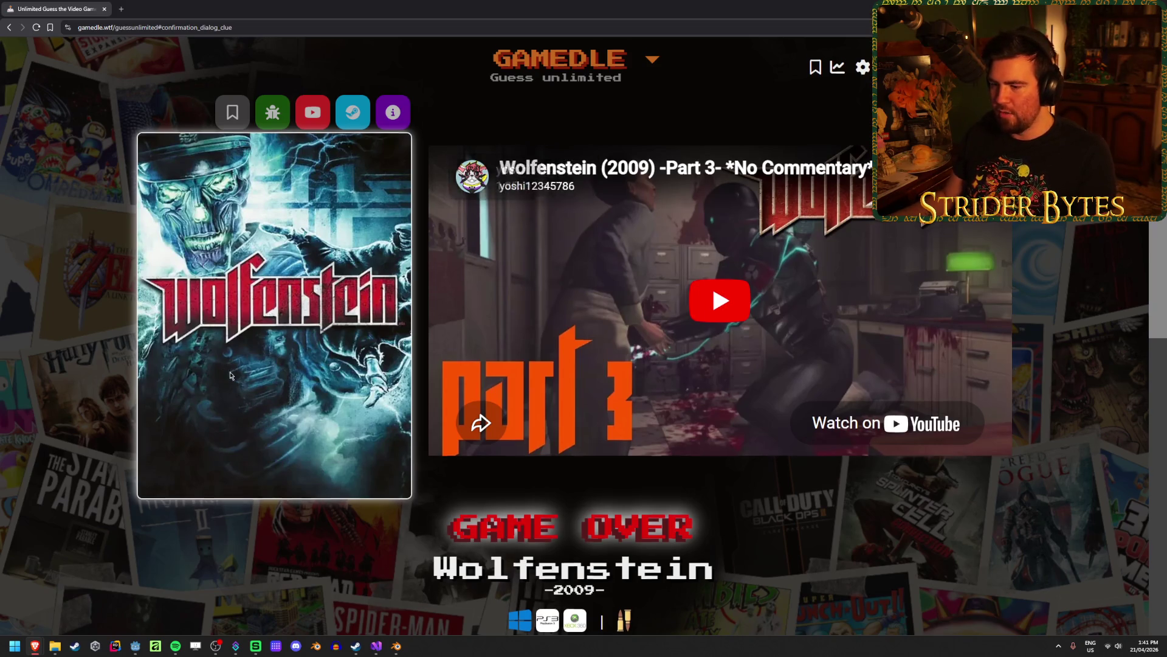
scroll(212, 360, "down", 3)
scroll(212, 359, "down", 1)
scroll(212, 359, "up", 5)
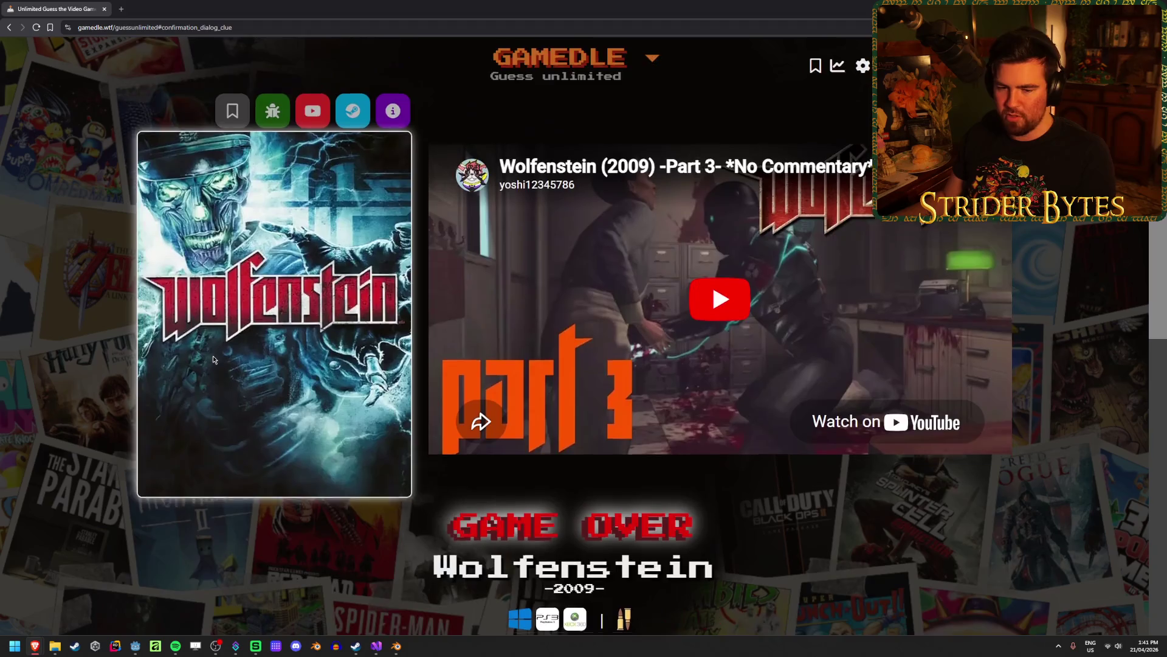
scroll(213, 359, "down", 4)
scroll(213, 359, "down", 1)
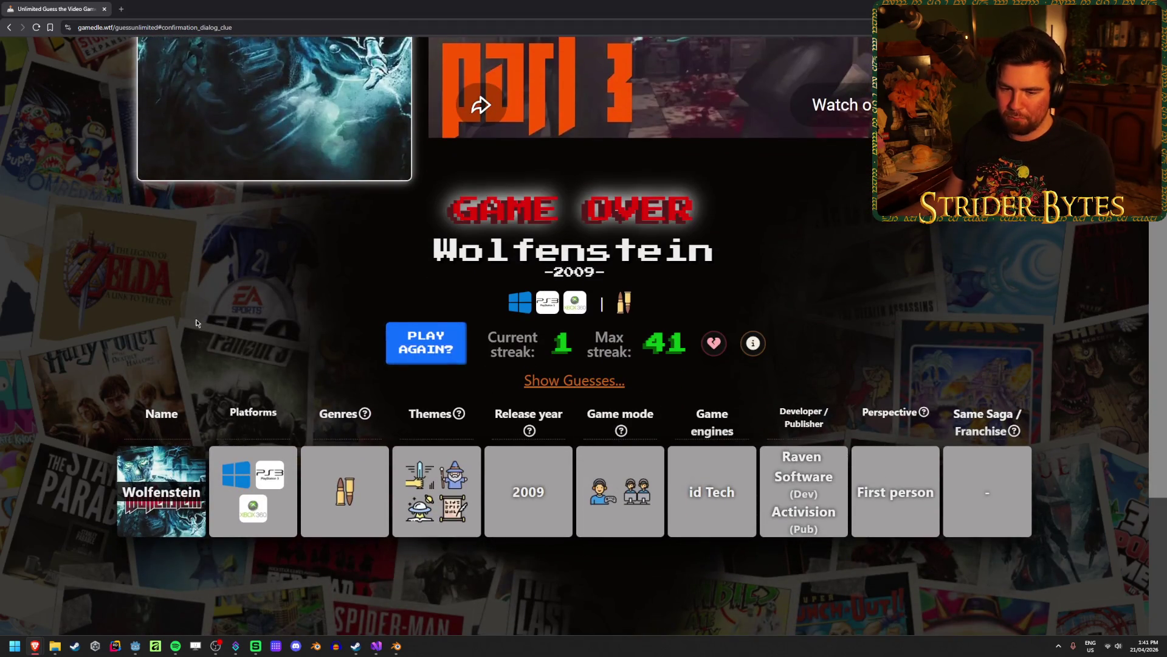
scroll(193, 349, "up", 4)
scroll(193, 348, "down", 4)
scroll(193, 349, "up", 4)
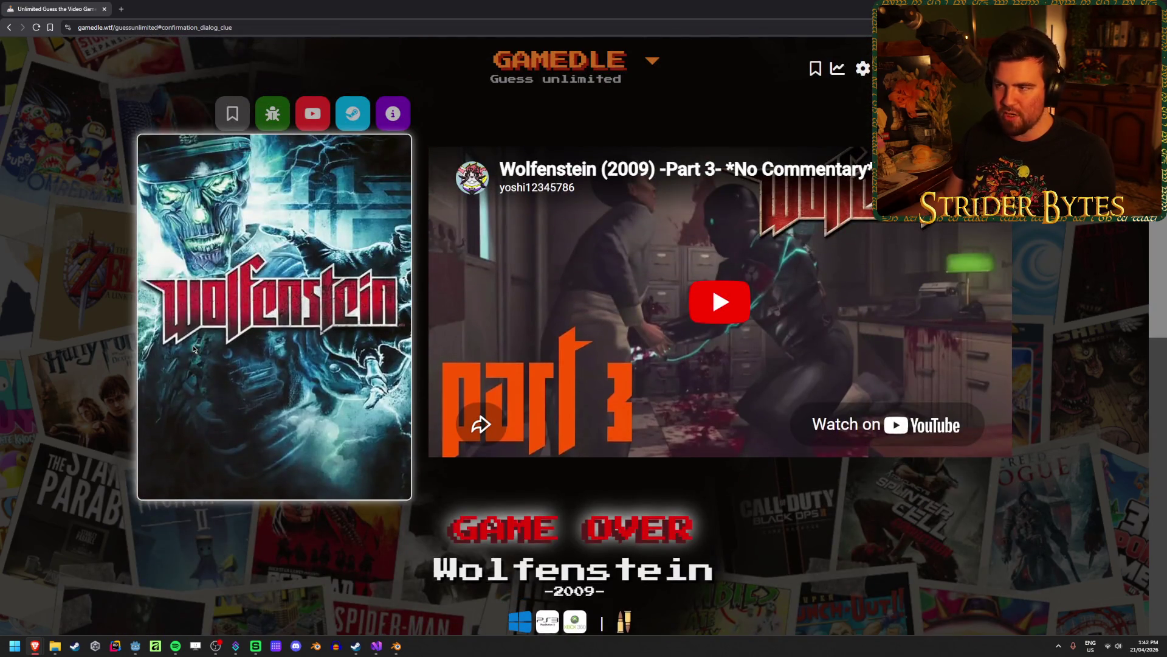
left_click(649, 60)
left_click(649, 61)
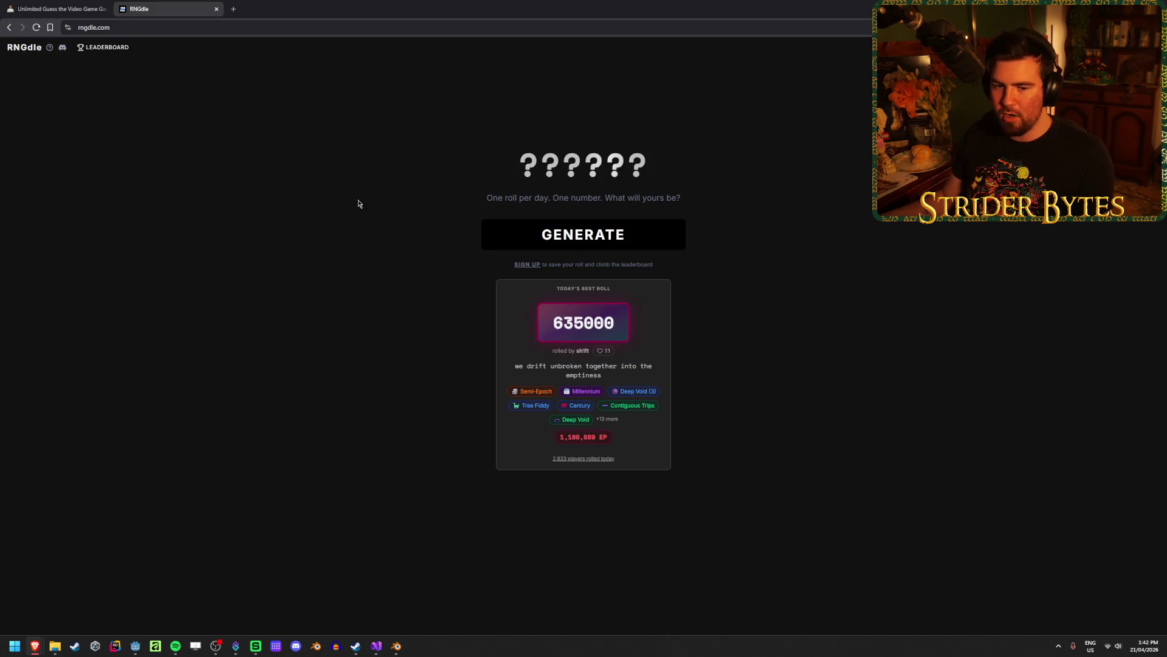
Roll RNGdle's daily number (781820, 6,179 EP), review the badges, and close the tab.
left_click(535, 237)
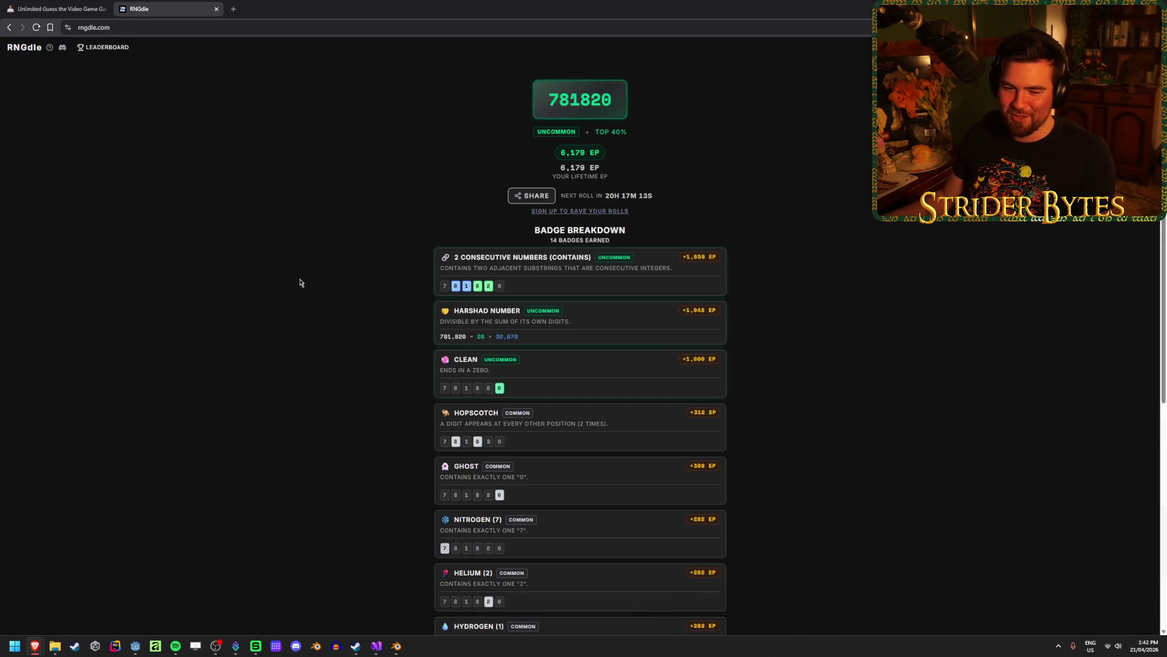
scroll(300, 282, "down", 5)
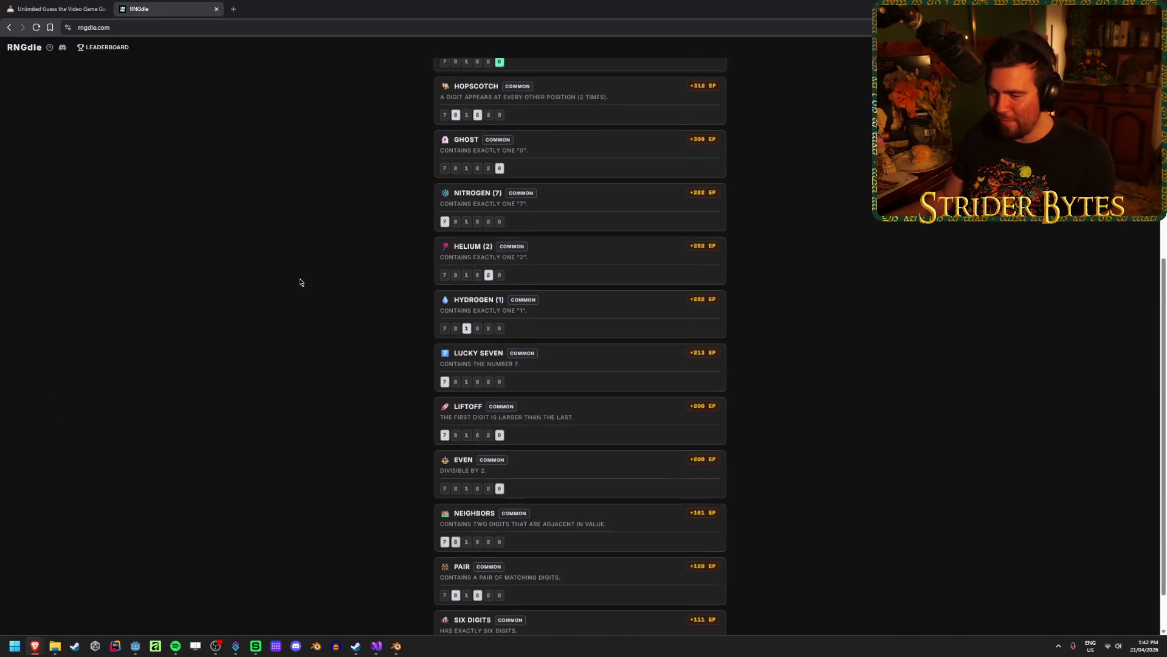
scroll(300, 282, "down", 1)
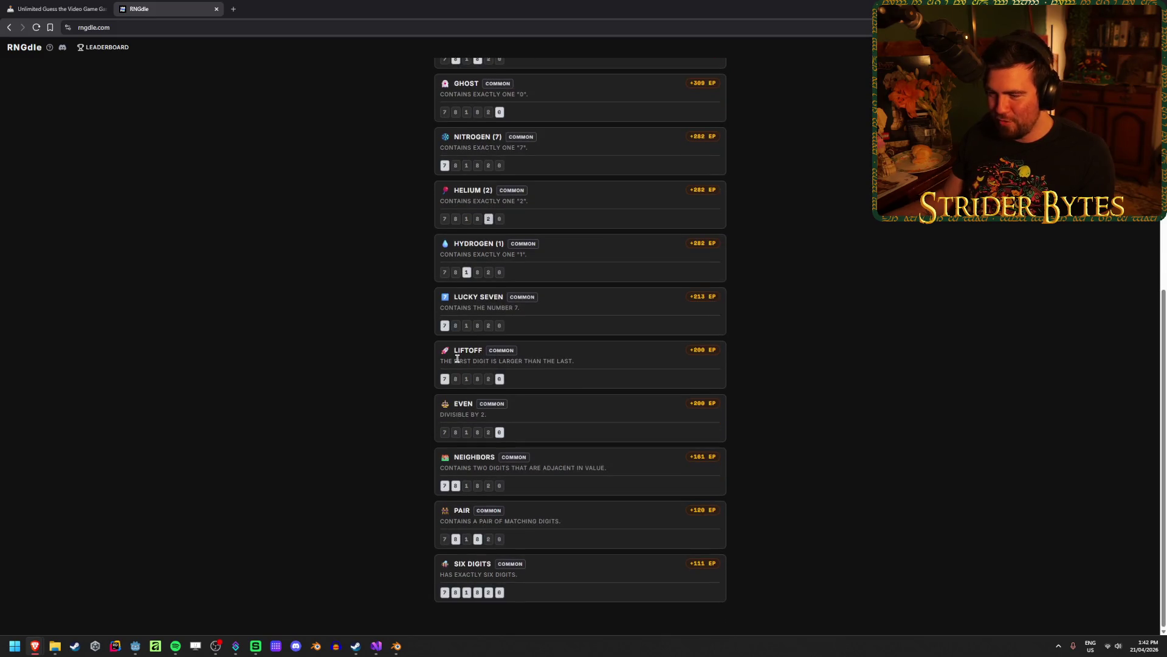
scroll(304, 435, "up", 7)
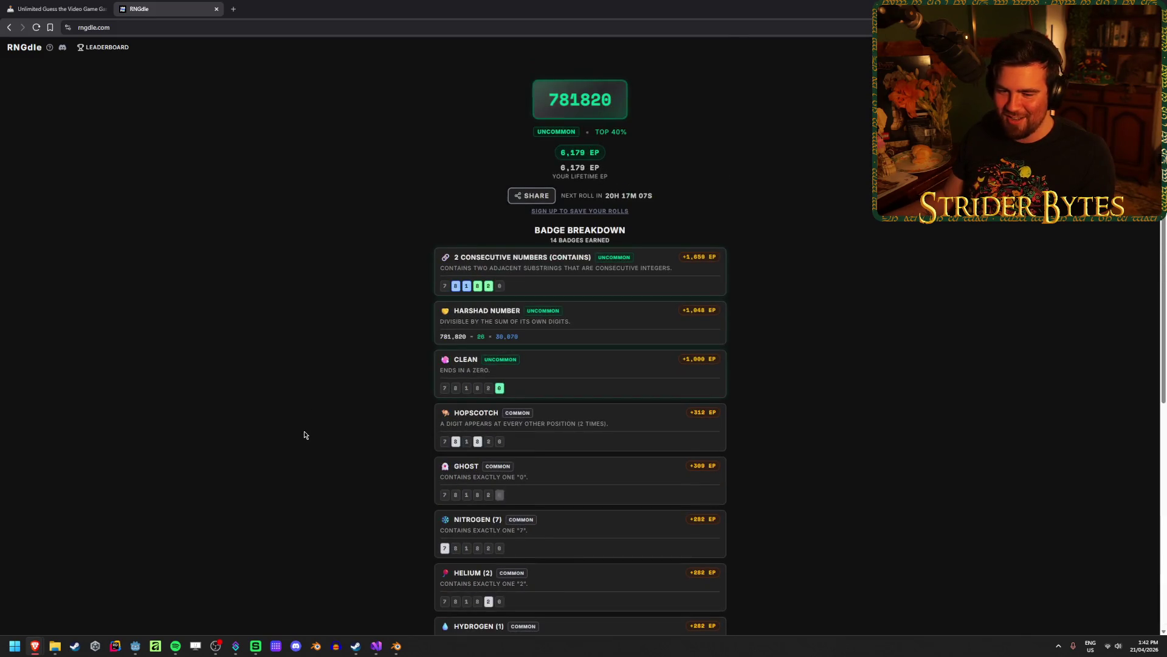
left_click(216, 8)
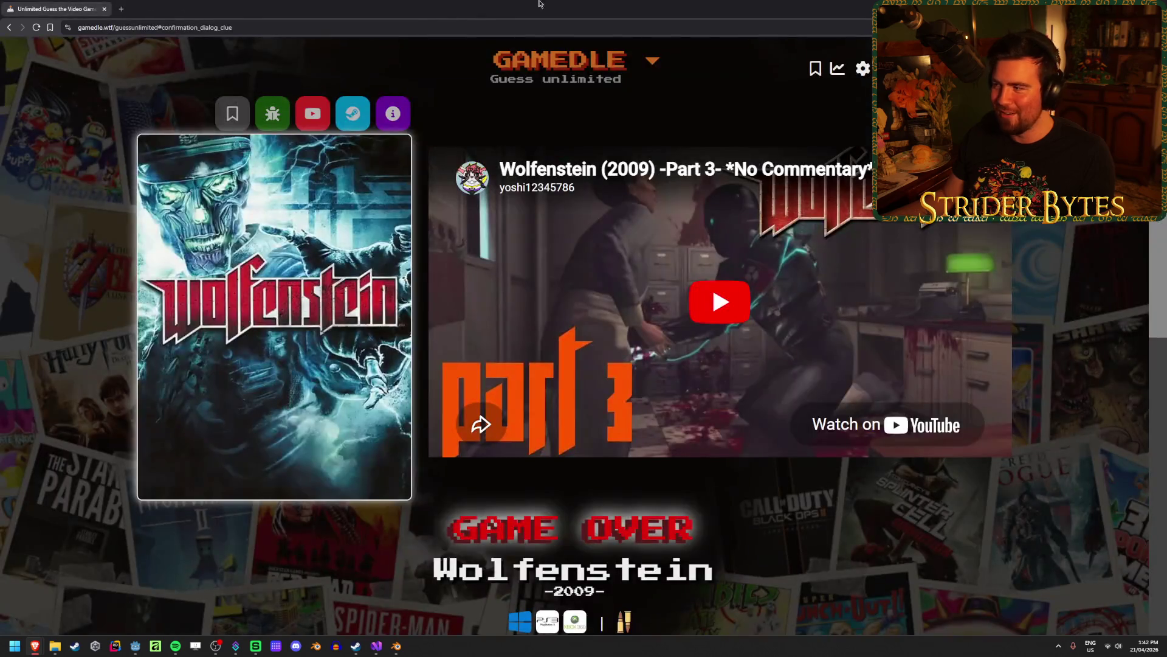
Back in Blender, inspect the Glock's grip from several angles and save Glock17.blend.
key("alt+Tab")
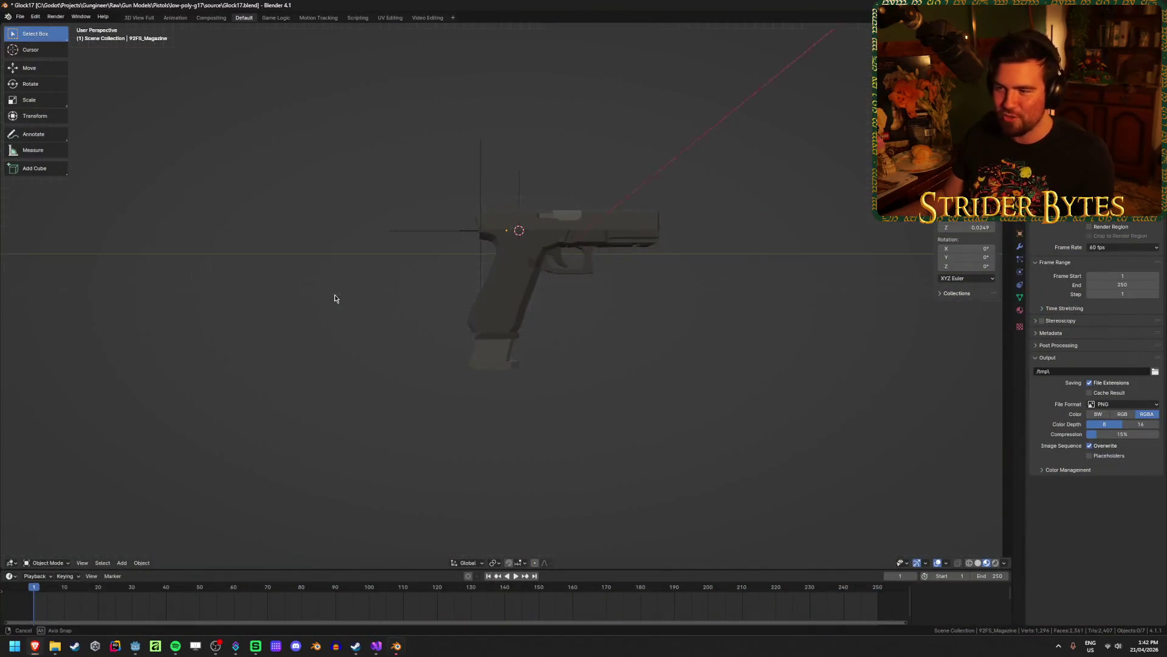
scroll(331, 294, "up", 3)
mouse_move(383, 325)
middle_mouse_down()
mouse_move(302, 281)
mouse_move(310, 276)
middle_mouse_up()
key("ctrl+s")
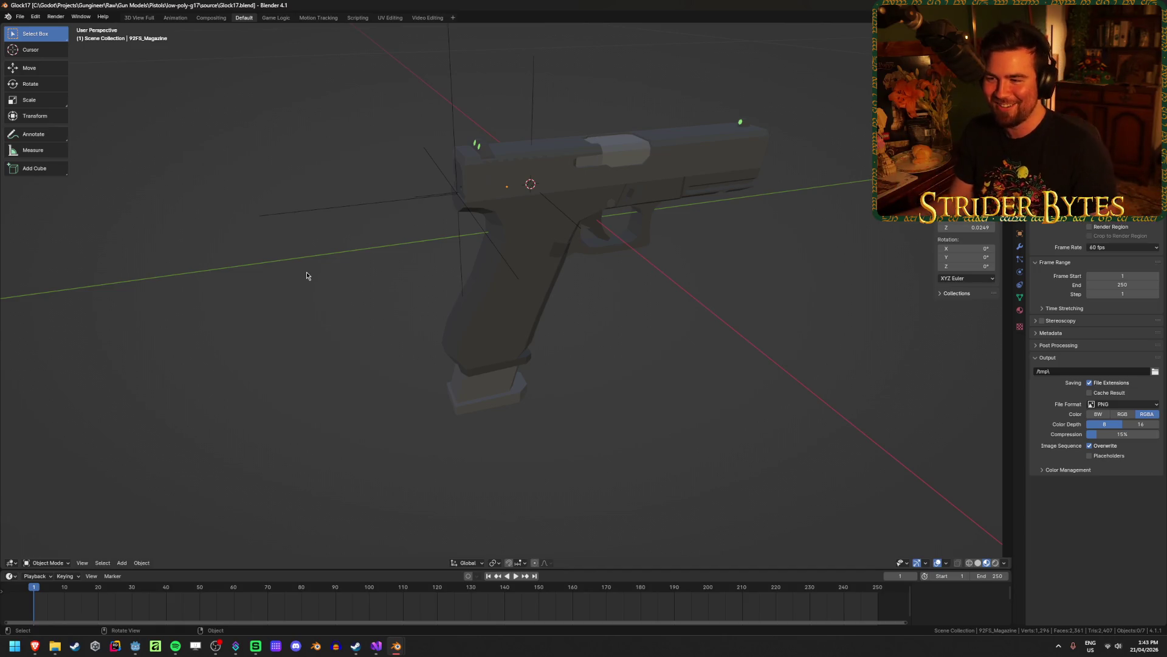
middle_click_drag(362, 239, 357, 229)
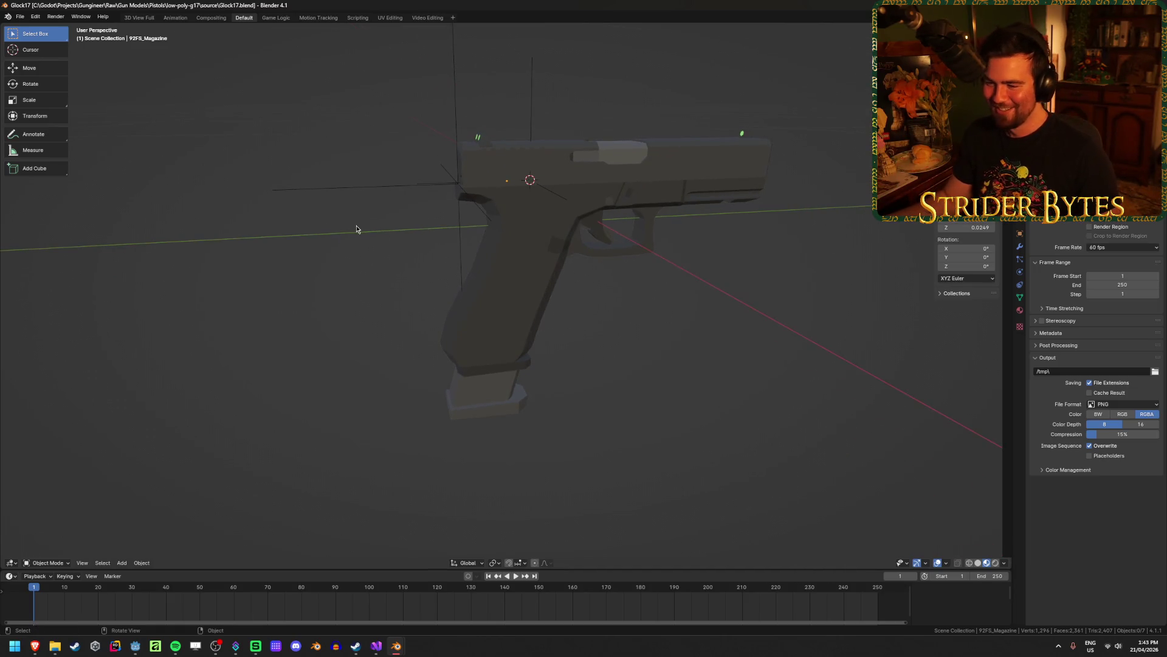
mouse_move(407, 217)
middle_mouse_down()
mouse_move(401, 243)
mouse_move(308, 237)
middle_mouse_up()
left_click(495, 334)
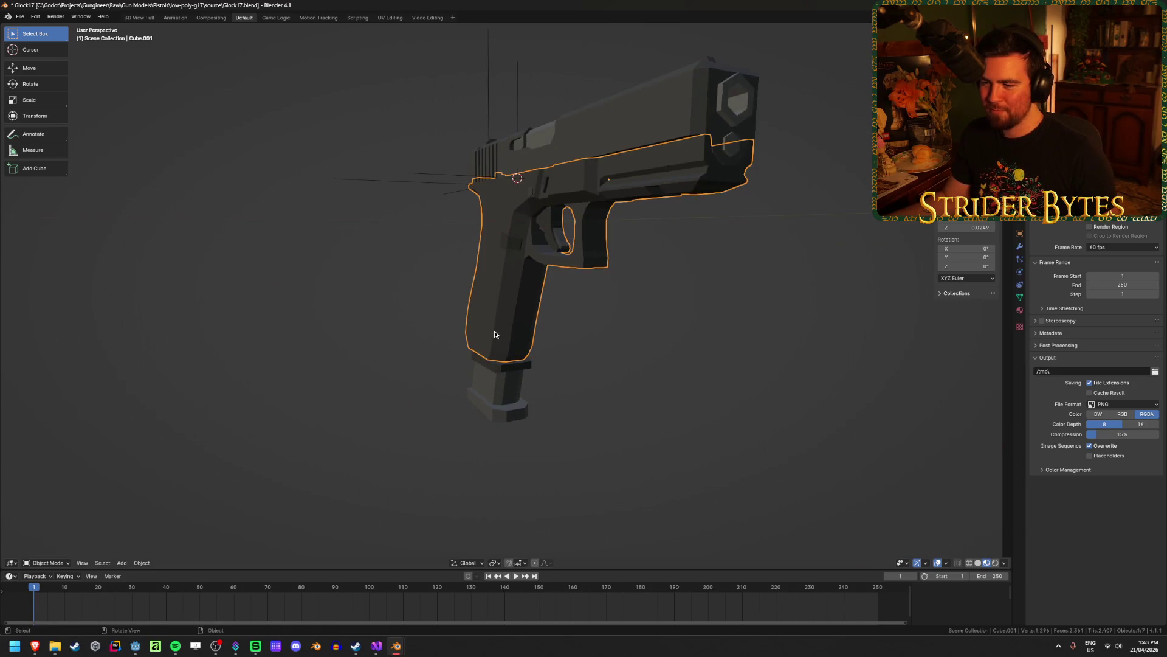
middle_click_drag(495, 334, 516, 365)
left_click(482, 406)
key("ctrl+s")
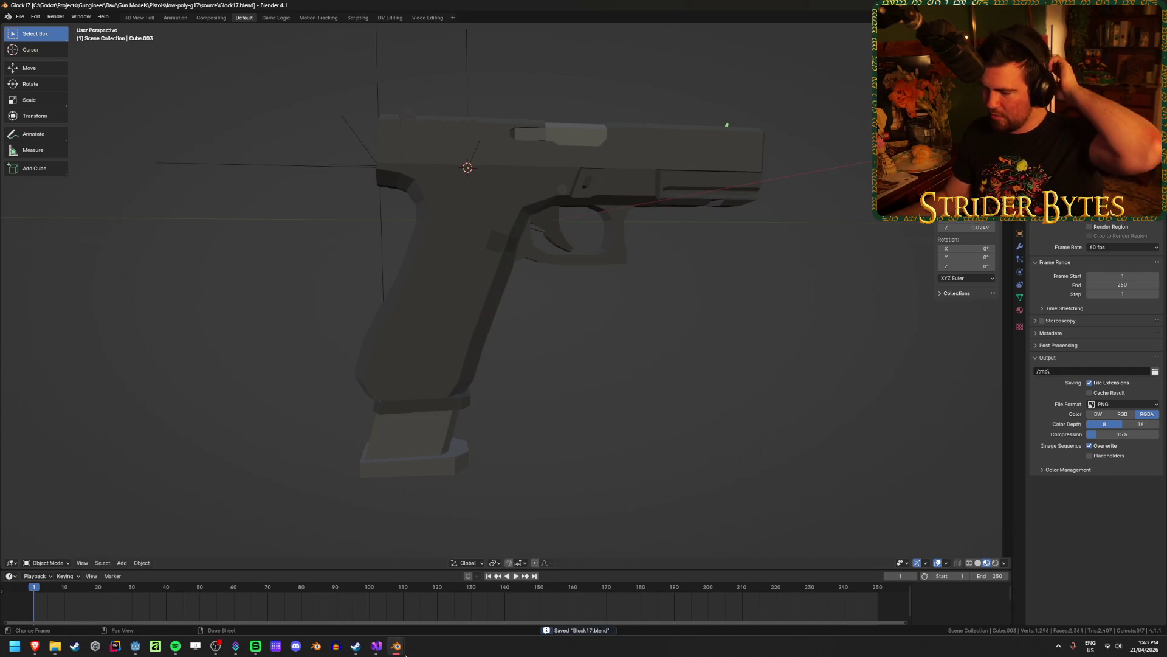
Check the 92FS_Magazine's fit in the grip, save again, and switch to the Beretta file.
mouse_move(404, 654)
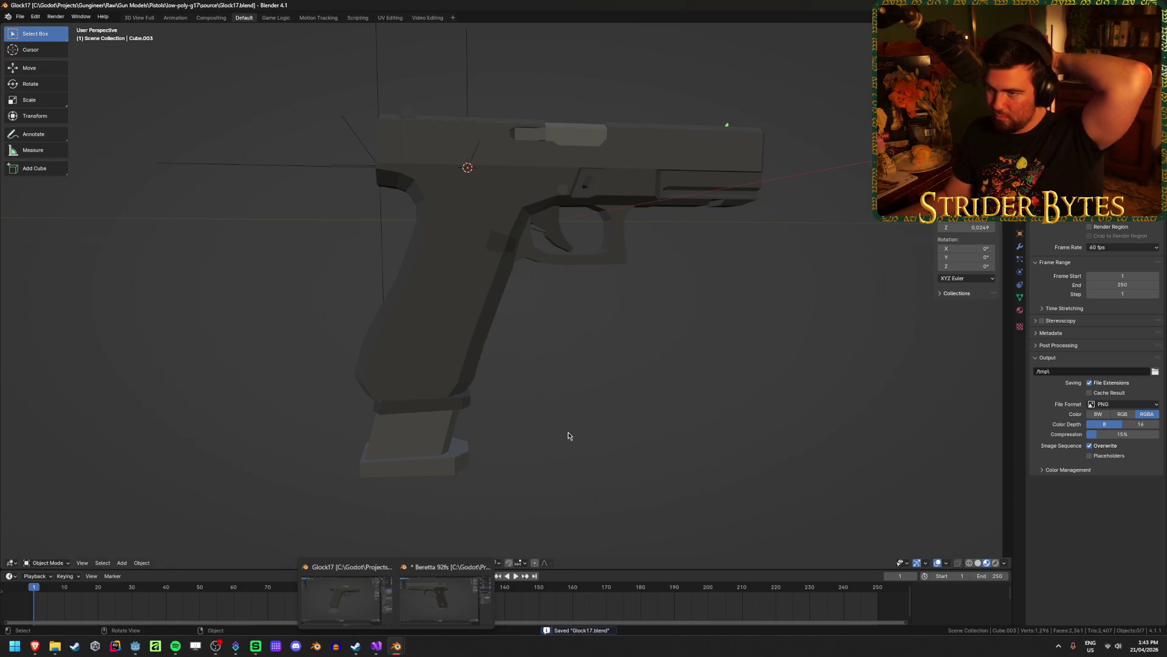
left_click(462, 395)
left_click(500, 471)
left_click(444, 450)
left_click(430, 407)
left_click(424, 456)
left_click(453, 408)
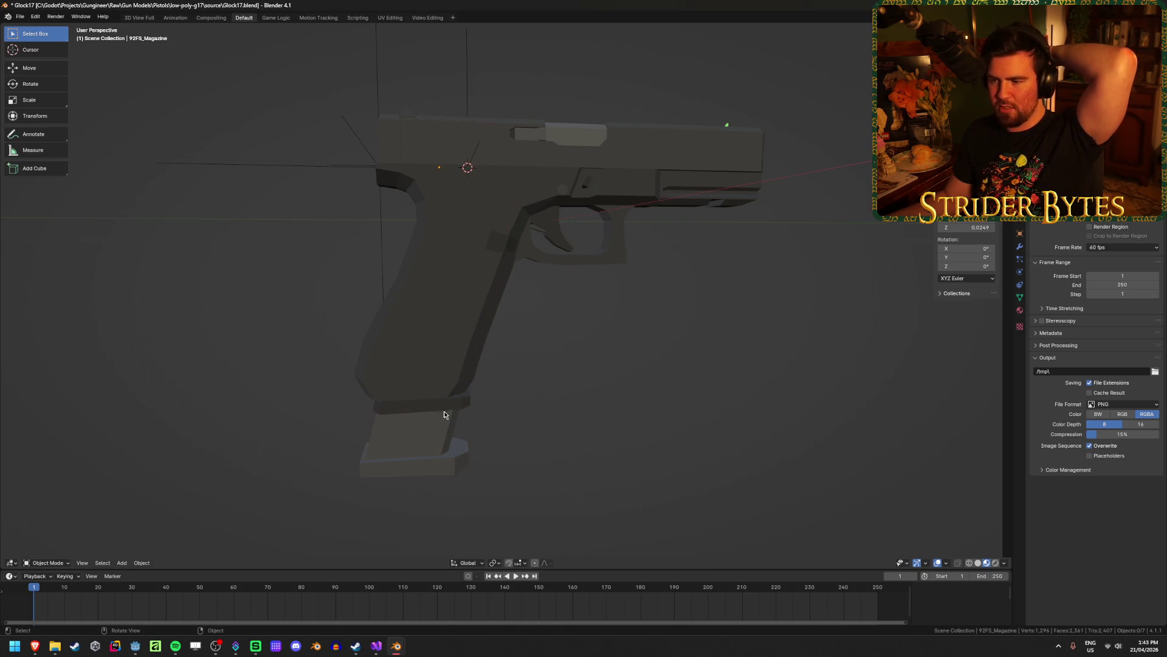
key("ctrl+s")
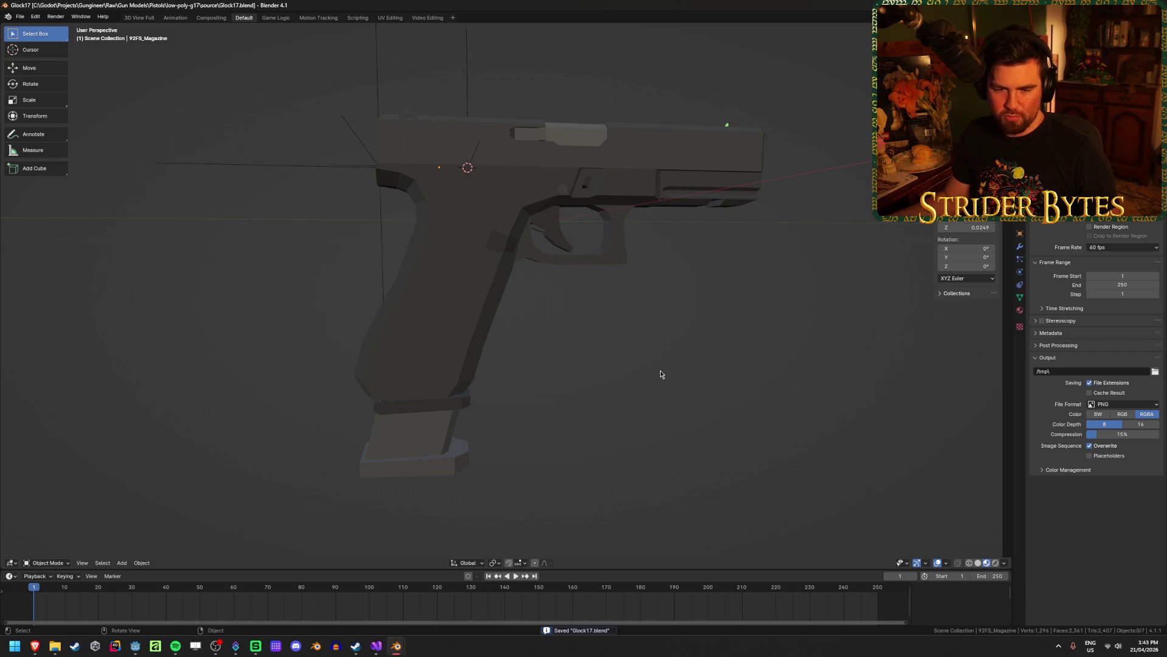
key("alt+Tab")
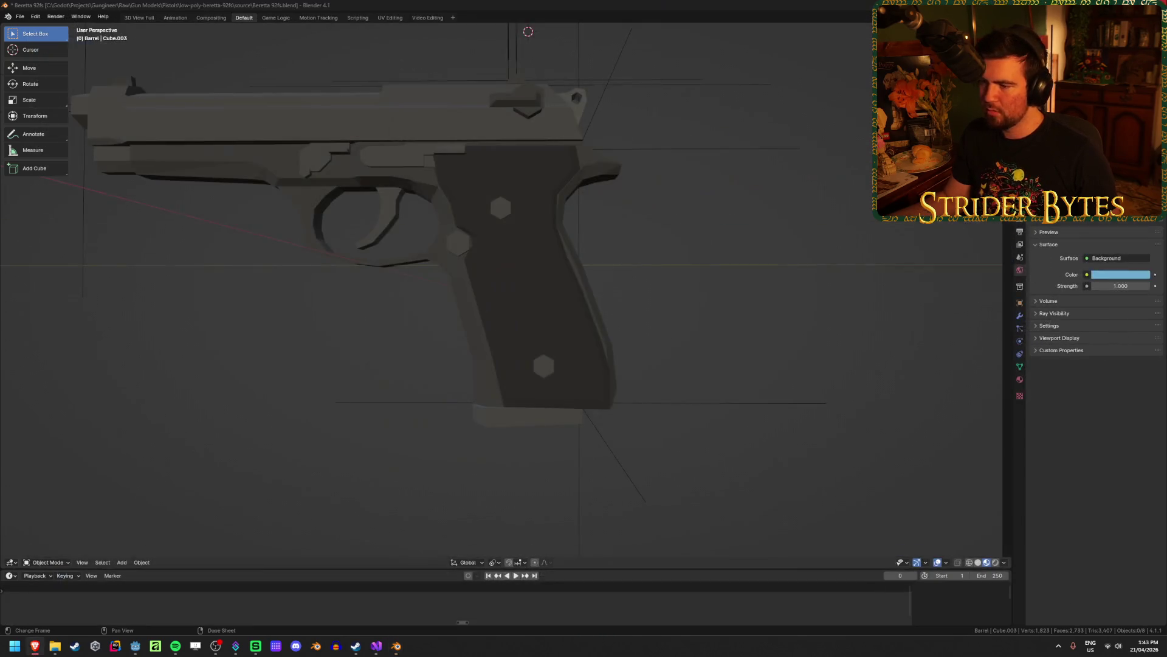
Select all Beretta parts, try clearing their location and rotation, then undo it.
mouse_move(740, 304)
middle_mouse_down("ctrl")
mouse_move(721, 333)
mouse_move(632, 298)
mouse_move(636, 288)
middle_mouse_up("ctrl")
key("a")
key("alt+a")
left_click(517, 292)
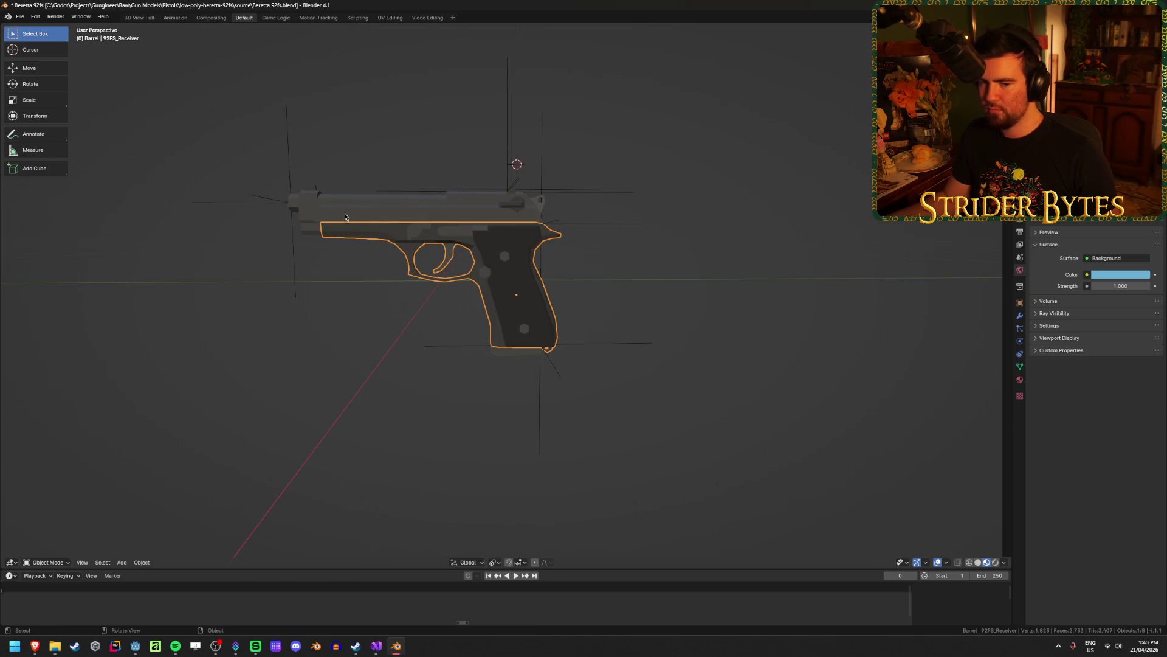
left_click(717, 428)
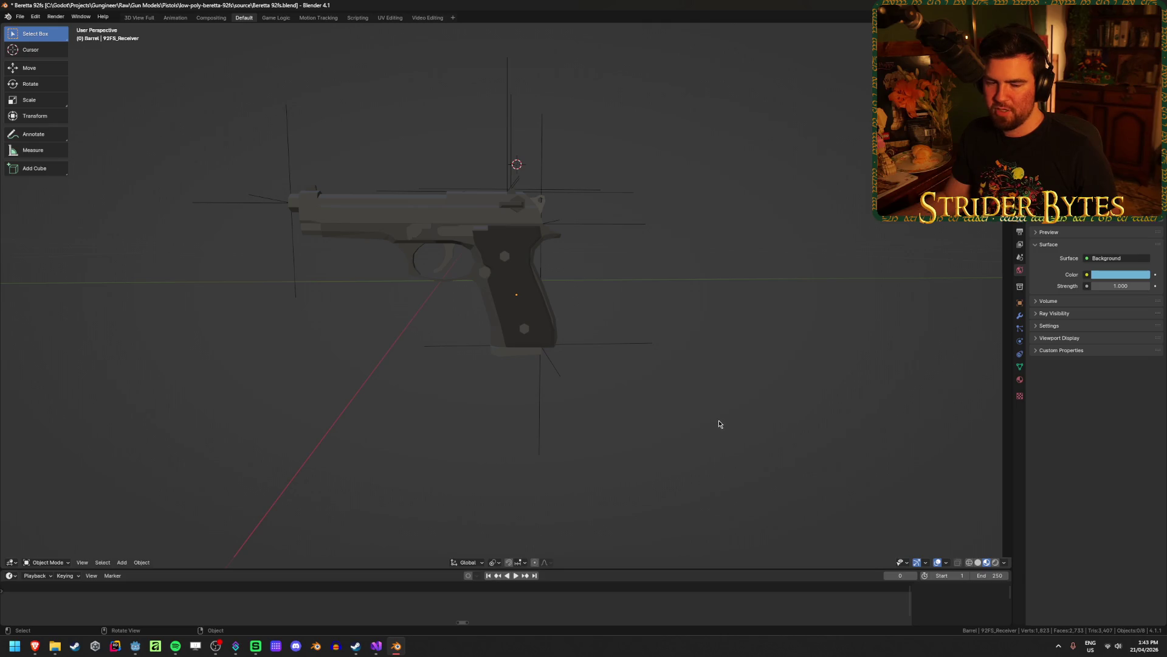
key("a")
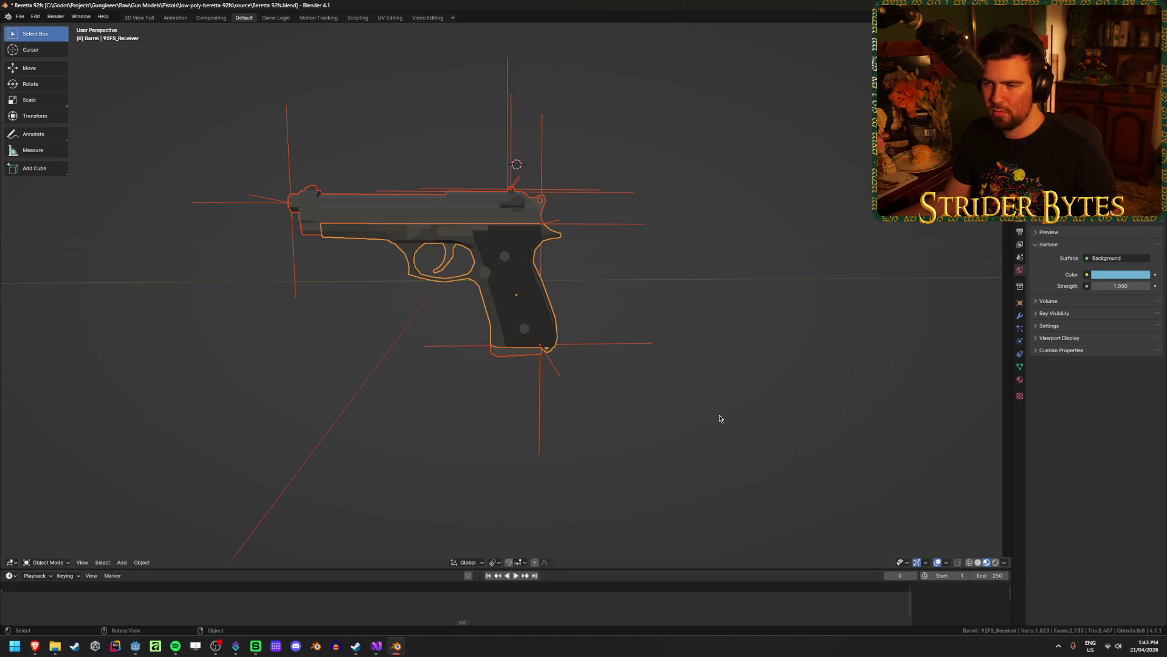
key("KP_3")
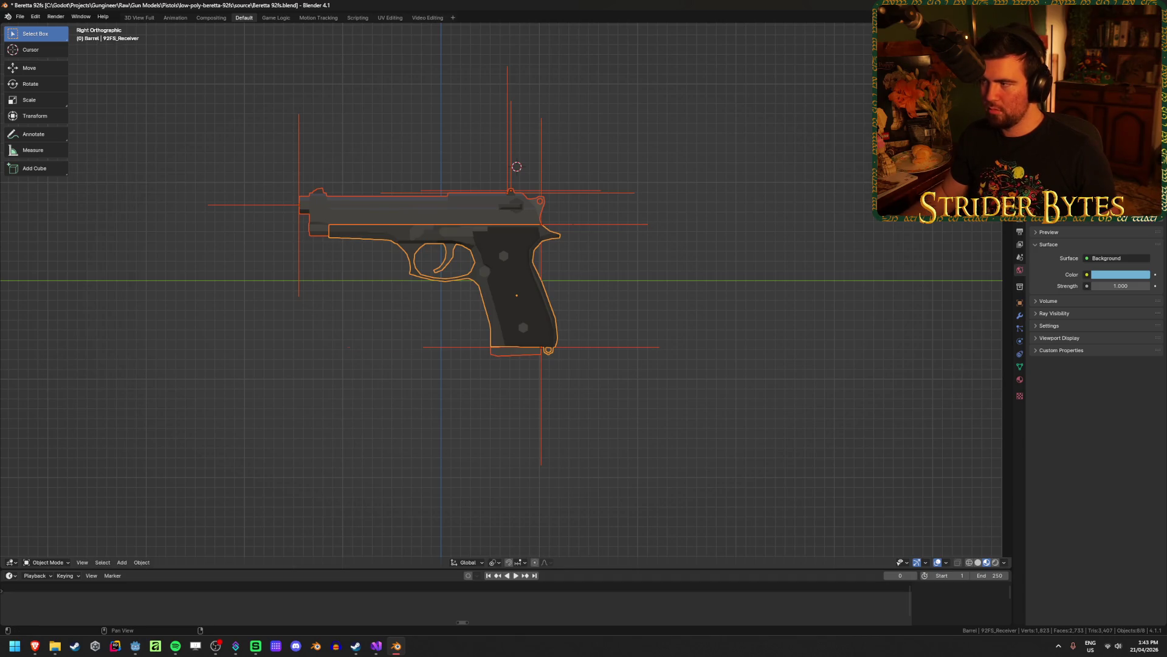
key("alt+g")
key("alt+r")
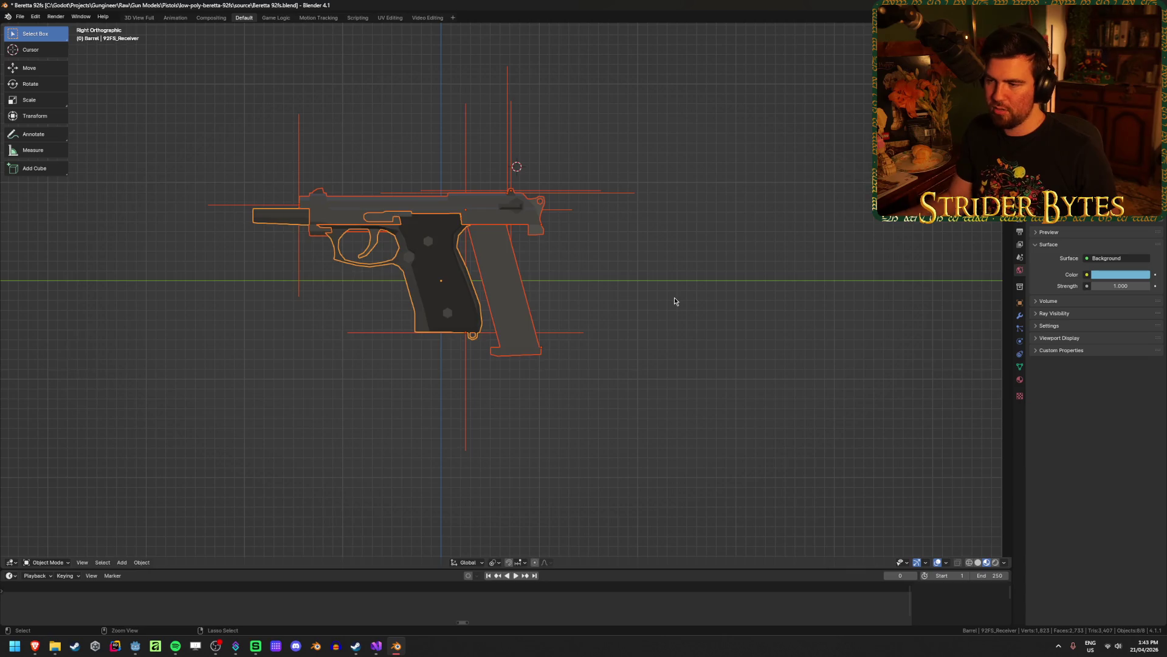
key("ctrl+z")
key("ctrl+z")
Try selecting the receiver and then the whole gun by box and select-all.
left_click(734, 295)
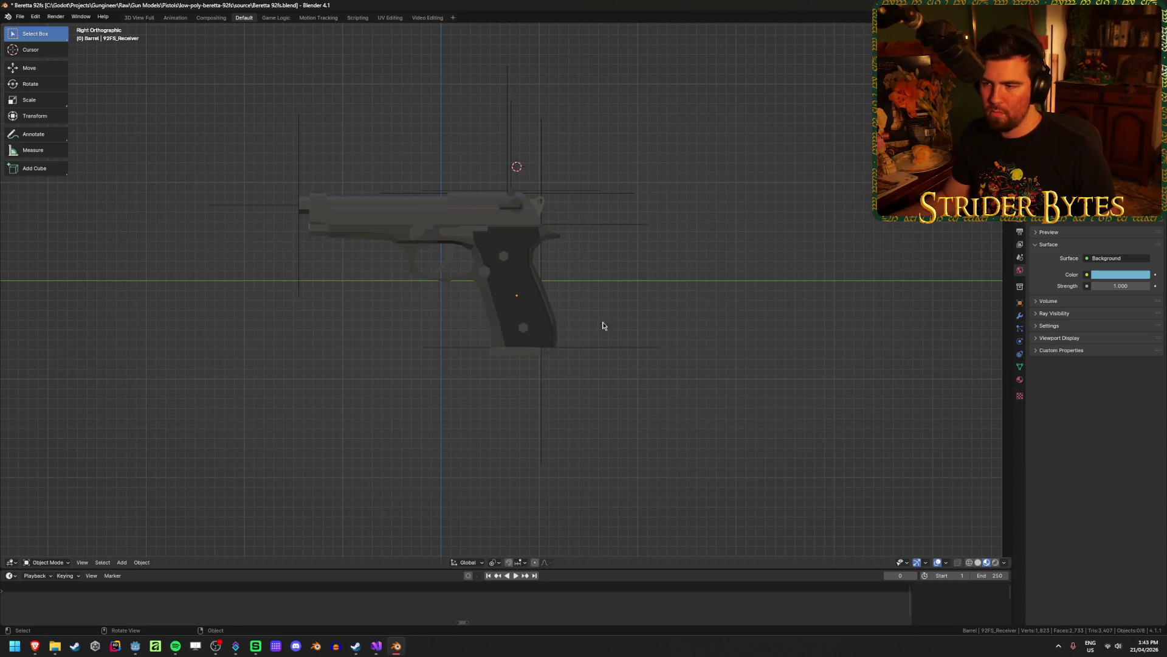
left_click(526, 322)
left_click(765, 355)
left_click_drag(704, 423, 247, 146)
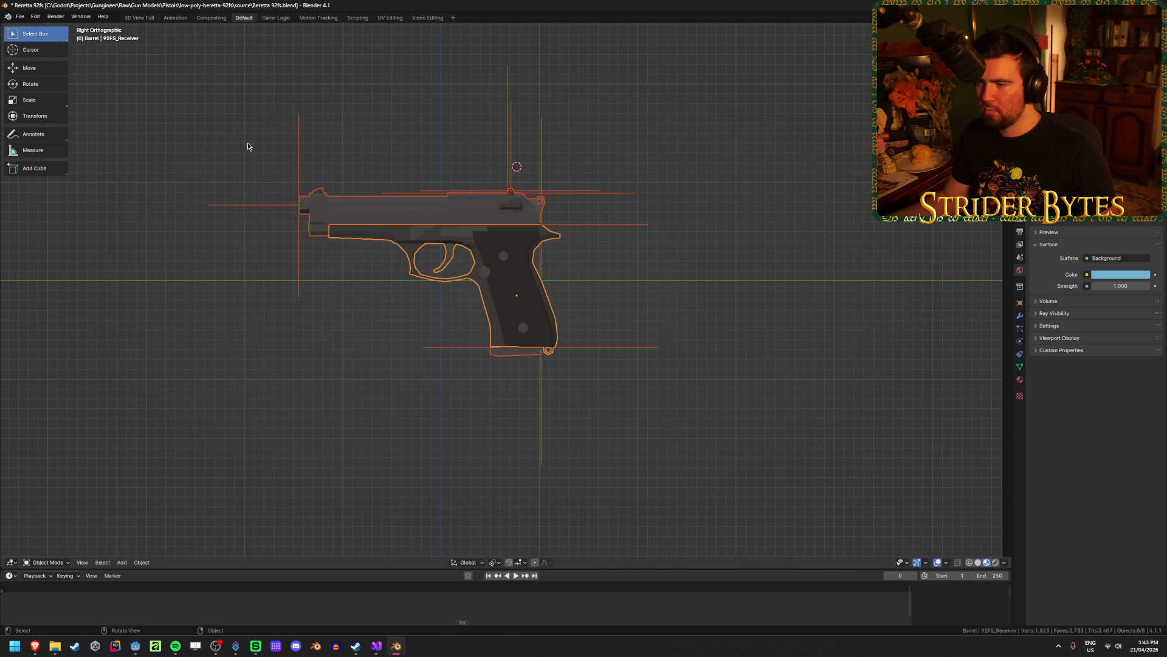
left_click(724, 278)
key("a")
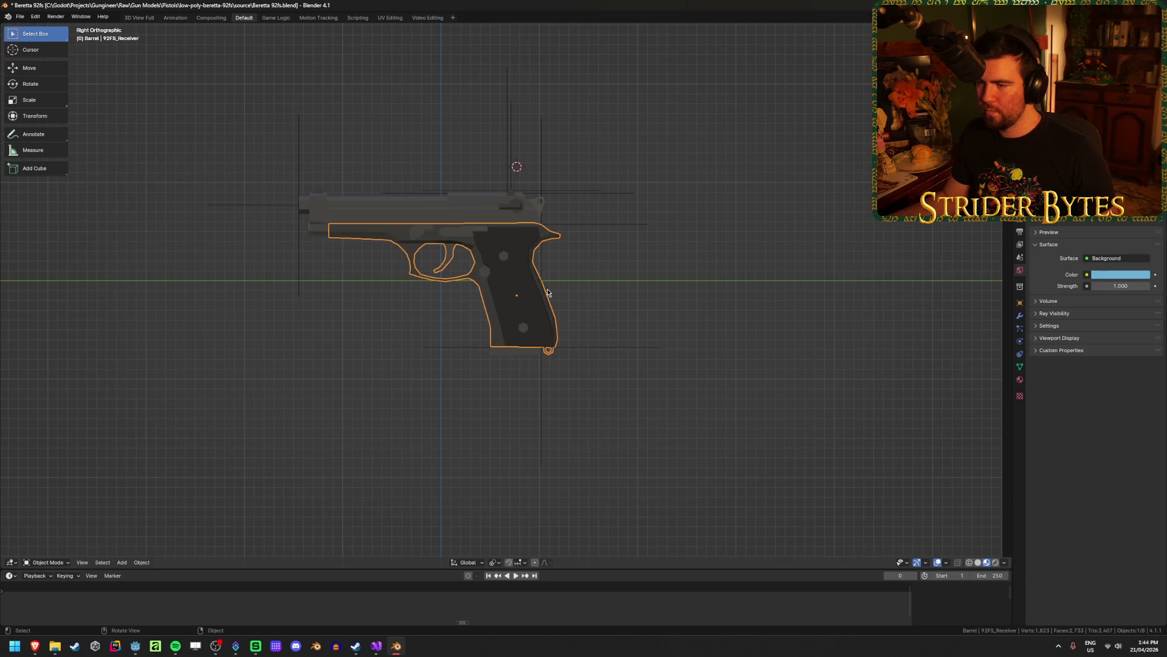
left_click(644, 285)
Box-select the whole gun and make a trial rotation about the Z axis.
middle_click_drag(638, 240, 547, 280)
left_click(511, 361)
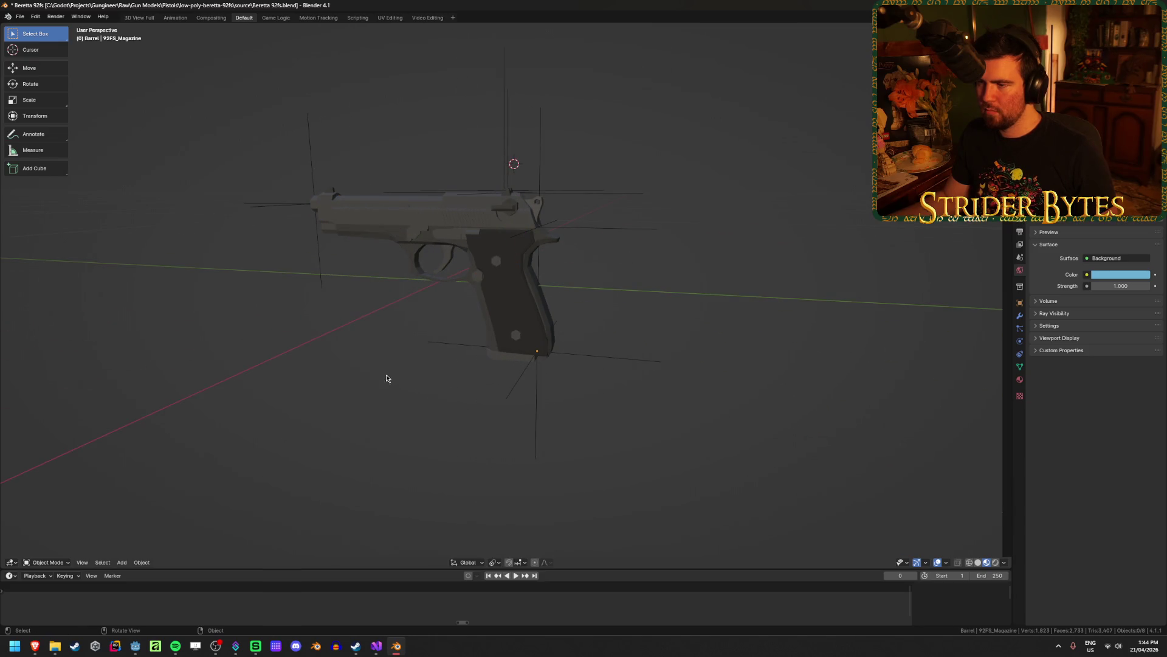
middle_click_drag(345, 349, 583, 372)
mouse_move(719, 413)
left_mouse_down()
mouse_move(211, 122)
mouse_move(708, 355)
left_mouse_up()
key("r")
key("z")
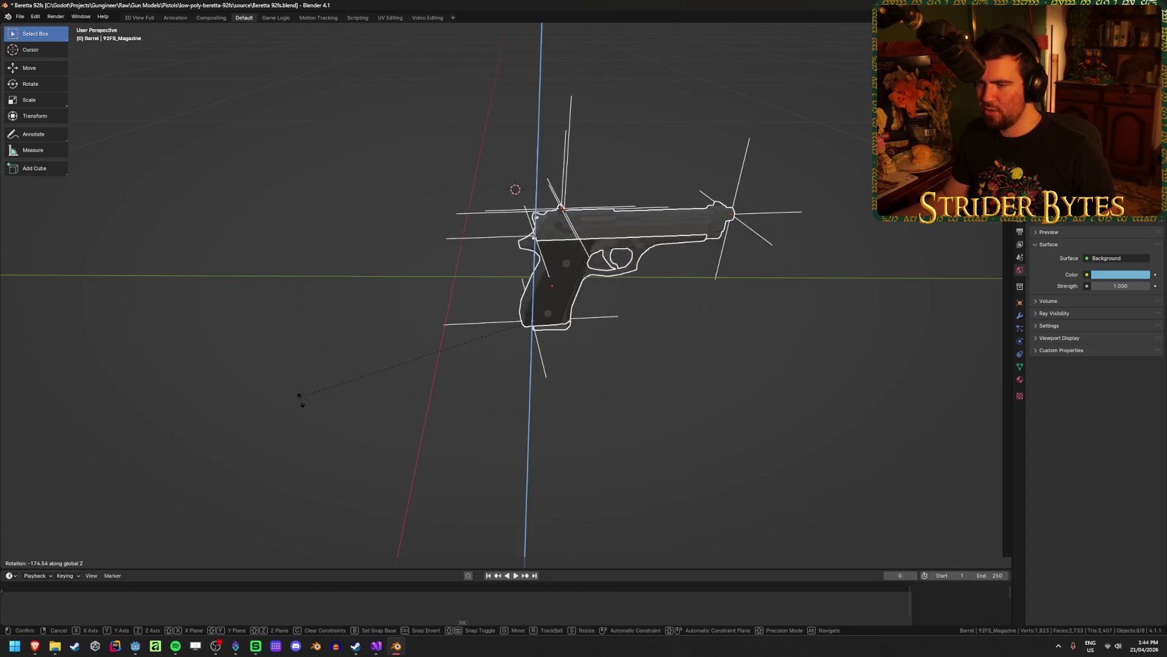
left_click(335, 359)
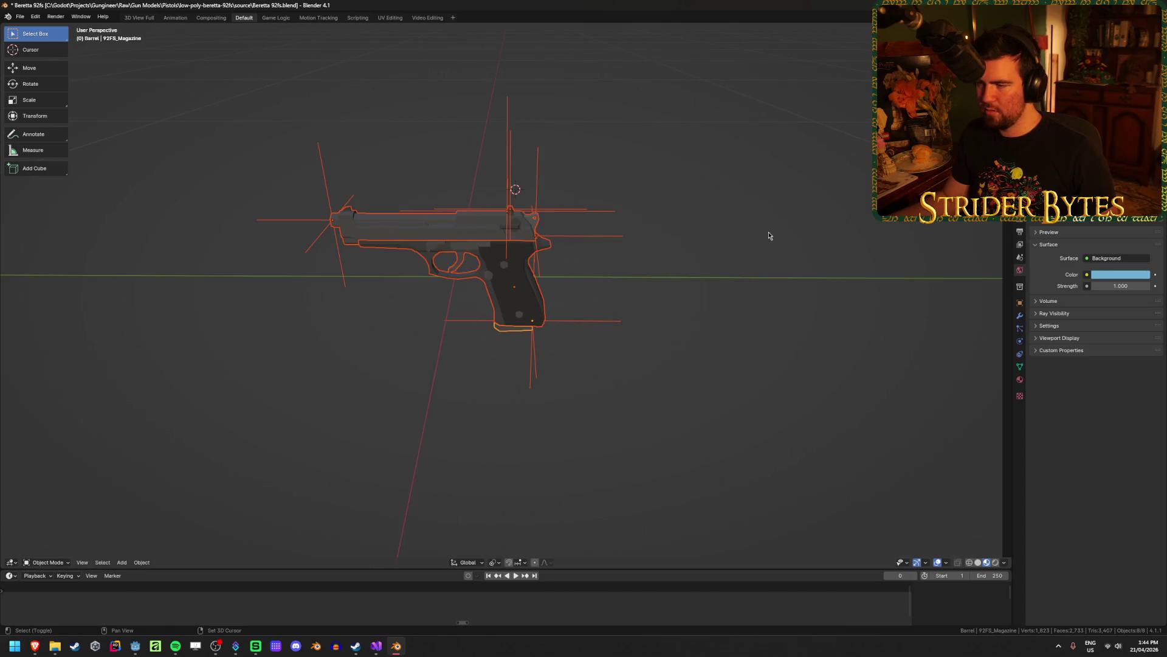
Set the pivot point to 3D Cursor and snap the cursor to the world origin.
left_click(495, 564)
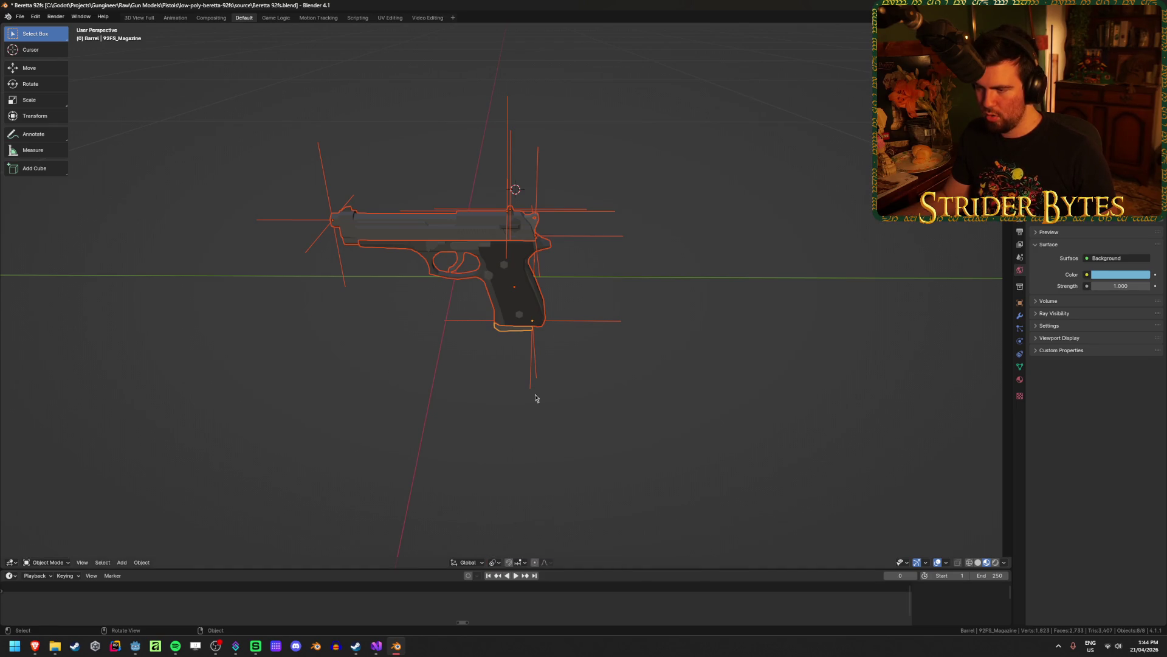
middle_click_drag(531, 420, 521, 387)
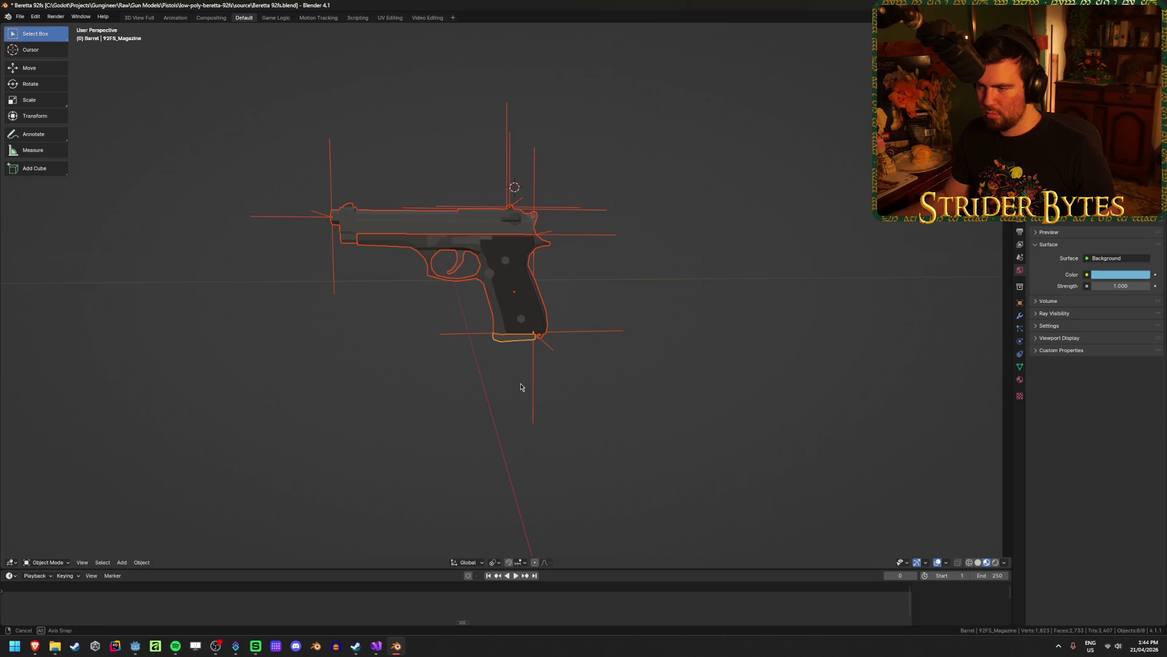
left_click(493, 557)
left_click(493, 564)
left_click(528, 521)
middle_click_drag(528, 522, 701, 401)
key("shift+s")
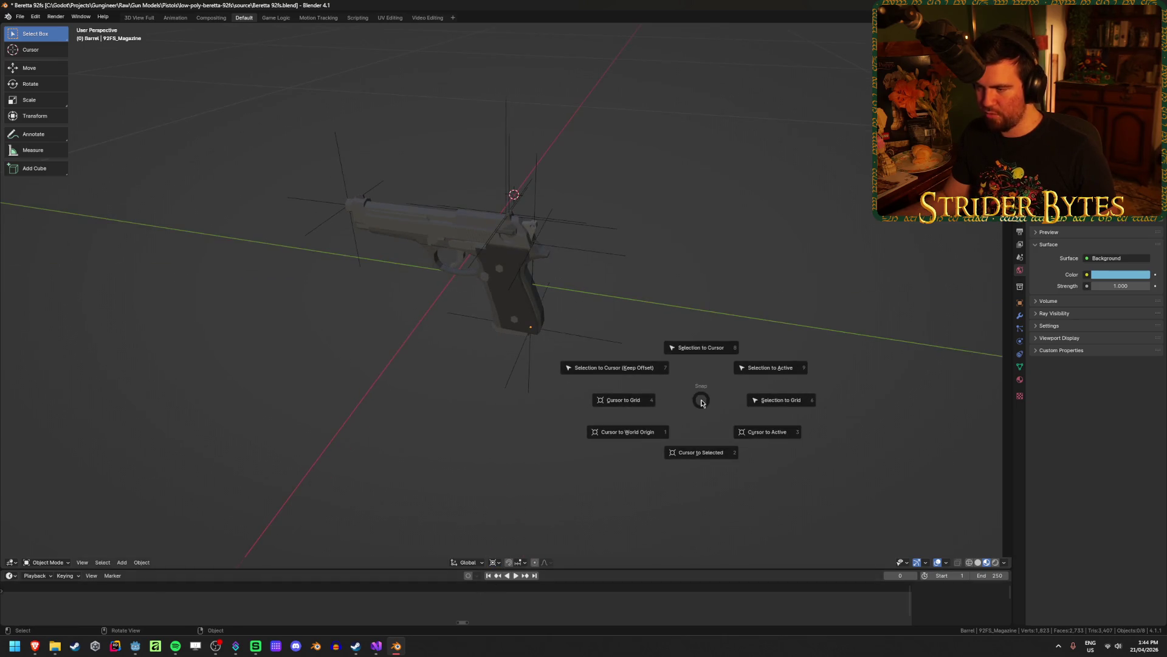
left_click(607, 433)
middle_click_drag(608, 433, 789, 381)
Rotate all parts 180° about Z around the origin and apply the rotation.
key("a")
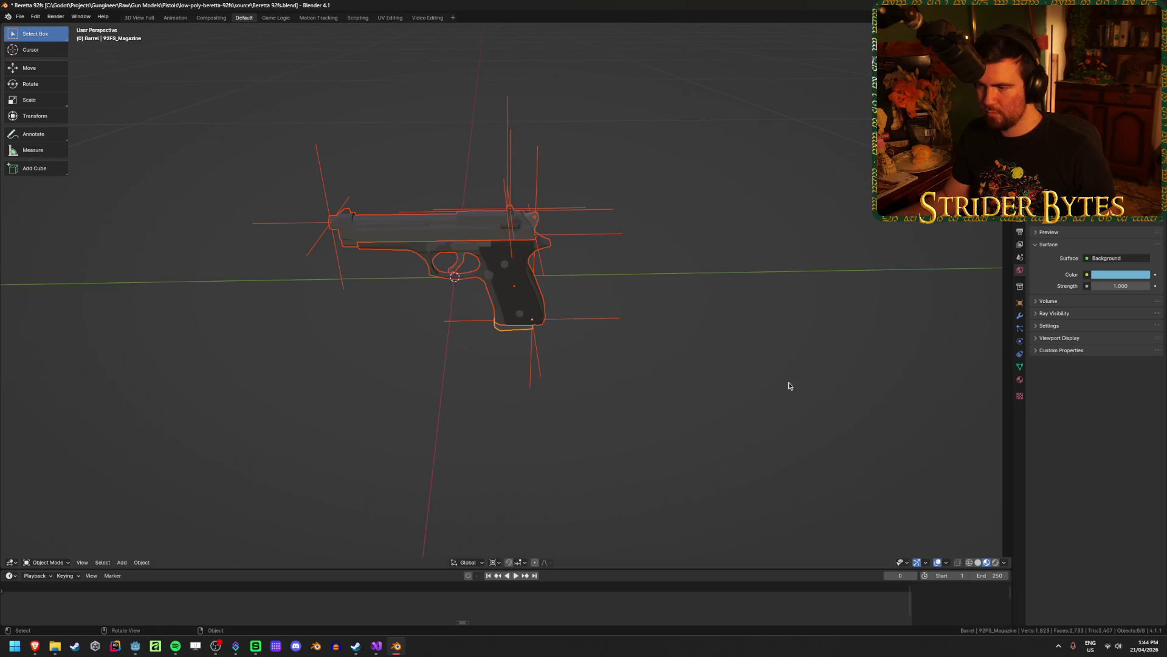
key("r")
key("z")
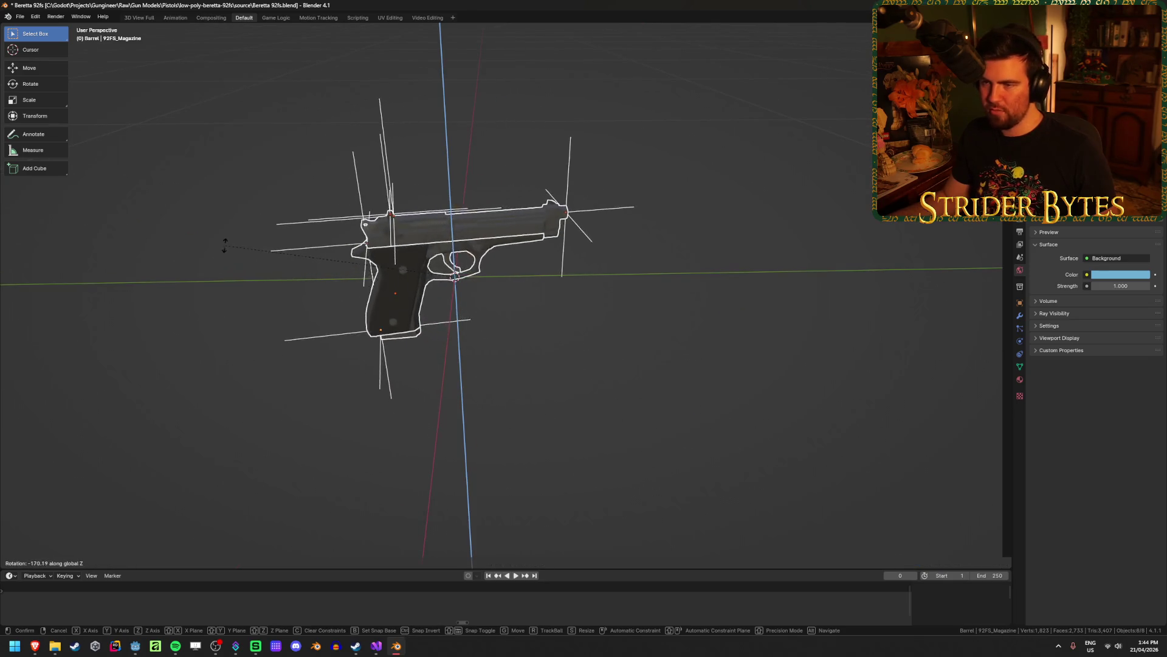
left_click(221, 296)
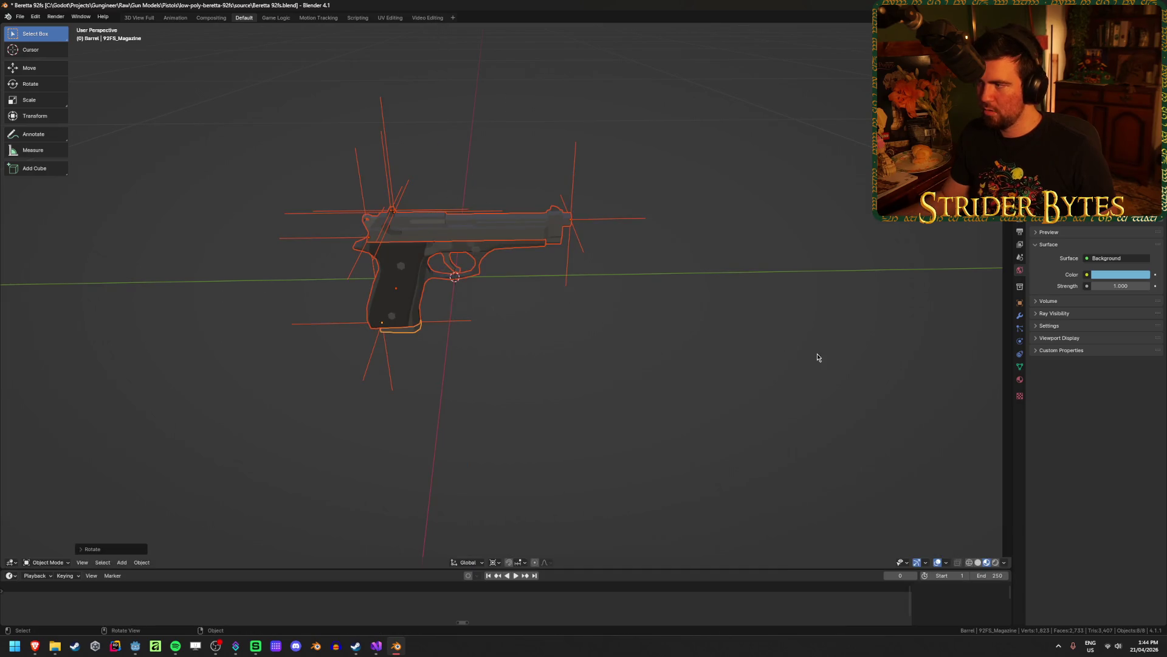
key("ctrl+a")
left_click(752, 322)
Check the MuzzleAttach, barrel, receiver and magazine, save the Beretta file, and quit Blender.
left_click(751, 323)
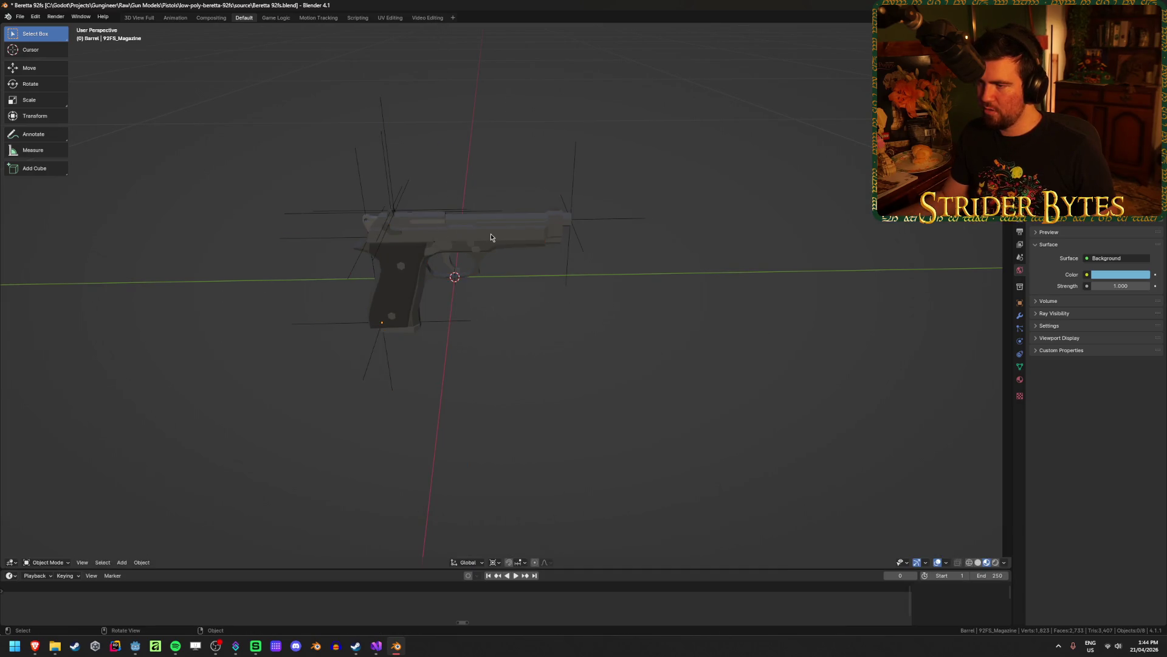
left_click(576, 181)
left_click(429, 234)
left_click(465, 281)
left_click(395, 333)
left_click(674, 371)
key("ctrl+s")
key("ctrl+q")
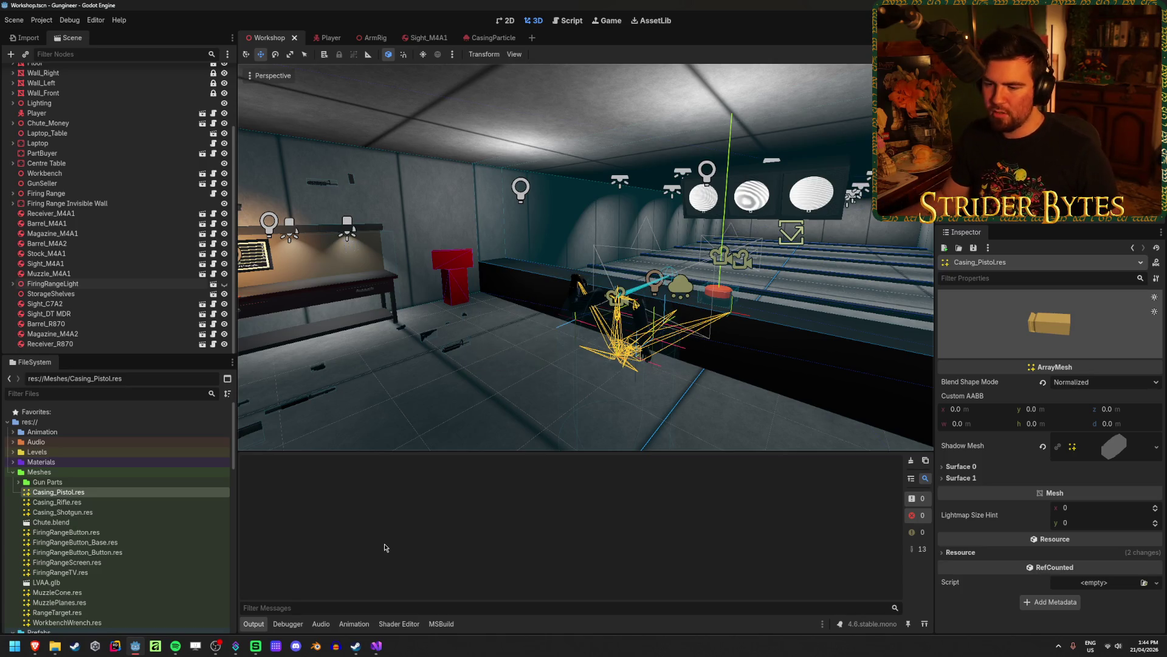
Save Godot's Workshop scene and bring up the Glock's source folder in File Explorer.
key("ctrl+s")
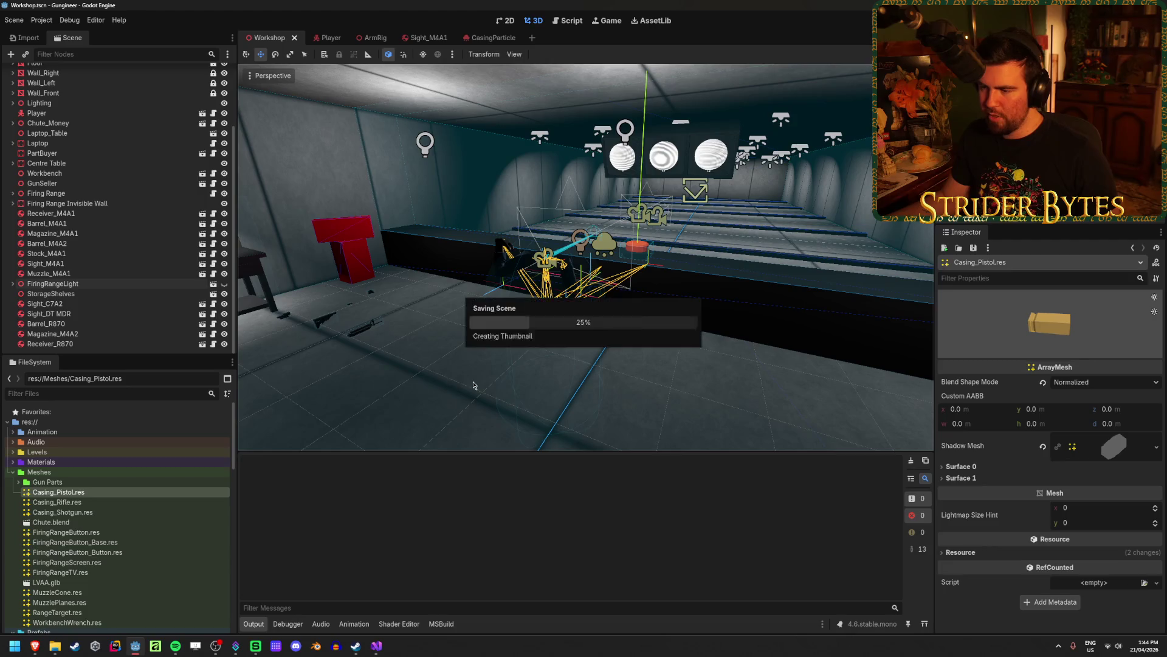
left_click(55, 646)
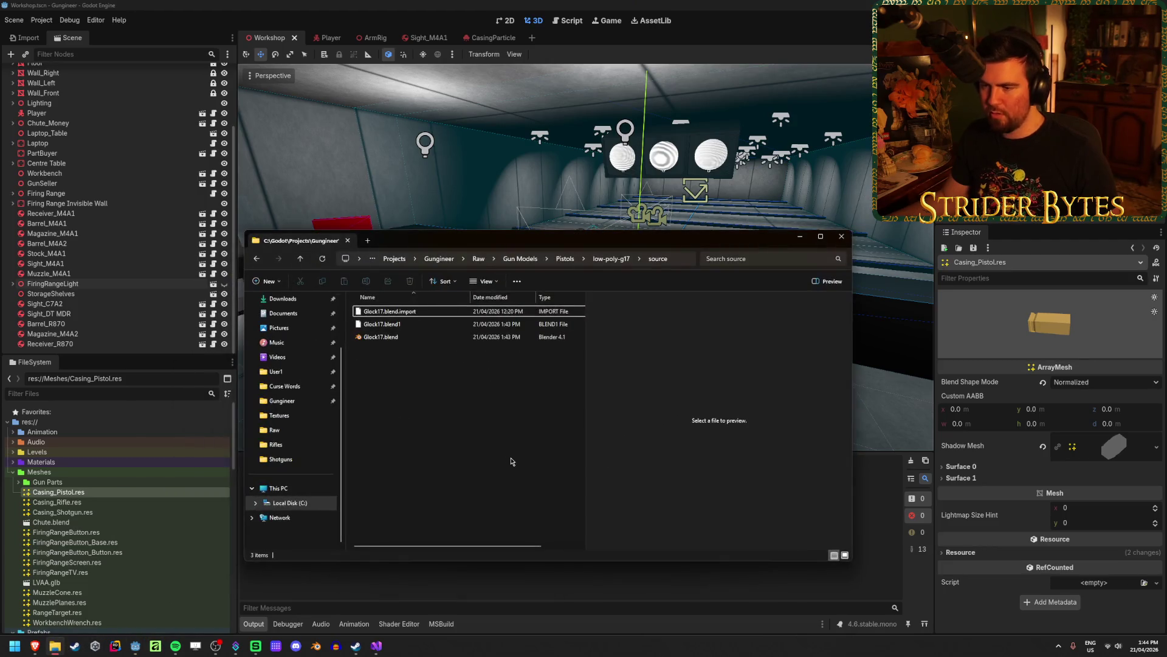
Move Glock17.blend up into the Pistols folder and delete the low-poly-g17 folder.
left_click(612, 259)
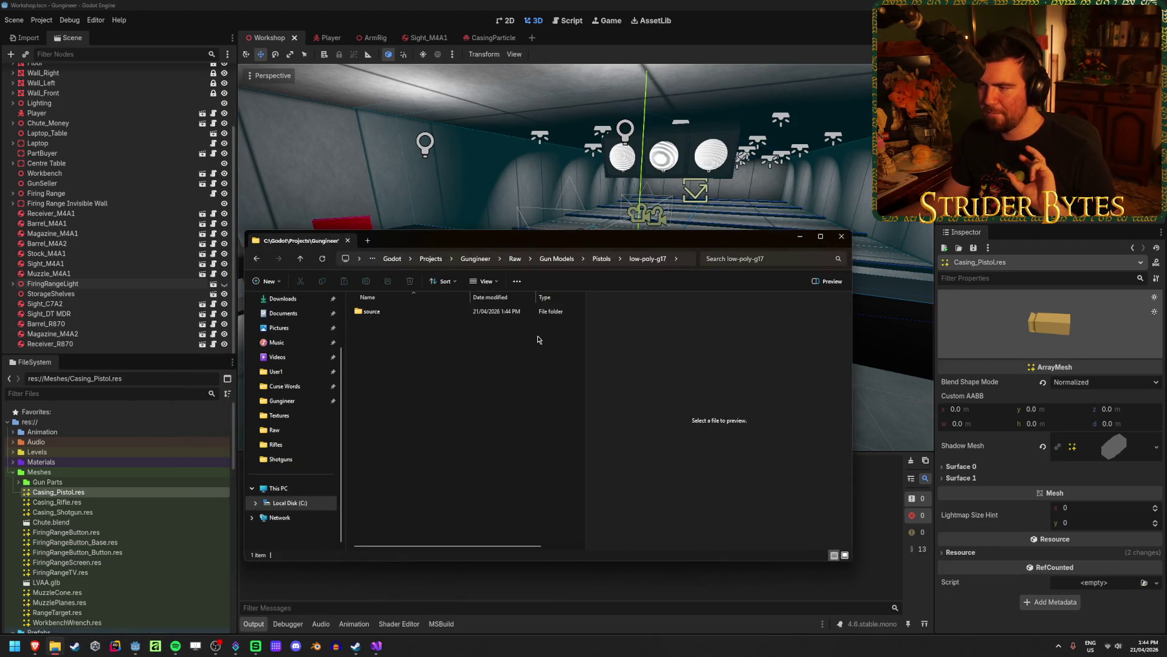
left_click(601, 259)
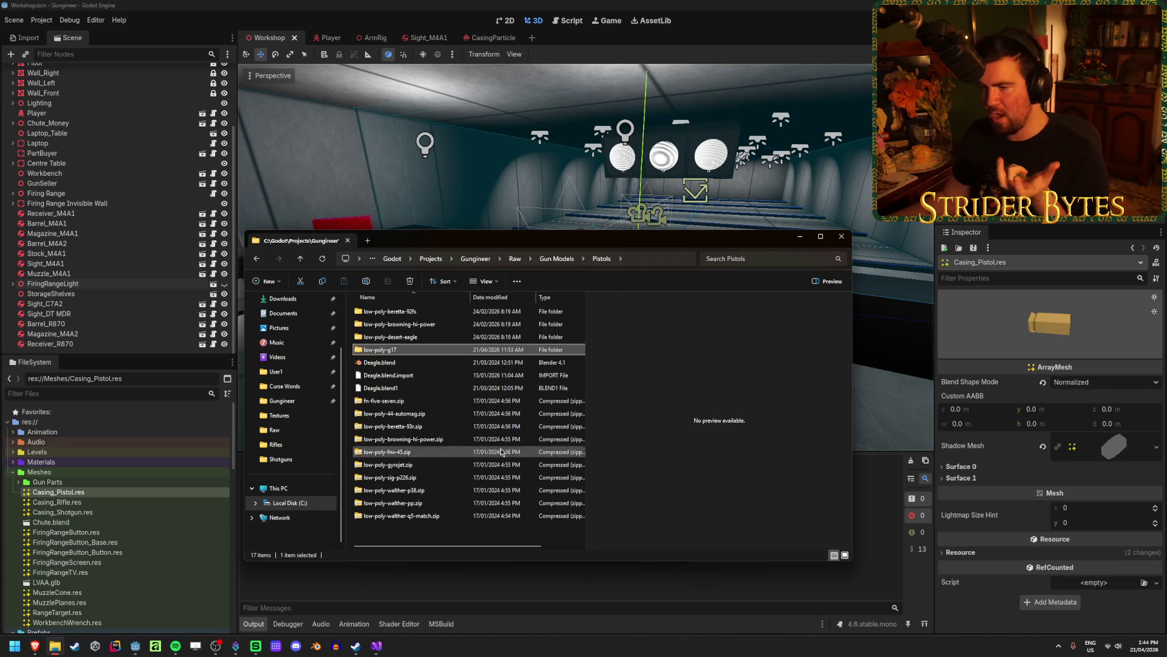
double_click(420, 351)
double_click(413, 312)
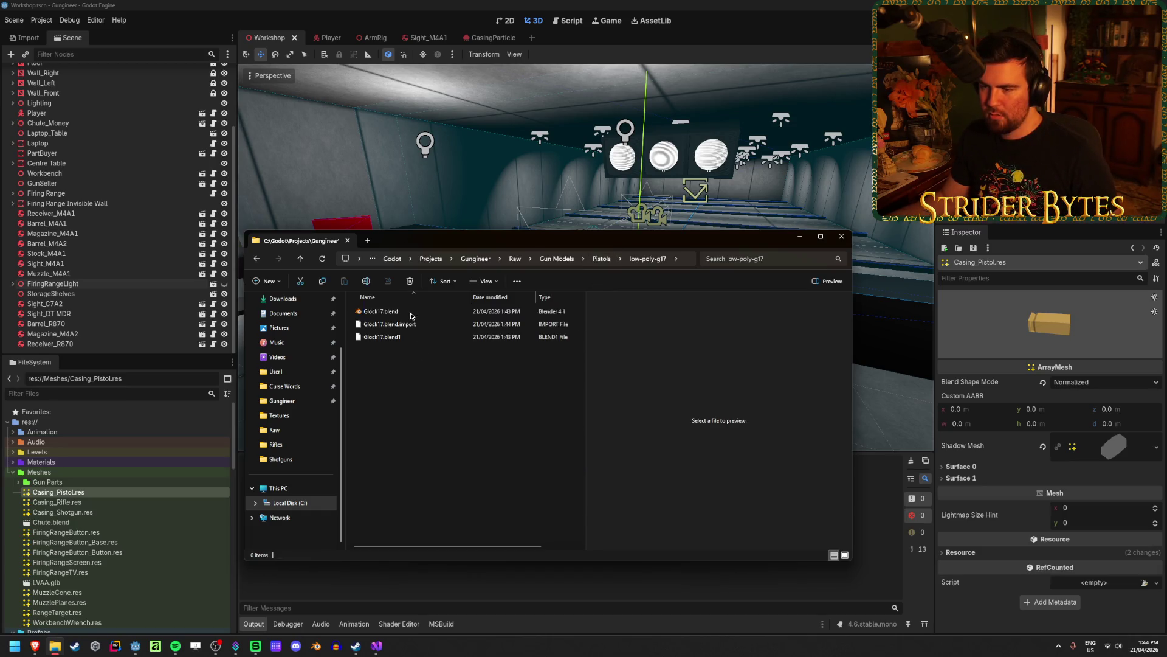
left_click(413, 315)
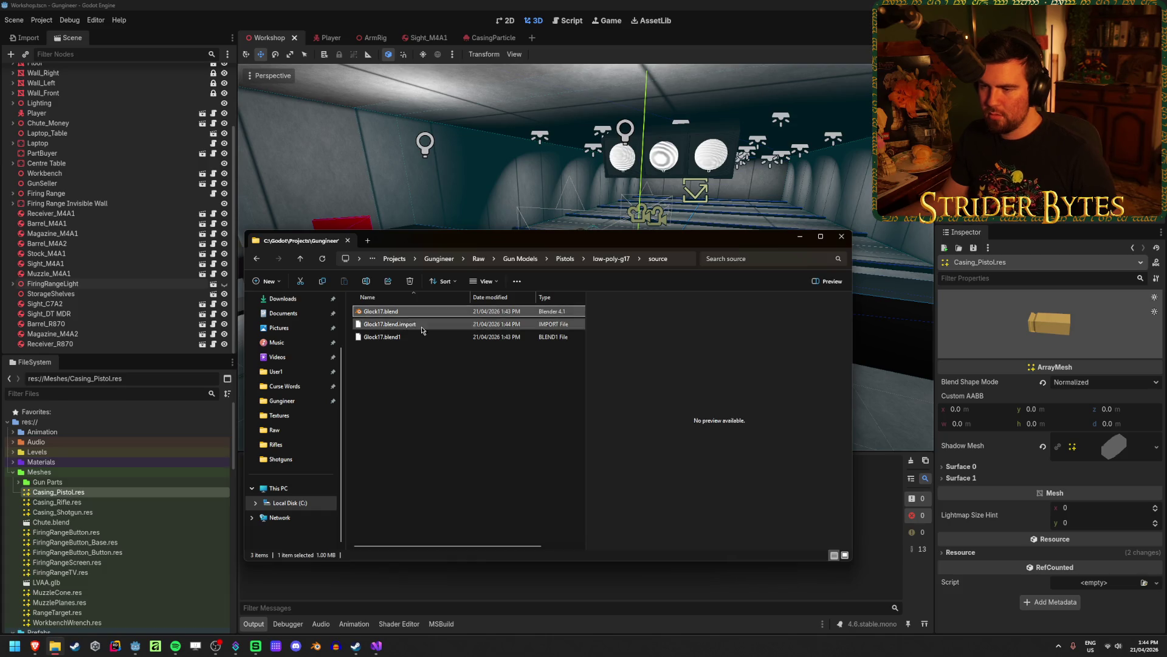
left_click(574, 260)
left_click(405, 529)
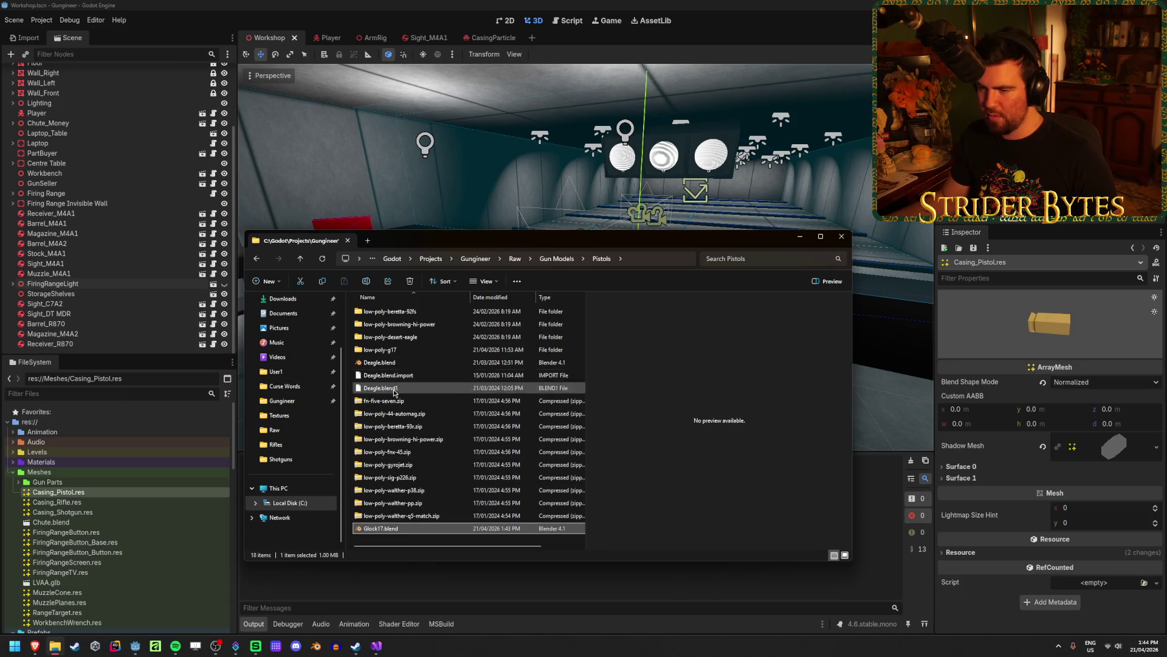
left_click(420, 349)
key("Delete")
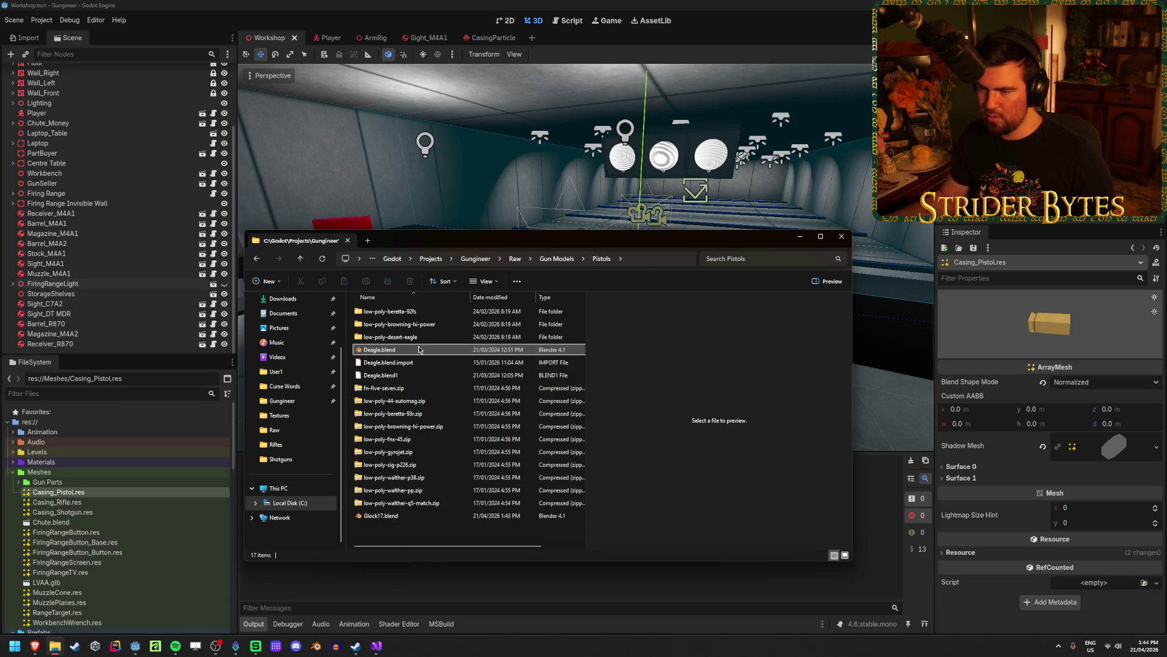
Browse the pistol folders and open Desert Eagle.blend from the low-poly-beretta-92fs source folder.
double_click(396, 337)
double_click(414, 312)
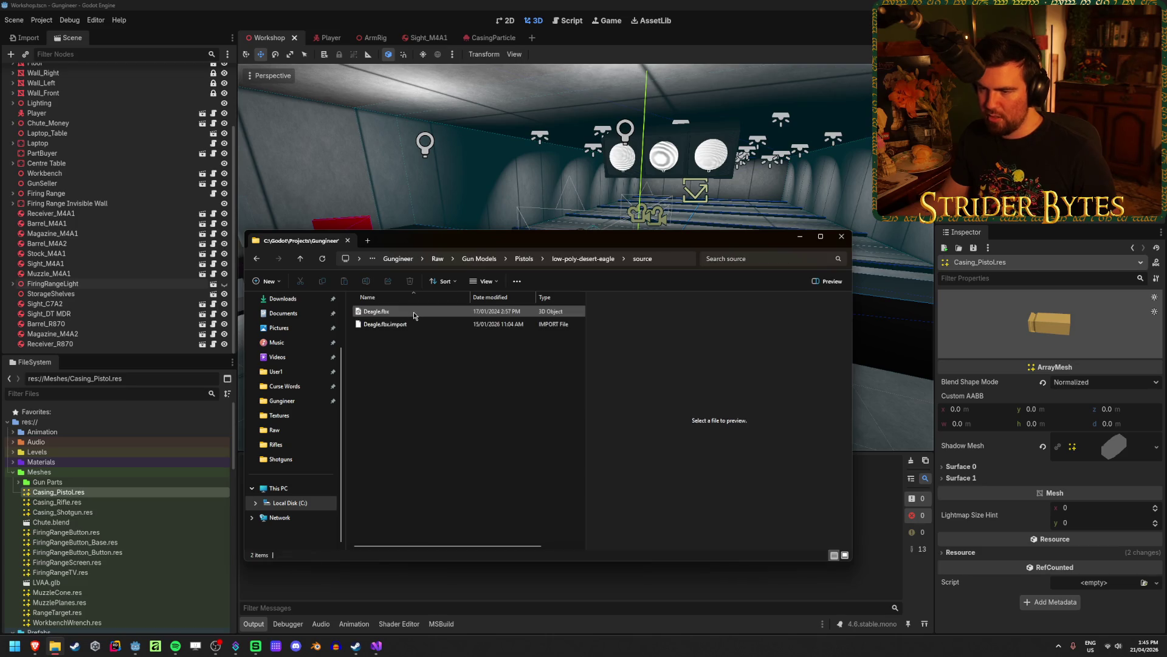
left_click(257, 259)
left_click(257, 258)
double_click(389, 324)
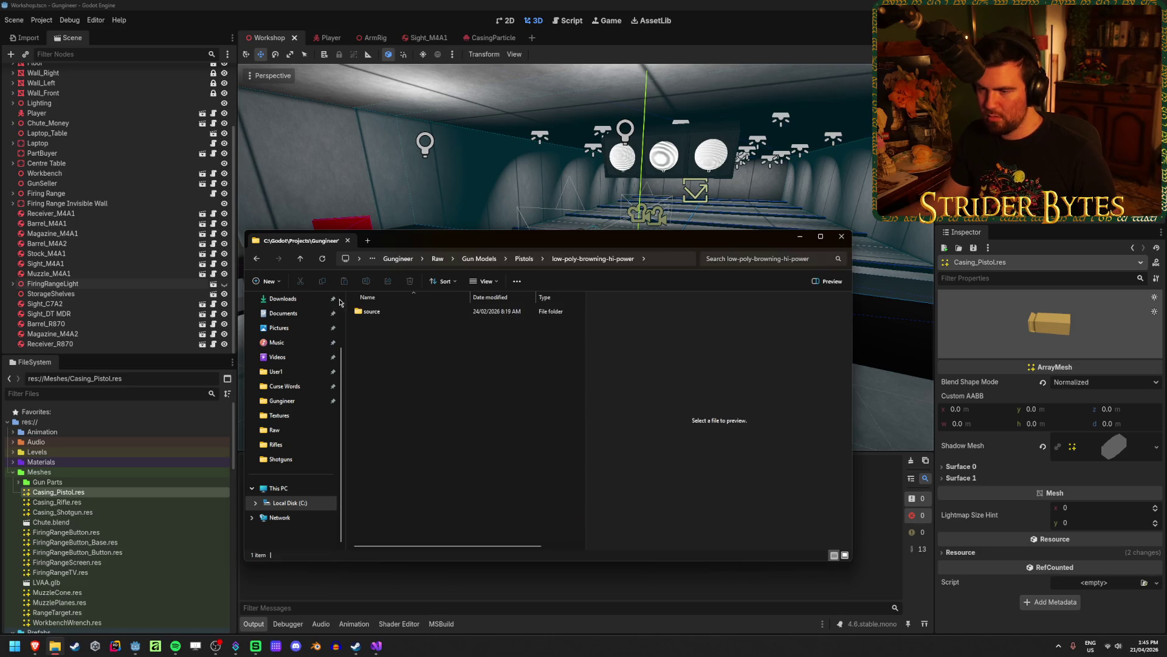
left_click(256, 259)
double_click(401, 311)
double_click(405, 313)
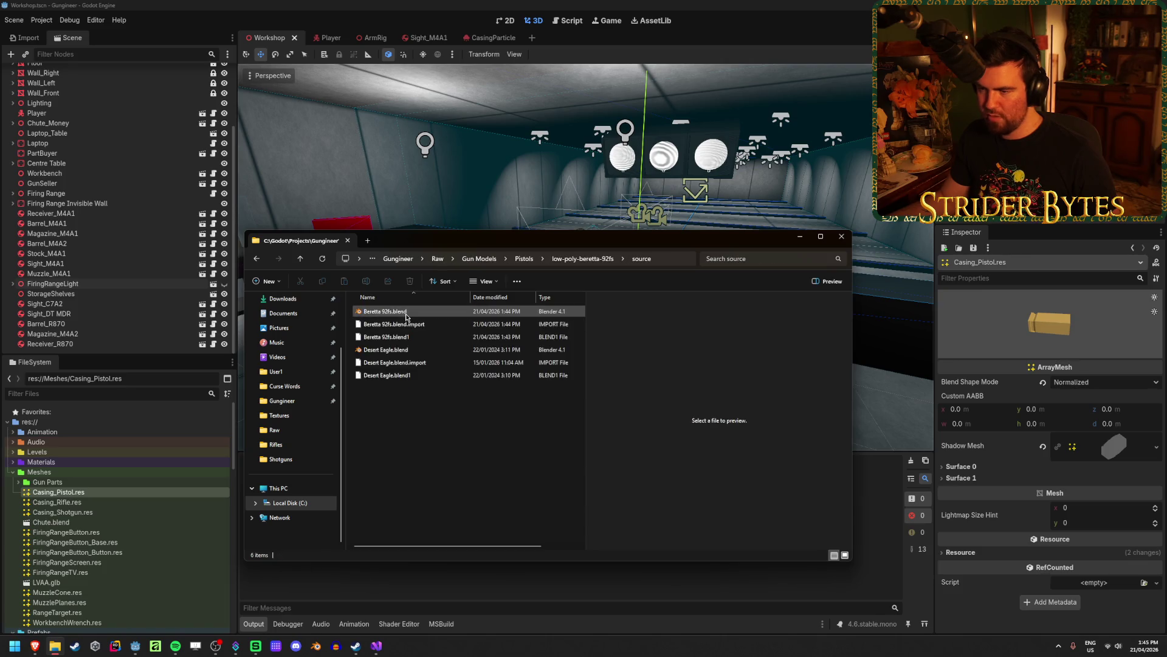
left_click(257, 259)
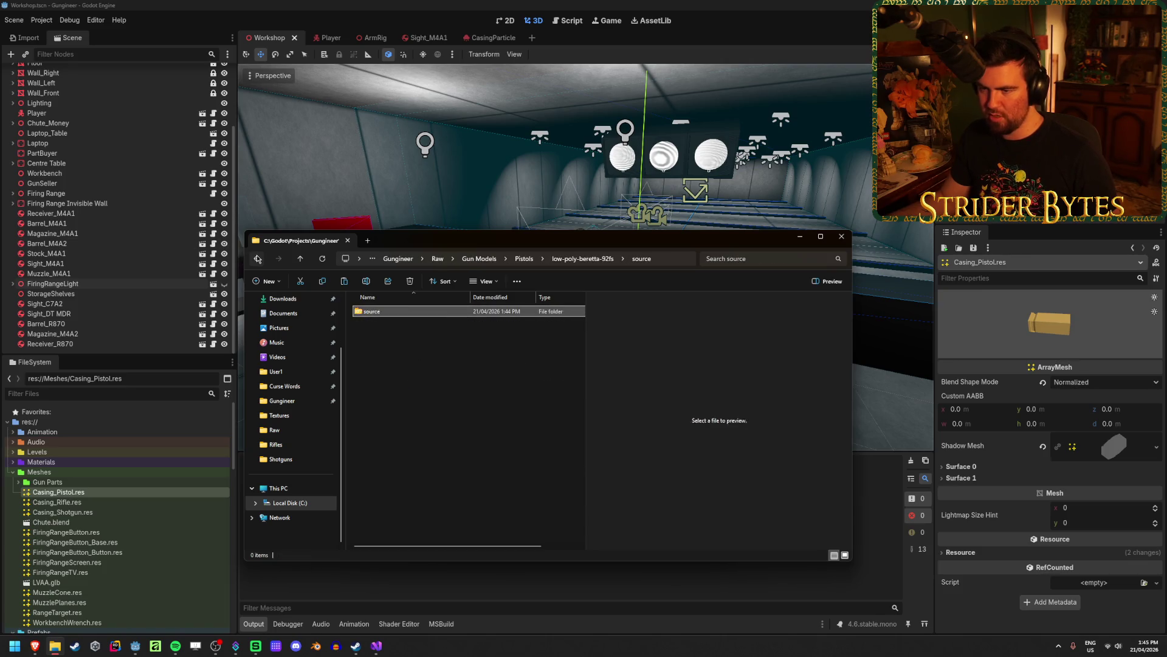
left_click(257, 259)
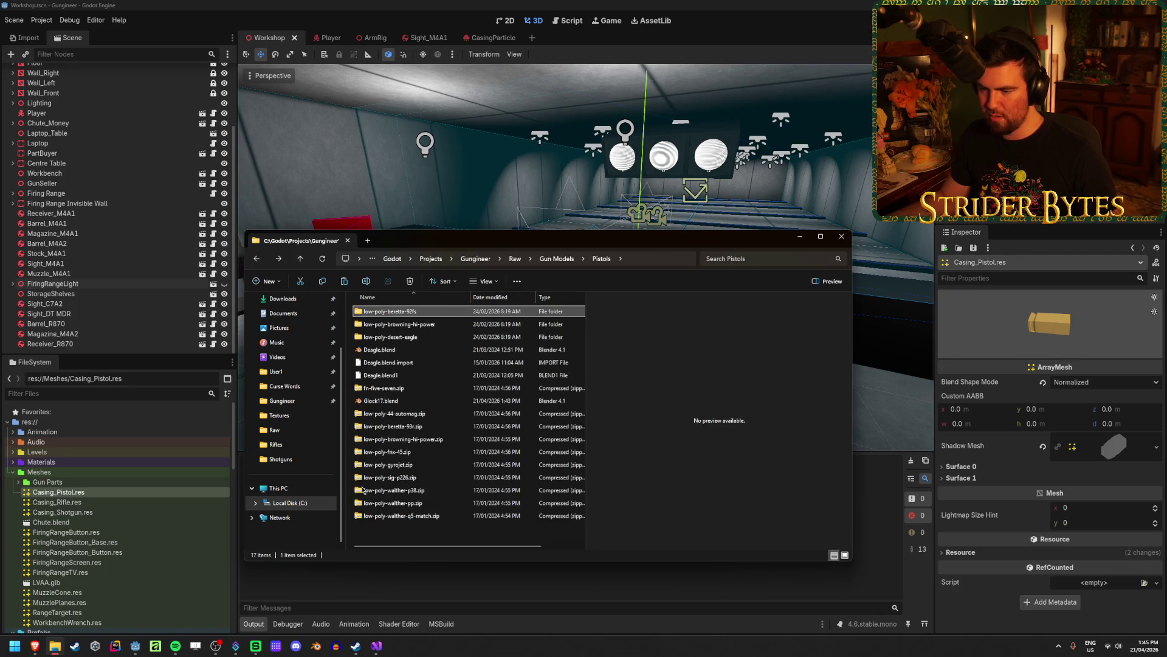
double_click(392, 311)
double_click(394, 311)
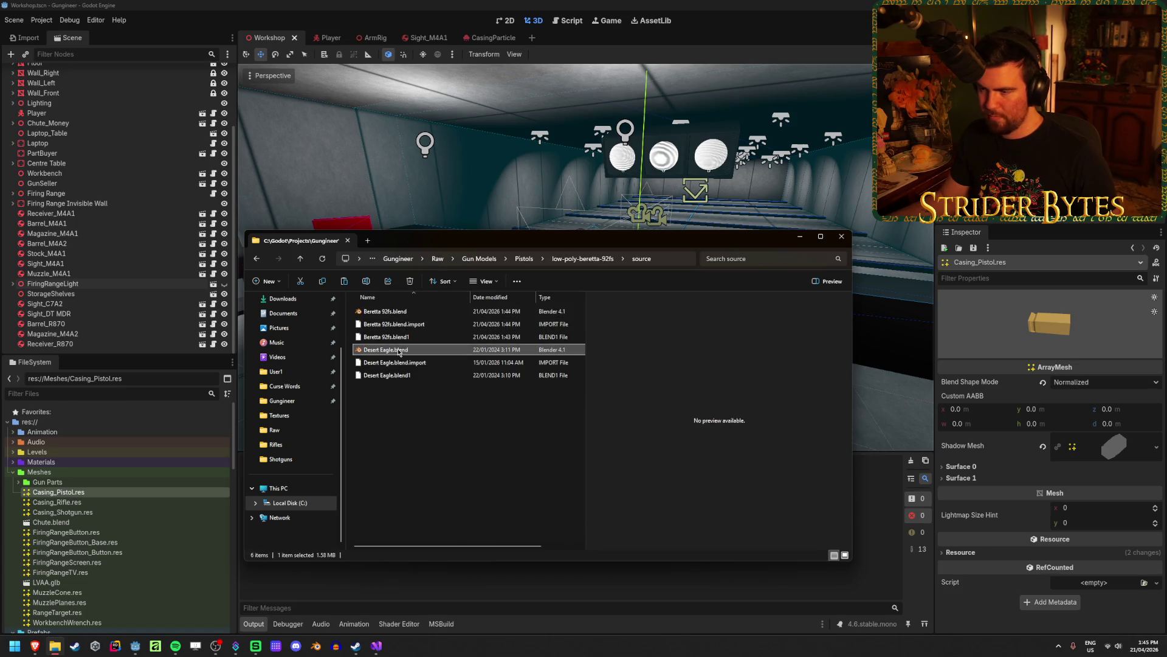
double_click(398, 350)
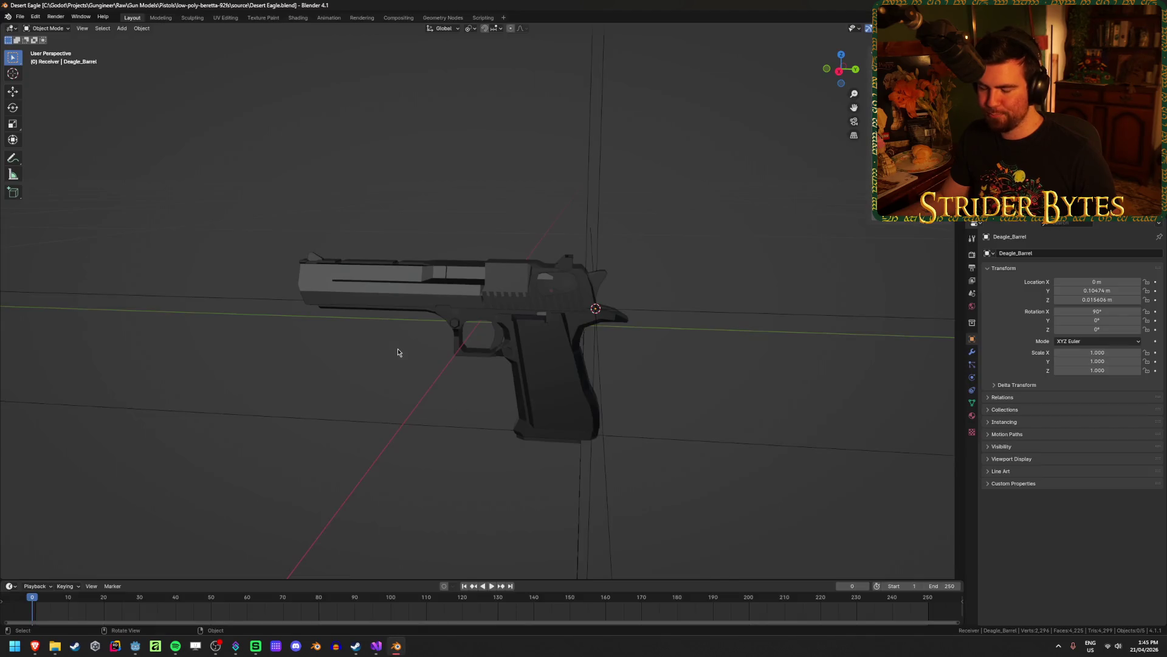
Switch to Material Preview and turn the whole Desert Eagle 180° about Z.
mouse_move(371, 406)
middle_mouse_down()
mouse_move(375, 383)
mouse_move(326, 409)
mouse_move(175, 359)
mouse_move(571, 339)
mouse_move(559, 386)
mouse_move(578, 356)
middle_mouse_up()
key("z")
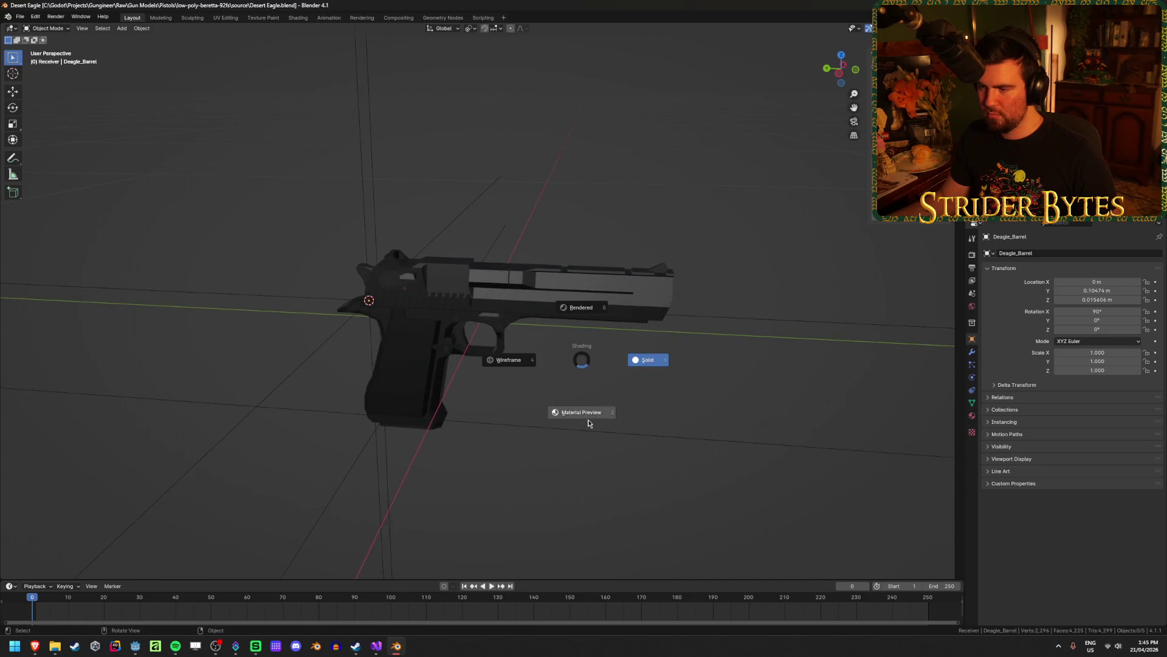
left_click(586, 417)
mouse_move(608, 400)
middle_mouse_down()
mouse_move(411, 381)
mouse_move(703, 409)
mouse_move(641, 362)
mouse_move(639, 400)
mouse_move(602, 423)
mouse_move(683, 396)
middle_mouse_up()
key("a")
left_click(657, 396)
scroll(663, 392, "down", 4)
key("a")
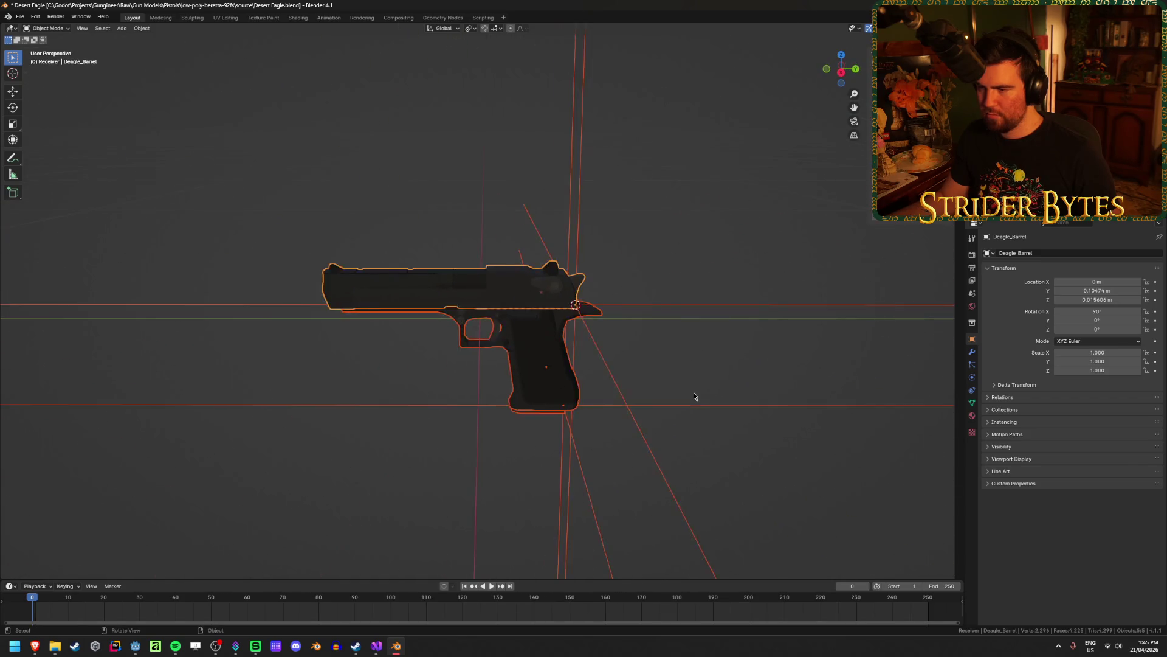
type("rz")
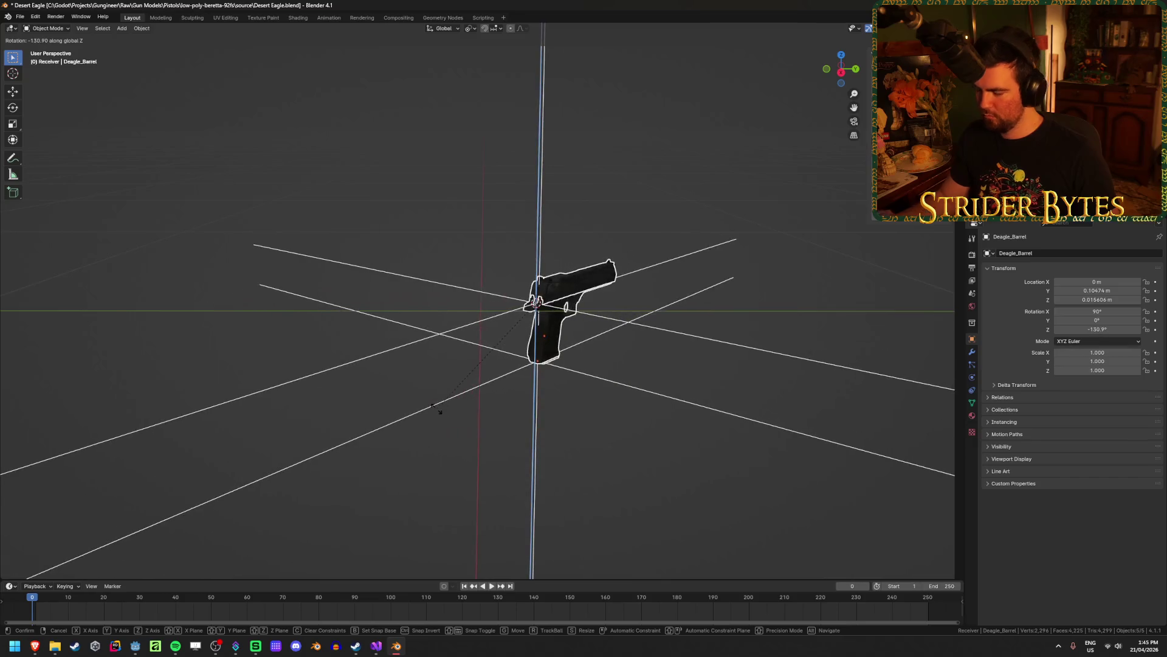
type("180")
key("Return")
Select the Desert Eagle magazine, test a vertical move and cancel it, then list recent files.
mouse_move(435, 410)
middle_mouse_down()
mouse_move(717, 443)
mouse_move(576, 365)
mouse_move(528, 396)
middle_mouse_up()
left_click(528, 396)
middle_click_drag(453, 399, 391, 353)
left_click(299, 342)
mouse_move(378, 395)
middle_mouse_down()
mouse_move(467, 383)
mouse_move(472, 326)
mouse_move(442, 411)
mouse_move(409, 440)
mouse_move(378, 438)
middle_mouse_up()
key("g")
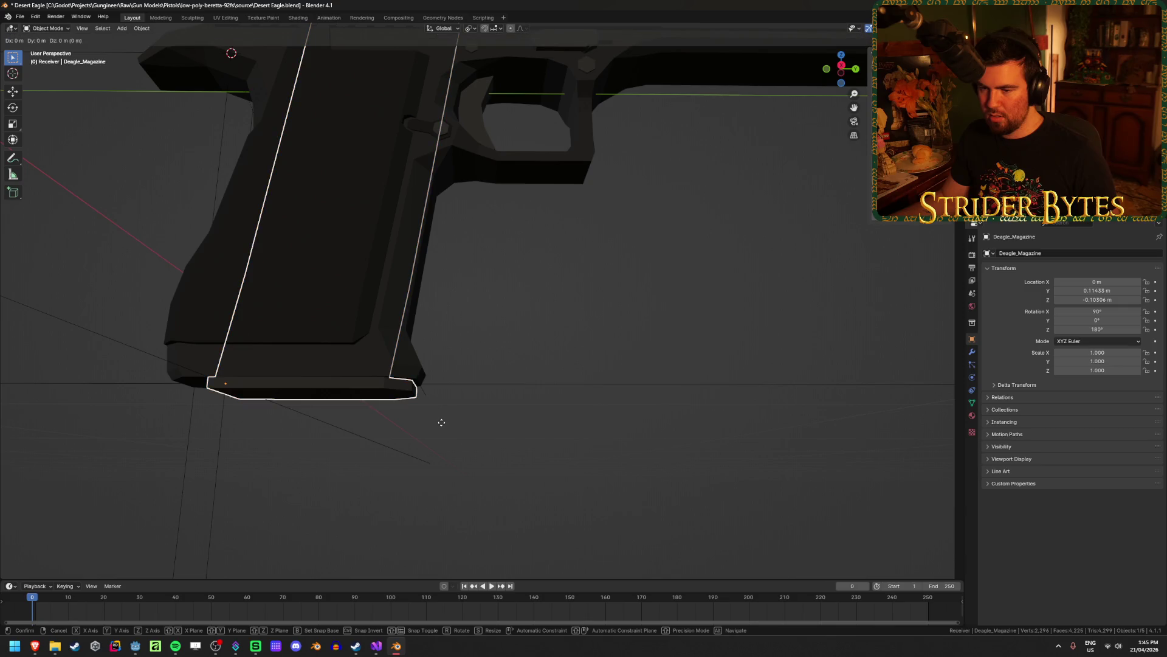
key("z")
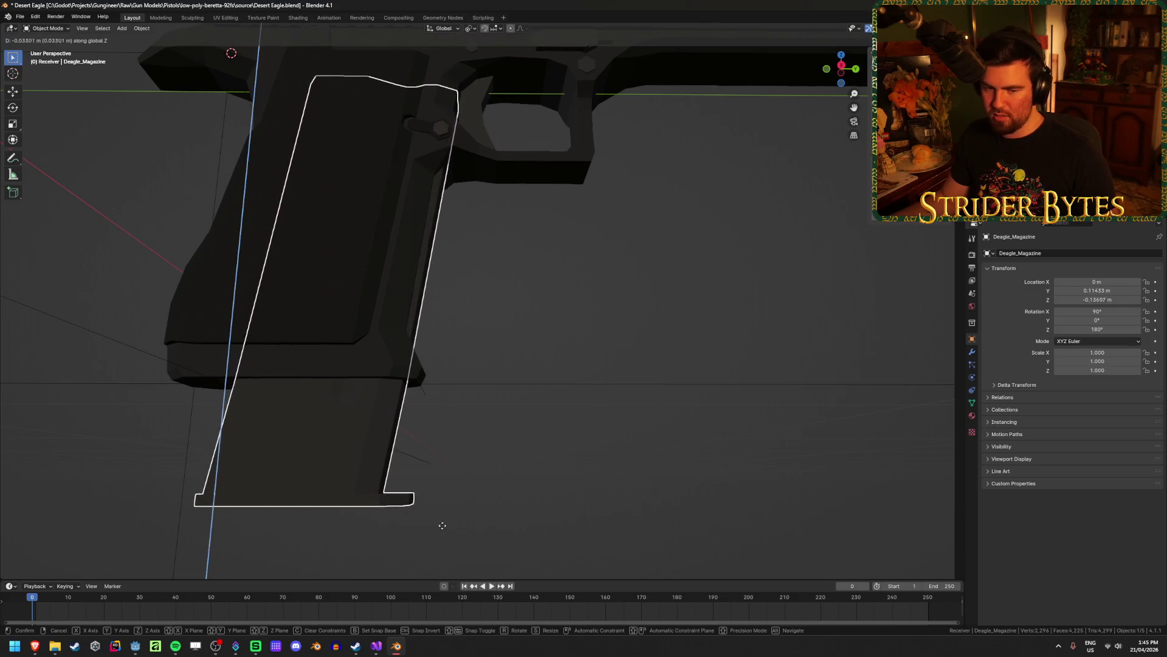
right_click(445, 522)
mouse_move(446, 522)
middle_mouse_down()
mouse_move(565, 448)
mouse_move(513, 435)
mouse_move(546, 448)
middle_mouse_up()
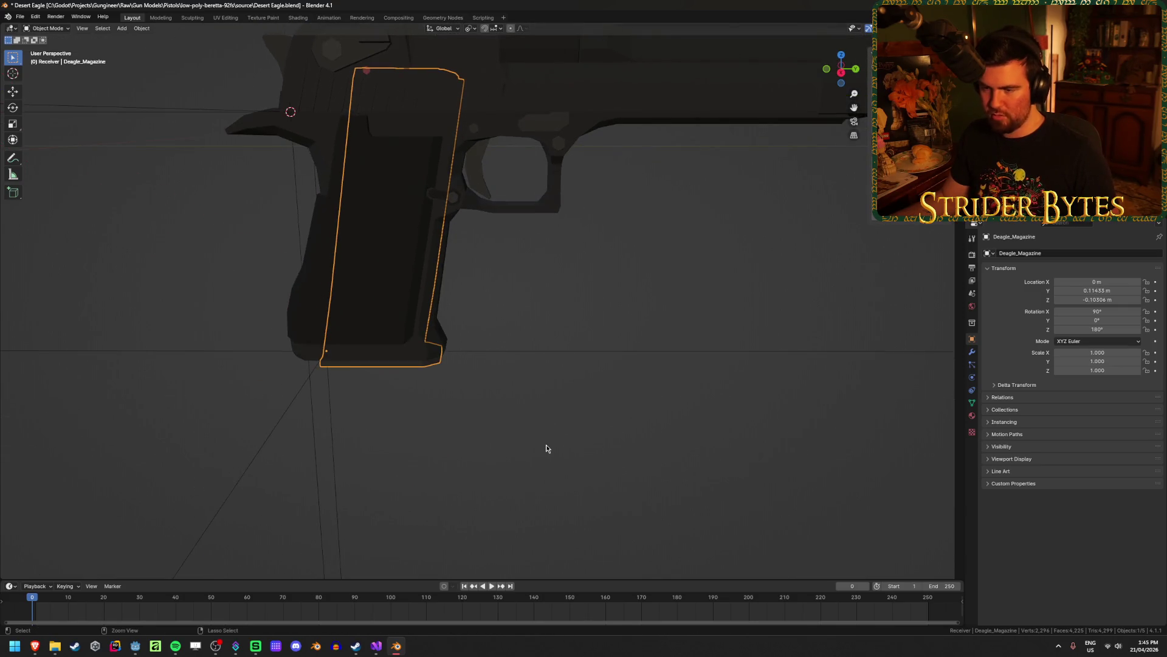
right_click(402, 651)
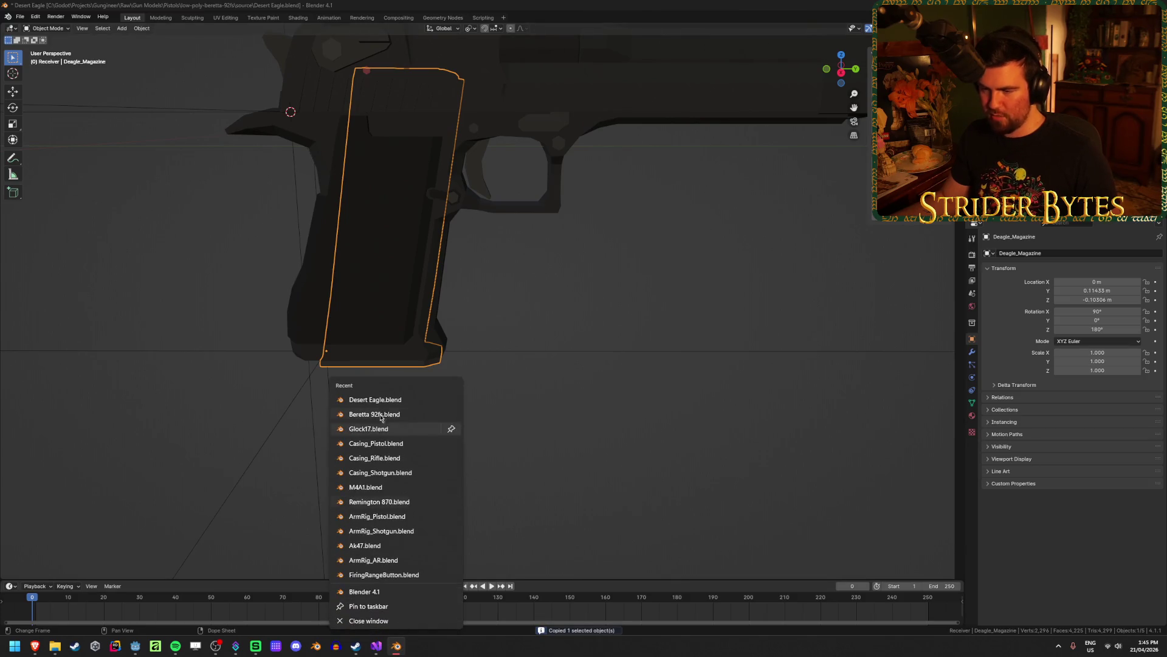
Open Glock17.blend, paste the Desert Eagle magazine, and slide it along Y into the grip.
left_click(394, 432)
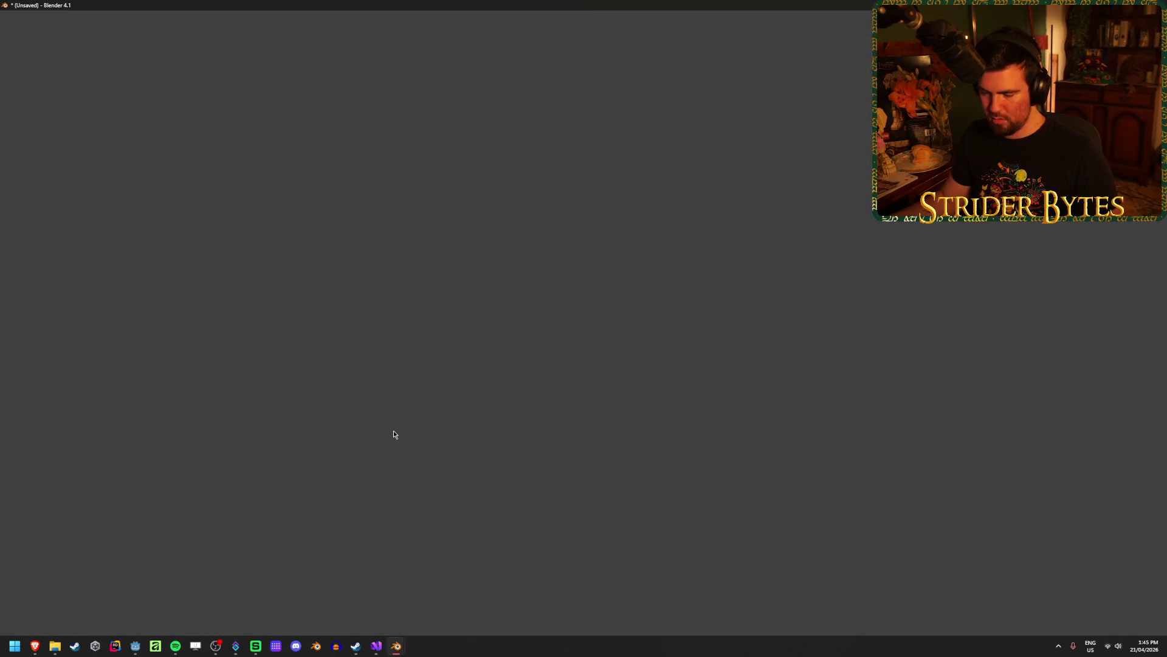
key("ctrl+v")
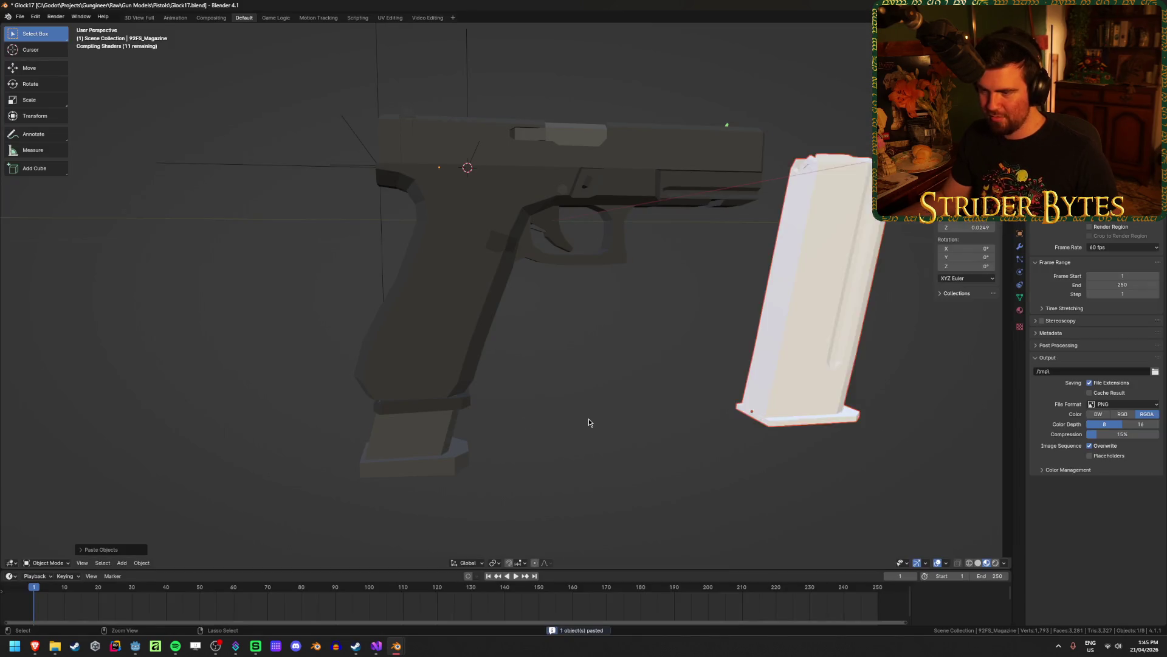
key("g")
key("y")
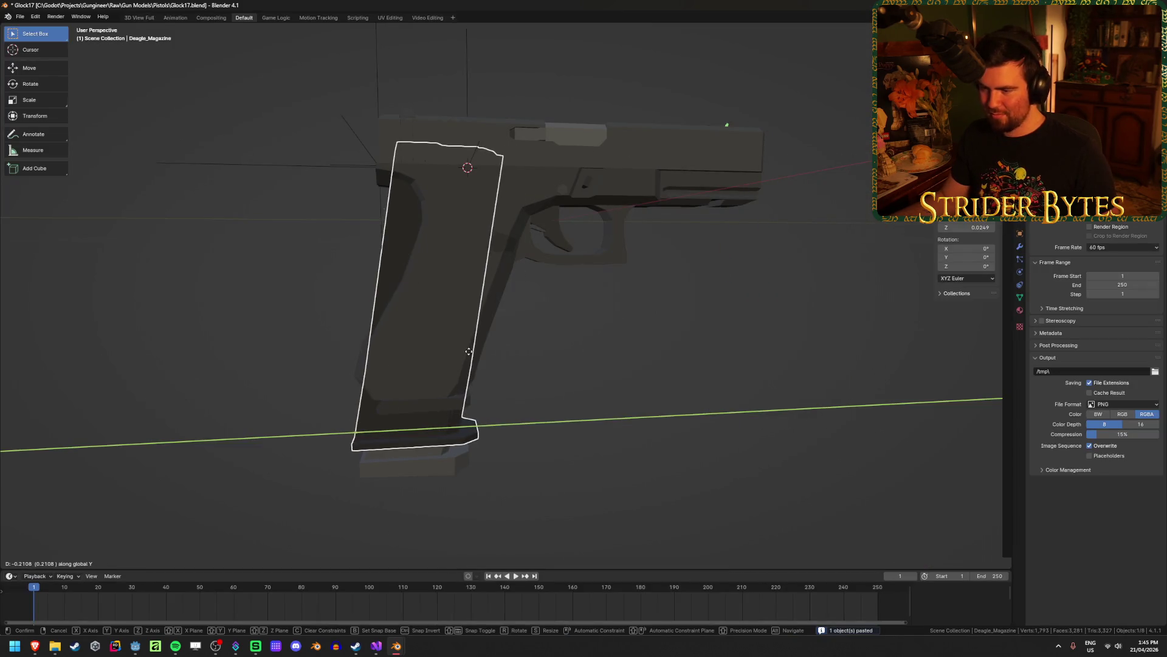
left_click(470, 351)
Check the placement from front and side views, then undo the extra base plate under the magazine.
left_click(642, 351)
mouse_move(557, 385)
middle_mouse_down()
mouse_move(555, 326)
mouse_move(458, 405)
mouse_move(619, 392)
middle_mouse_up()
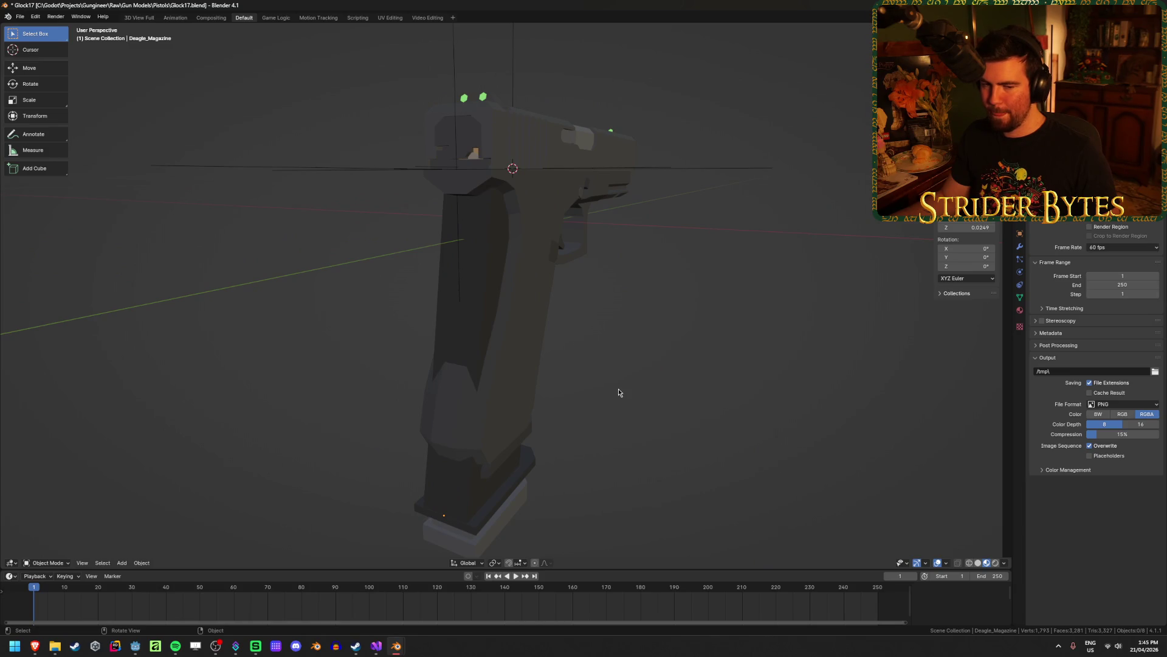
left_click(454, 261)
mouse_move(662, 381)
middle_mouse_down()
mouse_move(606, 363)
mouse_move(676, 407)
mouse_move(594, 464)
mouse_move(248, 482)
mouse_move(618, 450)
mouse_move(531, 456)
middle_mouse_up()
left_click(682, 409)
left_click(519, 427)
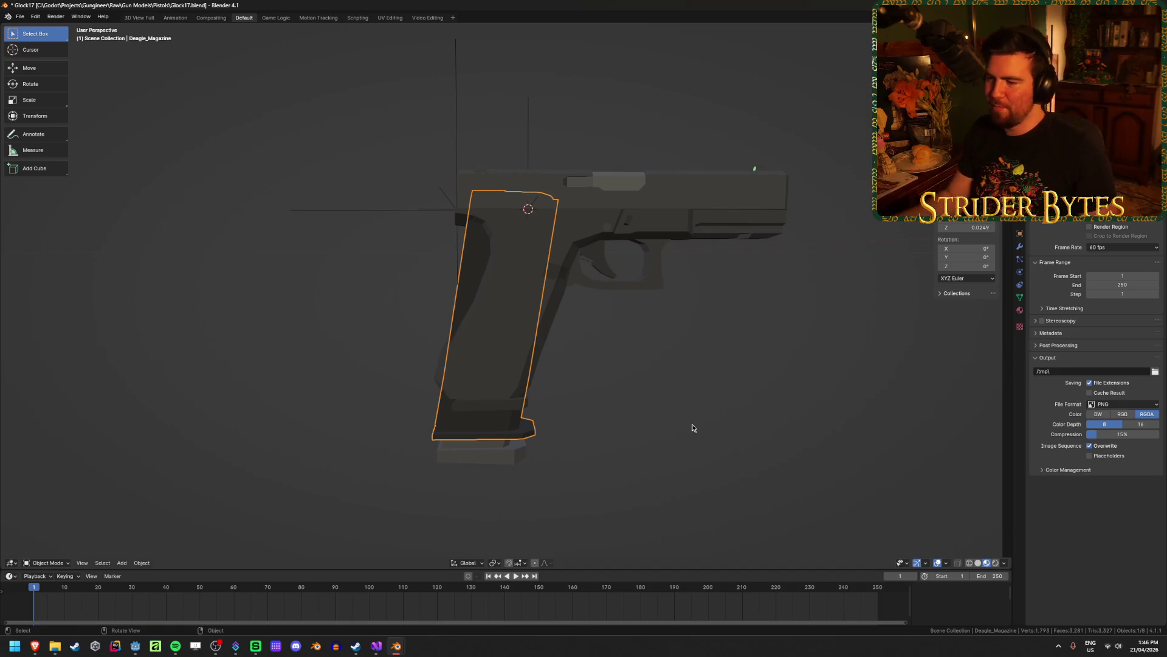
key("ctrl+z")
key("ctrl+z")
key("ctrl+z")
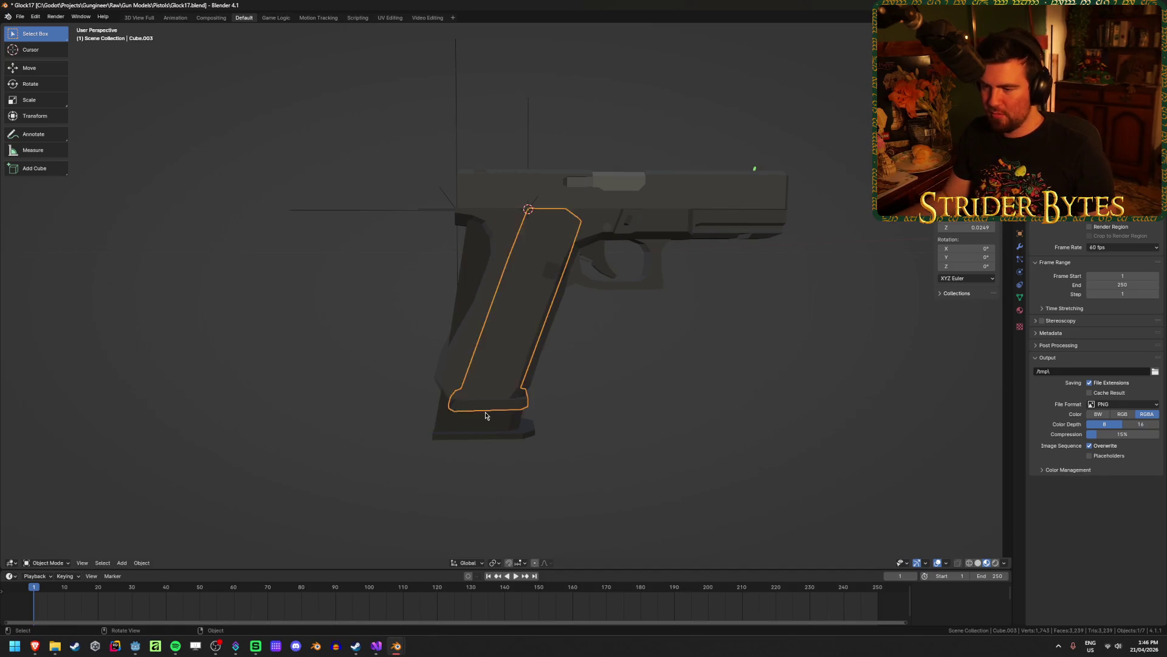
Select the Desert Eagle magazine and slide it along Y toward the grip.
key("alt+a")
mouse_move(490, 310)
middle_mouse_down()
mouse_move(503, 409)
mouse_move(591, 411)
mouse_move(580, 398)
middle_mouse_up()
left_click(523, 319)
middle_click_drag(549, 341, 573, 356)
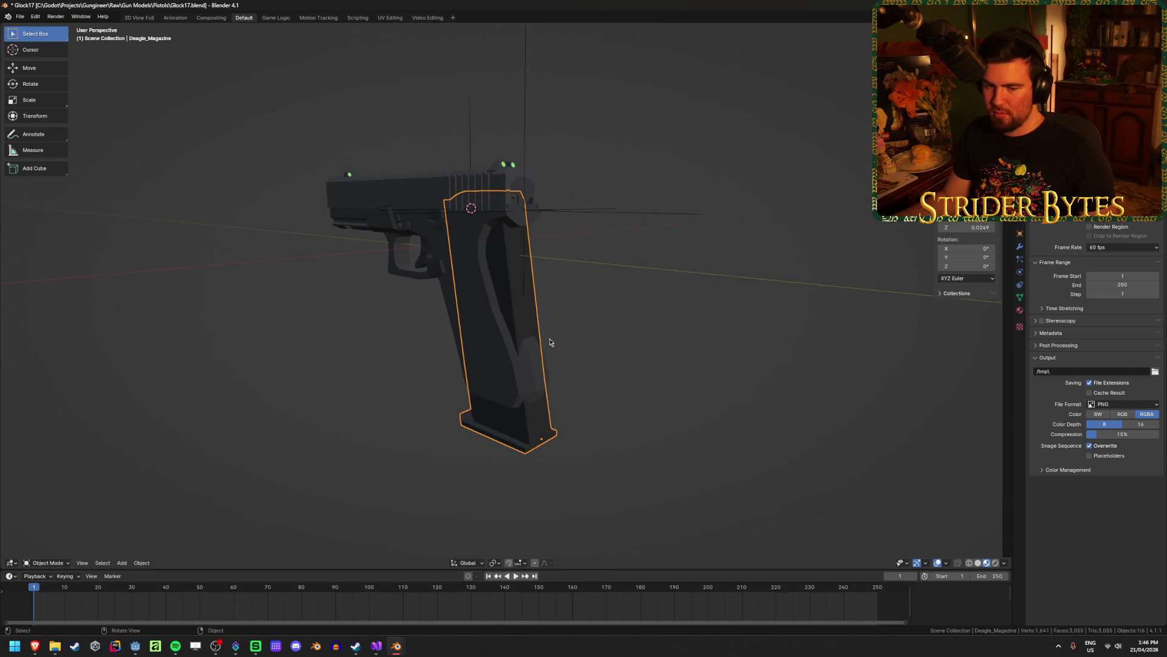
key("g")
key("y")
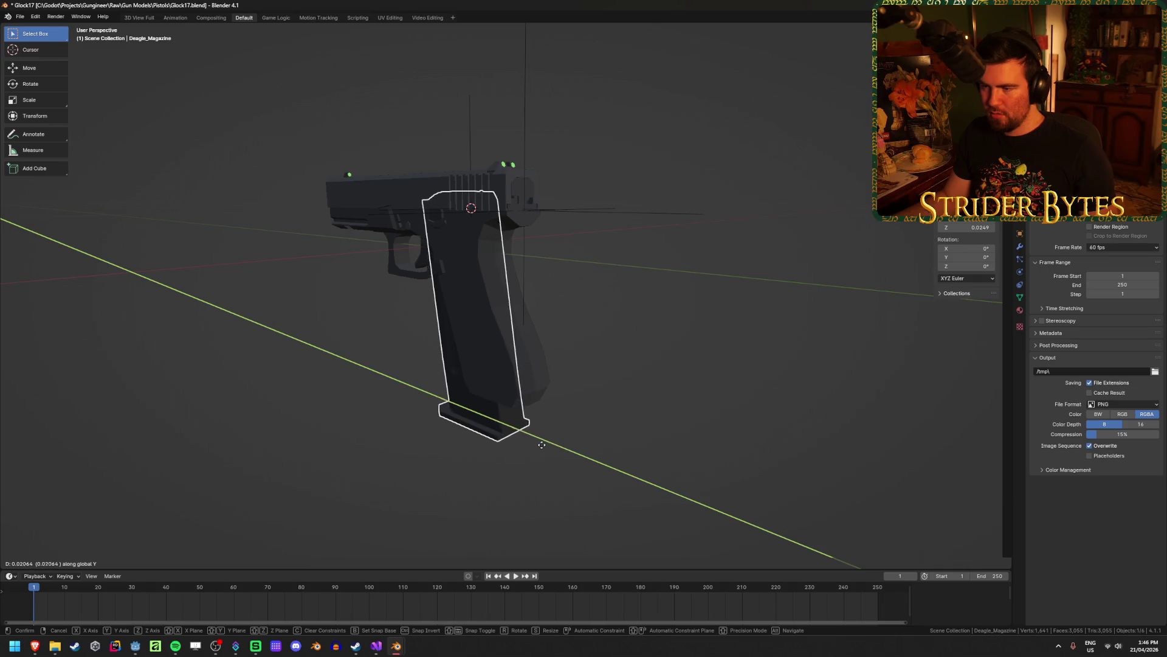
left_click(588, 453)
Try lowering the magazine along Z, then undo that move.
scroll(581, 477, "up", 4)
left_click(581, 476)
mouse_move(583, 474)
middle_mouse_down()
mouse_move(703, 456)
mouse_move(628, 422)
mouse_move(650, 431)
mouse_move(687, 389)
mouse_move(669, 420)
mouse_move(443, 448)
mouse_move(477, 457)
middle_mouse_up()
left_click(468, 495)
scroll(607, 360, "down", 3)
middle_click_drag(607, 359, 601, 399)
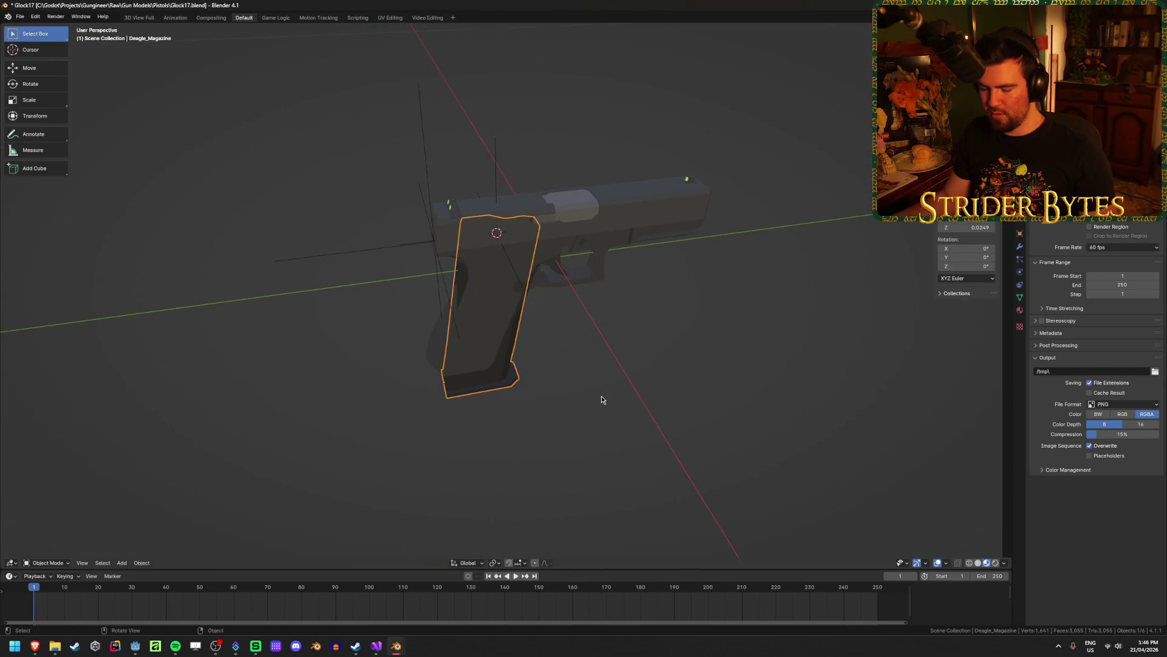
key("g")
key("z")
left_click(604, 547)
mouse_move(604, 547)
middle_mouse_down()
mouse_move(528, 493)
mouse_move(550, 448)
middle_mouse_up()
key("ctrl+z")
Lower the magazine along Z, checking its height in Right Orthographic view.
left_click(595, 408)
mouse_move(595, 409)
middle_mouse_down()
mouse_move(566, 433)
mouse_move(578, 372)
mouse_move(567, 392)
middle_mouse_up()
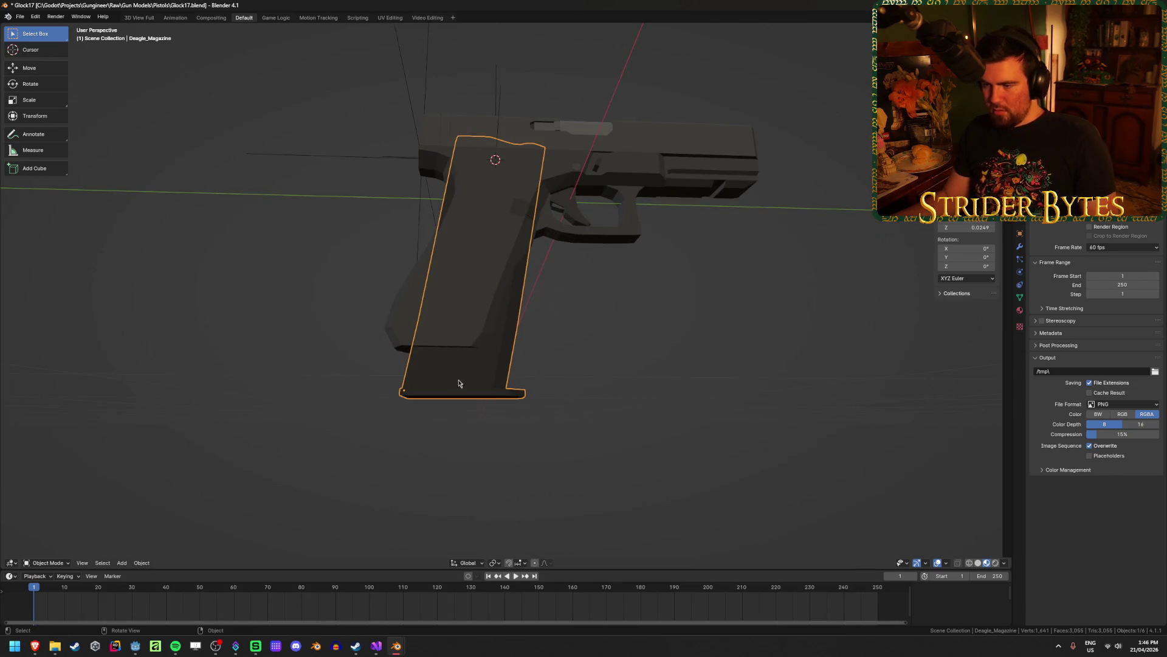
middle_click_drag(678, 359, 689, 380)
key("g")
key("y")
key("z")
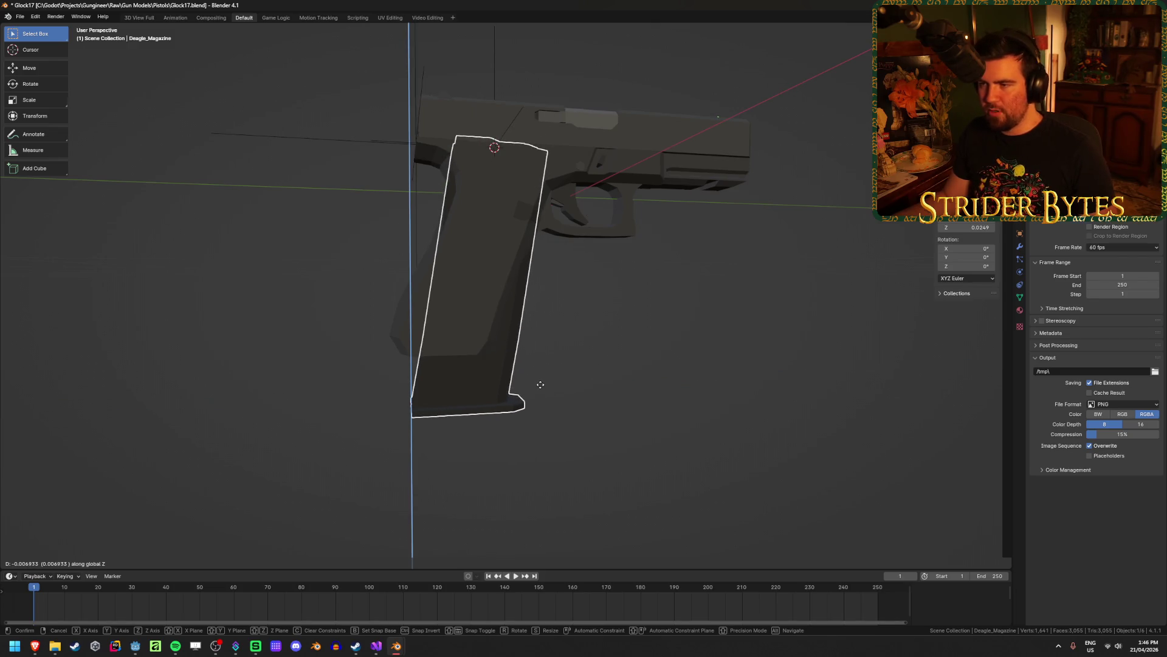
left_click(535, 386)
key("KP_3")
scroll(643, 229, "up", 2)
key("g")
key("z")
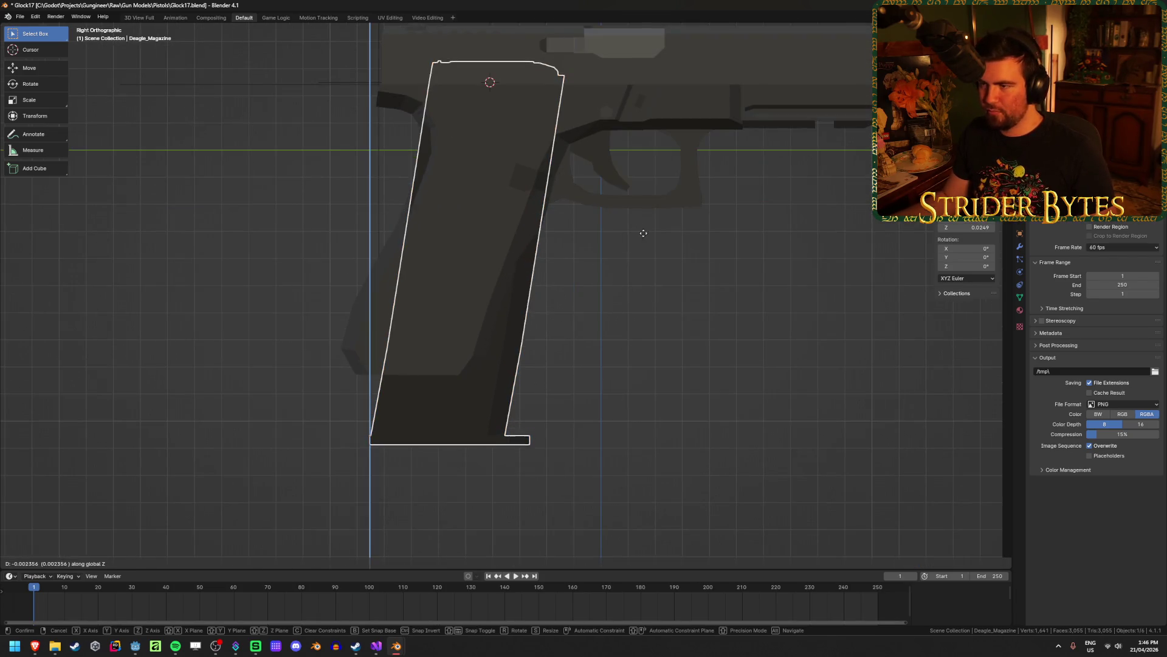
left_click(642, 254)
Shift the magazine along Y so it lines up with the grip.
left_click(662, 394)
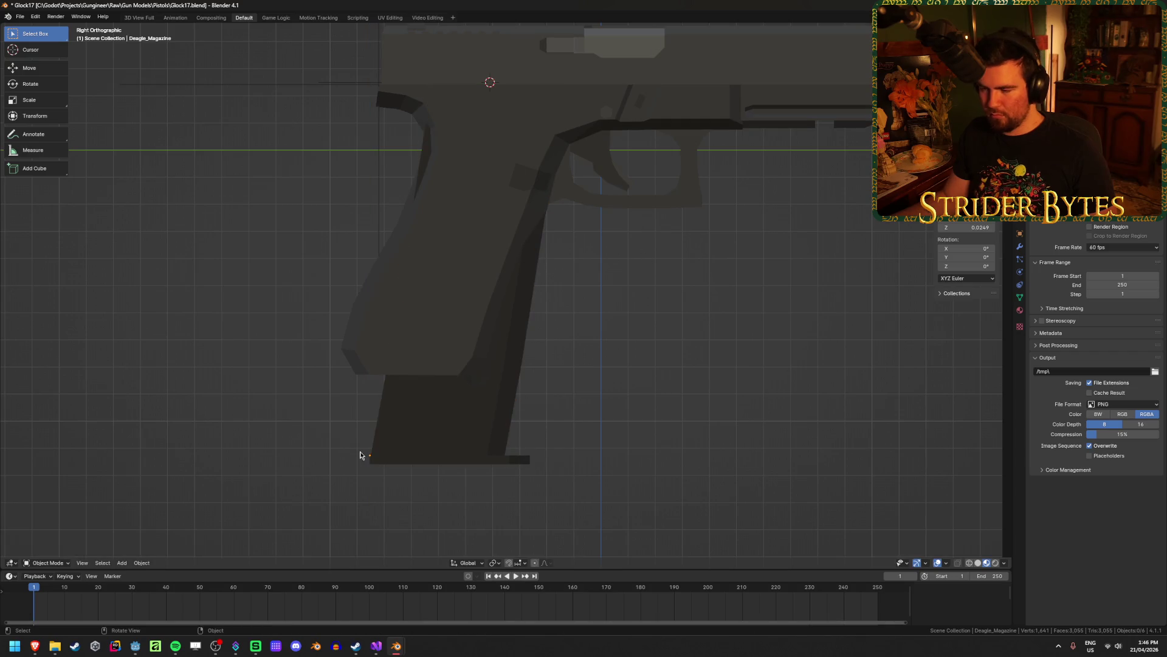
left_click(411, 430)
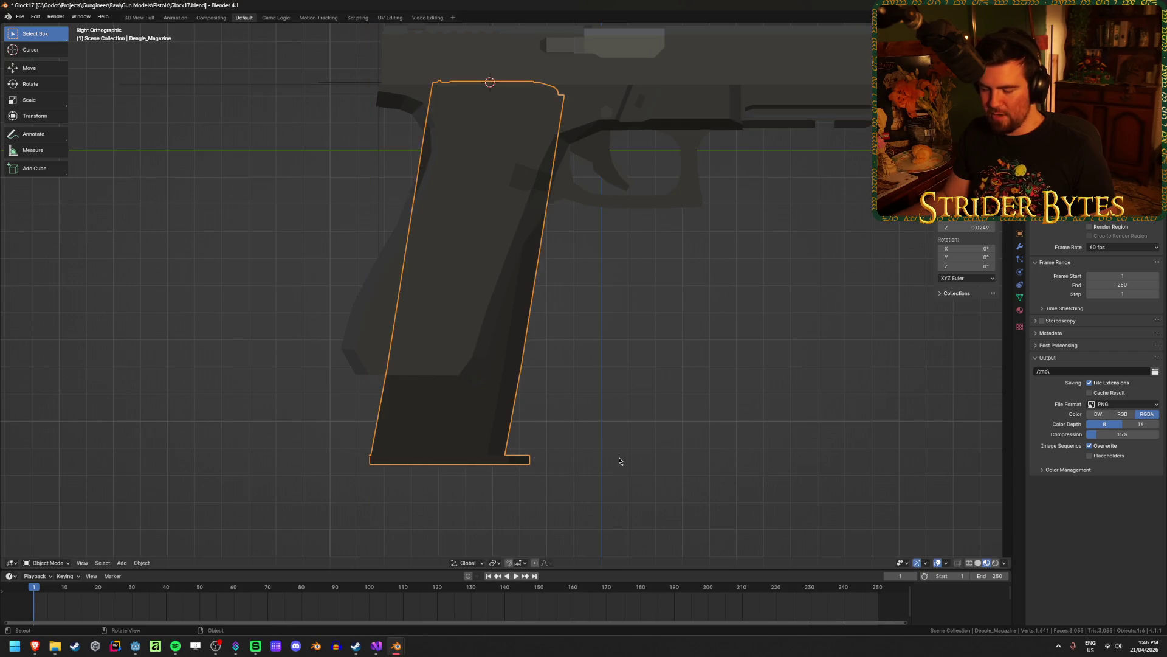
key("g")
key("y")
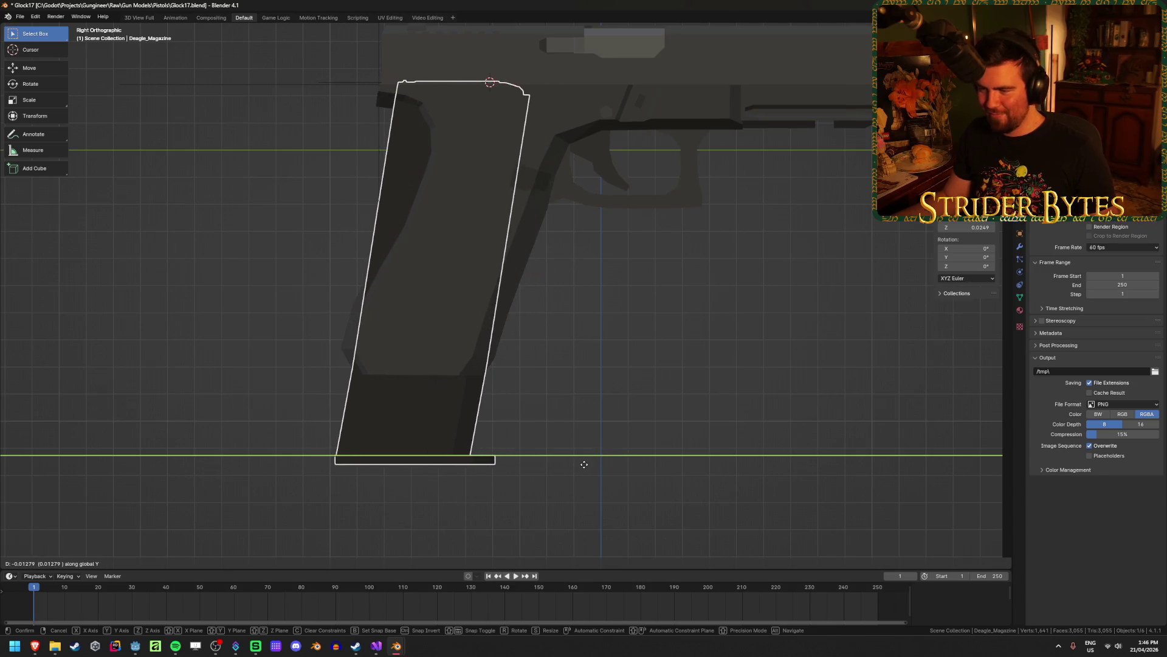
left_click(580, 464)
Switch to wireframe and enter Edit Mode on the magazine mesh.
mouse_move(484, 419)
middle_mouse_down()
mouse_move(677, 429)
mouse_move(668, 425)
middle_mouse_up()
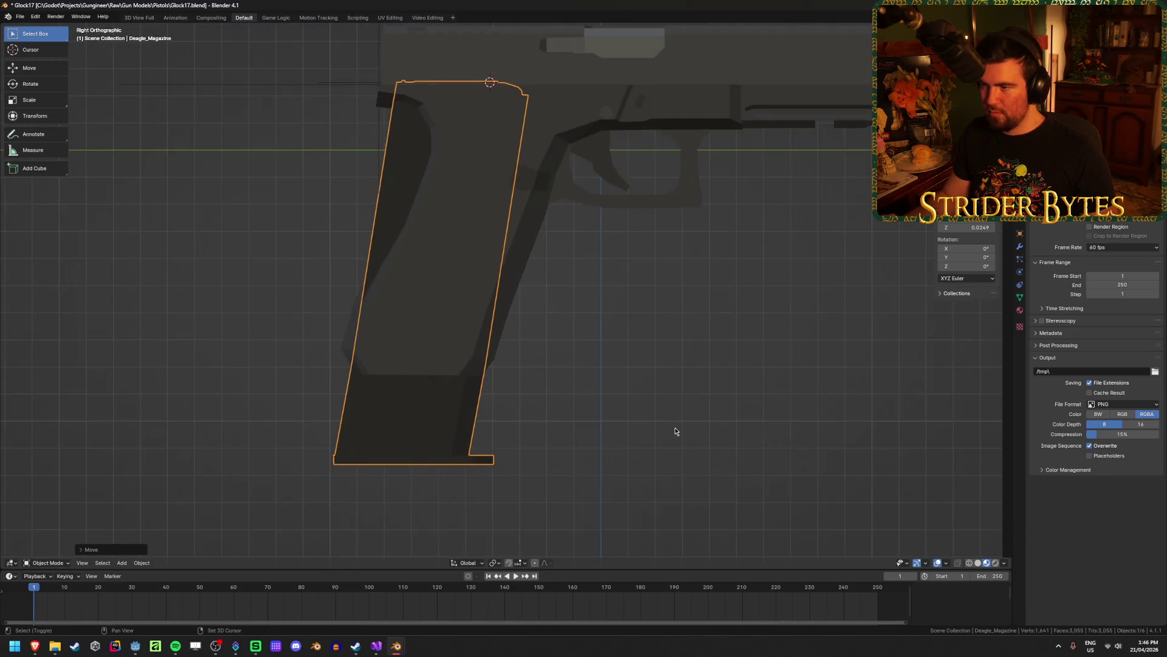
key("shift+z")
left_click(508, 255)
left_click(492, 249)
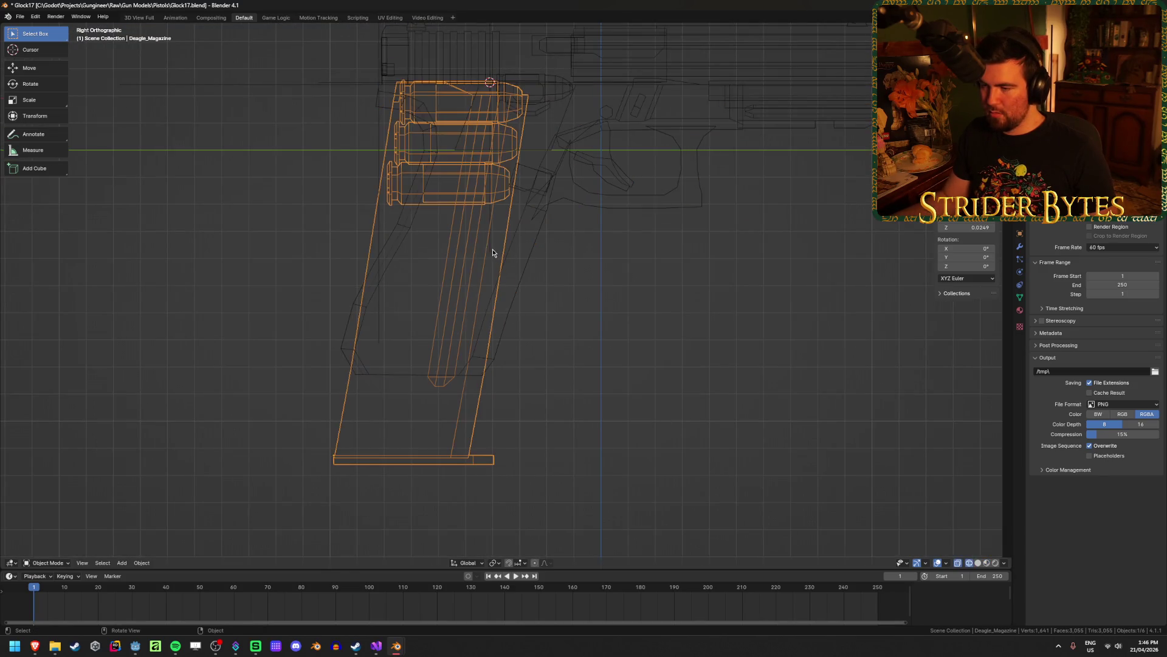
key("Tab")
Box-select the magazine's cartridge vertices and slide them along Y.
key("shift+z")
key("shift+z")
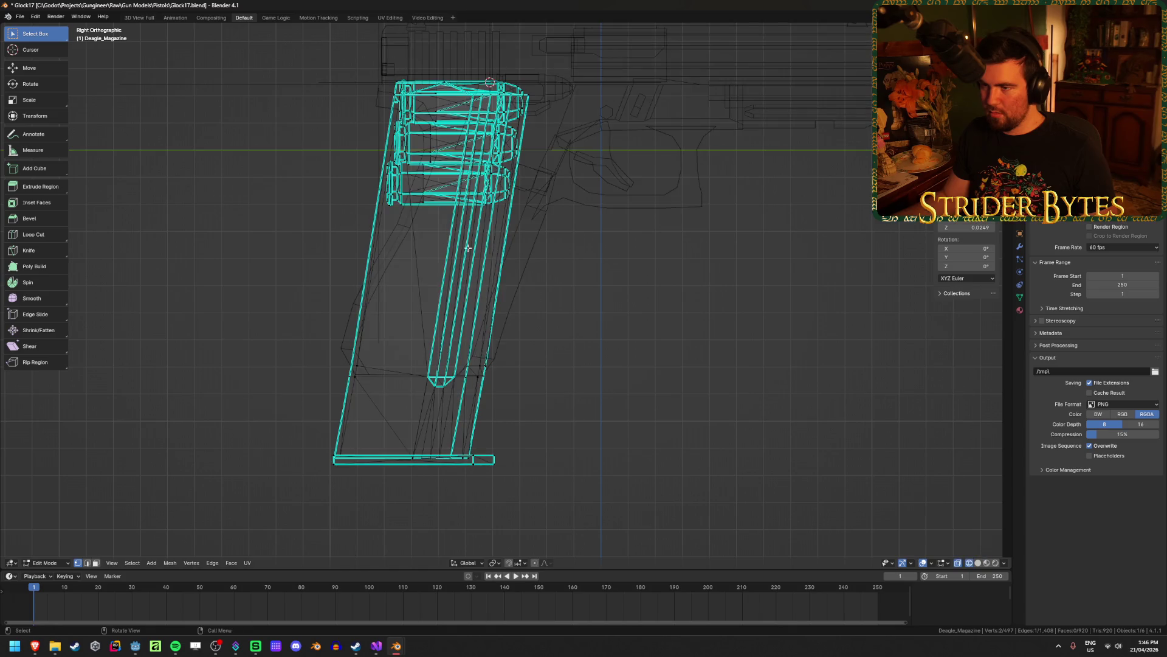
left_click_drag(328, 31, 603, 265)
key("g")
key("y")
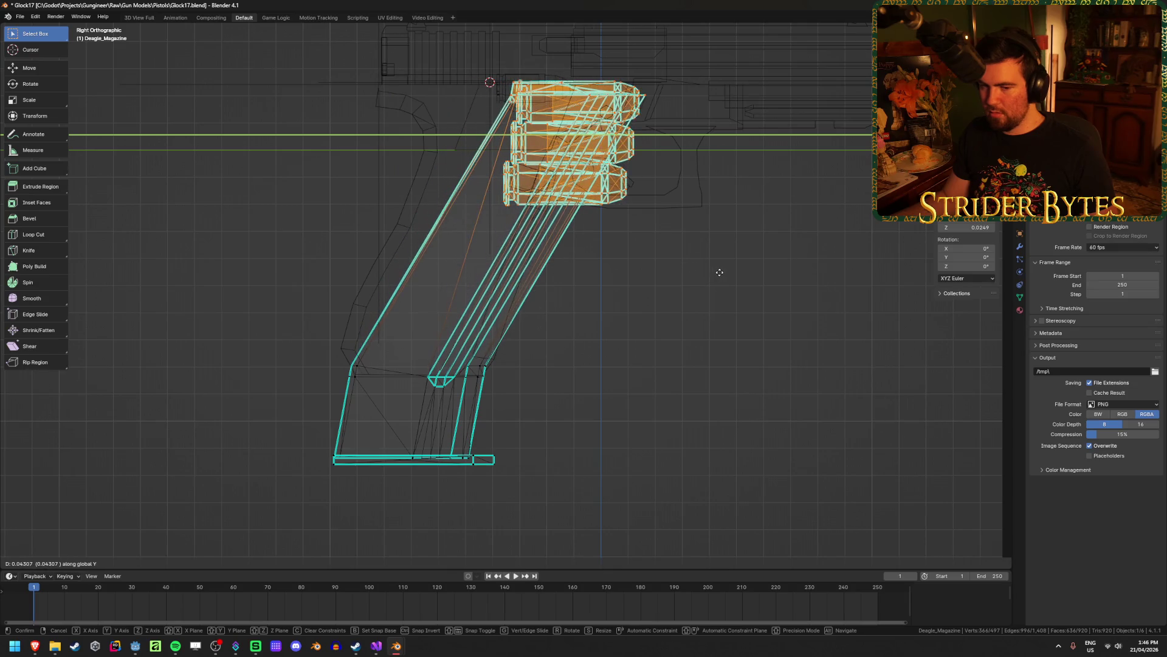
left_click(655, 275)
Move the magazine's bottom row of vertices along Y.
left_click_drag(264, 323, 489, 372)
key("g")
key("z")
key("y")
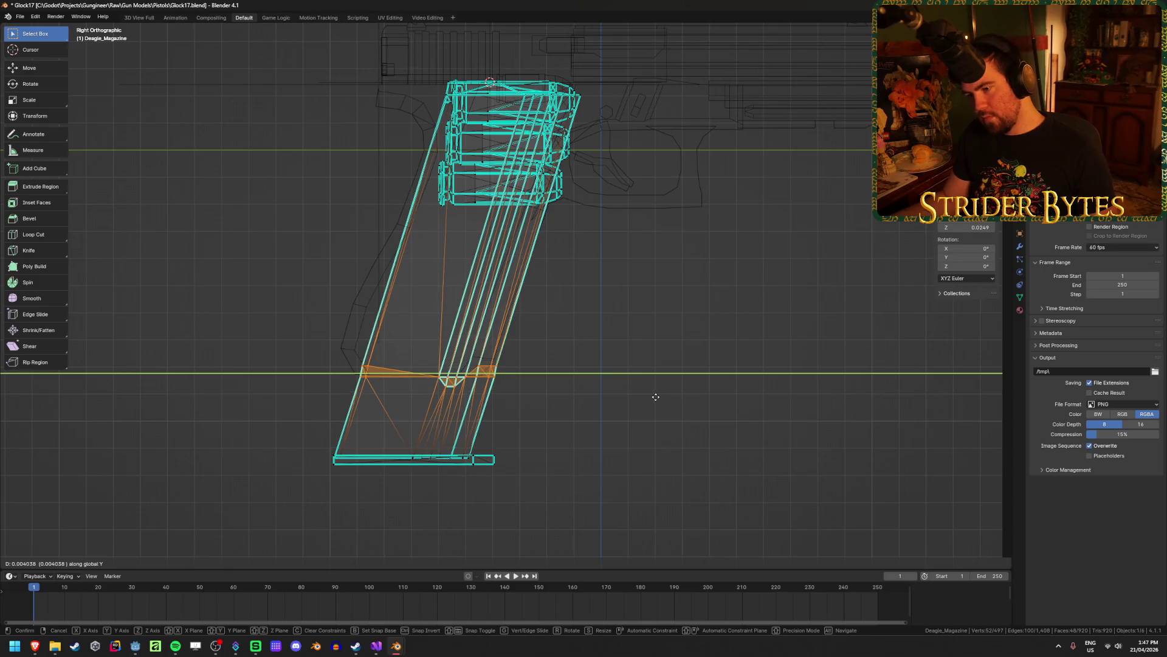
left_click(608, 394)
Return to Object Mode in solid shading and shift the whole magazine along Y.
key("Tab")
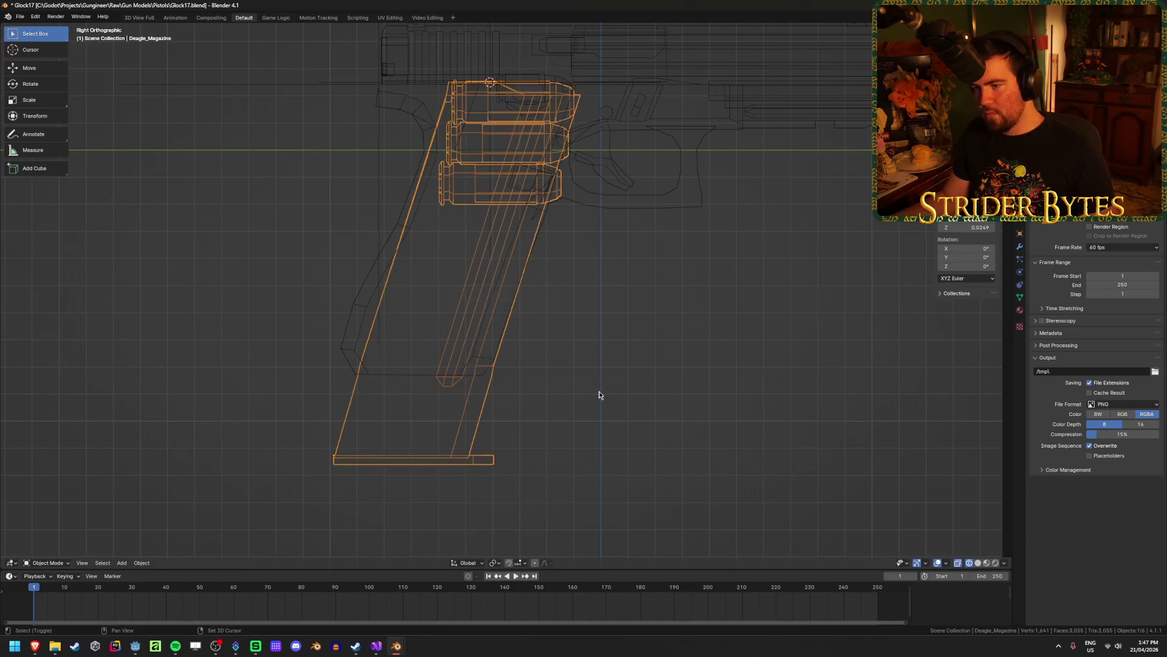
key("shift+z")
key("g")
key("y")
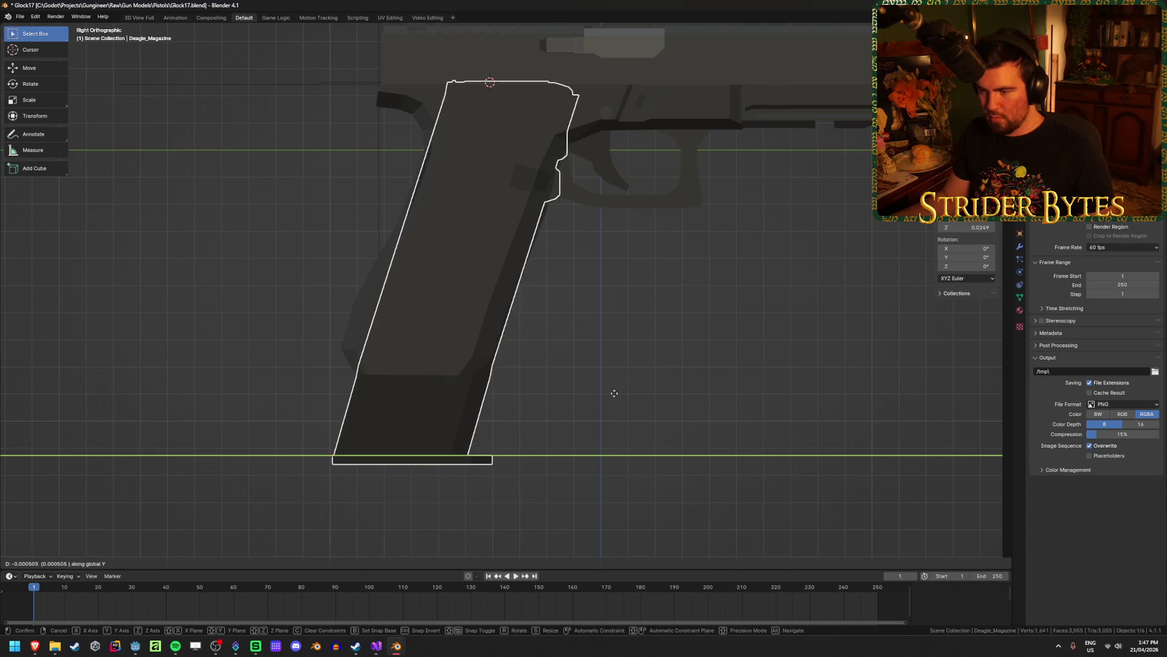
left_click(608, 394)
Frame the view on the magazine and enter Edit Mode in wireframe.
left_click(602, 403)
mouse_move(602, 403)
middle_mouse_down()
mouse_move(525, 388)
mouse_move(478, 395)
mouse_move(432, 425)
mouse_move(375, 425)
mouse_move(450, 228)
middle_mouse_up()
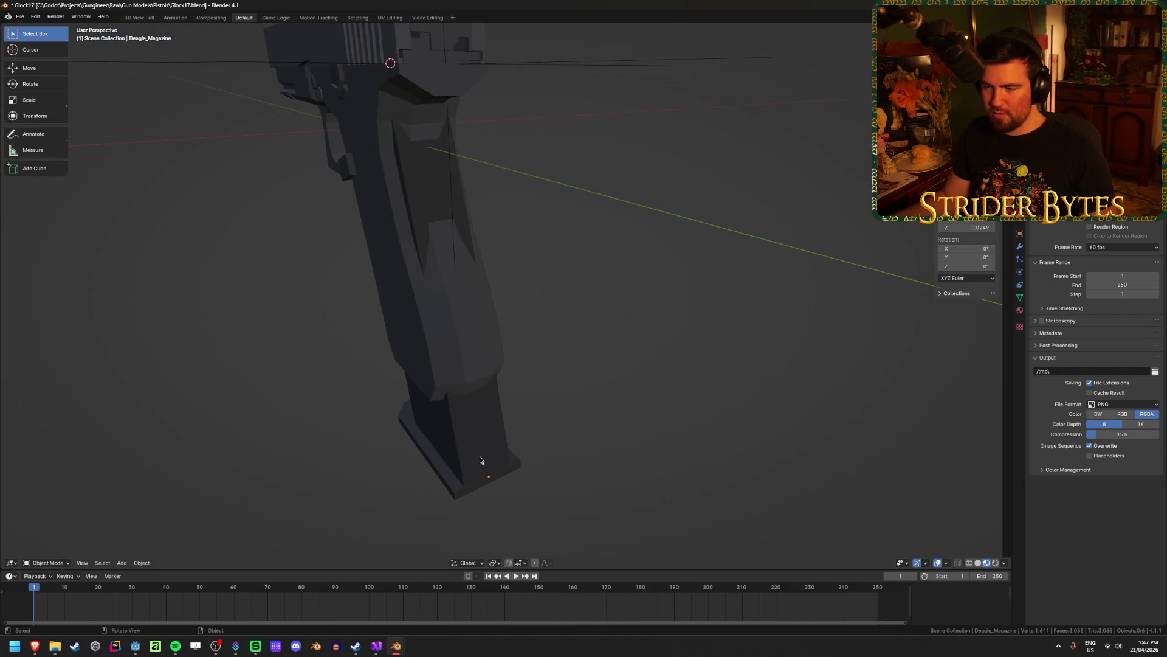
mouse_move(638, 438)
middle_mouse_down()
mouse_move(625, 425)
mouse_move(672, 422)
mouse_move(671, 456)
mouse_move(644, 327)
mouse_move(513, 341)
mouse_move(501, 411)
middle_mouse_up()
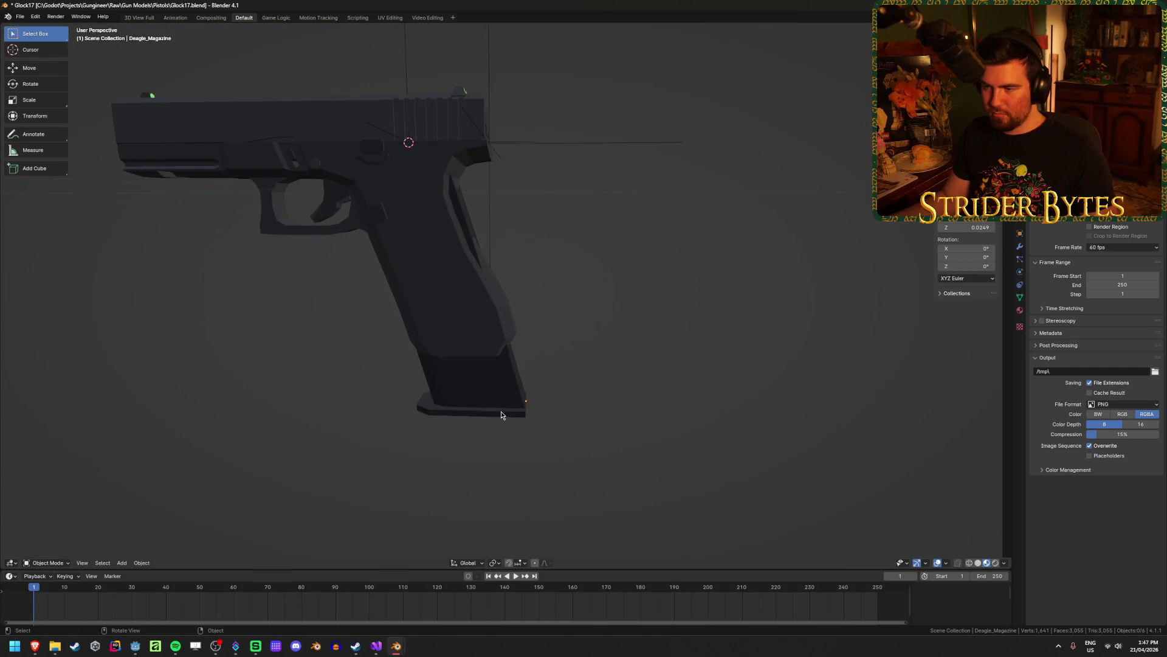
left_click(501, 411)
key("KP_Decimal")
mouse_move(584, 398)
middle_mouse_down()
mouse_move(804, 388)
mouse_move(792, 385)
middle_mouse_up()
key("shift+z")
key("Tab")
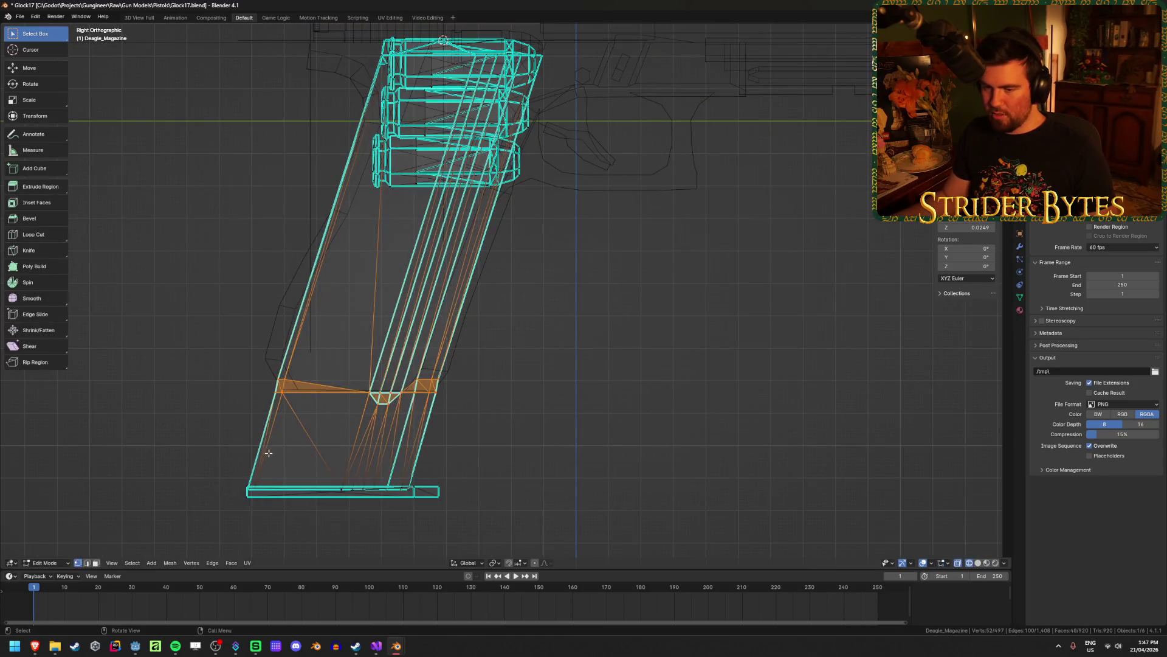
Slide the magazine's slanted-edge vertices along Y inside the grip, then return to solid view.
left_click_drag(217, 517, 283, 404)
middle_click_drag(240, 389, 235, 420, "shift")
mouse_move(339, 95)
left_mouse_down()
mouse_move(373, 143)
mouse_move(373, 171)
left_mouse_up()
left_click_drag(286, 89, 437, 340)
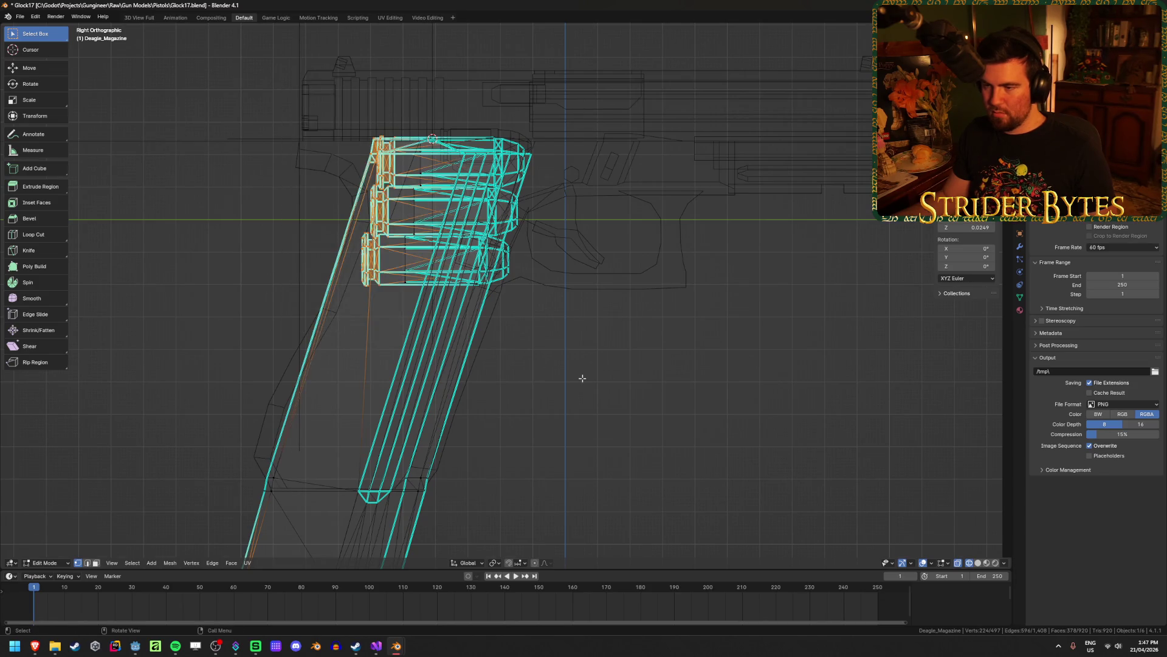
scroll(571, 382, "down", 3)
left_click(411, 440, "shift")
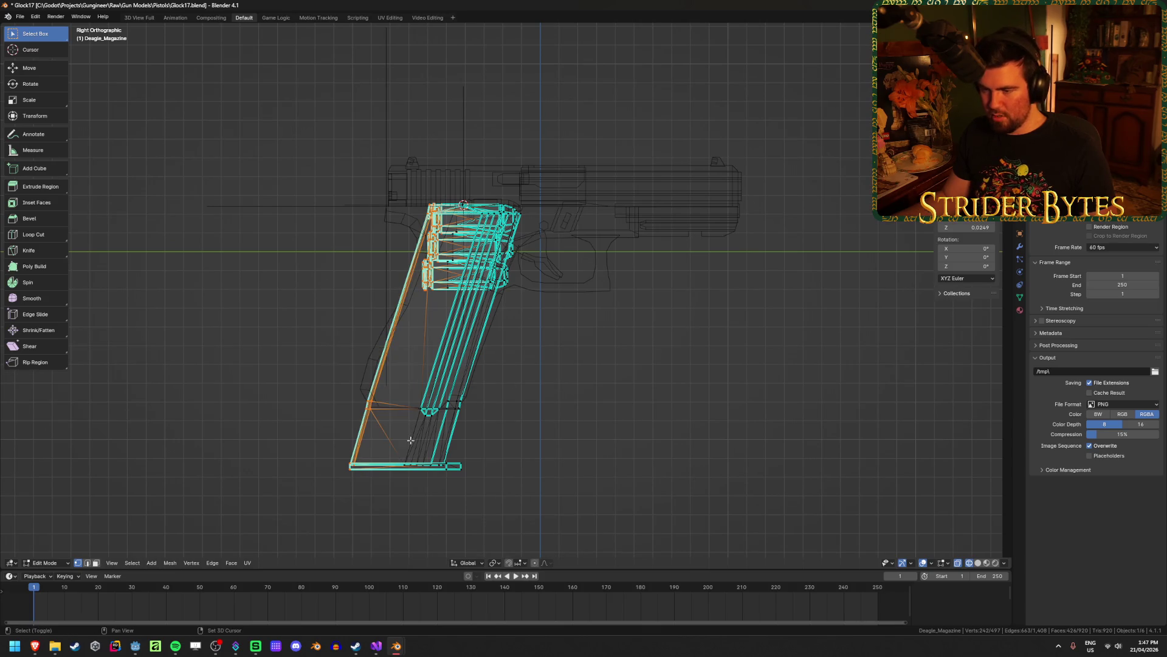
key("g")
key("y")
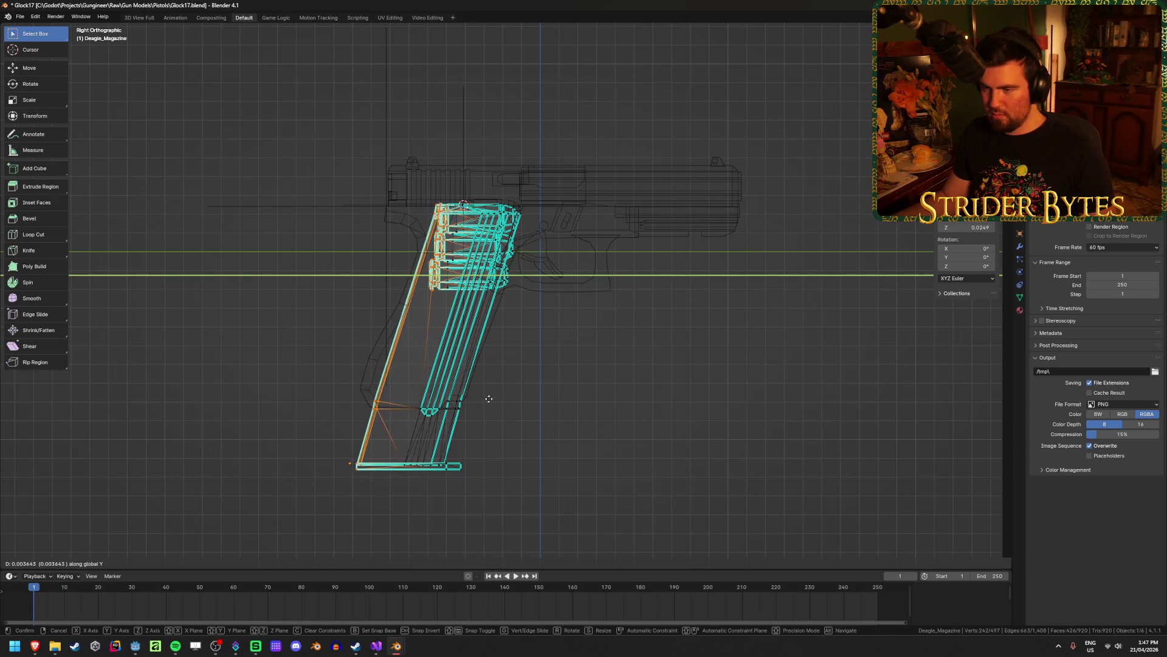
left_click(607, 384)
key("Tab")
key("shift+z")
mouse_move(540, 437)
middle_mouse_down()
mouse_move(602, 420)
mouse_move(566, 387)
mouse_move(480, 419)
mouse_move(393, 432)
mouse_move(707, 411)
middle_mouse_up()
Try a Y move on the magazine, then cancel it to keep the current position.
scroll(699, 411, "up", 2)
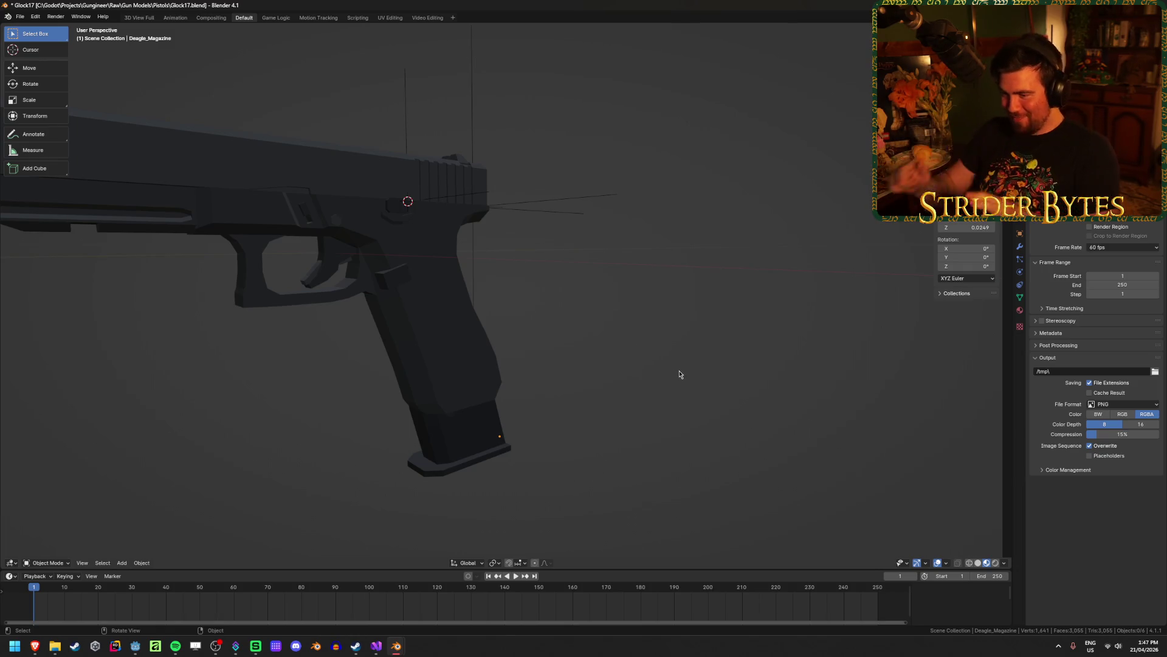
middle_click_drag(689, 401, 532, 413)
left_click(532, 413)
key("g")
key("y")
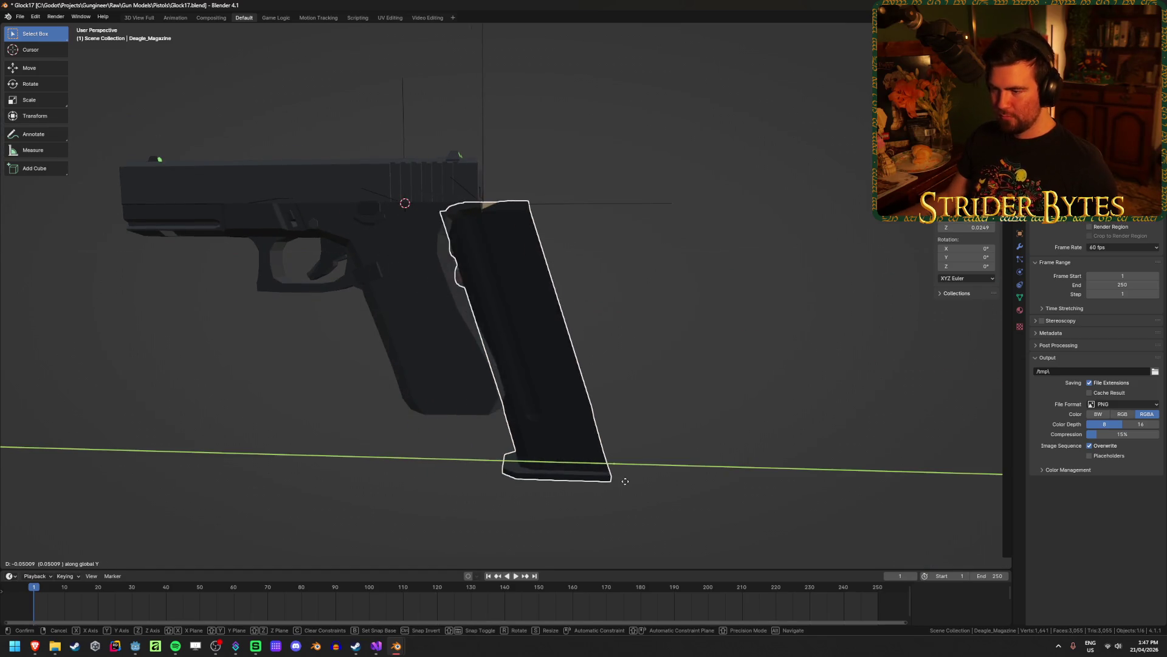
right_click(646, 447)
left_click(644, 447)
mouse_move(641, 445)
middle_mouse_down()
mouse_move(529, 438)
mouse_move(527, 403)
mouse_move(601, 399)
mouse_move(476, 412)
mouse_move(503, 417)
middle_mouse_up()
Inspect the grip from several angles and save Glock17.blend.
scroll(497, 412, "up", 4)
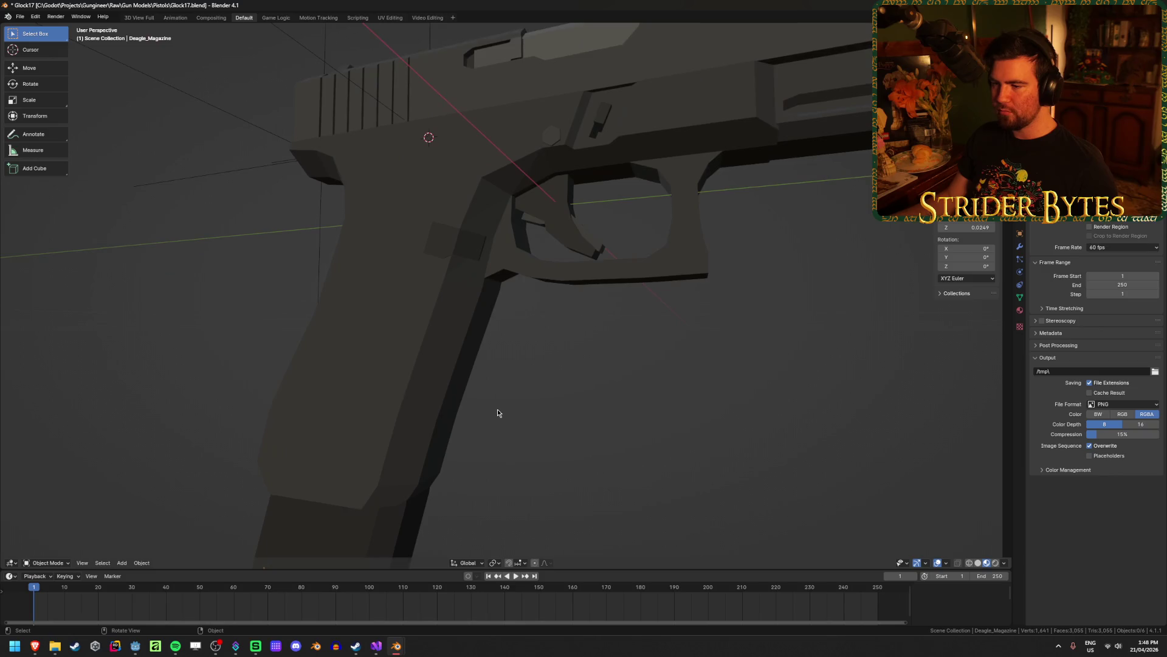
scroll(497, 412, "down", 4)
mouse_move(287, 429)
middle_mouse_down()
mouse_move(301, 454)
mouse_move(475, 448)
mouse_move(248, 456)
middle_mouse_up()
scroll(362, 436, "up", 3)
mouse_move(362, 435)
middle_mouse_down()
mouse_move(464, 425)
mouse_move(454, 427)
middle_mouse_up()
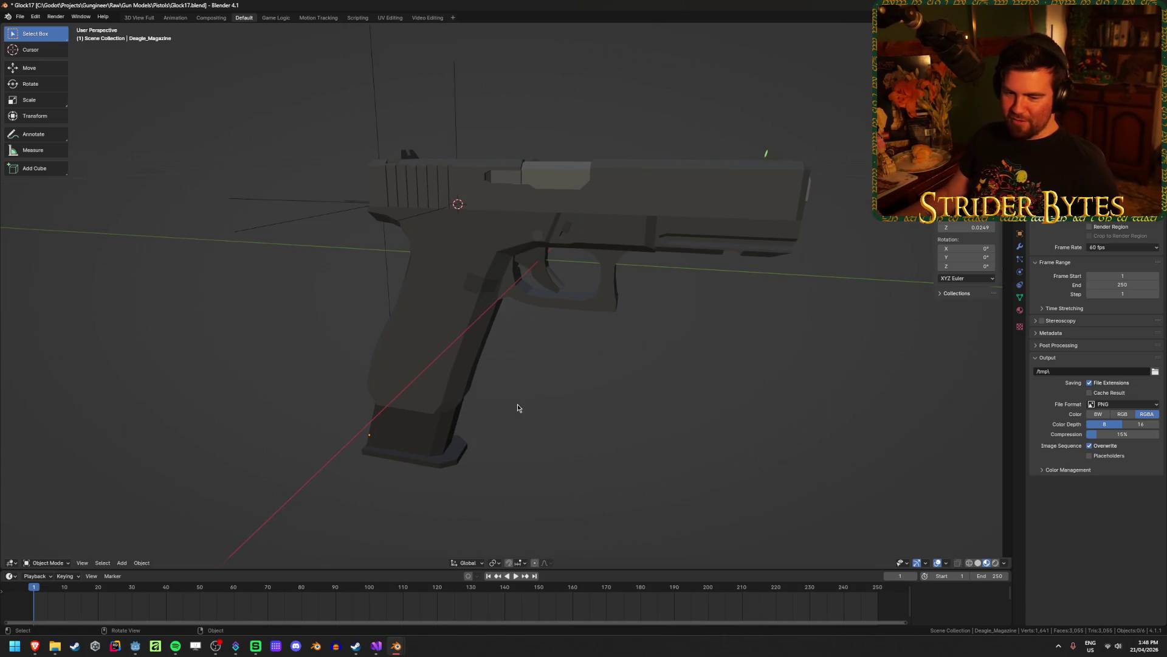
key("ctrl+s")
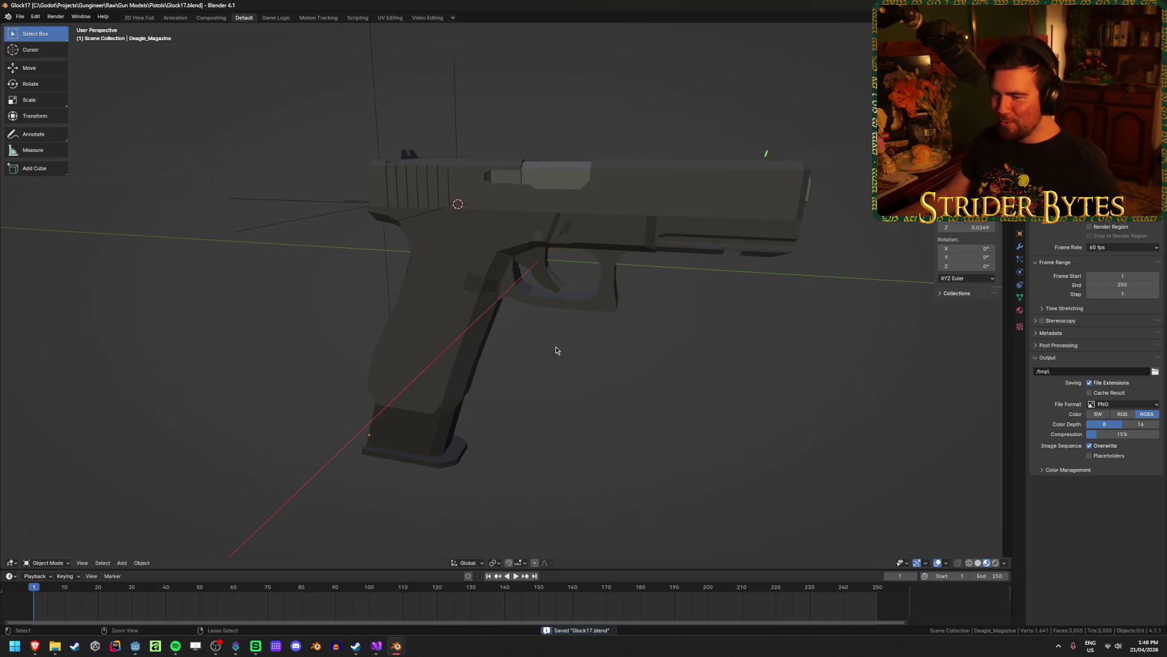
mouse_move(570, 444)
middle_mouse_down()
mouse_move(550, 392)
mouse_move(570, 391)
mouse_move(608, 424)
middle_mouse_up()
Copy the magazine from the Glock17 file and paste it into Desert Eagle.blend.
left_click(446, 426)
key("ctrl+c")
mouse_move(396, 646)
left_click(346, 595)
key("ctrl+v")
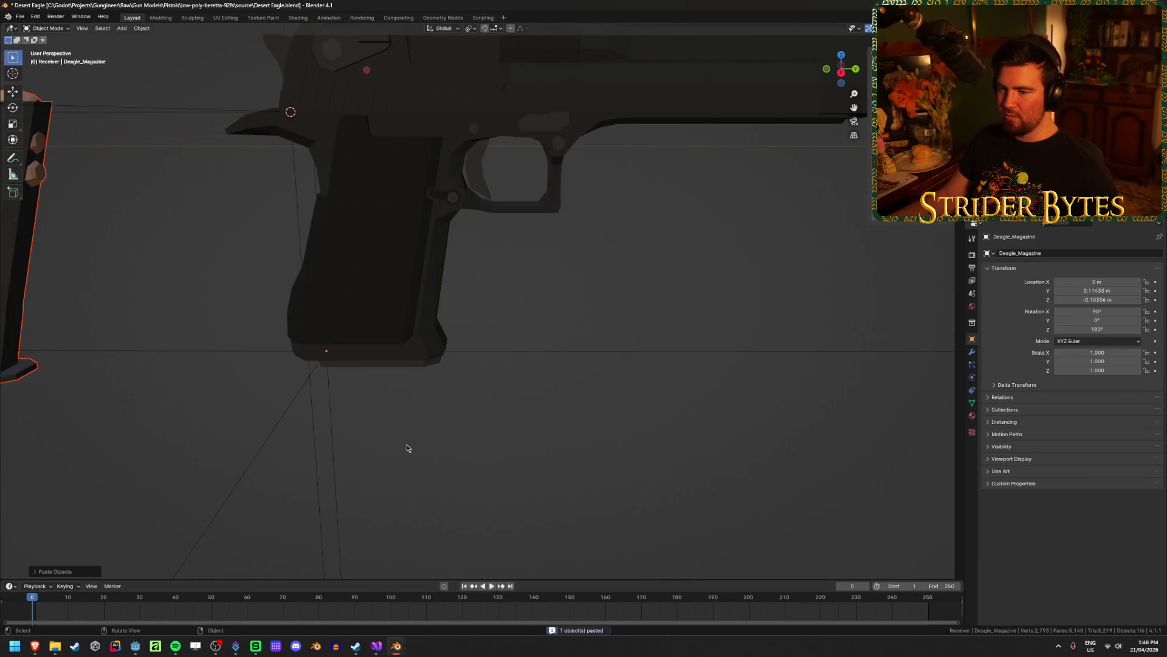
Snap the 3D cursor to MagazineAttach and move the pasted magazine onto it in the grip.
scroll(407, 448, "down", 3)
left_click(206, 323)
left_click(380, 347)
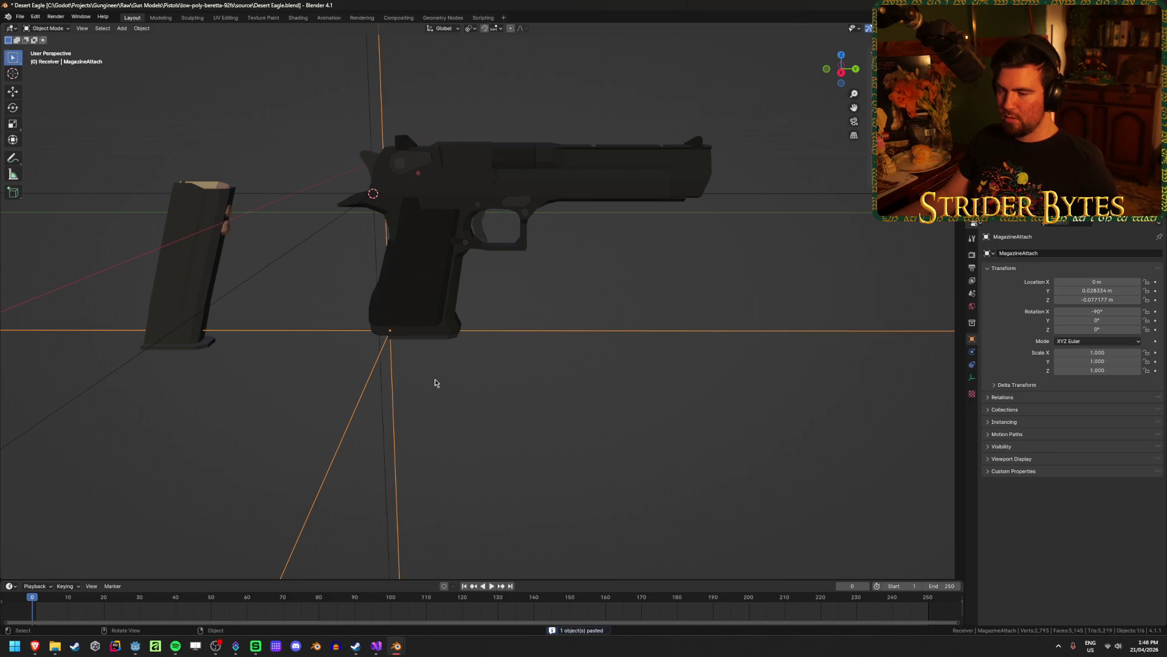
key("shift+s")
left_click(457, 437)
left_click(176, 311)
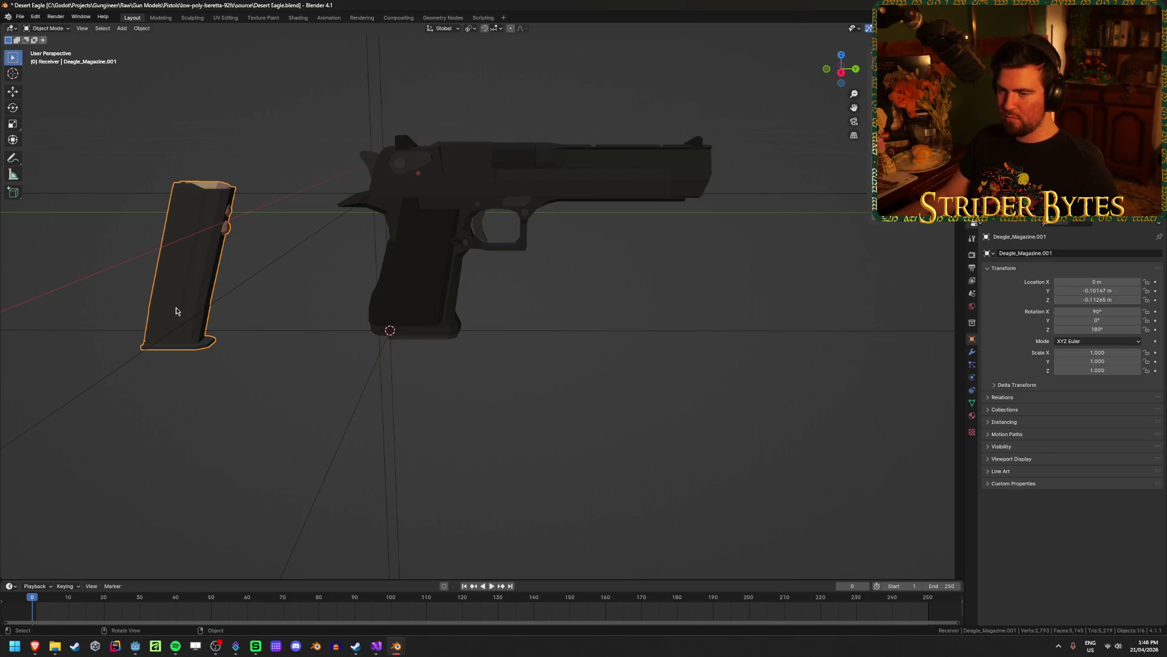
key("shift+s")
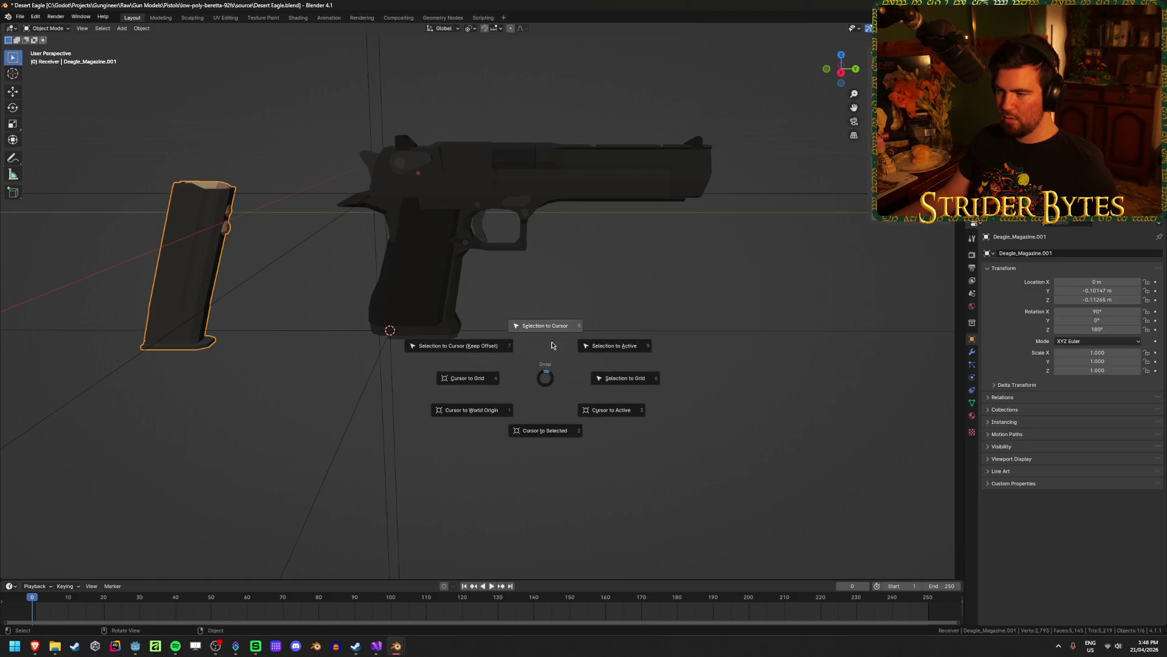
left_click(553, 338)
Delete the original Deagle_Magazine so only the pasted copy remains.
left_click(556, 333)
scroll(410, 380, "up", 4)
left_click(409, 381)
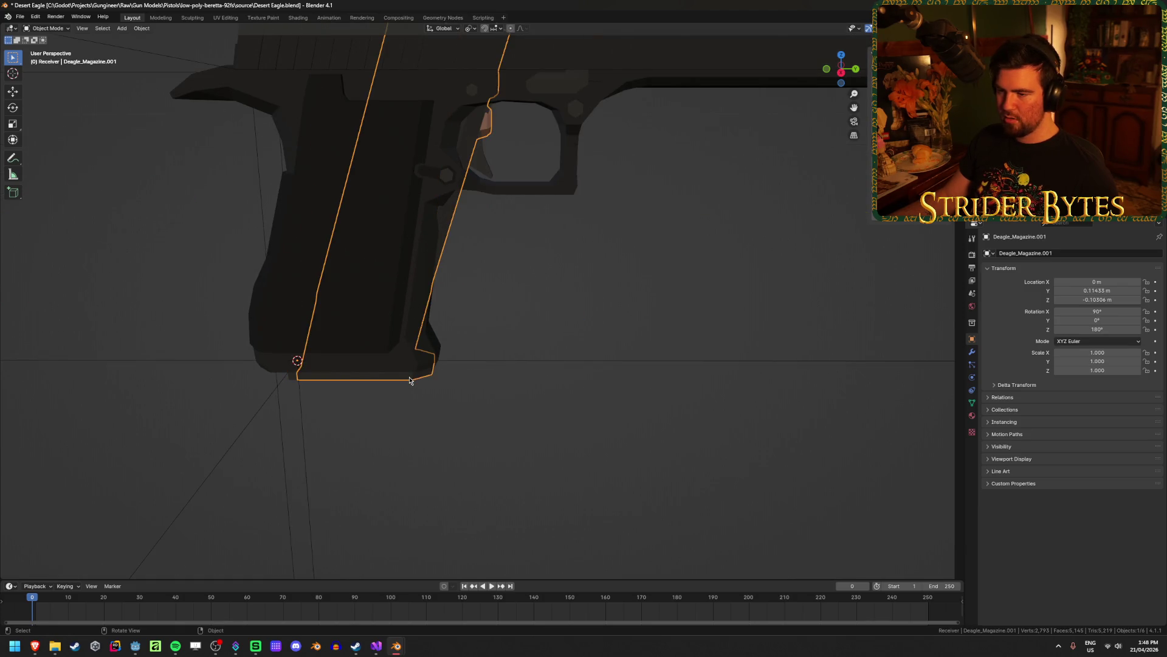
mouse_move(550, 313)
middle_mouse_down()
mouse_move(495, 269)
mouse_move(453, 108)
middle_mouse_up()
left_click(454, 108)
middle_click_drag(468, 291, 529, 469)
left_click(396, 391)
middle_click_drag(396, 391, 450, 456)
key("Delete")
Inspect Deagle_Magazine.001 in the grip from a right-side orthographic wireframe view.
left_click(459, 222)
mouse_move(459, 222)
middle_mouse_down()
mouse_move(529, 286)
mouse_move(511, 286)
middle_mouse_up()
scroll(510, 286, "up", 3)
scroll(511, 285, "up", 1)
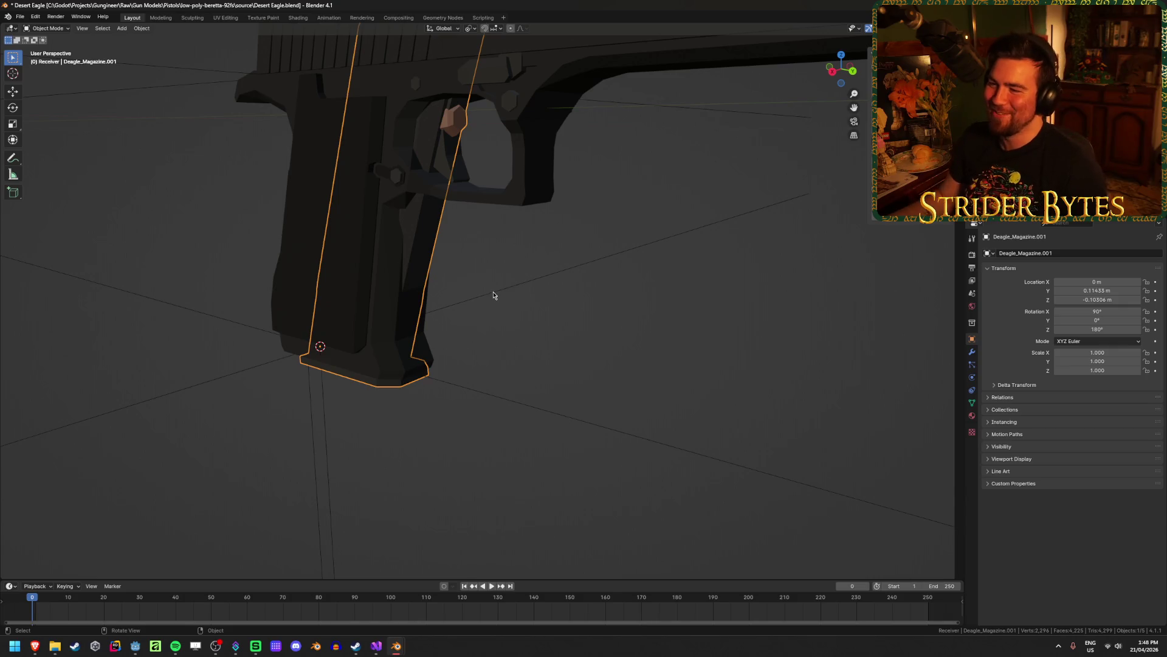
middle_click_drag(512, 285, 543, 294)
key("KP_3")
key("KP_1")
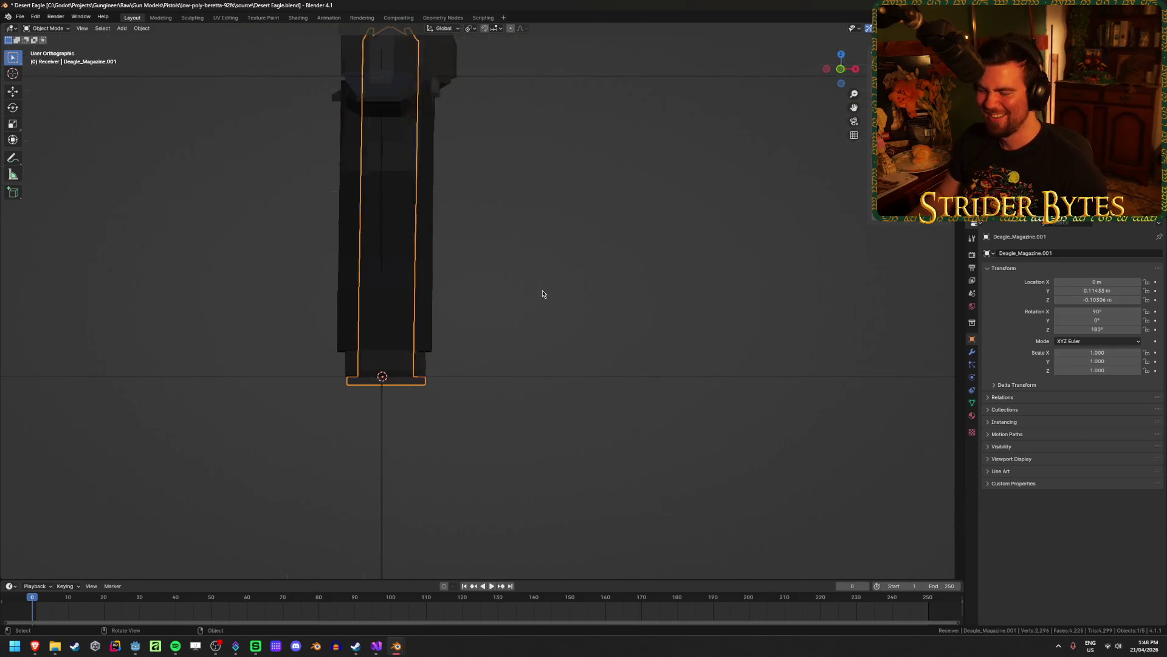
key("KP_3")
key("shift+z")
scroll(514, 286, "down", 2)
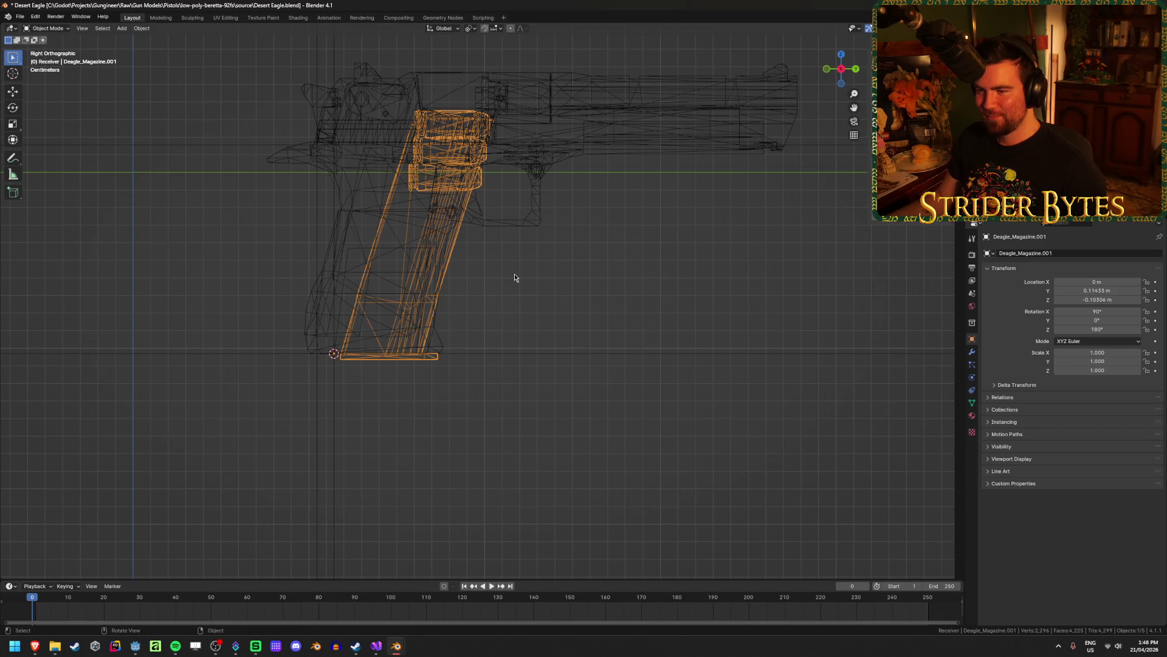
Remove an accidental extra pasted magazine and return to solid shading.
key("ctrl+v")
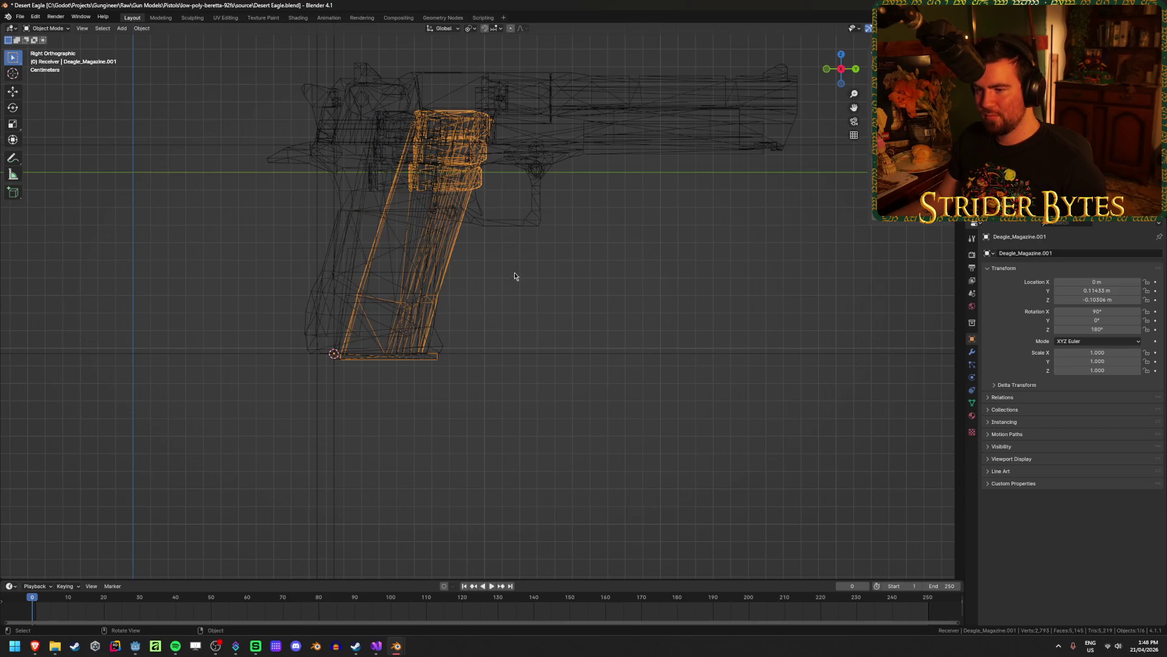
key("Delete")
left_click(418, 217)
left_click(418, 217)
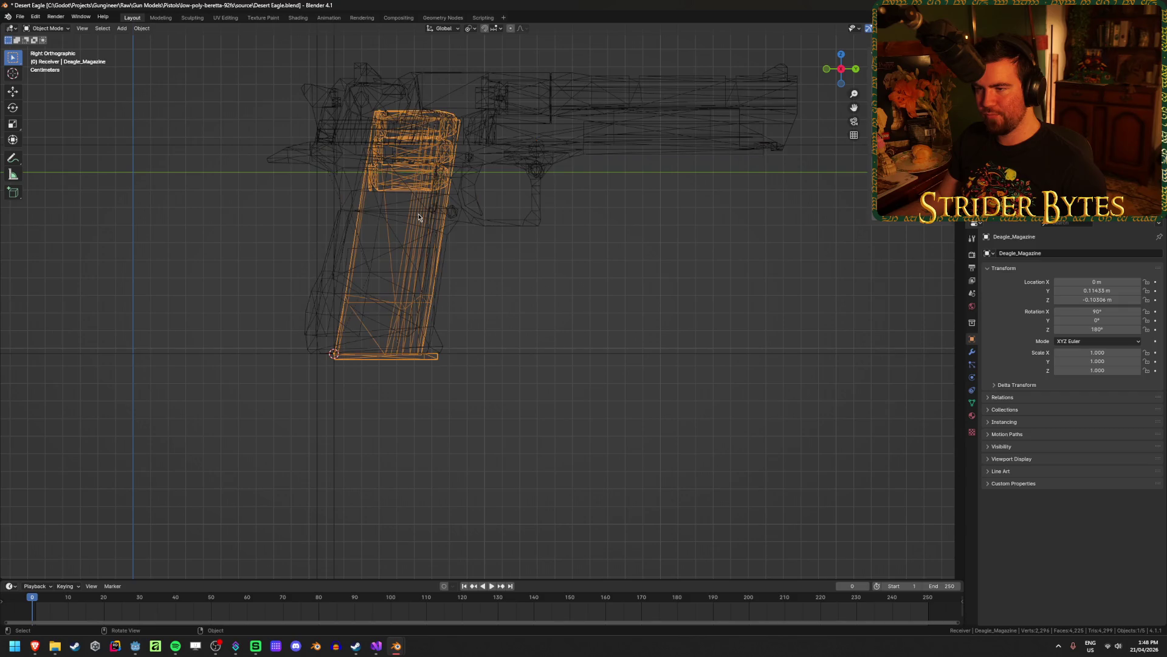
key("shift+z")
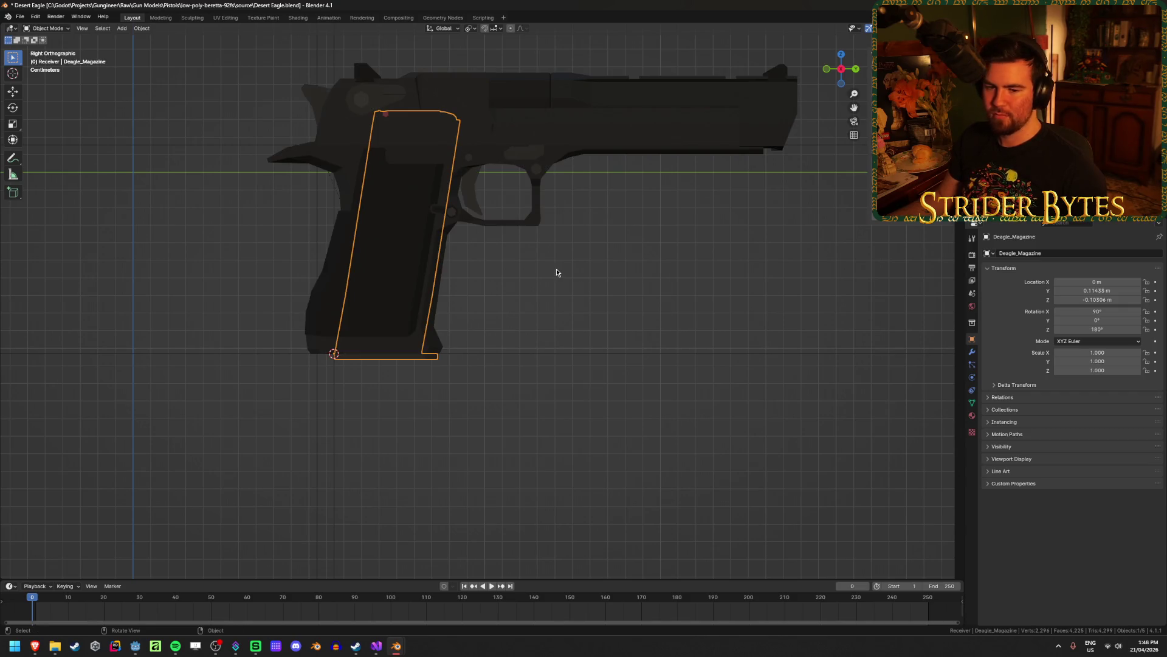
From an angled perspective view, select the fitted Deagle_Magazine and copy it with Ctrl+C.
mouse_move(585, 280)
middle_mouse_down()
mouse_move(550, 338)
mouse_move(673, 300)
mouse_move(723, 299)
mouse_move(516, 293)
mouse_move(595, 294)
mouse_move(581, 294)
middle_mouse_up()
scroll(583, 295, "up", 2)
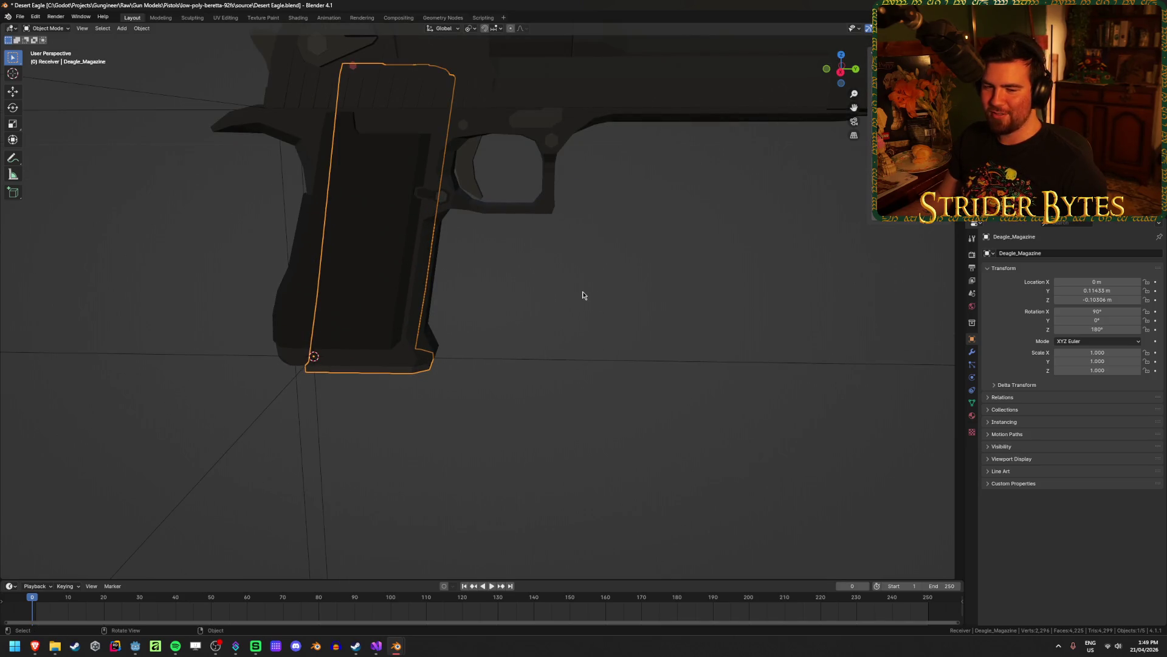
scroll(538, 302, "down", 3)
mouse_move(538, 299)
middle_mouse_down()
mouse_move(552, 291)
mouse_move(529, 297)
middle_mouse_up()
left_click(379, 356)
left_click(424, 346)
left_click(472, 341)
left_click(404, 352)
key("ctrl+c")
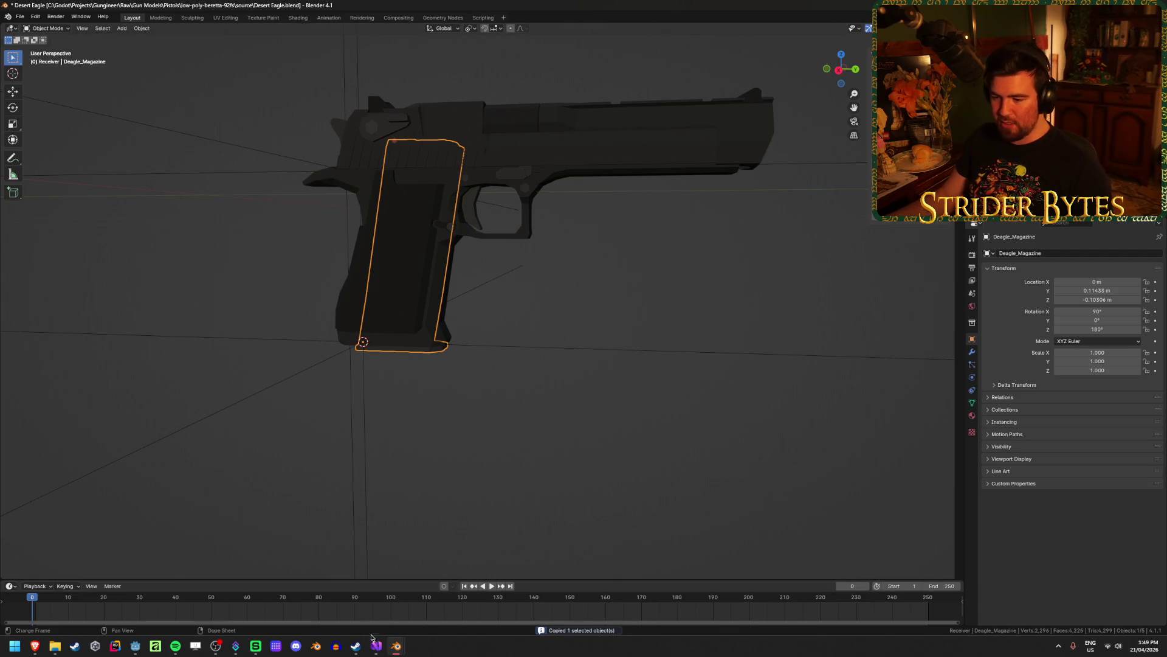
Paste the Desert Eagle magazine into Glock17.blend, then delete that pasted copy.
mouse_move(400, 652)
left_click(447, 598)
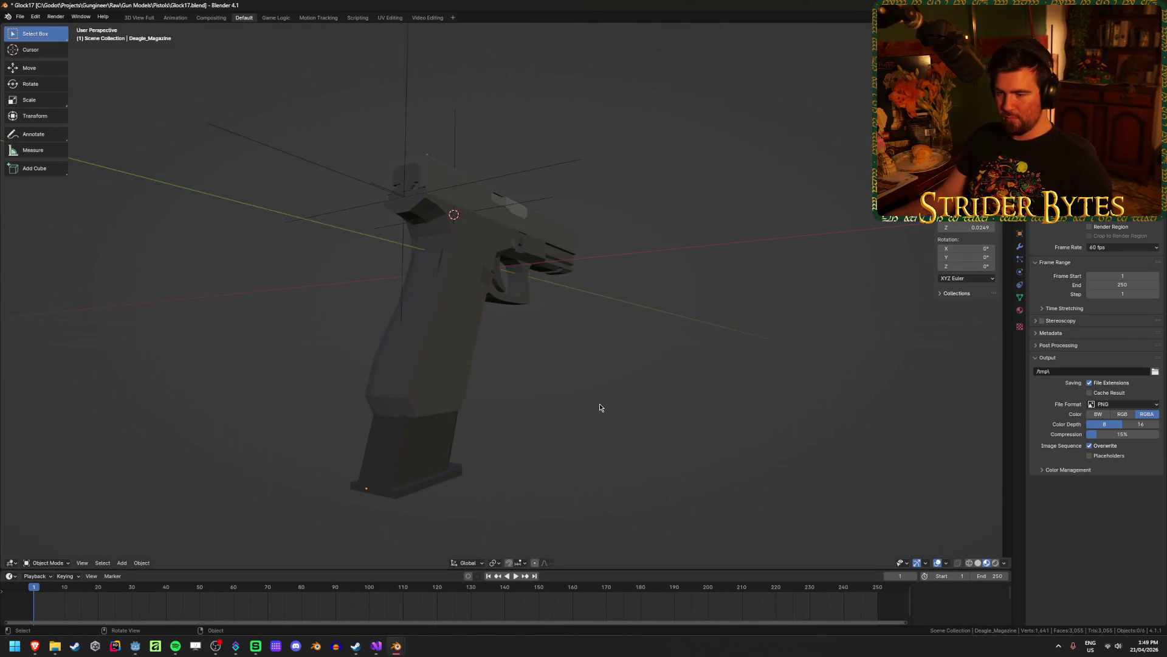
key("ctrl+v")
key("g")
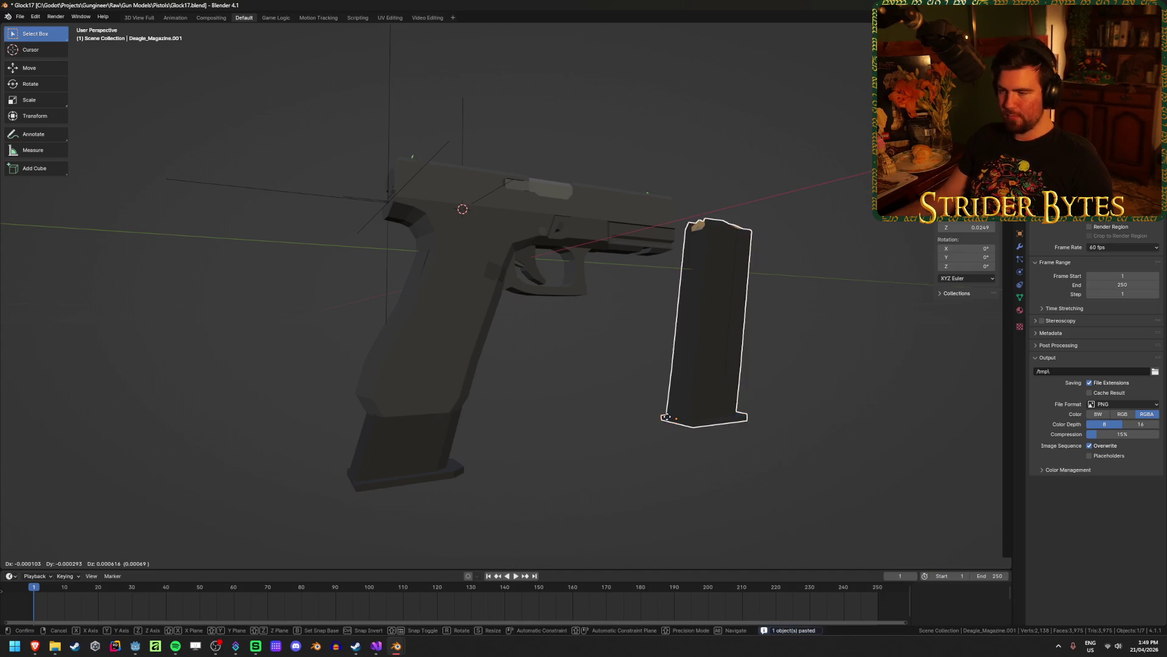
key("y")
right_click(472, 430)
mouse_move(472, 430)
middle_mouse_down()
mouse_move(510, 443)
mouse_move(426, 476)
middle_mouse_up()
key("Delete")
Narrow the magazine in the Glock's grip along Y in right-side orthographic view.
left_click(416, 458)
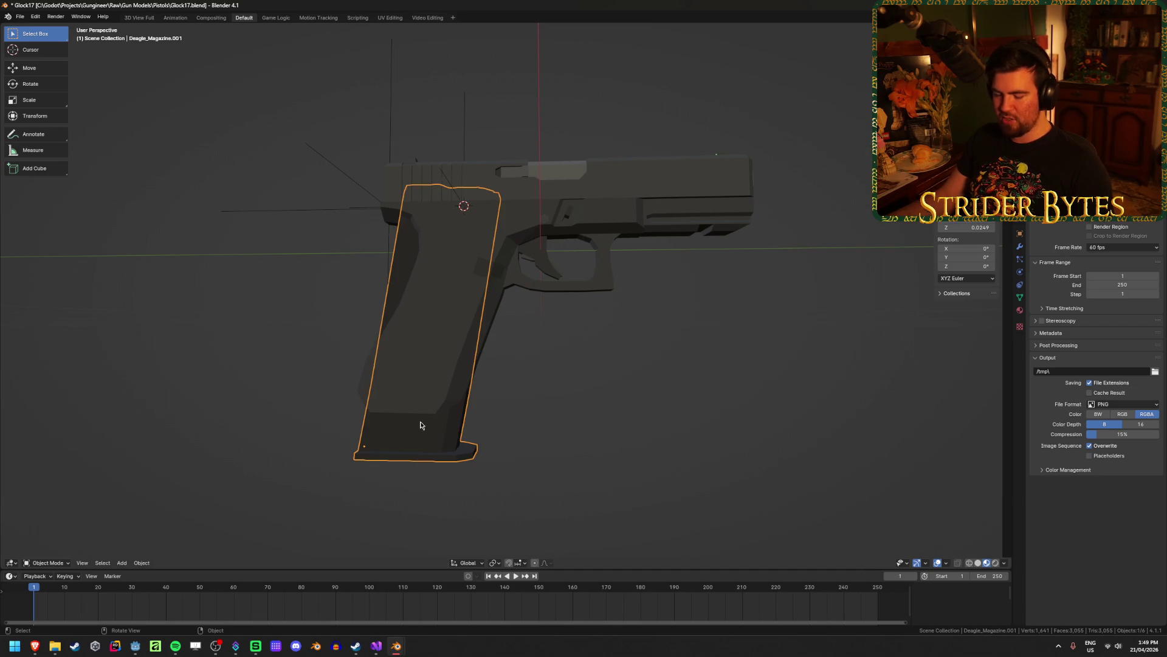
key("g")
right_click(316, 420)
key("KP_3")
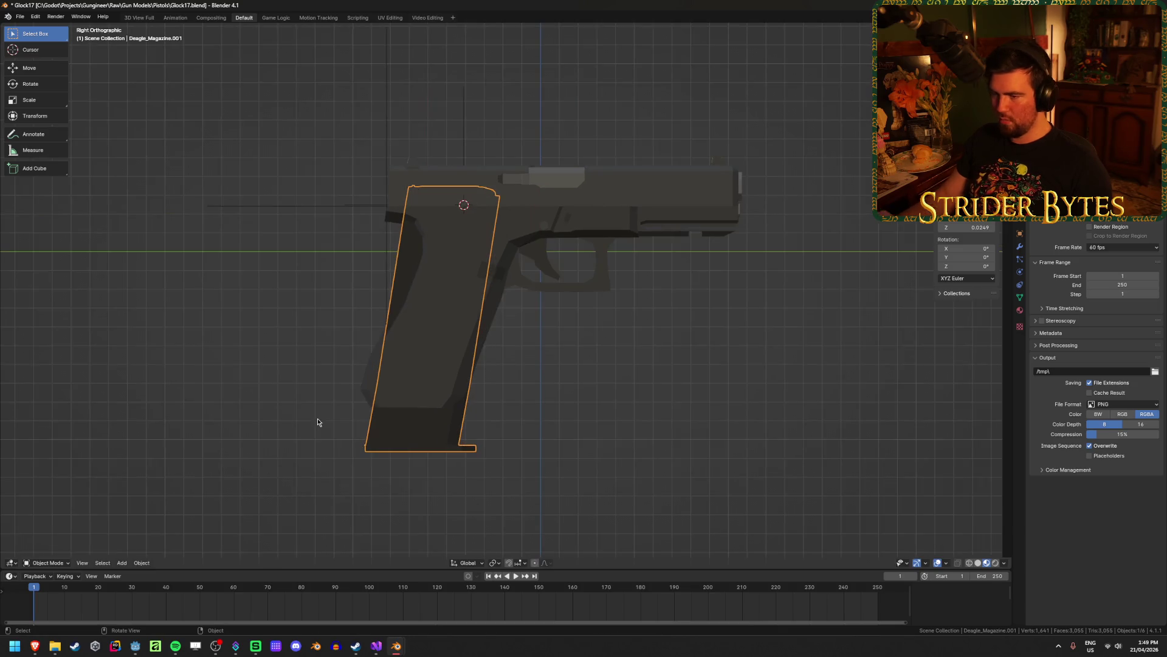
mouse_move(600, 417)
middle_mouse_down("ctrl")
mouse_move(523, 435)
mouse_move(552, 433)
middle_mouse_up("ctrl")
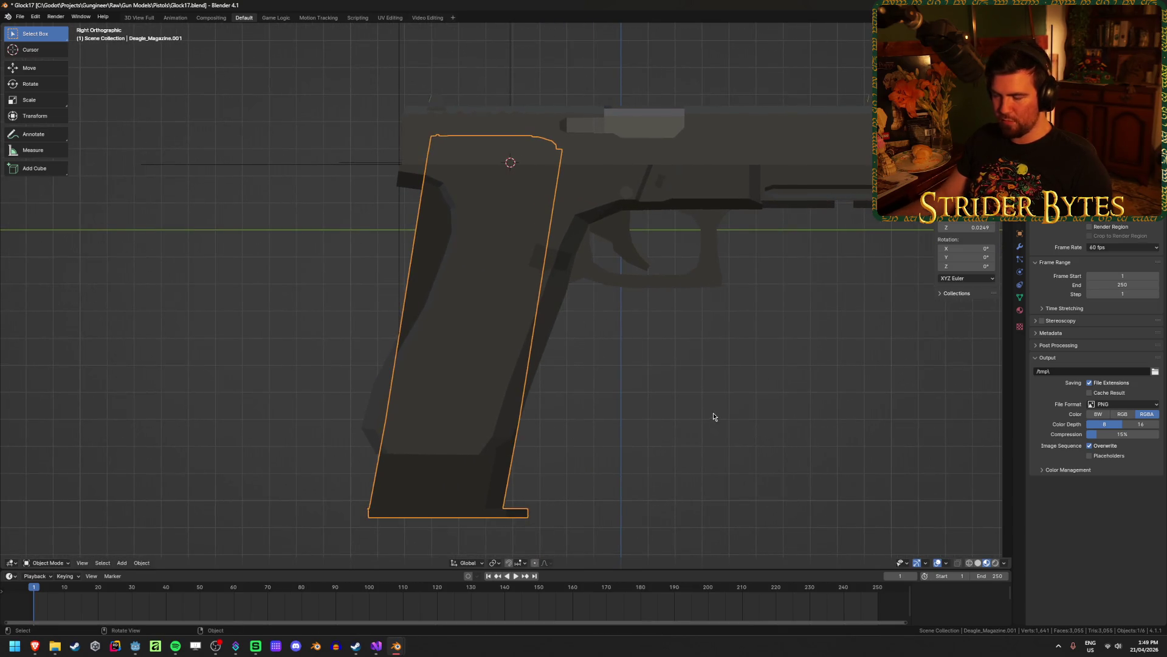
key("s")
key("y")
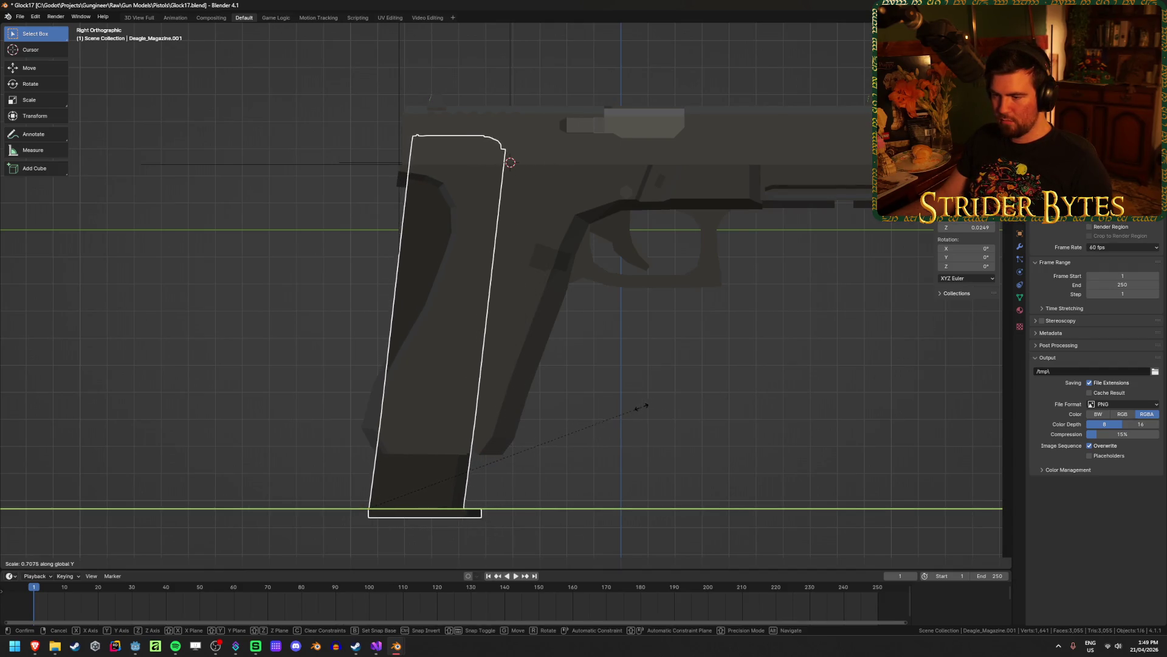
left_click(634, 408)
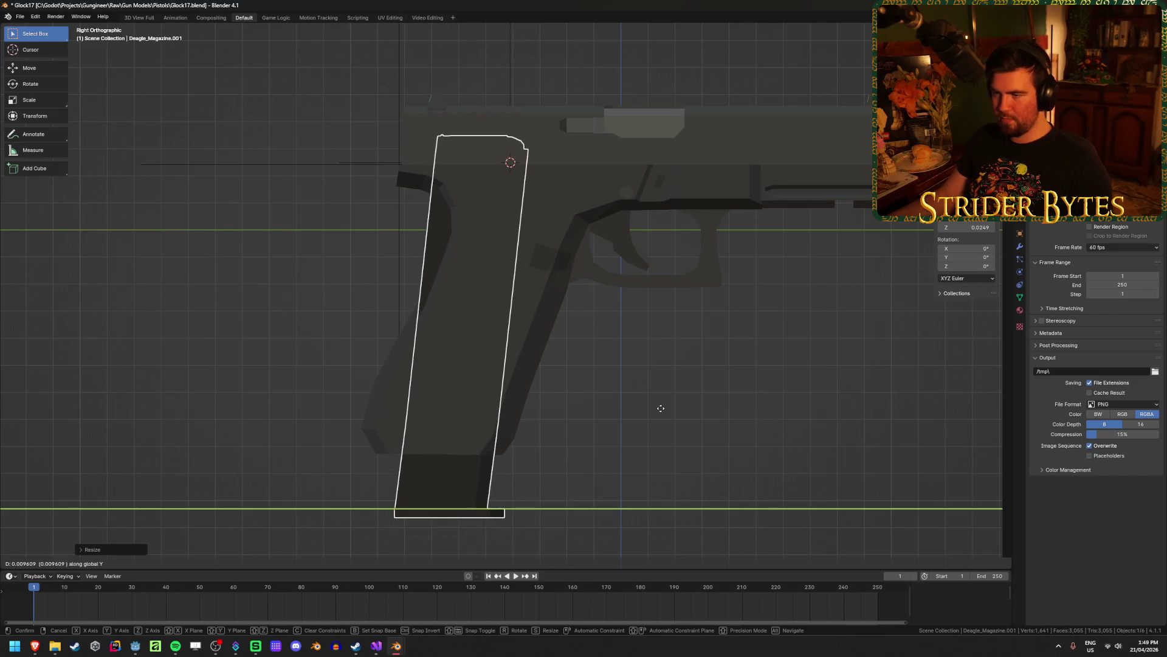
left_click(651, 412)
left_click(651, 412)
left_click(420, 290)
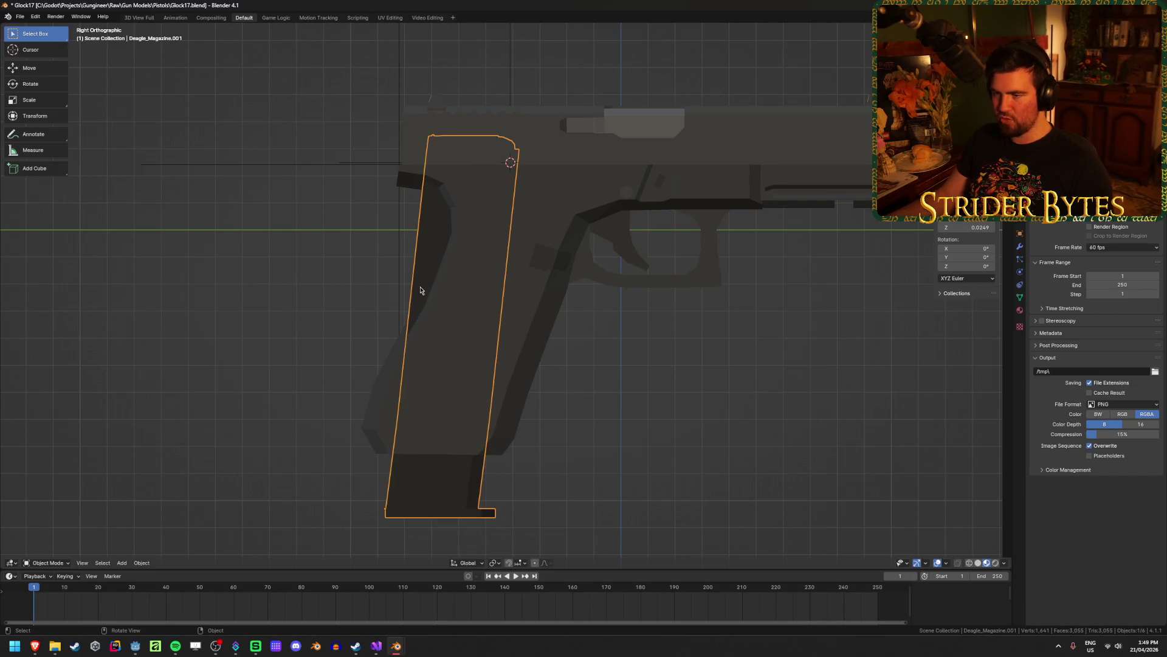
In wireframe Edit Mode, move the magazine's top faces, then its bottom faces along Y.
key("shift+z")
key("Tab")
left_click_drag(349, 66, 516, 263)
key("g")
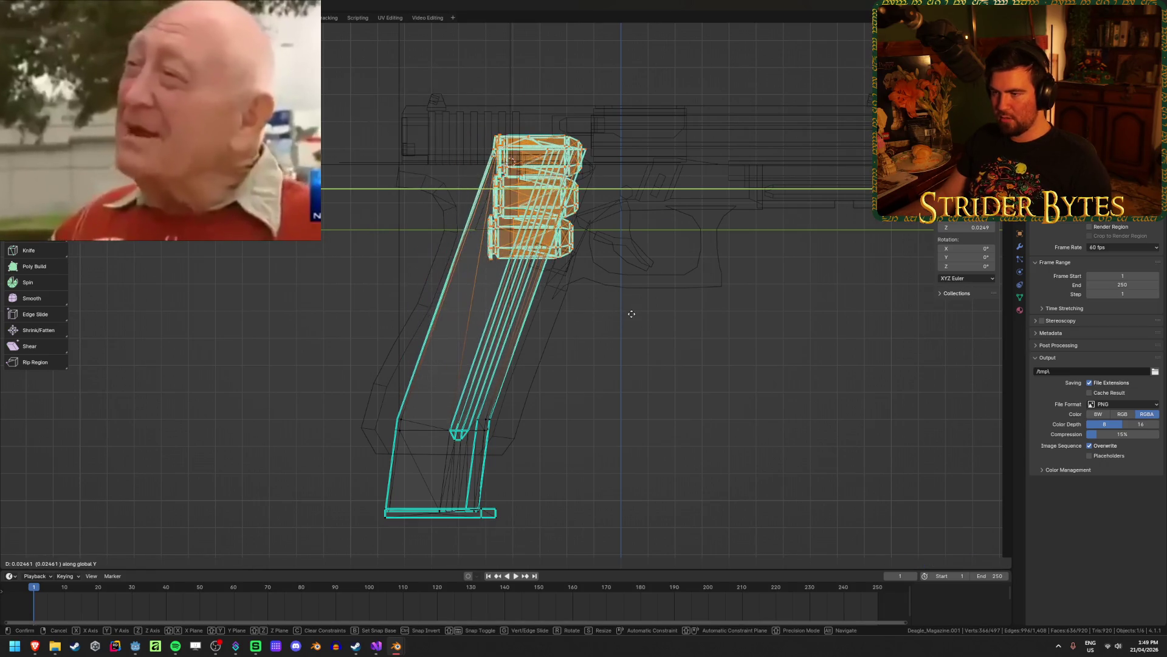
left_click(630, 313)
left_click_drag(346, 371, 549, 470)
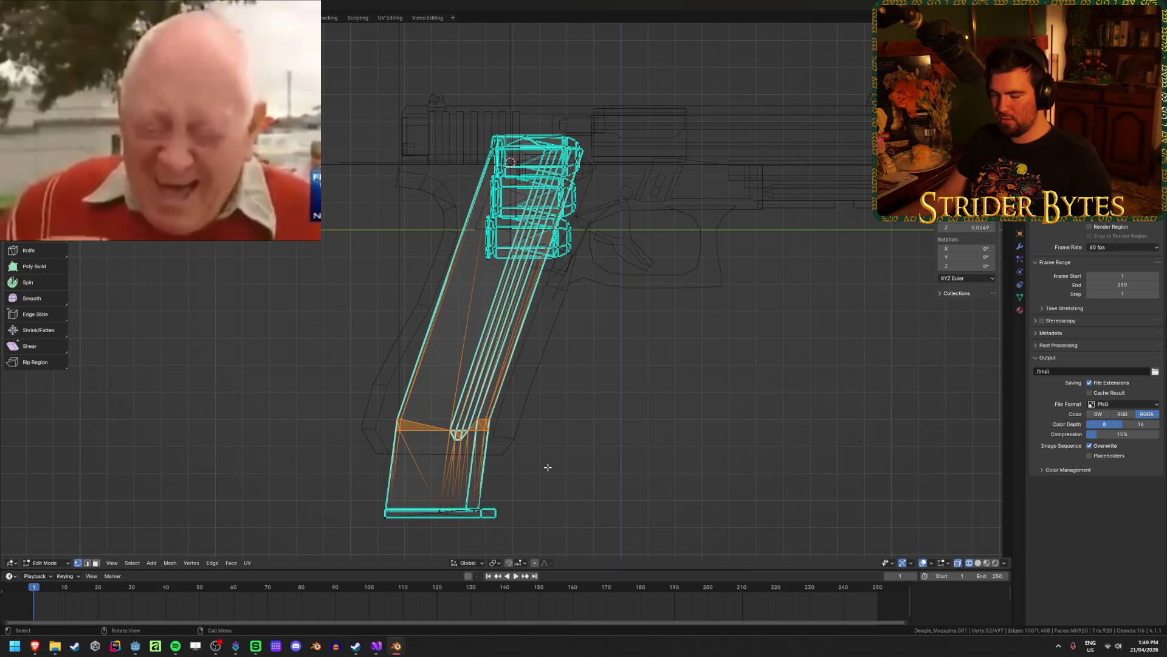
key("g")
key("y")
left_click(560, 471)
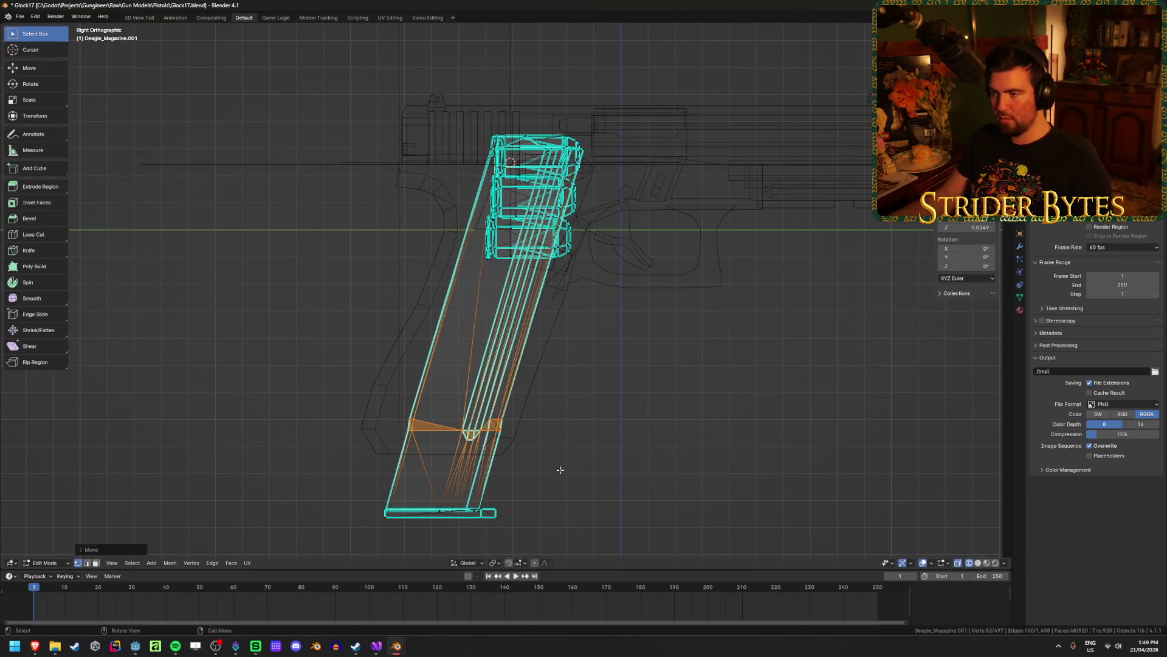
key("Tab")
key("shift+z")
Orbit to a perspective view and reselect the fitted magazine.
scroll(647, 435, "down", 3)
left_click(656, 410)
middle_click_drag(657, 410, 448, 407)
left_click(450, 406)
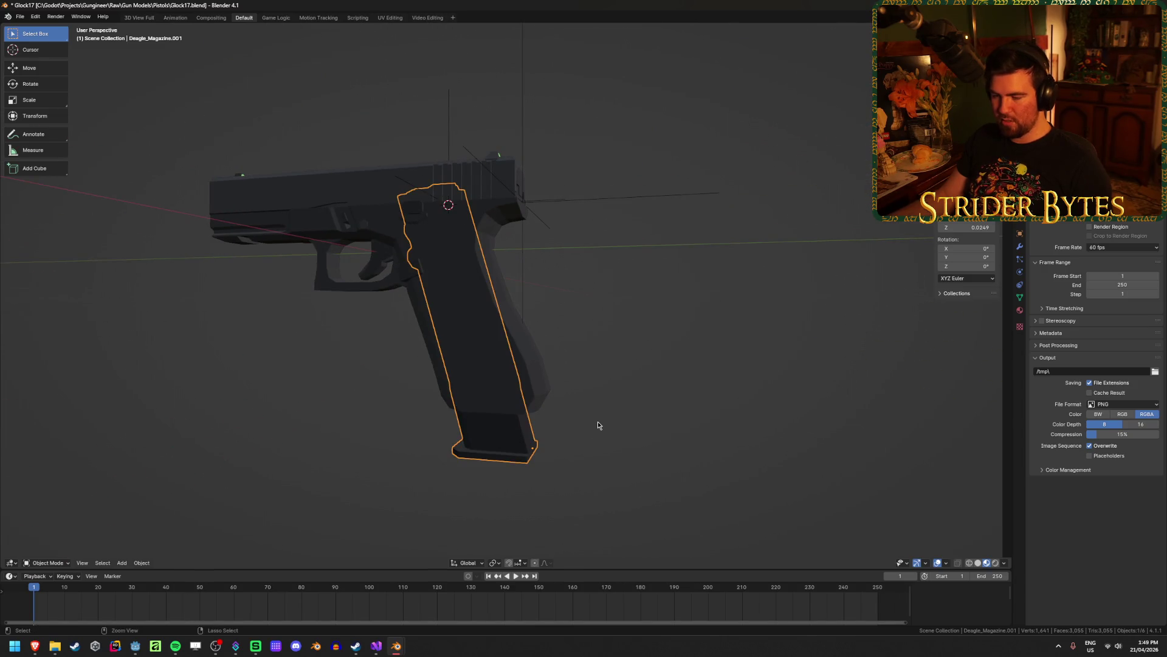
Paste the copied magazine into Desert Eagle.blend and move it along Y into the grip.
mouse_move(397, 645)
left_click(347, 600)
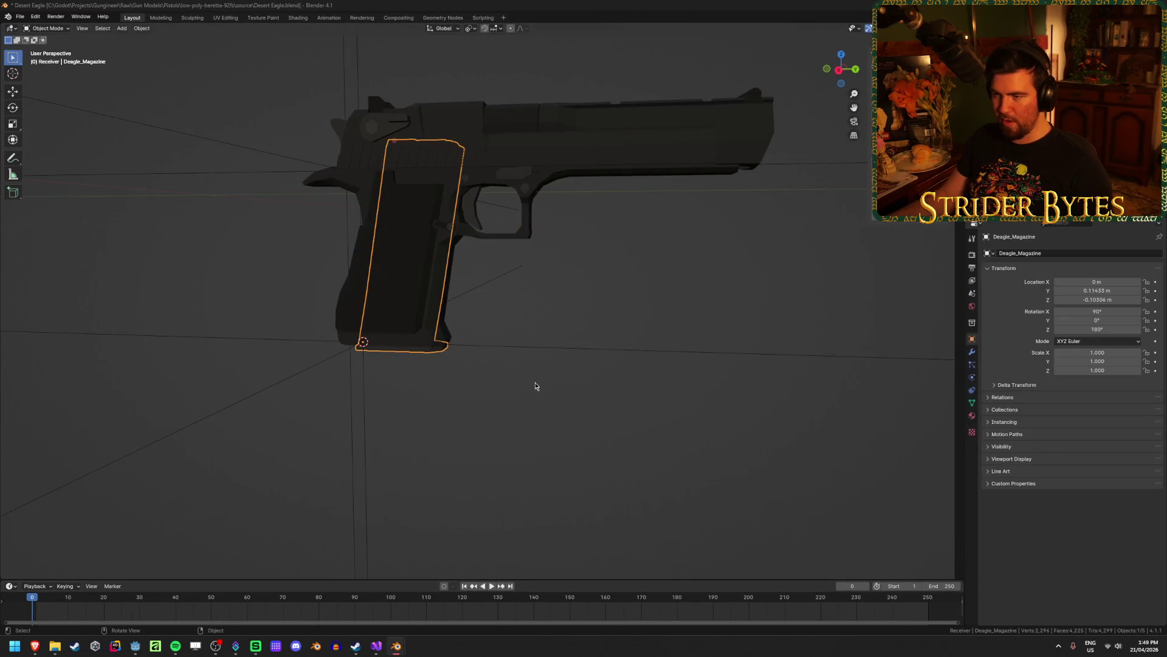
key("ctrl+v")
key("g")
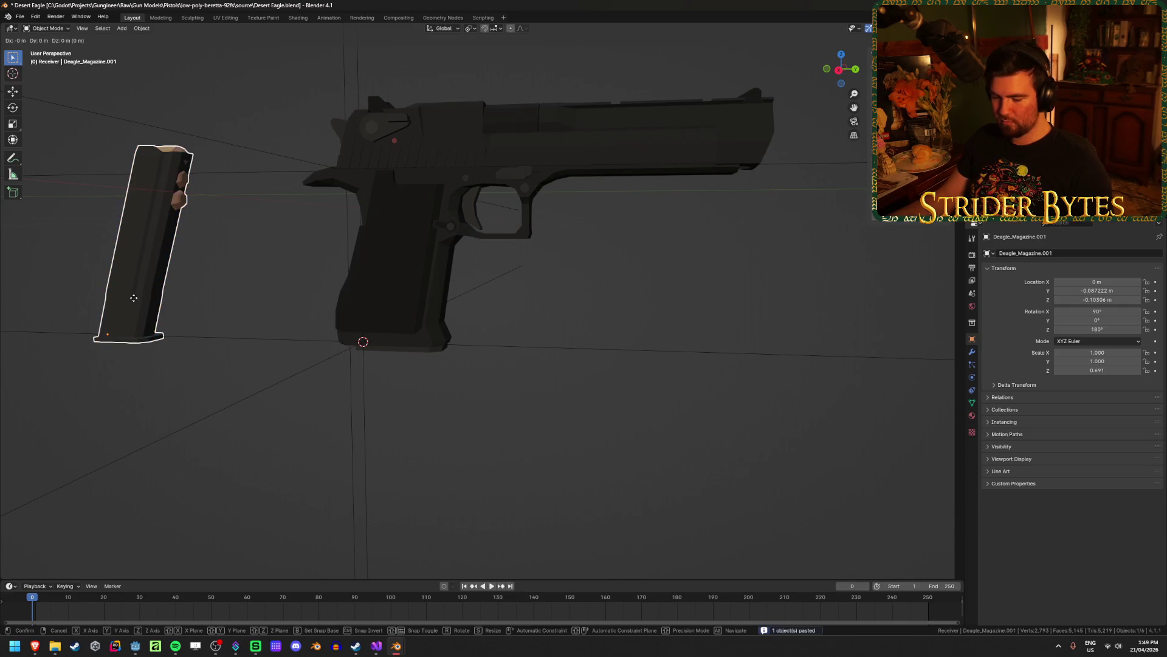
key("y")
left_click(435, 351)
Delete the original Deagle_Magazine, keeping Deagle_Magazine.001 in the grip.
left_click(436, 353)
left_click(437, 355)
key("Delete")
mouse_move(447, 392)
middle_mouse_down()
mouse_move(447, 377)
mouse_move(398, 373)
mouse_move(349, 438)
middle_mouse_up()
left_click(395, 322)
scroll(352, 430, "up", 3)
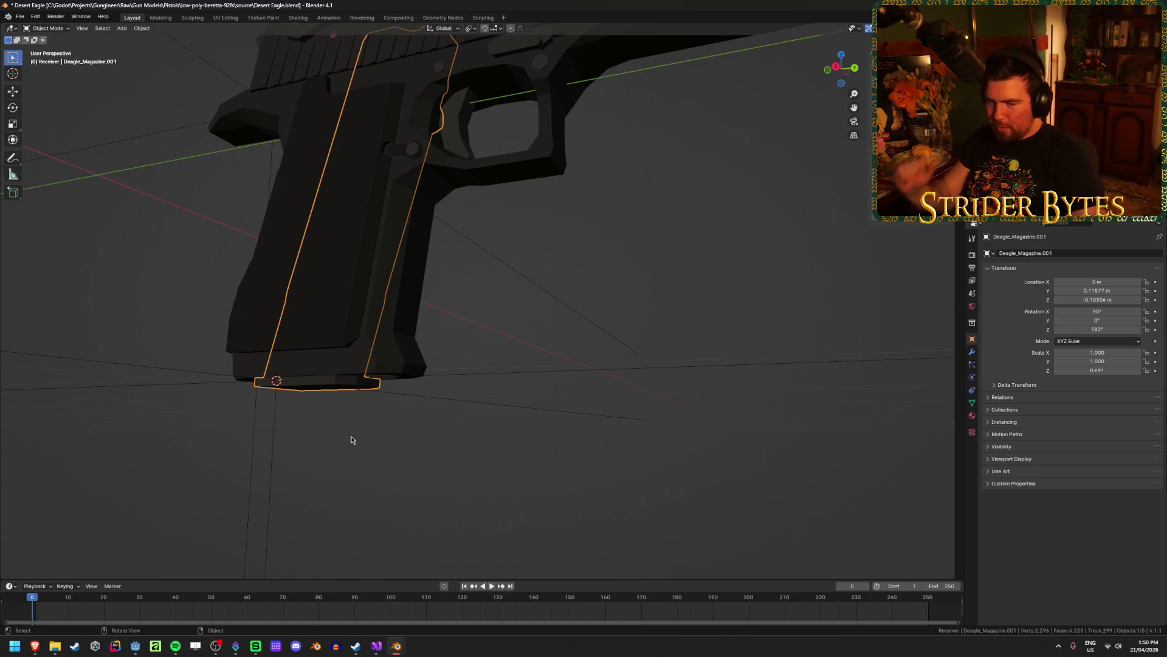
mouse_move(362, 413)
middle_mouse_down()
mouse_move(396, 441)
mouse_move(419, 424)
middle_mouse_up()
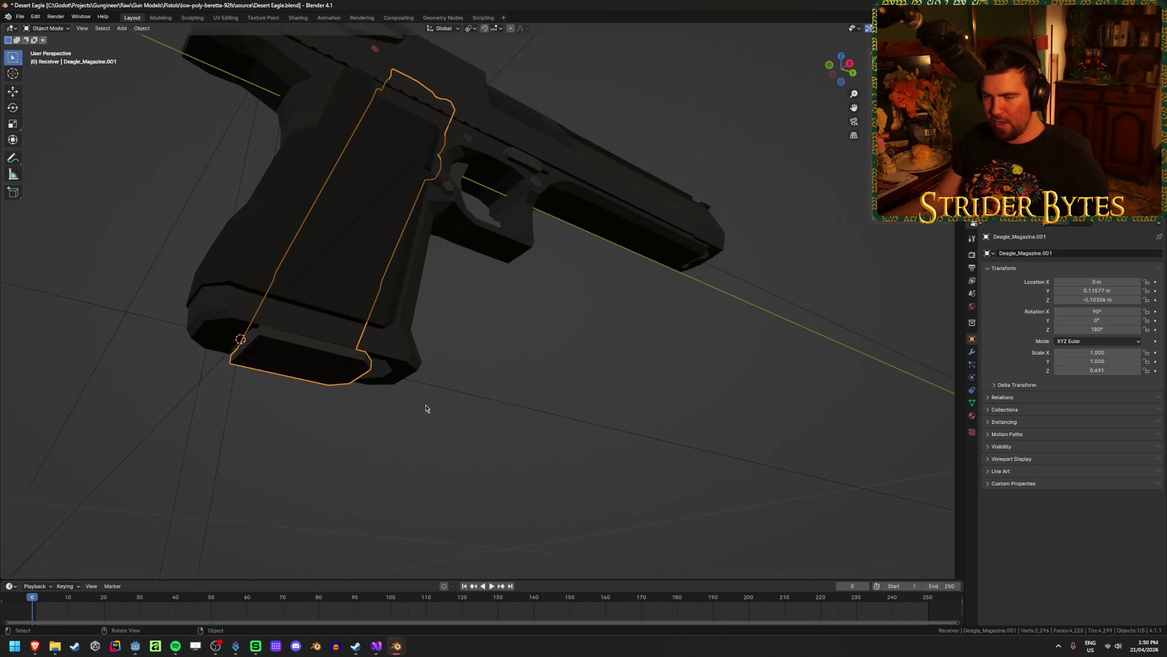
Undo back to the original Desert Eagle magazine, then return to the Glock17 window.
key("ctrl+z")
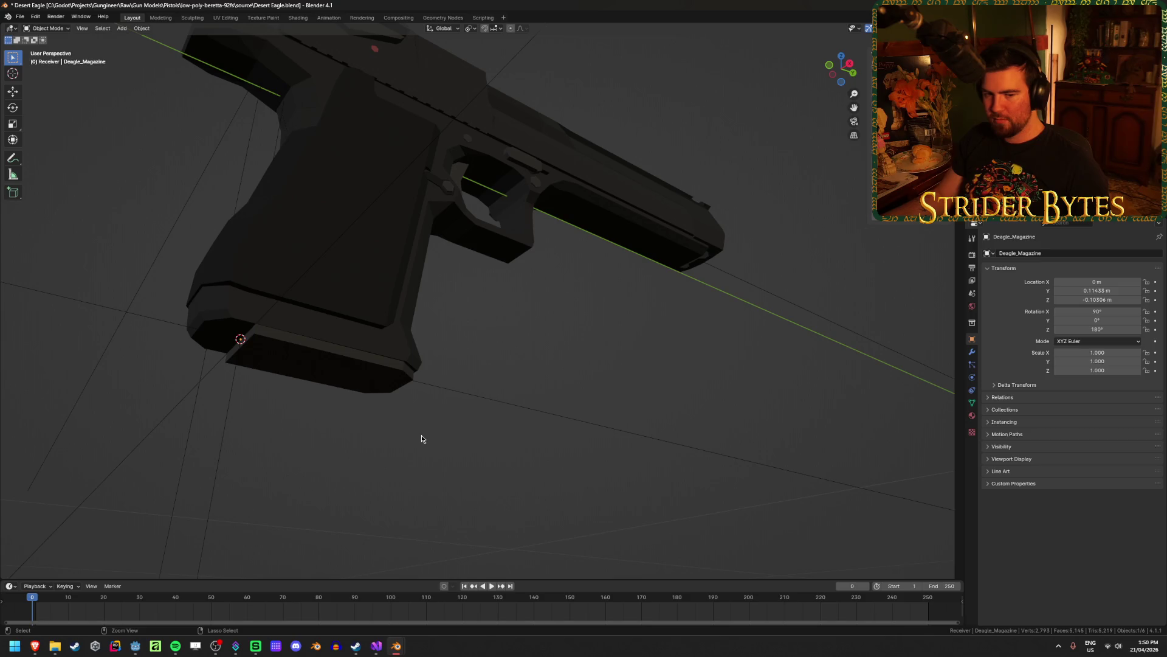
key("ctrl+z")
key("ctrl+z")
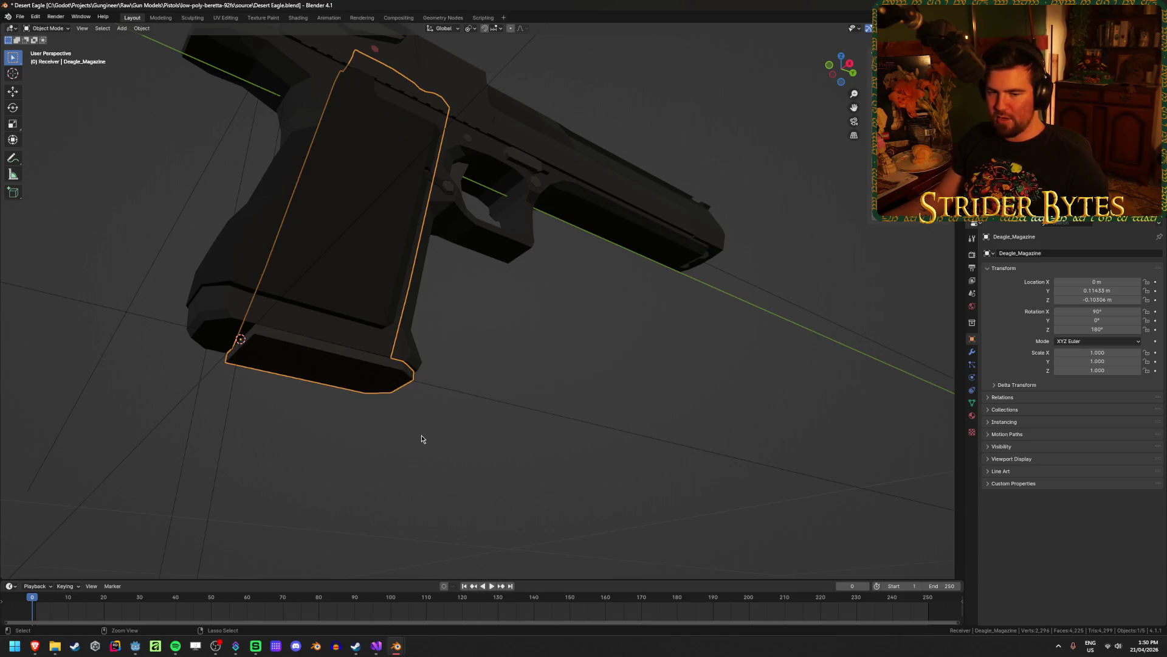
mouse_move(421, 438)
middle_mouse_down()
mouse_move(424, 450)
mouse_move(362, 391)
middle_mouse_up()
key("ctrl+z")
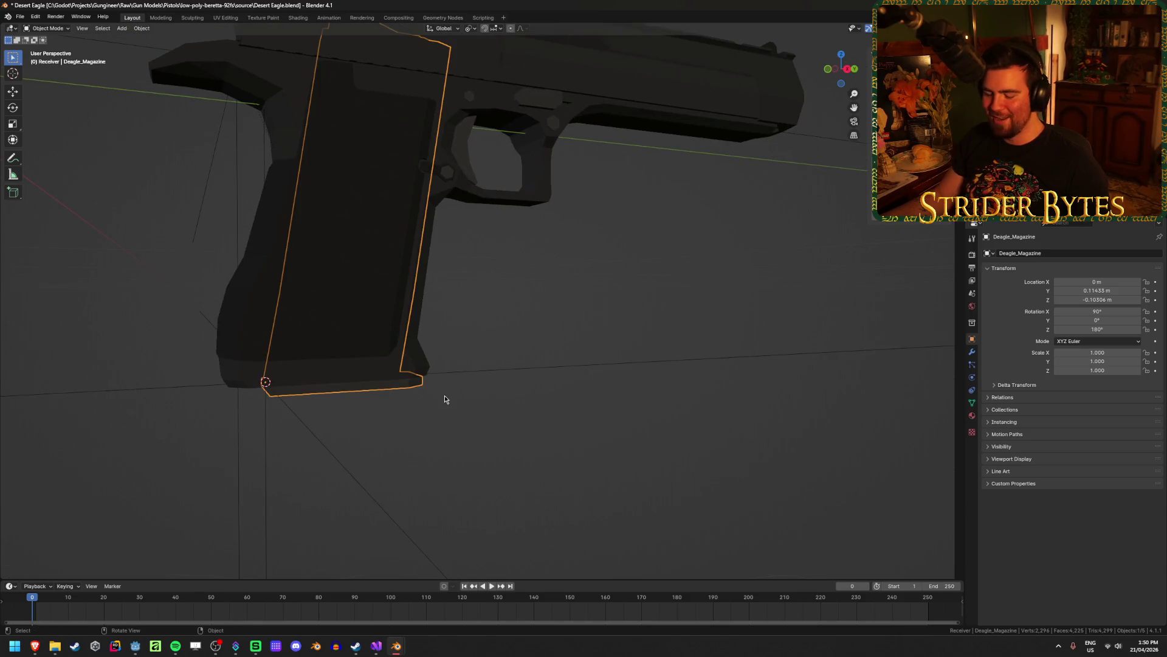
key("ctrl+z")
key("ctrl+shift+z")
key("ctrl+shift+z")
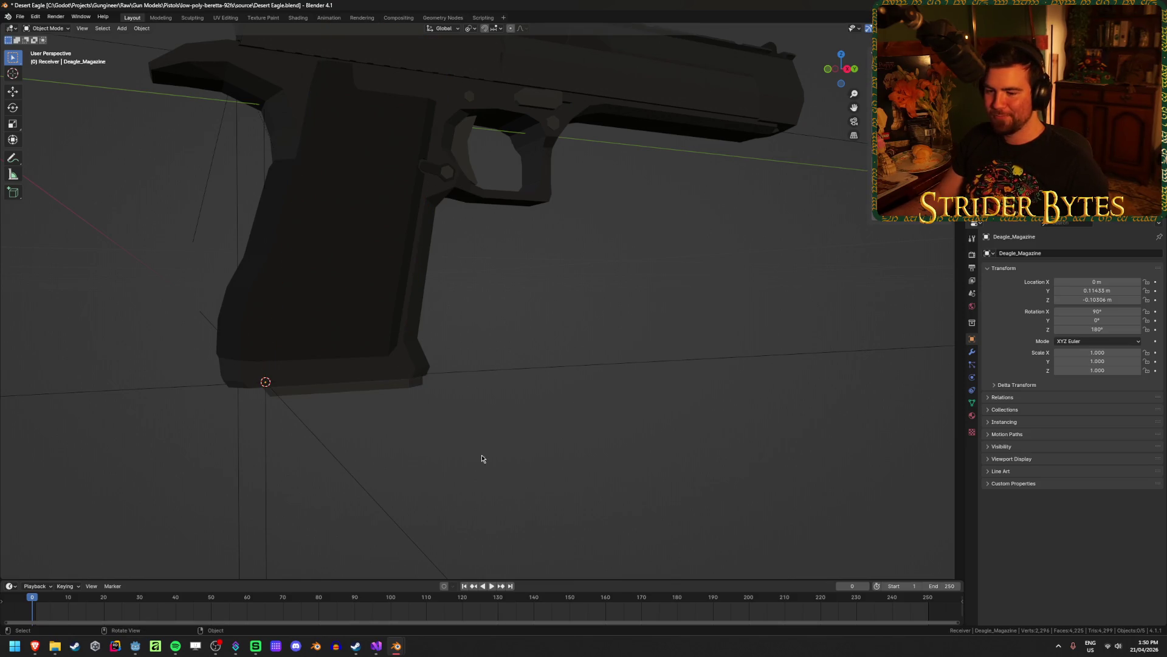
mouse_move(396, 645)
left_click(413, 590)
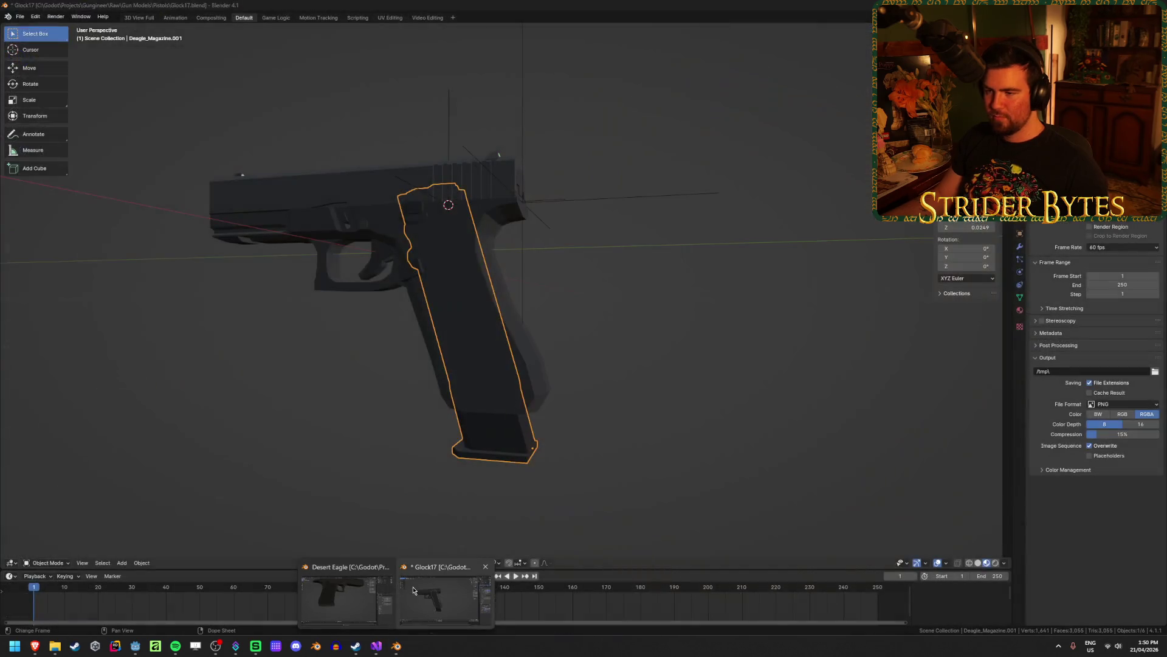
Orbit to a side view and check the magazine in the Glock's grip.
left_click(336, 448)
middle_click_drag(337, 448, 314, 482)
middle_click_drag(380, 483, 497, 473)
left_click(465, 445)
left_click(603, 472)
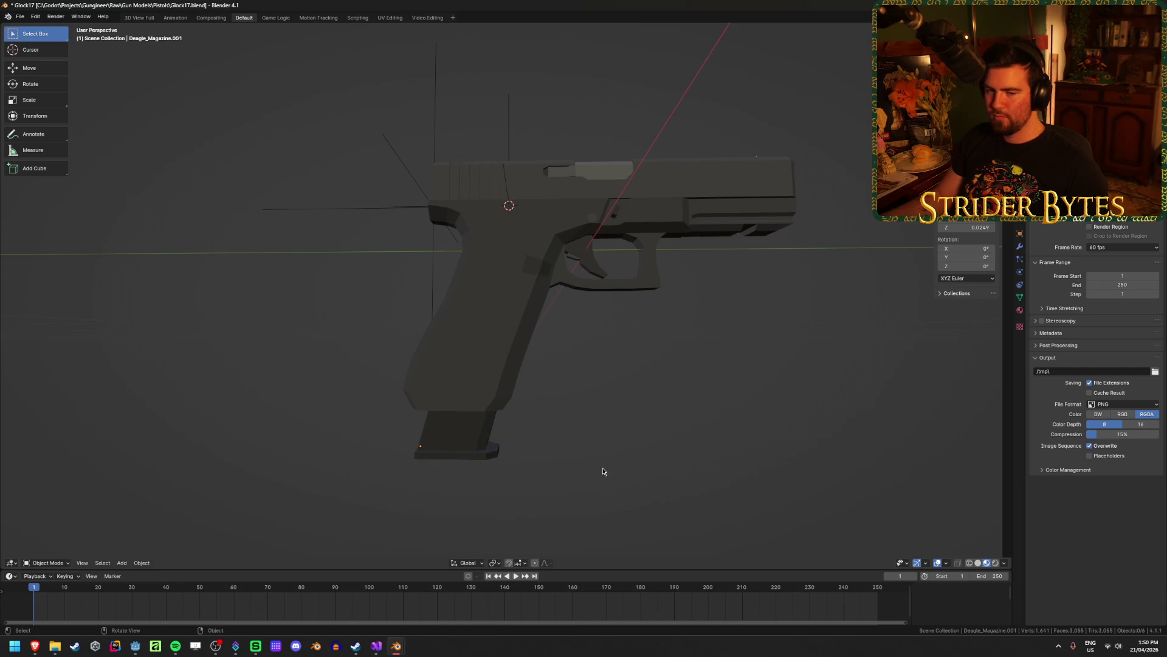
left_click(451, 458)
left_click(573, 484)
left_click(462, 453)
left_click(562, 455)
left_click(491, 450)
left_click(573, 451)
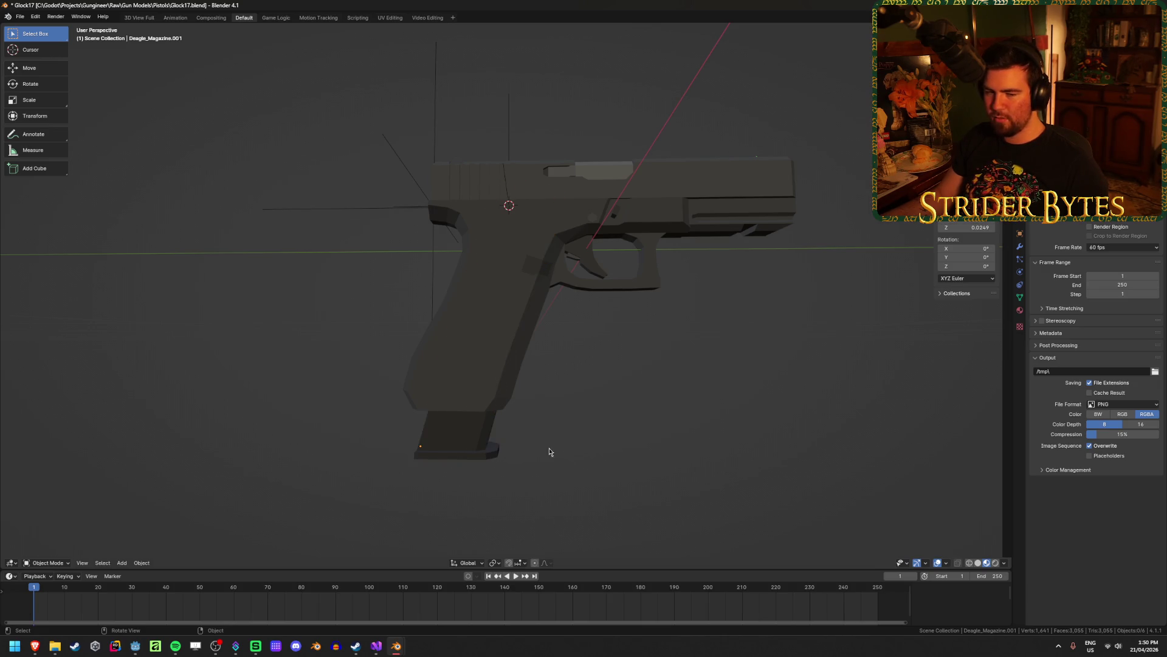
Bring in the copied parts and move the pasted Deagle_Magazine beside the pistol.
key("ctrl+z")
left_click(610, 458)
left_click(452, 468)
left_click(656, 453)
left_click(457, 469)
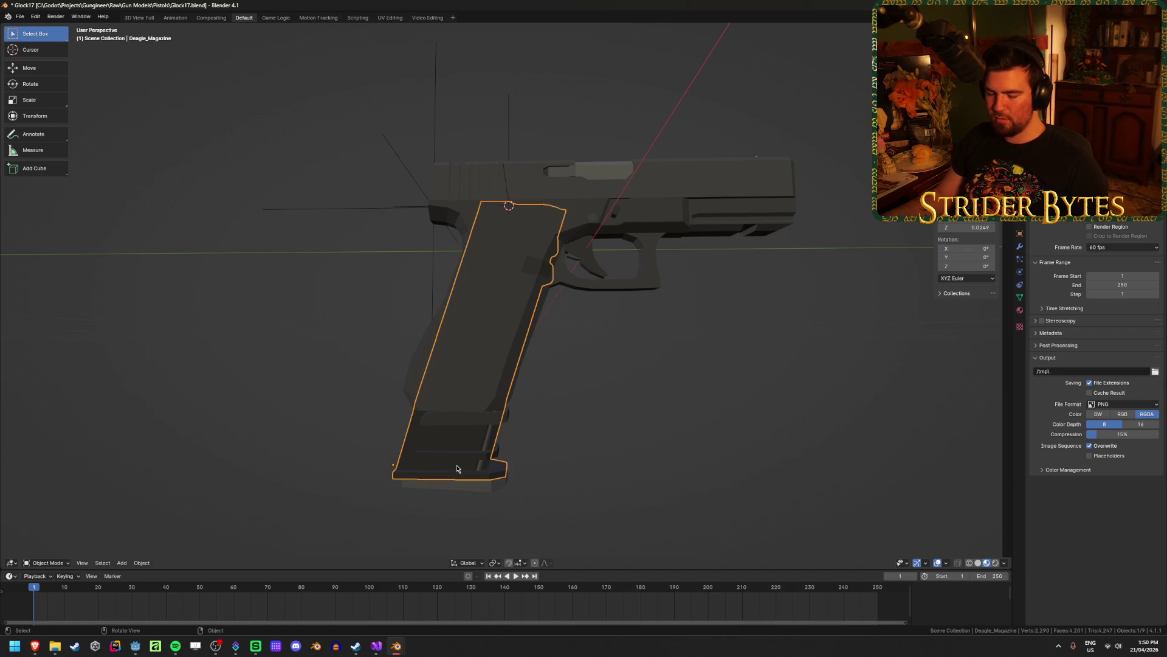
key("g")
left_click(443, 463)
Delete the spare Deagle_Magazine beside the pistol, leaving eight objects in the scene.
left_click(450, 450)
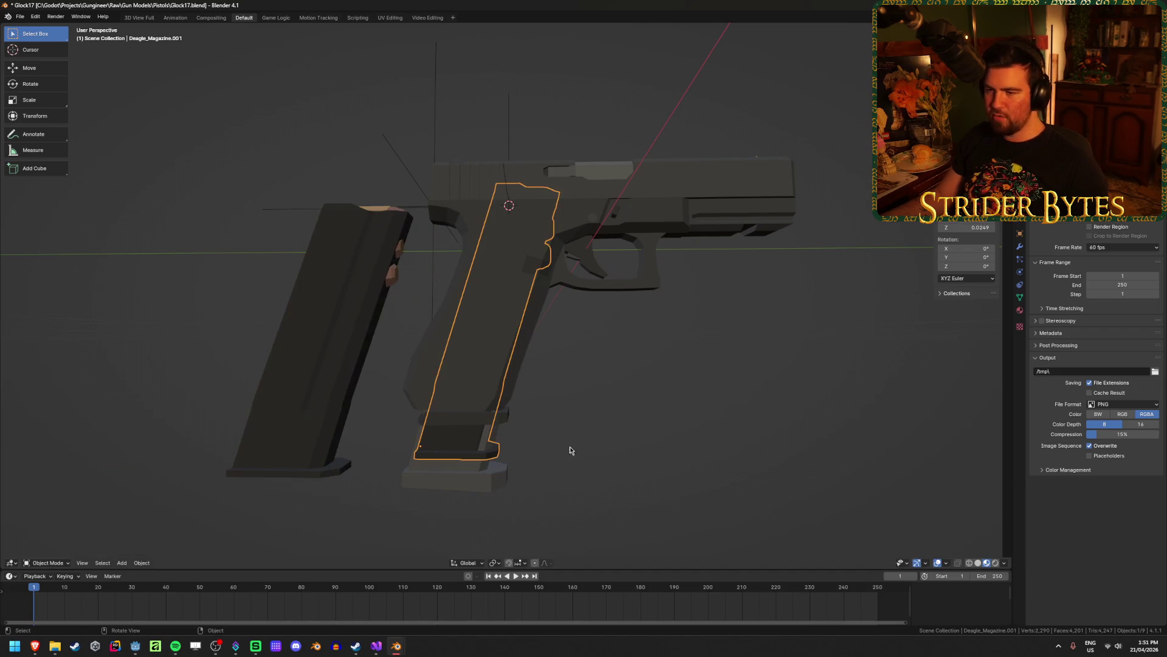
left_click(323, 399)
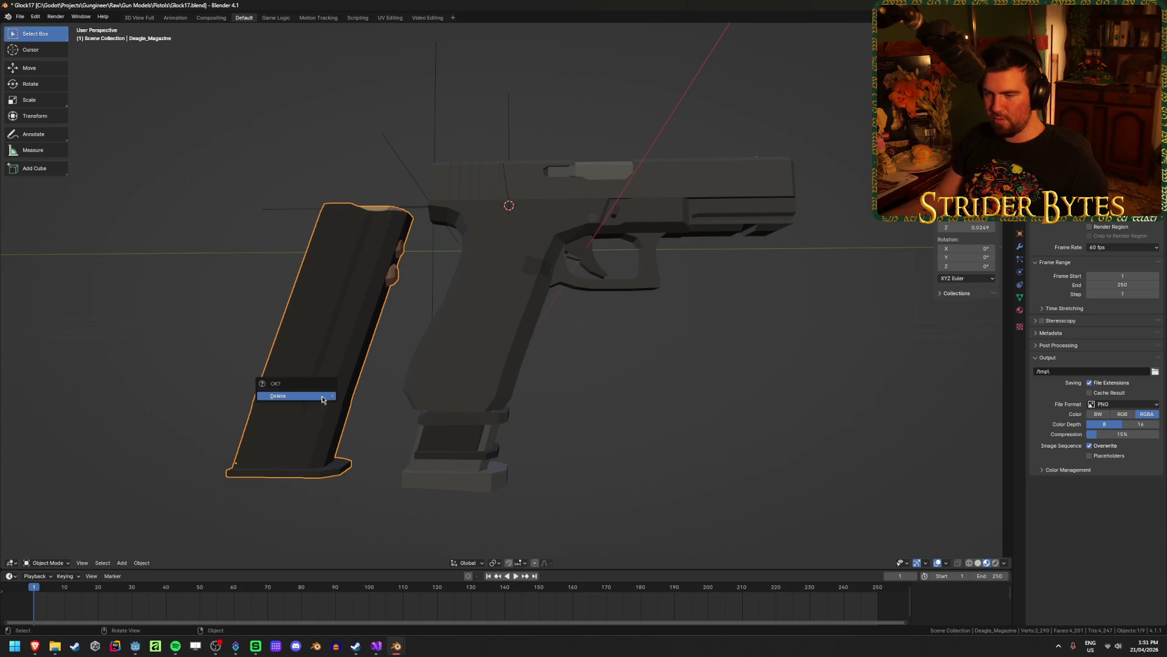
left_click(322, 395)
mouse_move(396, 646)
left_click(346, 593)
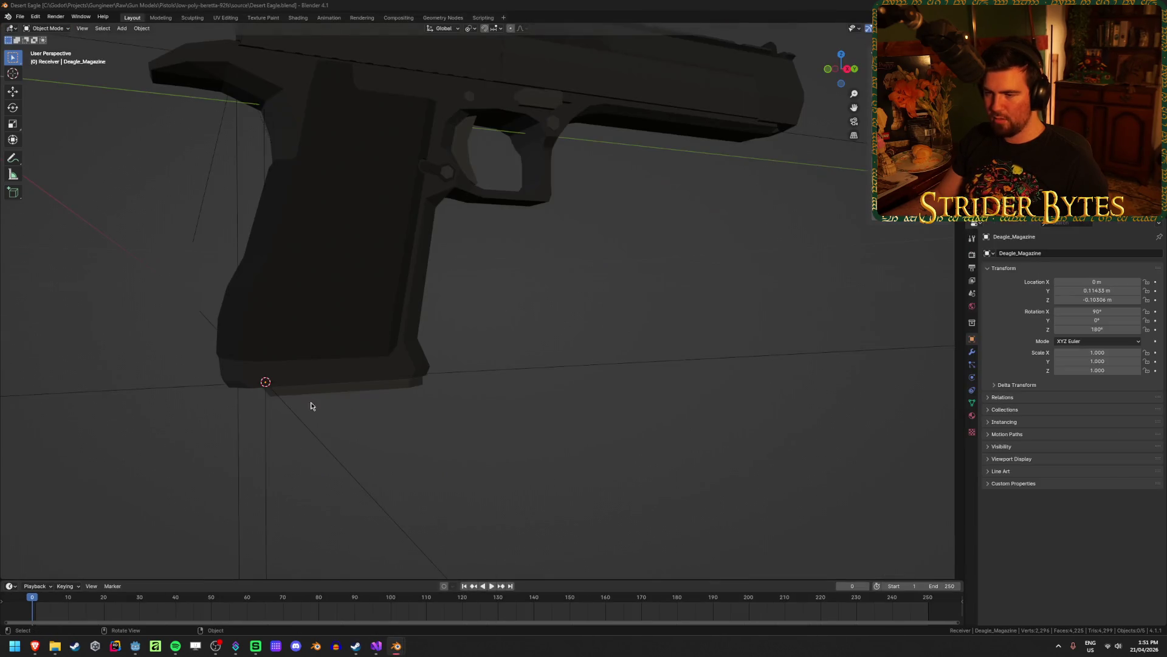
key("alt+Tab")
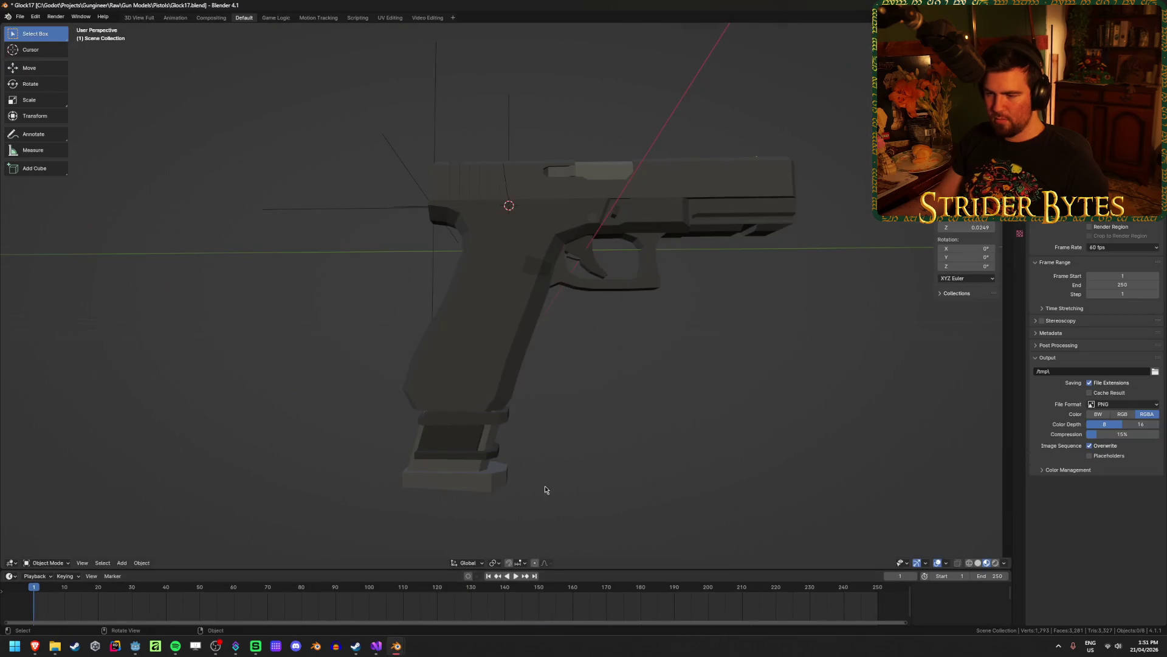
Paste the Desert Eagle magazine into the Glock file and slide it along Y over the grip.
key("ctrl+v")
key("g")
key("y")
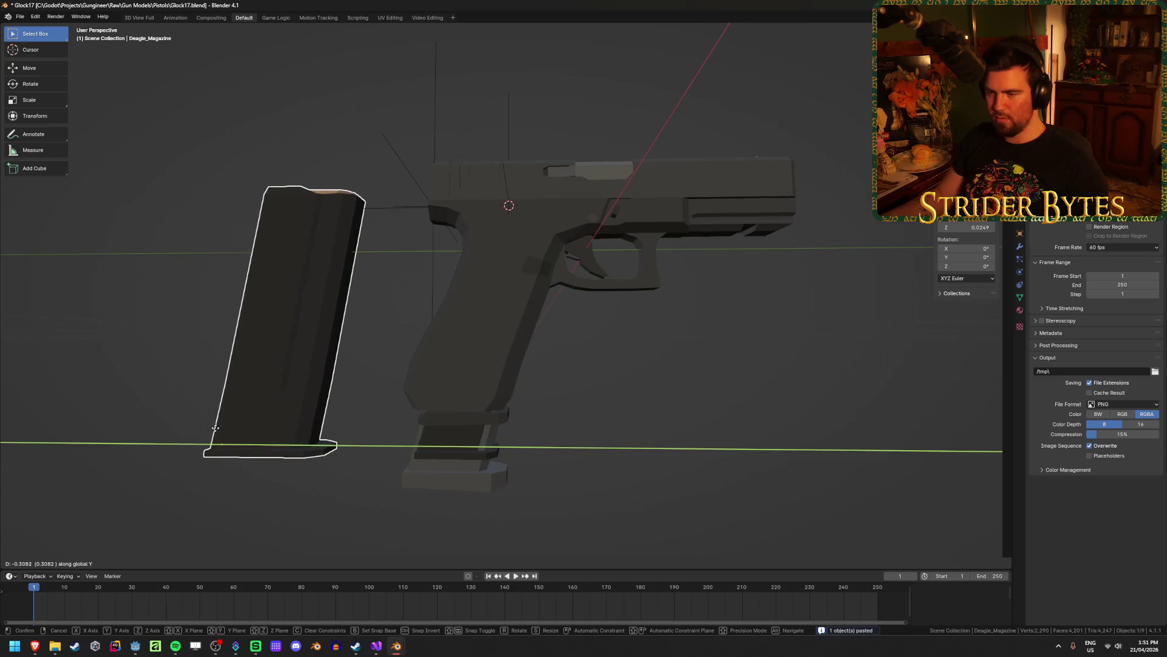
left_click(408, 425)
scroll(599, 404, "down", 4)
Nudge the magazine down on Z and back along Y to seat it in the grip.
key("g")
key("y")
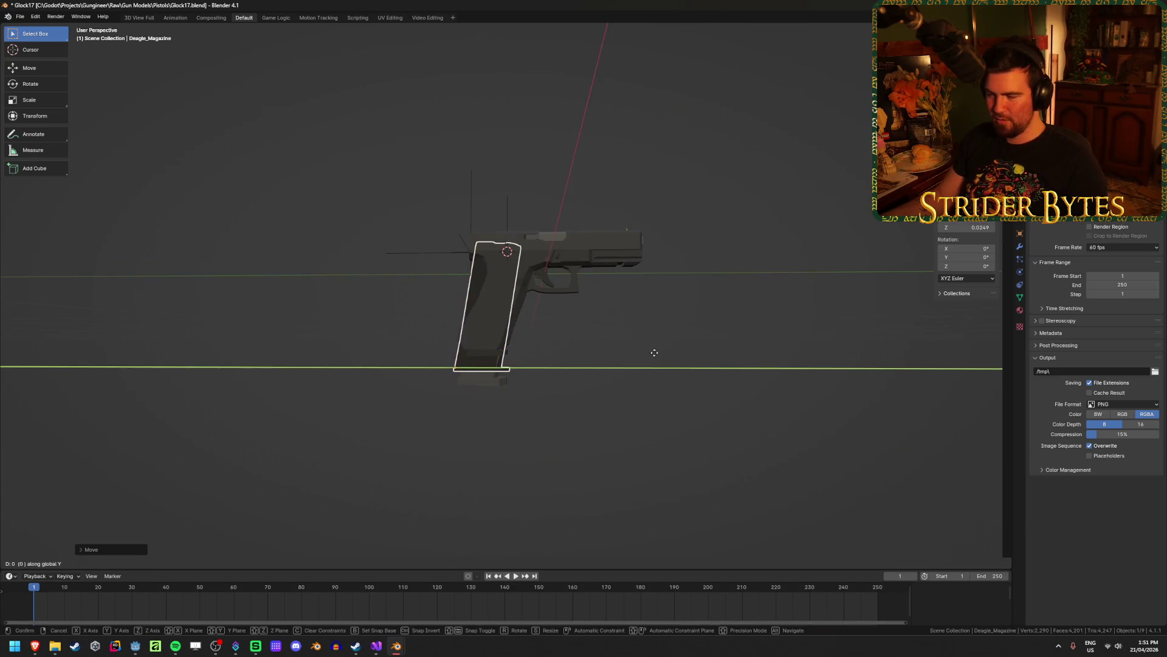
key("z")
left_click(633, 458)
key("g")
key("y")
left_click(618, 455)
left_click(641, 480)
mouse_move(643, 441)
middle_mouse_down()
mouse_move(310, 446)
mouse_move(457, 466)
mouse_move(386, 464)
middle_mouse_up()
scroll(385, 450, "up", 5)
scroll(385, 451, "down", 5)
Hide the 92FS magazine and both leftover grip parts, leaving Deagle_Magazine selected.
left_click(499, 438)
scroll(523, 415, "up", 3)
key("h")
left_click(488, 445)
key("h")
left_click(487, 417)
key("h")
scroll(639, 479, "down", 5)
mouse_move(640, 478)
middle_mouse_down()
mouse_move(578, 476)
mouse_move(620, 472)
mouse_move(636, 420)
middle_mouse_up()
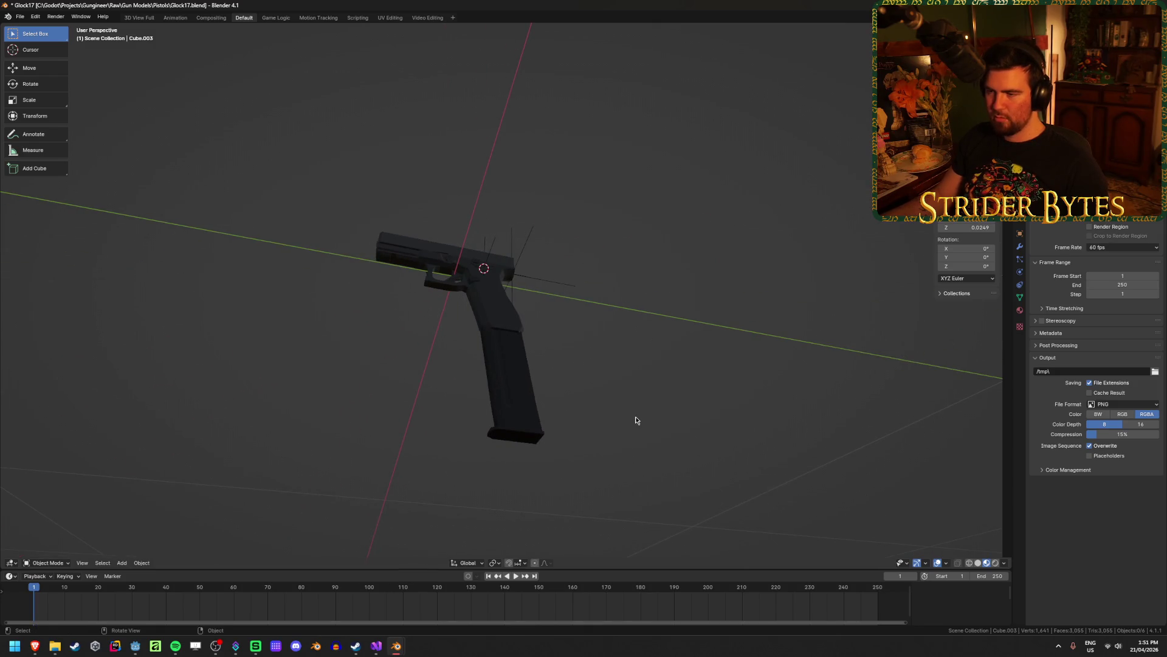
scroll(636, 420, "up", 4)
middle_click_drag(636, 420, 621, 472)
left_click(495, 438)
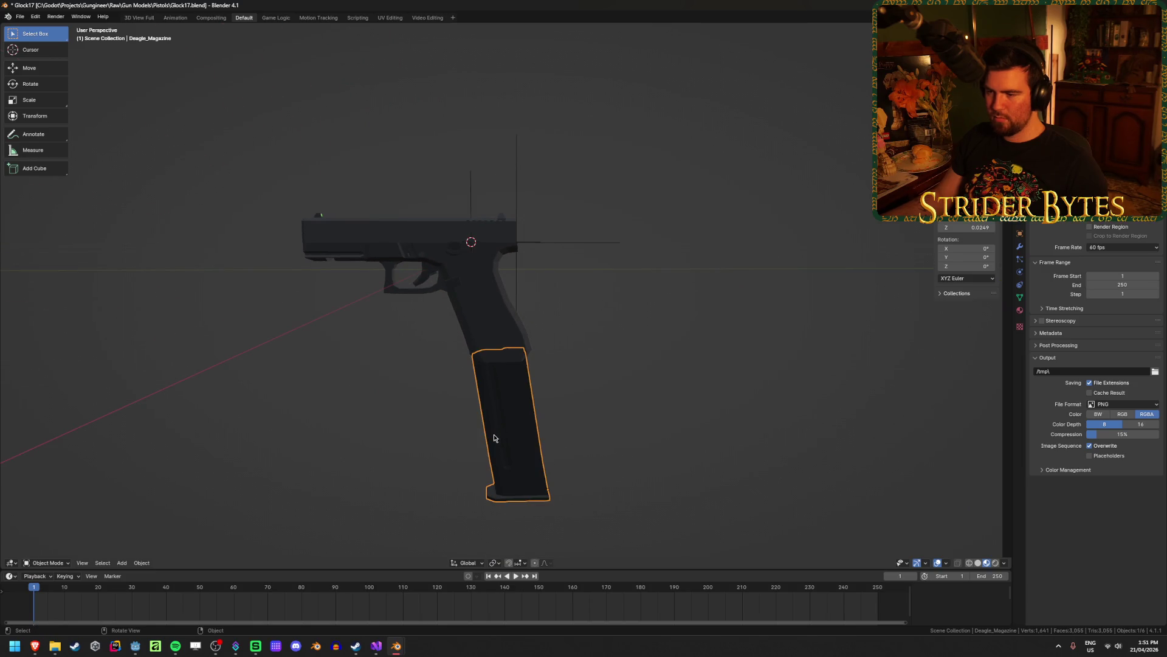
Try tilting and moving the magazine in the right-side orthographic view, then undo the attempt.
key("r")
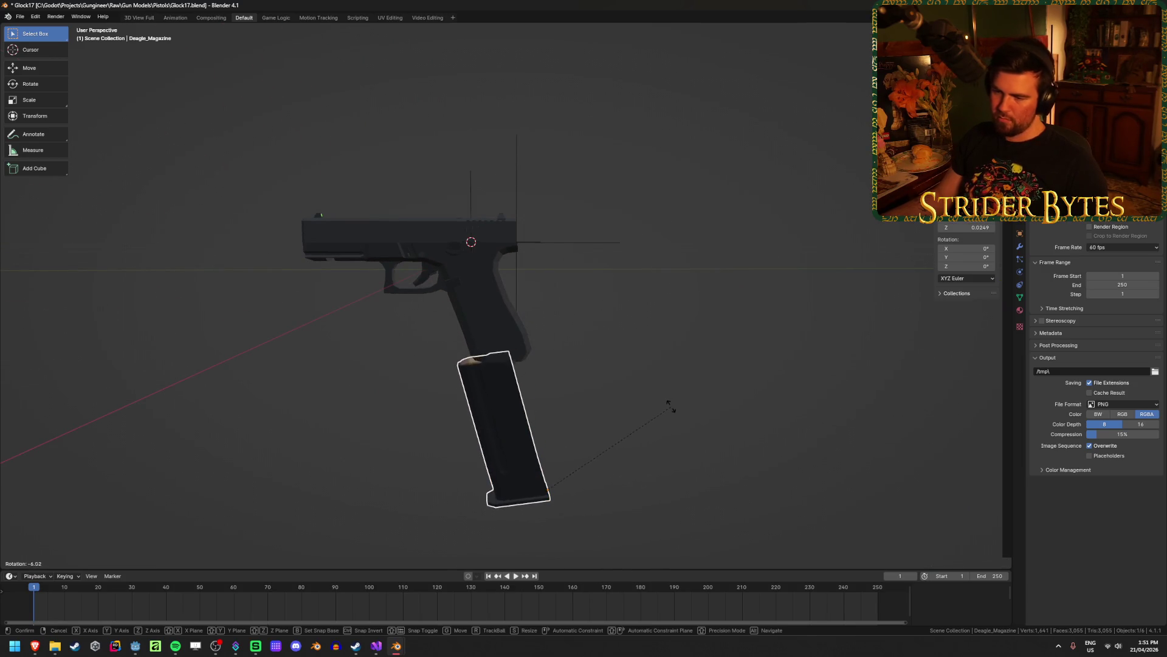
left_click(669, 403)
key("KP_5")
key("KP_3")
key("g")
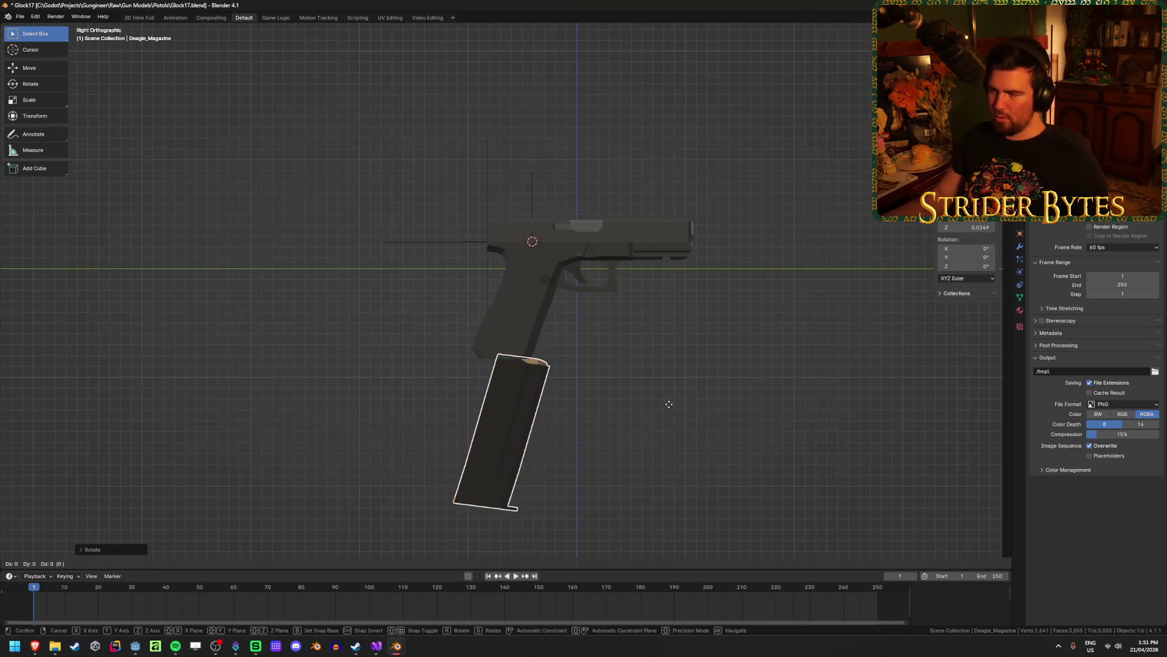
left_click(686, 291)
scroll(689, 298, "up", 4)
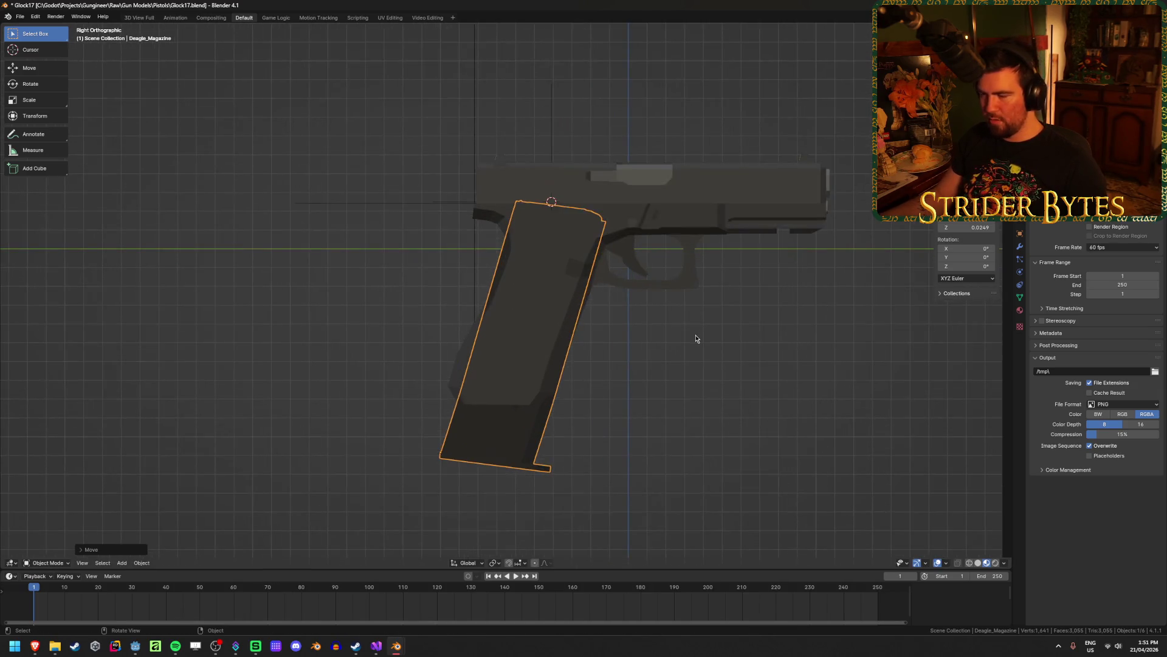
key("r")
left_click(760, 349)
key("g")
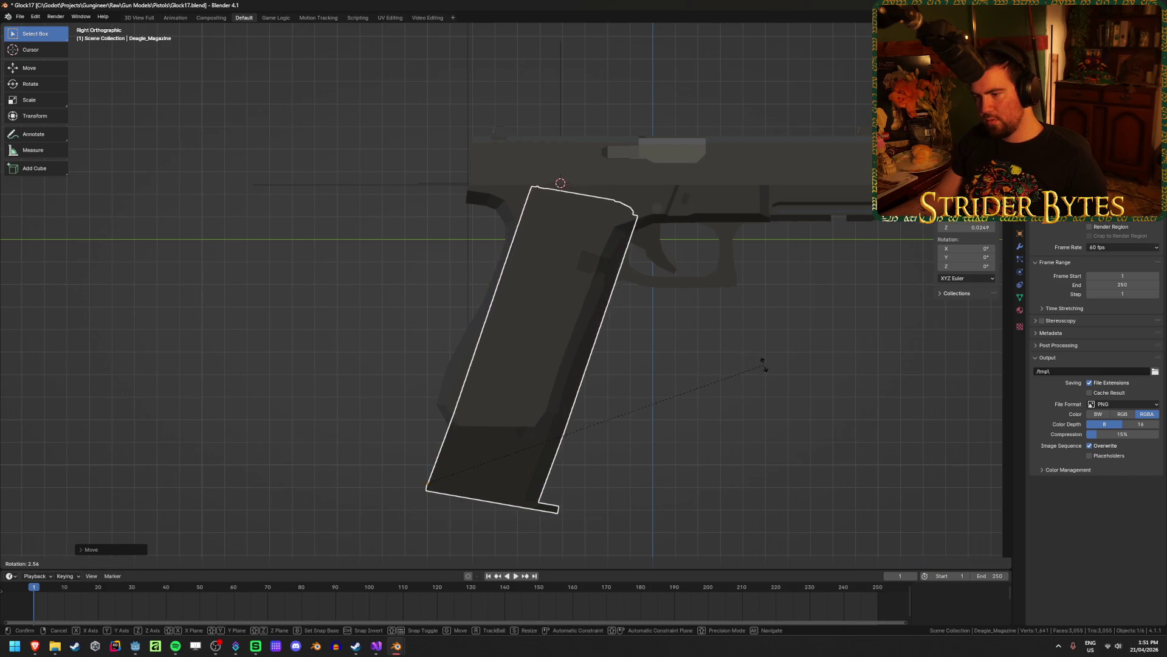
left_click(758, 367)
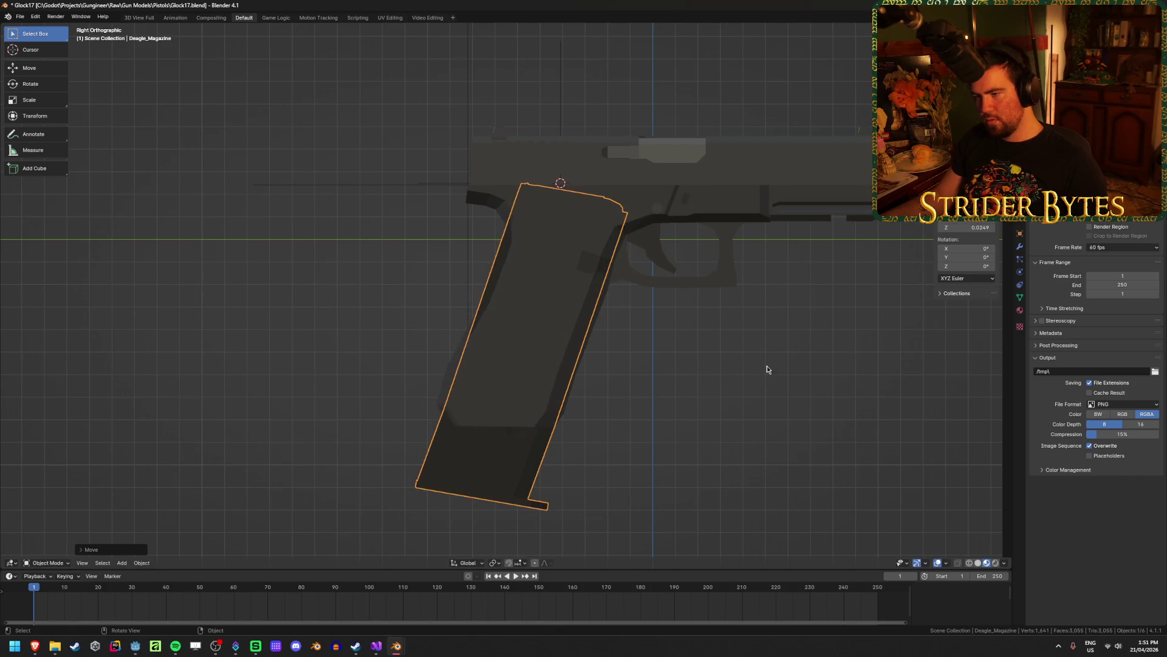
key("ctrl+z")
key("ctrl+z")
key("ctrl+z")
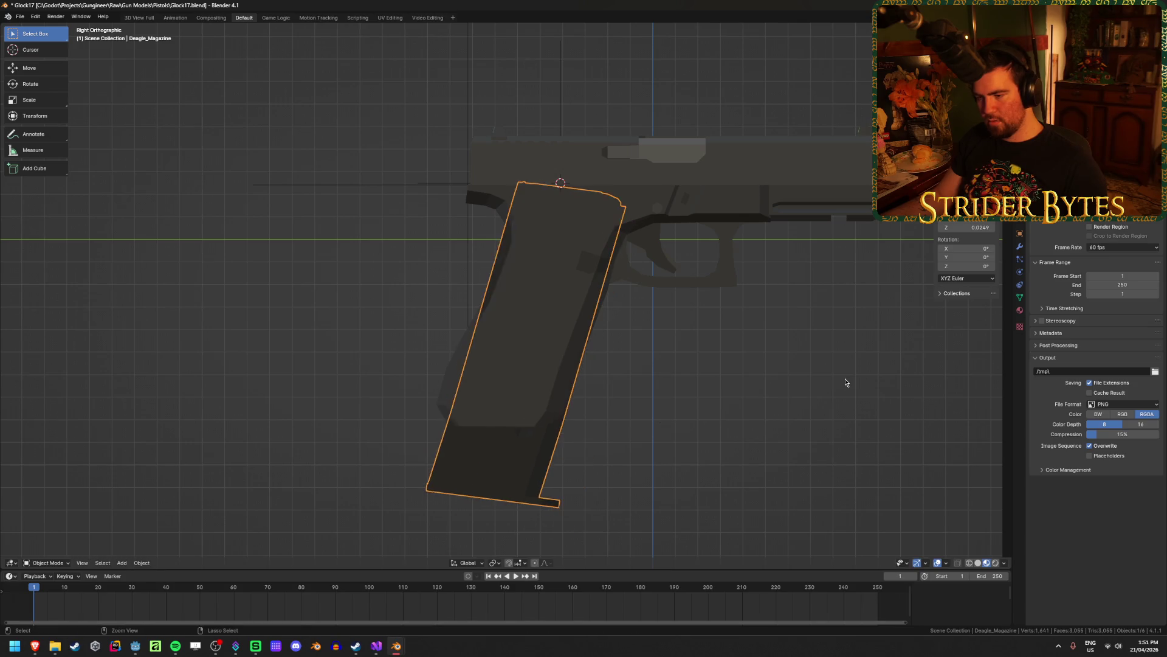
scroll(831, 406, "down", 3)
Stretch the magazine along Y, tilt it, and raise it into the grip at a steeper angle.
key("s")
key("y")
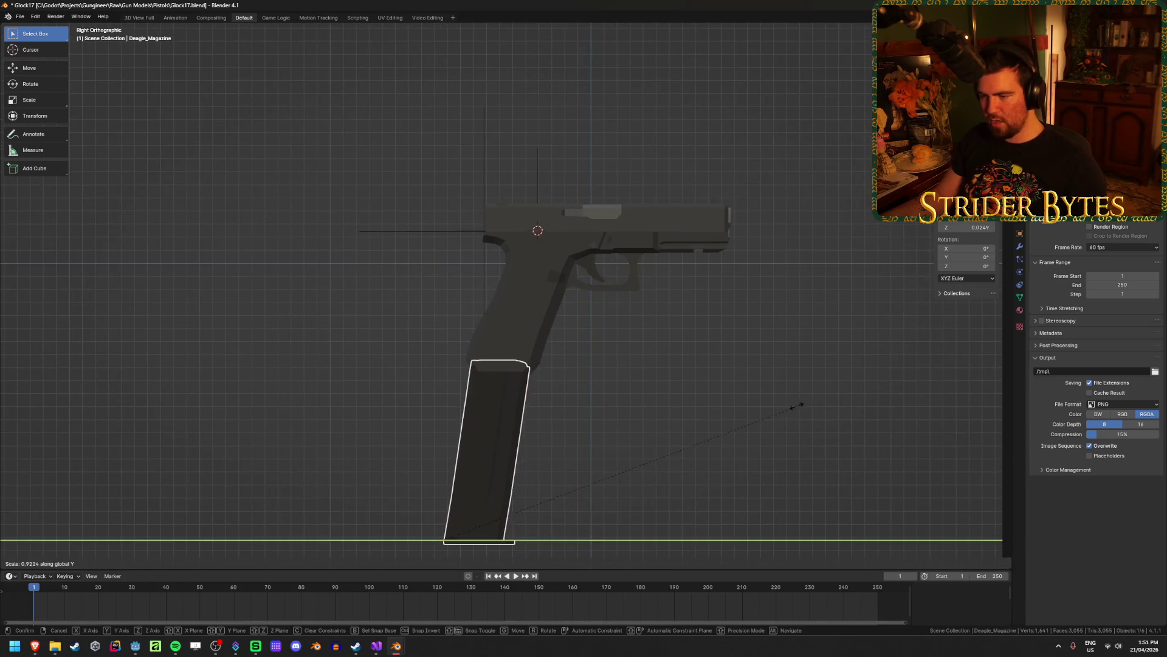
left_click(763, 408)
key("r")
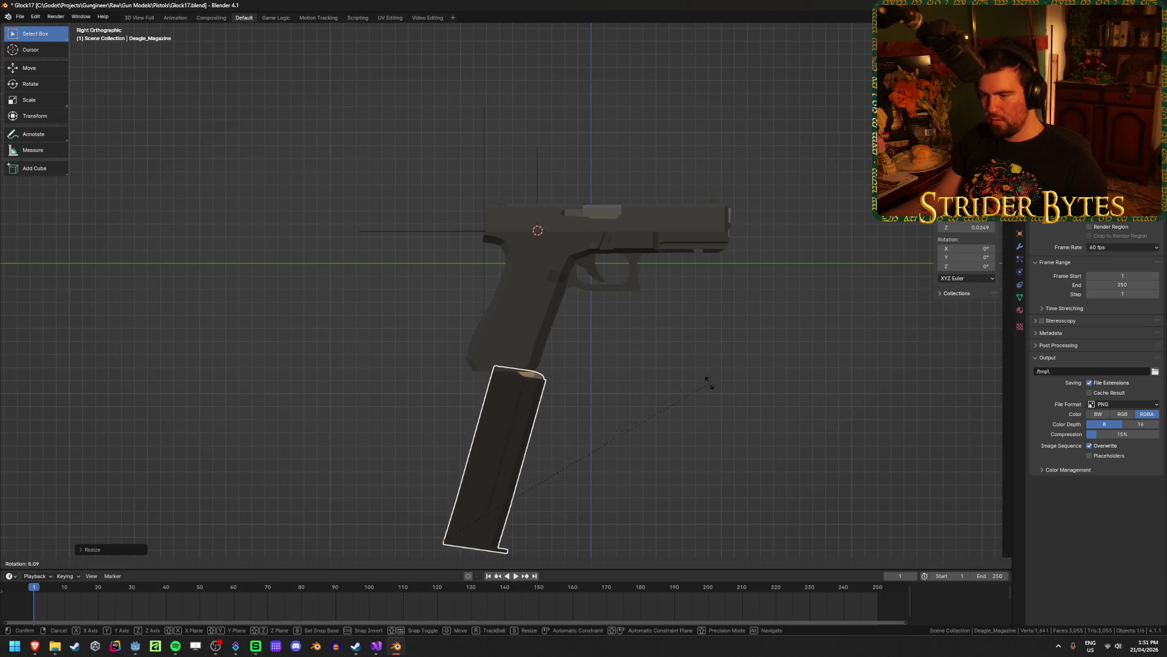
left_click(710, 383)
key("g")
left_click(731, 255)
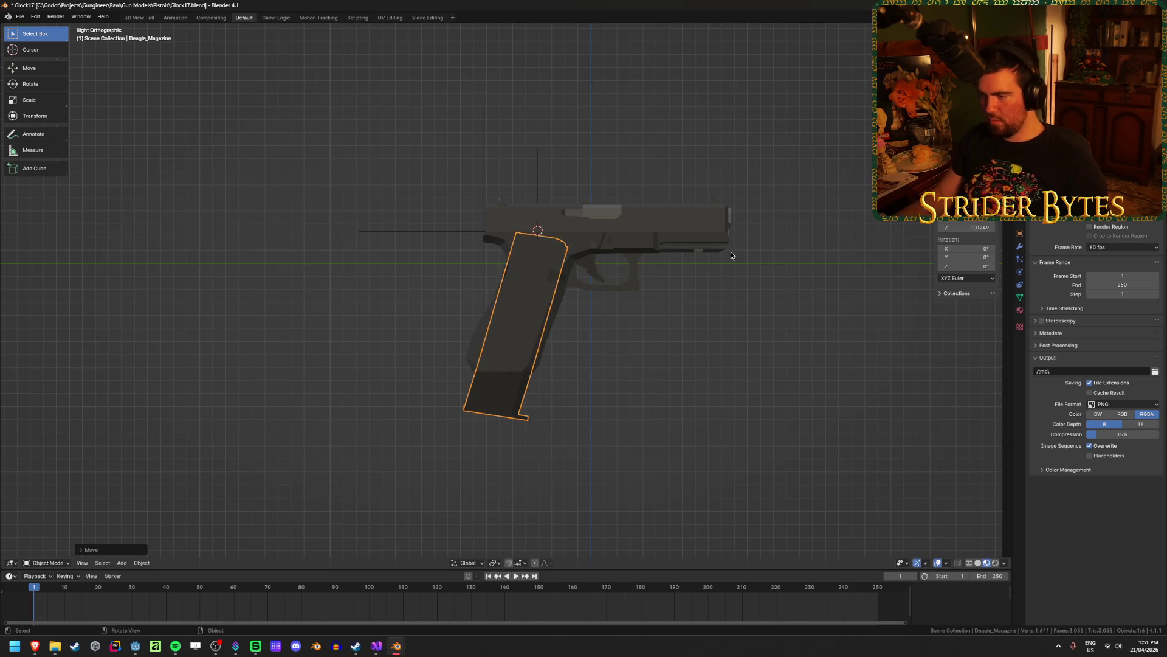
scroll(710, 367, "up", 3)
key("r")
left_click(721, 377)
left_click(721, 376)
Shift the magazine along Y so it sits fully inside the Glock grip.
mouse_move(712, 388)
middle_mouse_down()
mouse_move(487, 409)
mouse_move(529, 418)
middle_mouse_up()
left_click(528, 418)
key("g")
key("y")
left_click(643, 424)
left_click(643, 424)
mouse_move(643, 424)
middle_mouse_down()
mouse_move(729, 417)
mouse_move(860, 437)
mouse_move(847, 422)
mouse_move(870, 363)
mouse_move(829, 406)
mouse_move(602, 425)
mouse_move(684, 404)
middle_mouse_up()
key("ctrl+z")
left_click(684, 404)
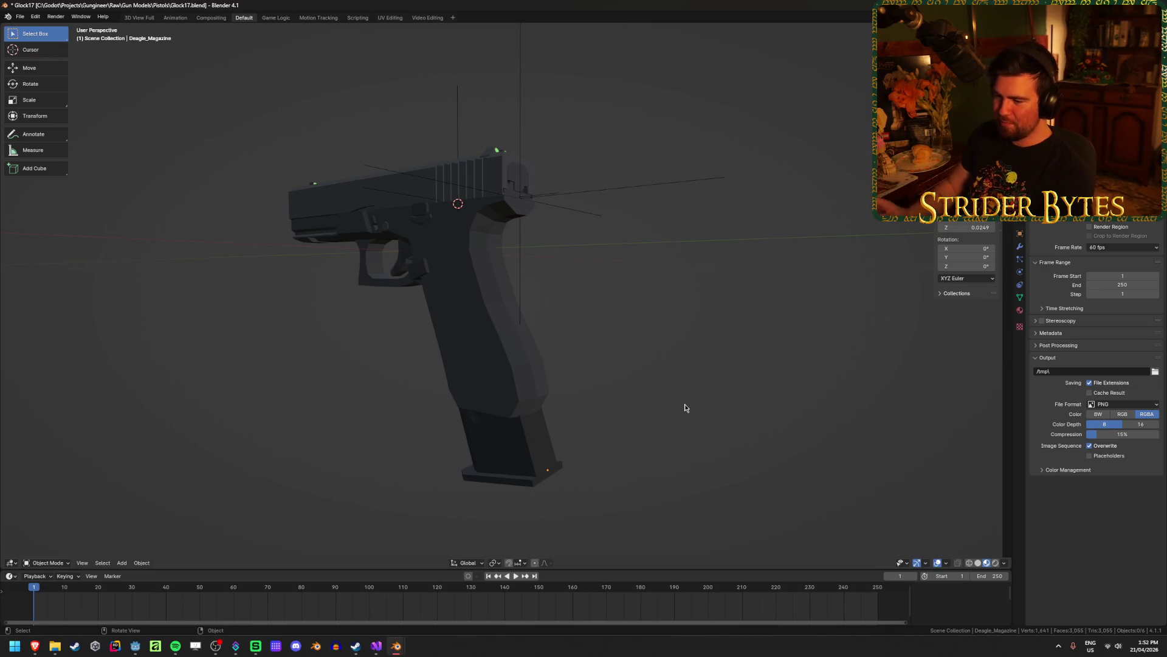
Save Glock17.blend and bring Godot Engine to the front.
left_click(583, 453)
left_click(639, 420)
middle_click_drag(638, 421, 464, 391)
scroll(463, 391, "up", 2)
key("ctrl+s")
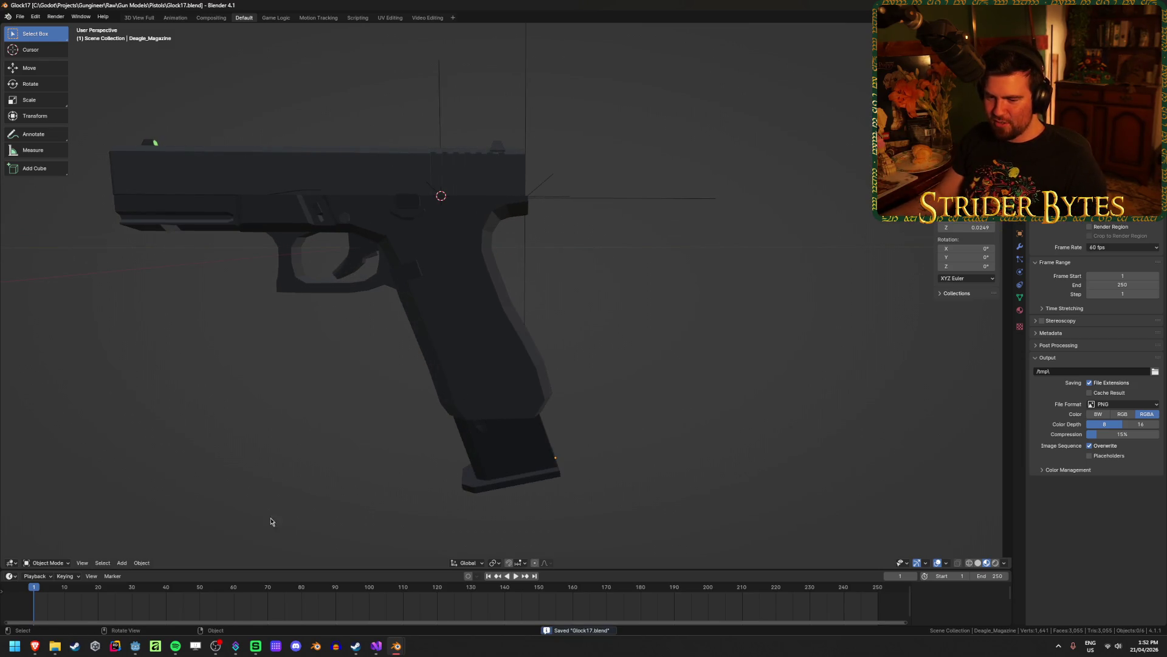
left_click(135, 649)
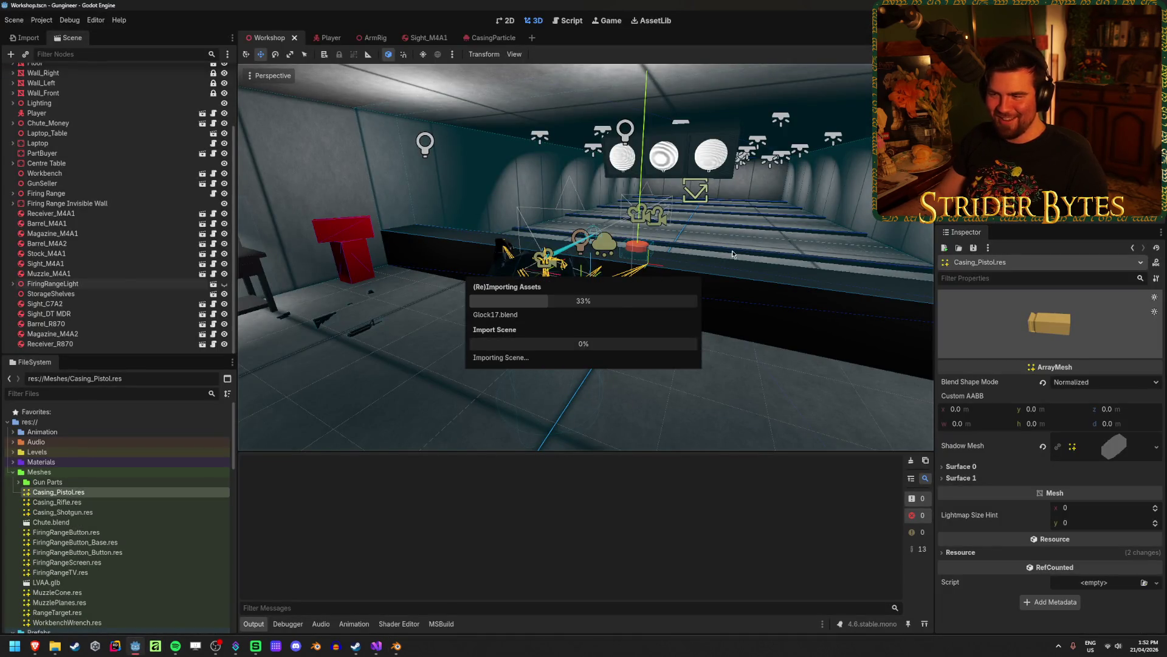
Turn the Godot camera down the firing range while Glock17.blend reimports, then save the Workshop scene.
mouse_move(464, 340)
middle_mouse_down()
mouse_move(554, 64)
mouse_move(565, 182)
mouse_move(595, 255)
mouse_move(584, 292)
mouse_move(859, 247)
mouse_move(875, 212)
mouse_move(791, 182)
mouse_move(547, 243)
mouse_move(608, 255)
mouse_move(616, 299)
middle_mouse_up()
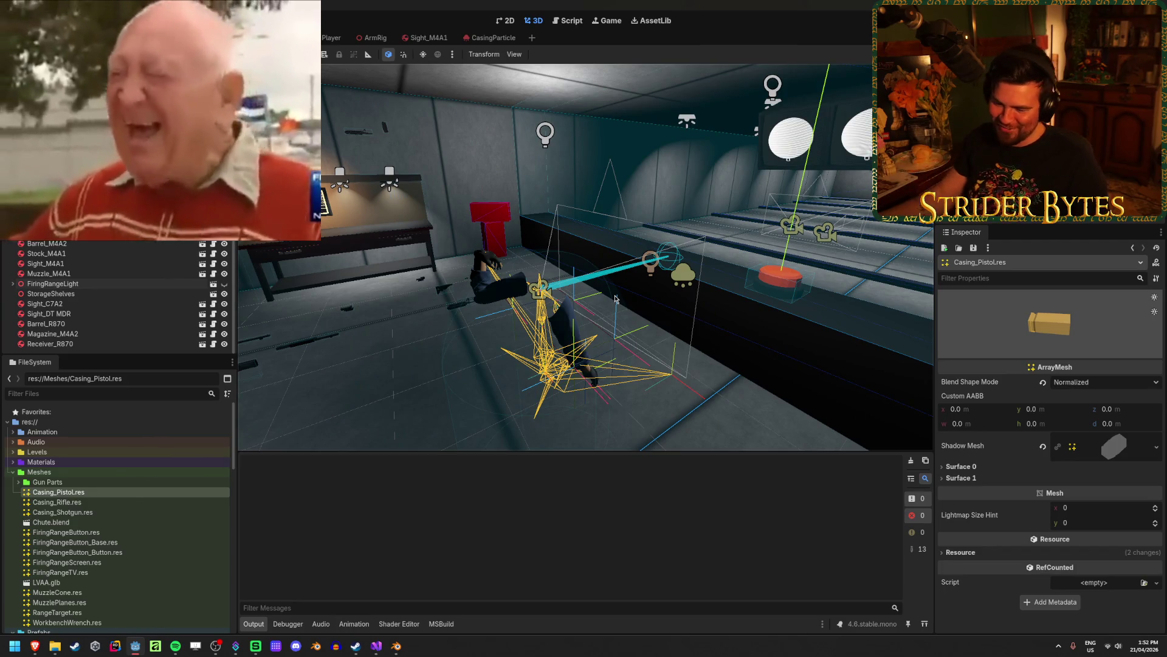
mouse_move(615, 299)
middle_mouse_down()
mouse_move(560, 286)
mouse_move(529, 298)
mouse_move(565, 273)
mouse_move(548, 292)
mouse_move(780, 331)
middle_mouse_up()
key("e")
key("ctrl+s")
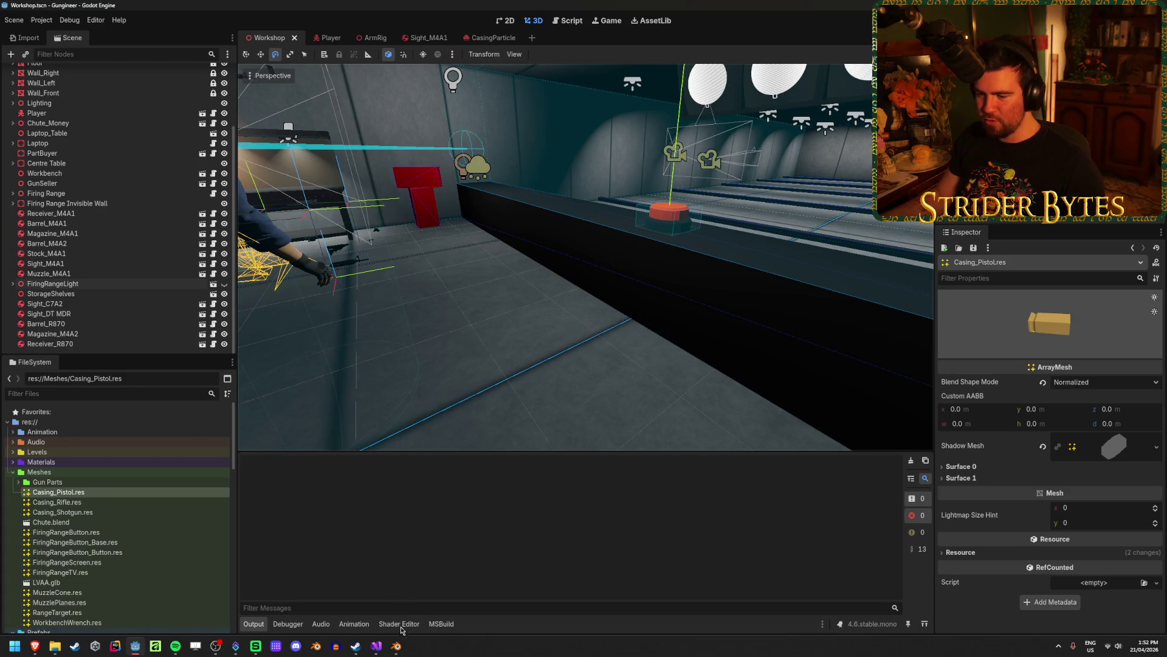
Copy the fitted magazine from the Glock17.blend window.
mouse_move(396, 645)
left_click(364, 602)
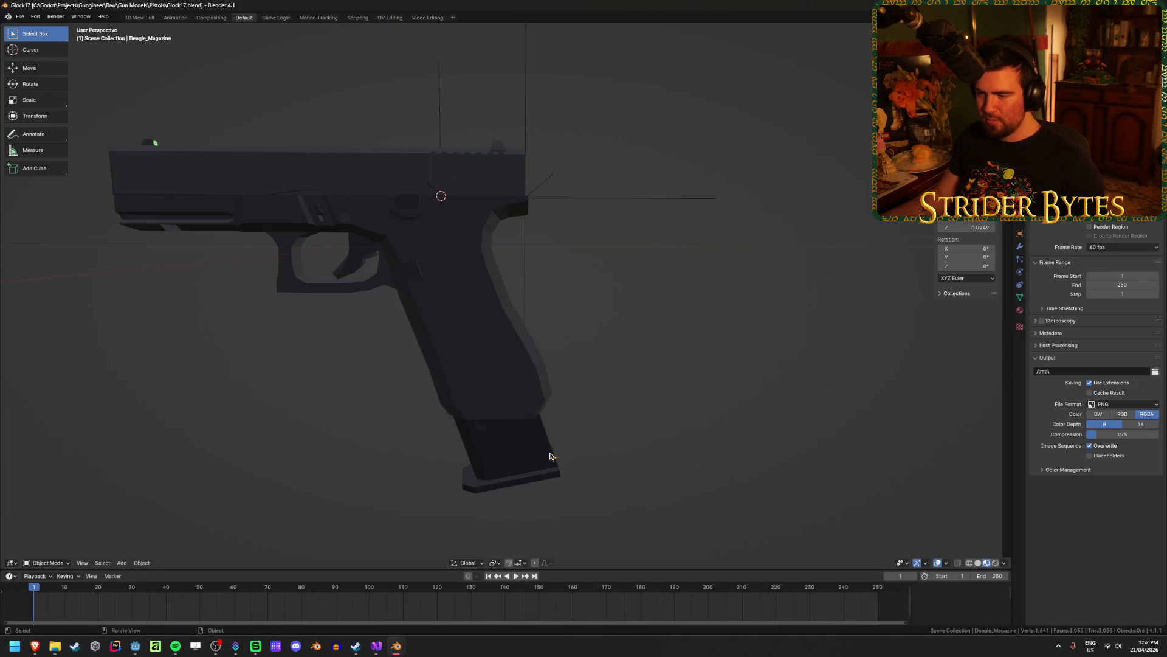
left_click(549, 456)
middle_click_drag(615, 465, 580, 406)
key("ctrl+c")
Paste the magazine into Desert Eagle.blend and select the pasted copy.
mouse_move(396, 646)
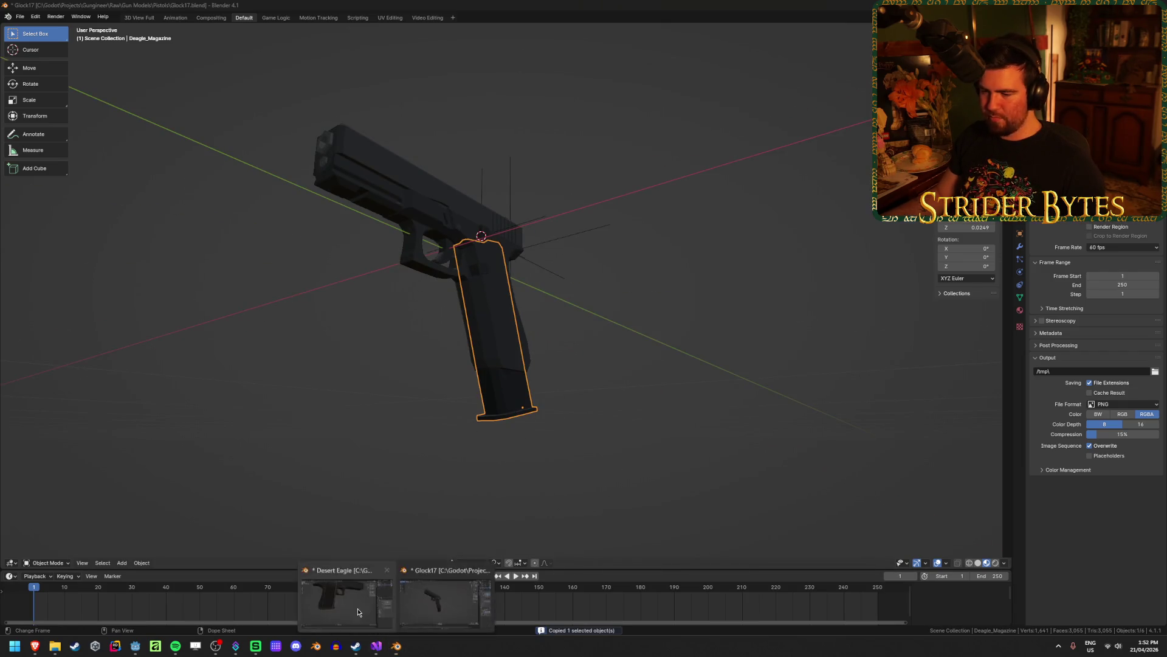
left_click(449, 601)
key("ctrl+v")
scroll(532, 475, "down", 5)
left_click(208, 323)
left_click(450, 335)
mouse_move(477, 349)
middle_mouse_down()
mouse_move(438, 355)
mouse_move(469, 391)
middle_mouse_up()
scroll(480, 401, "up", 3)
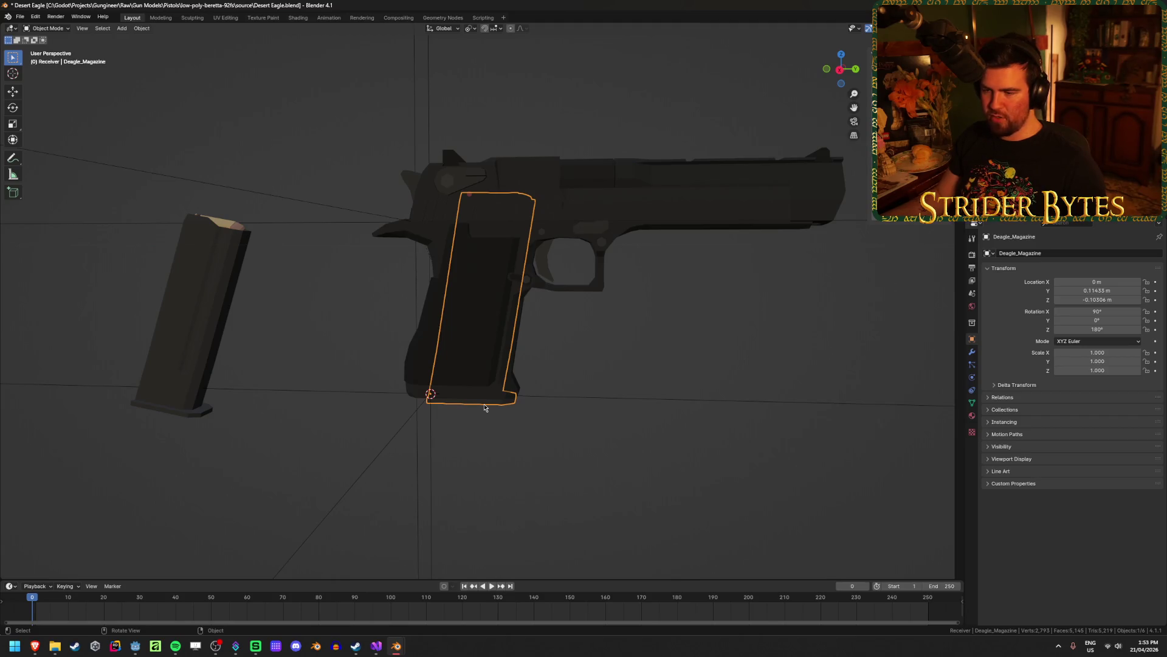
left_click(485, 407)
left_click(167, 347)
Move the pasted magazine copy into the Desert Eagle grip from the right-side view.
key("KP_3")
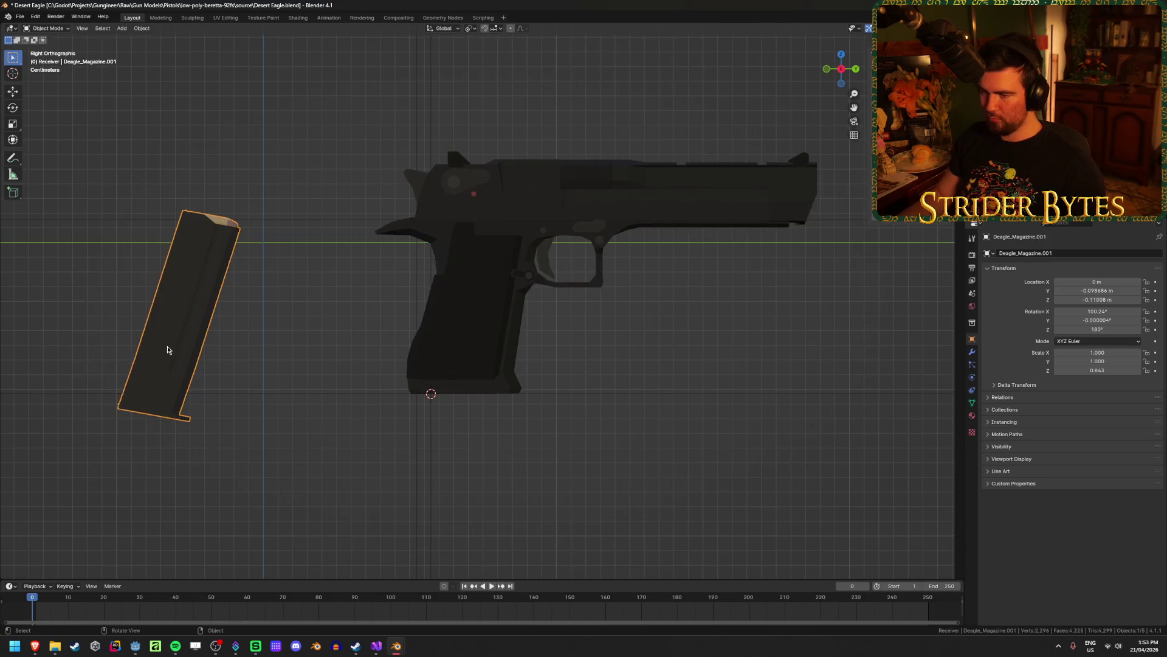
key("g")
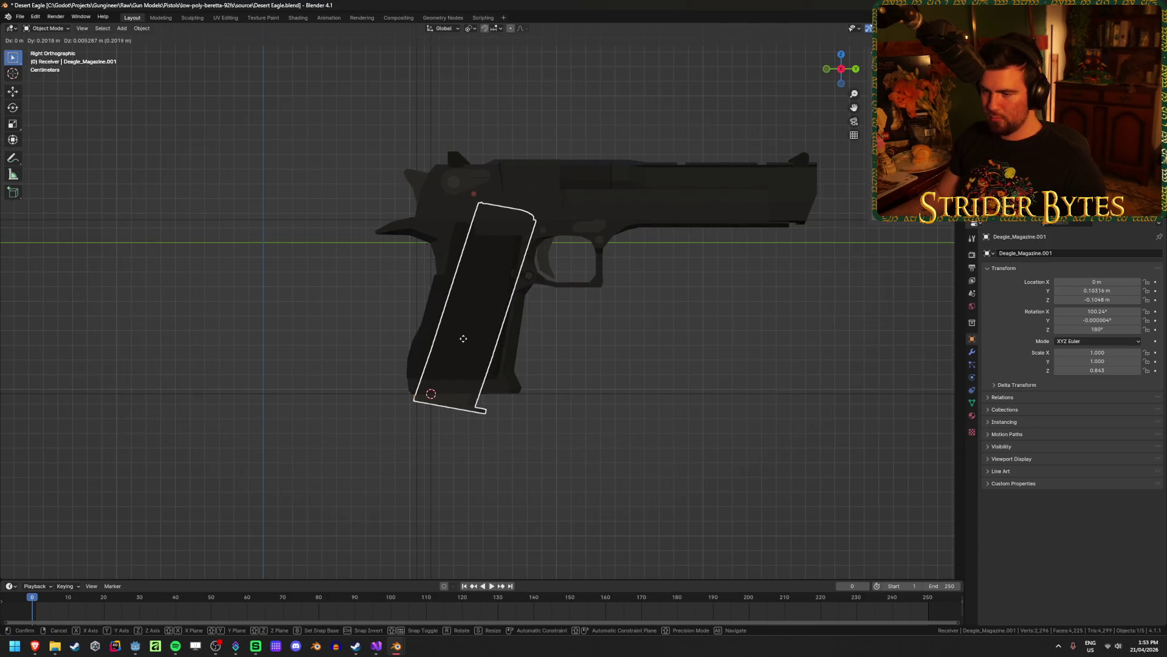
left_click(465, 338)
mouse_move(550, 455)
middle_mouse_down()
mouse_move(539, 476)
mouse_move(508, 469)
mouse_move(466, 416)
middle_mouse_up()
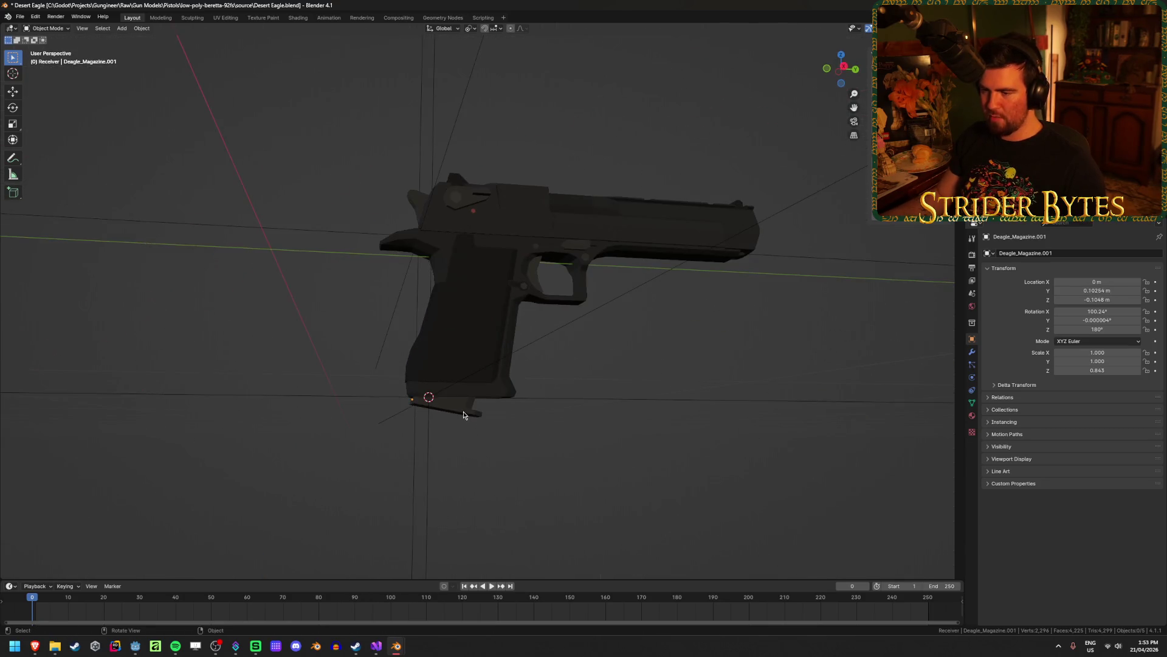
scroll(463, 415, "up", 3)
scroll(508, 450, "down", 3)
left_click(577, 457)
middle_click_drag(589, 459, 534, 435)
left_click(338, 271)
middle_click_drag(339, 271, 463, 392)
left_click(586, 366)
left_click(492, 416)
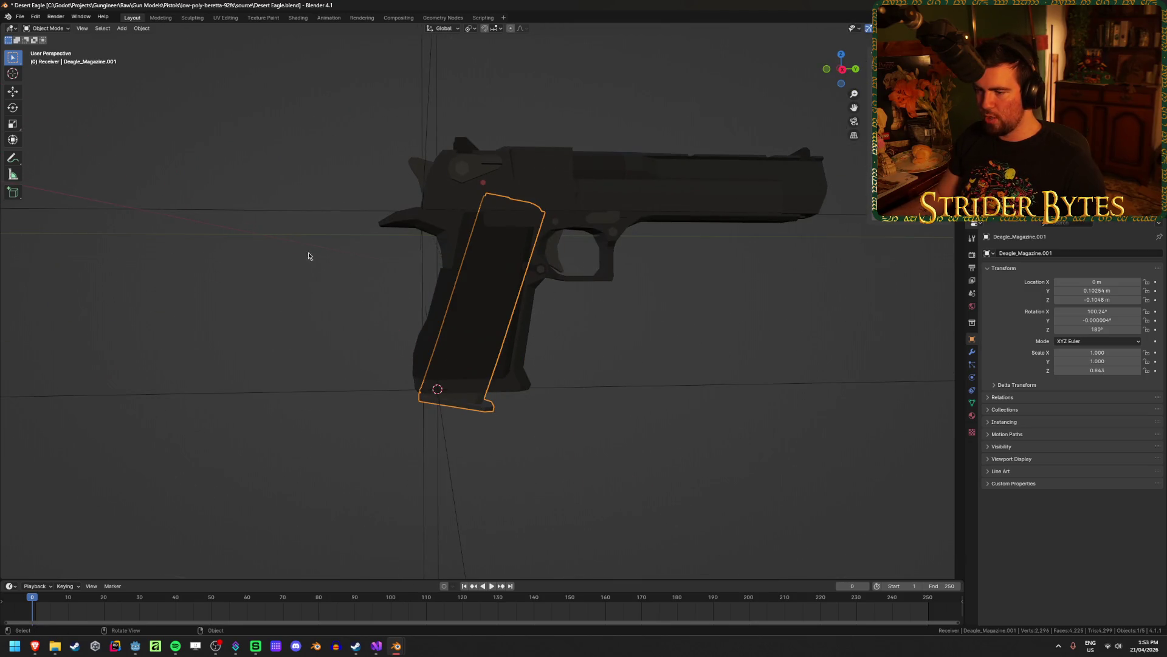
left_click(722, 320)
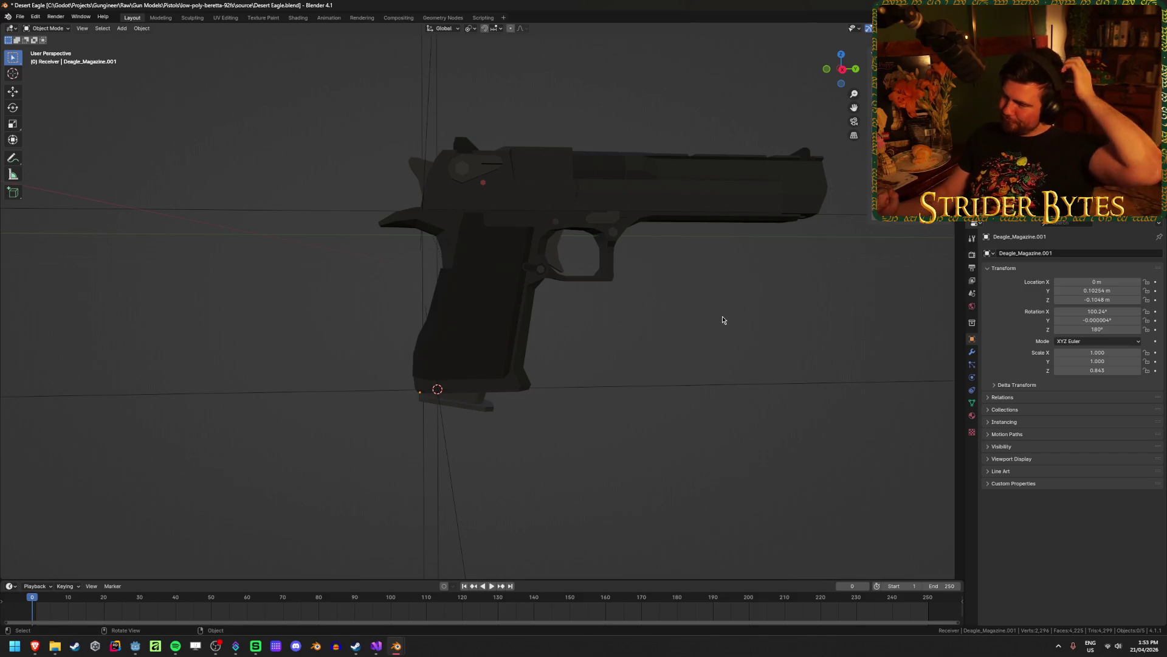
Apply the magazine's rotation with Ctrl+A so every rotation axis reads 0°.
left_click(485, 404)
key("KP_3")
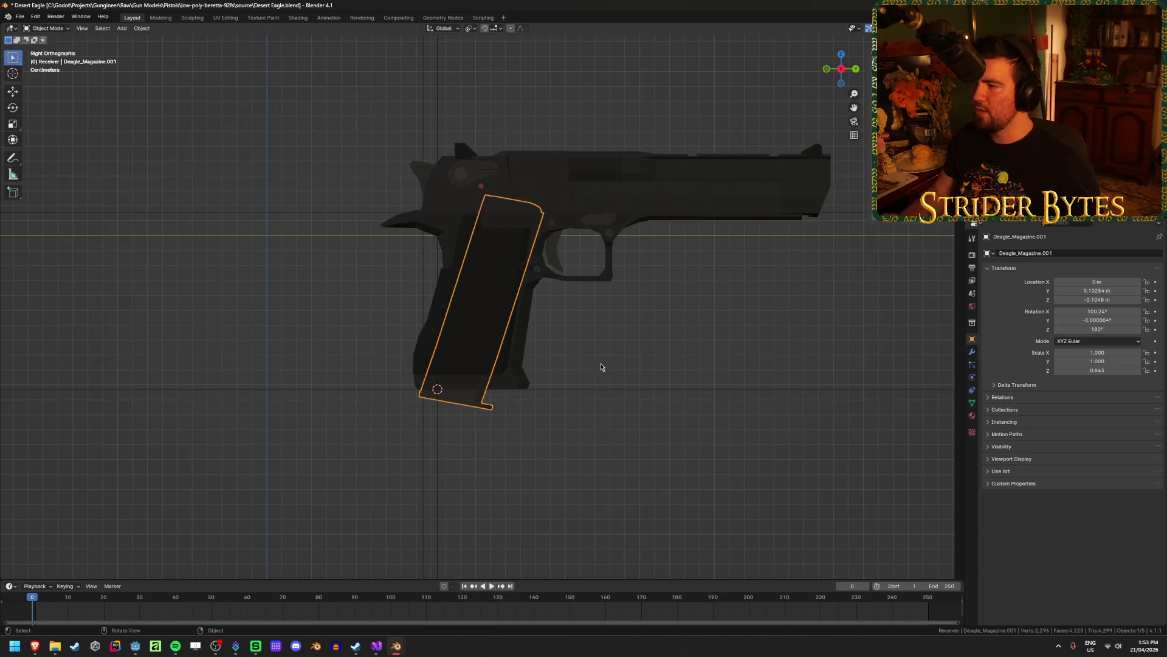
key("r")
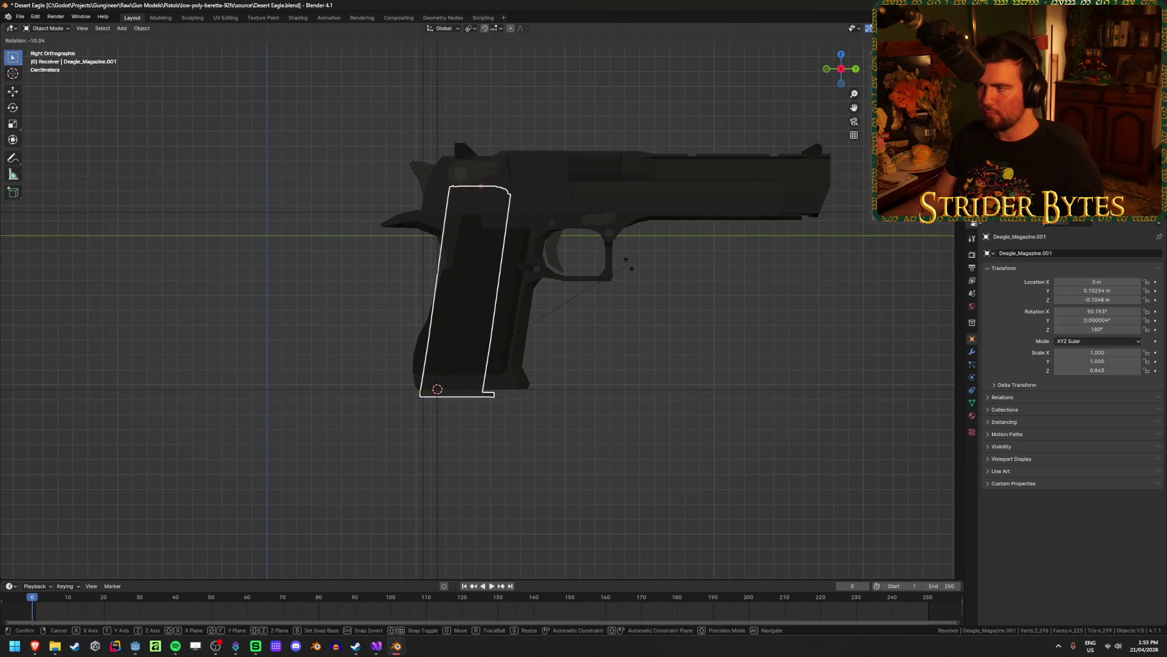
right_click(629, 268)
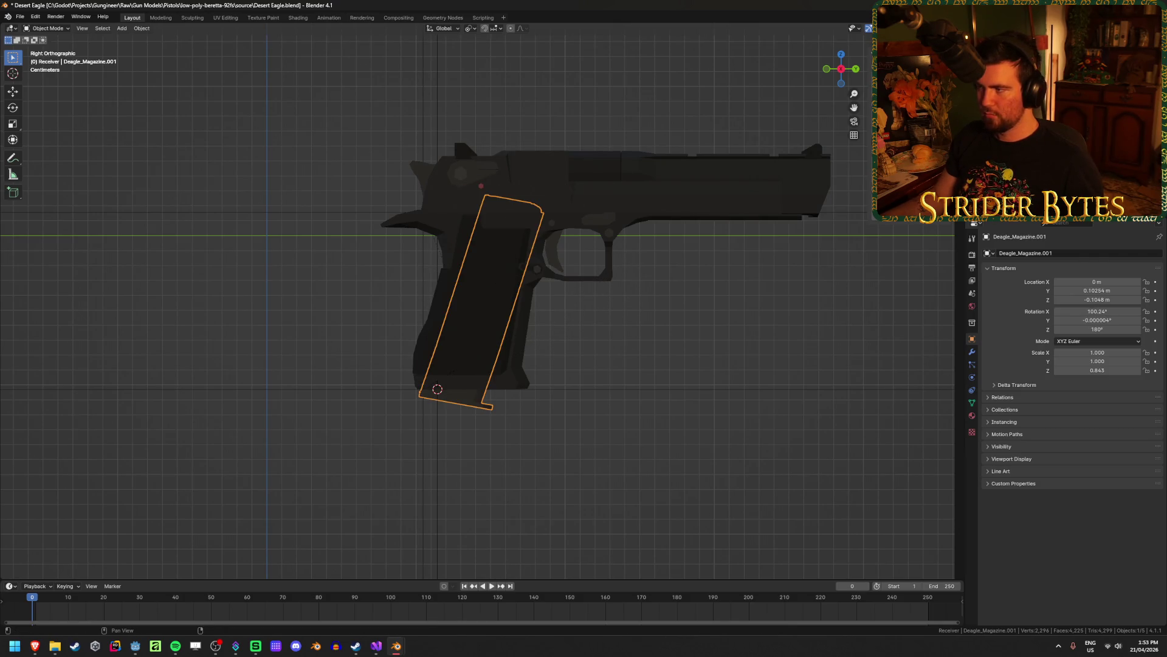
key("alt+r")
key("ctrl+a")
left_click(709, 301)
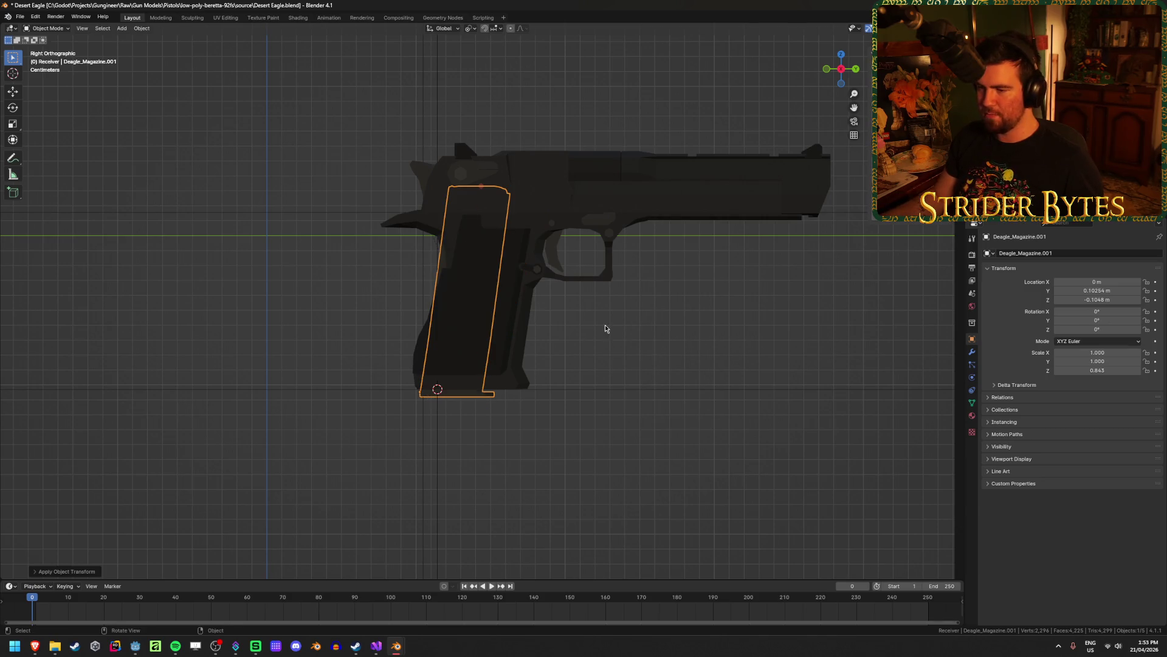
key("r")
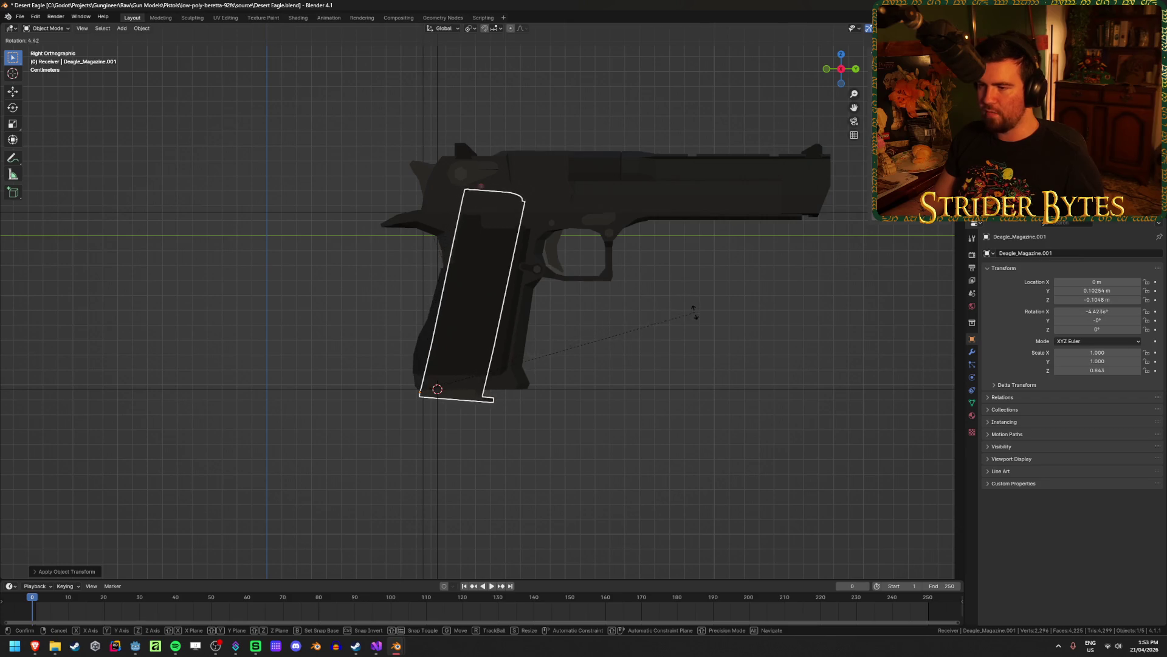
right_click(701, 344)
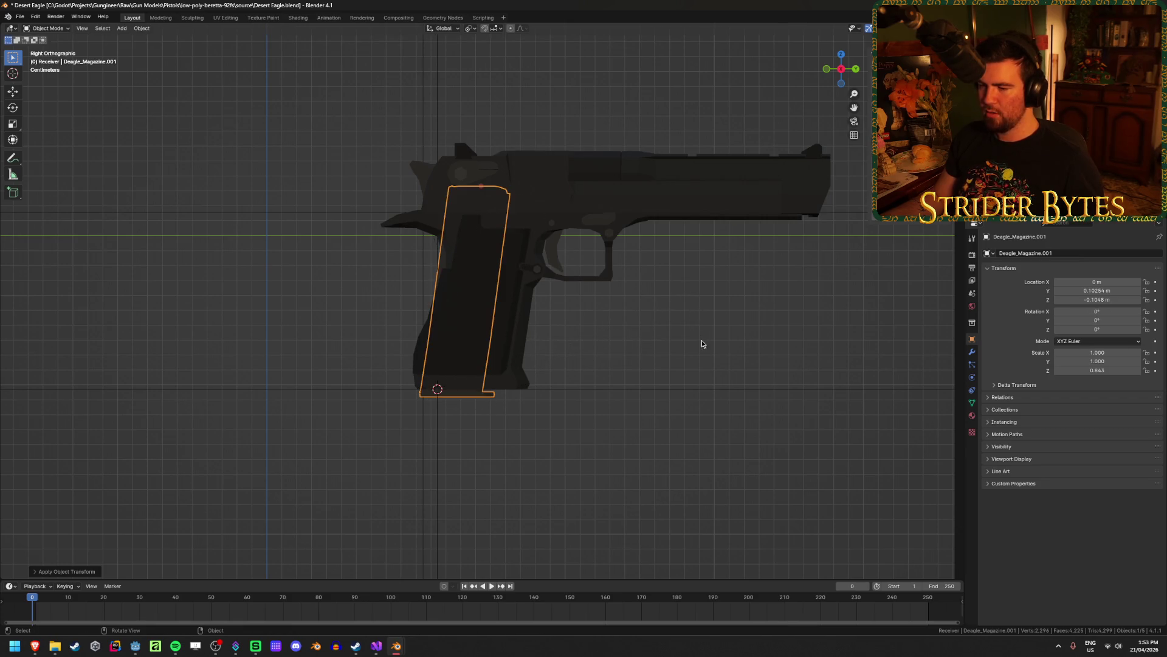
In Glock17.blend, hide the sidebar and try applying the magazine's rotation, then revert it.
mouse_move(395, 652)
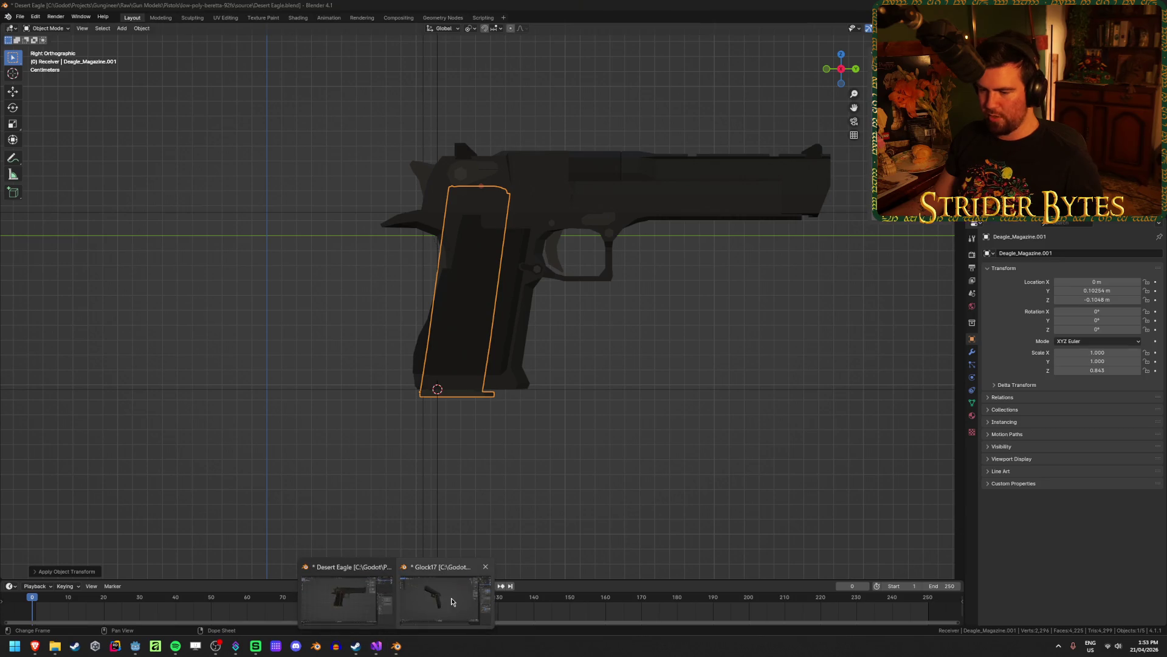
left_click(371, 600)
middle_click_drag(581, 391, 672, 322)
key("n")
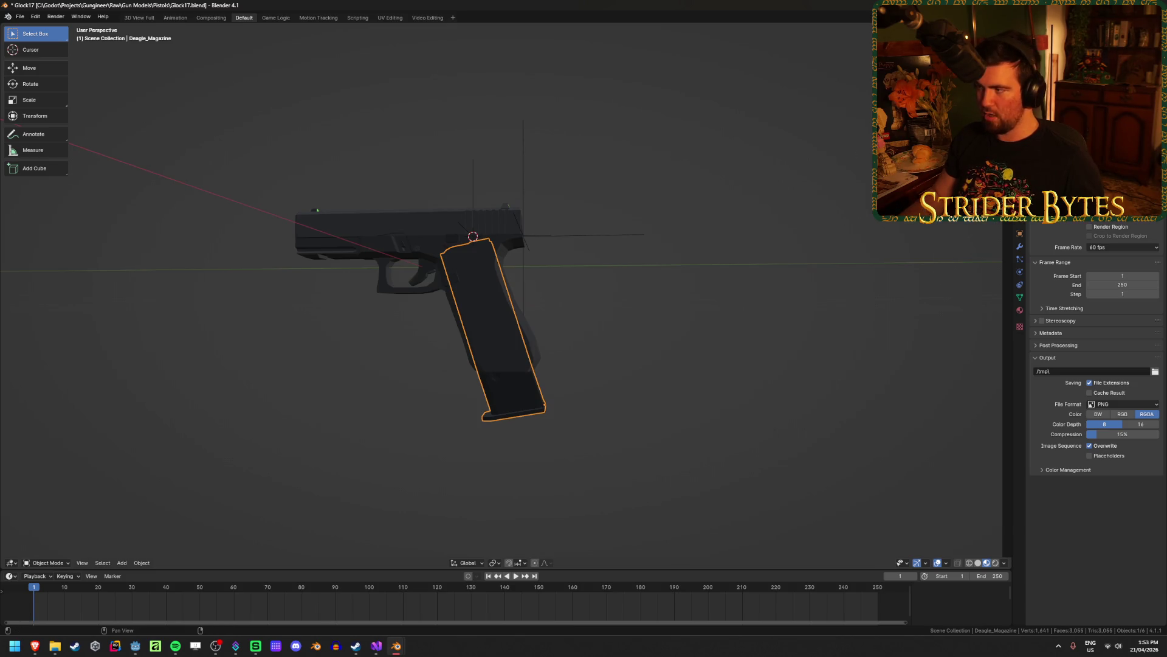
key("ctrl+z")
key("ctrl+a")
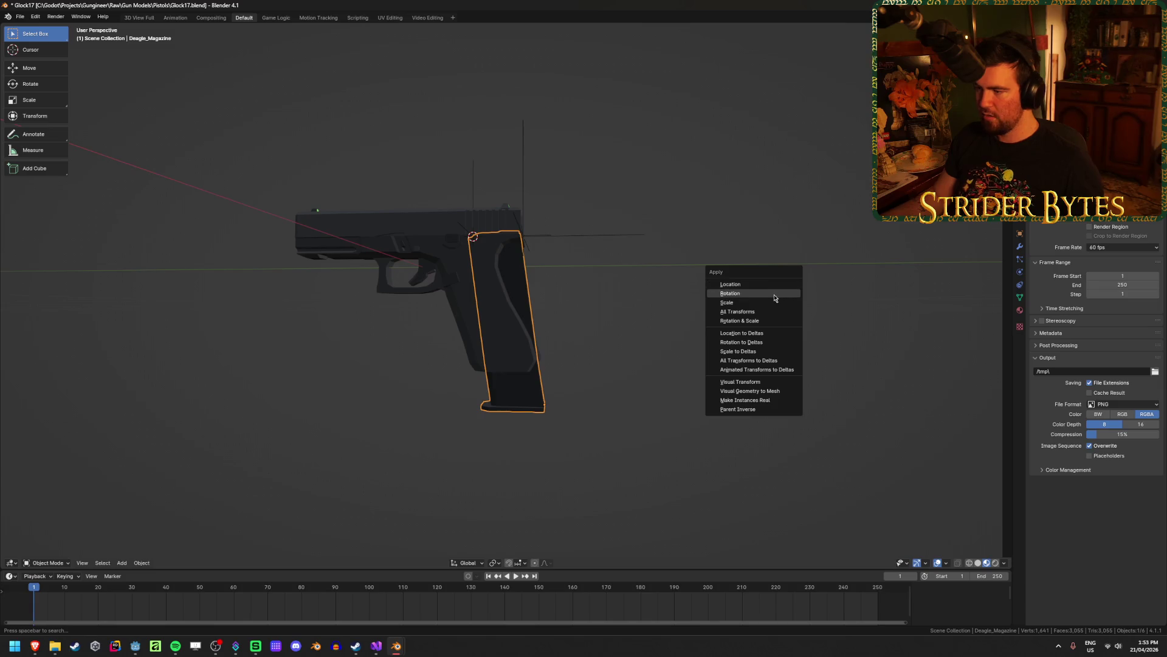
left_click(782, 297)
key("ctrl+z")
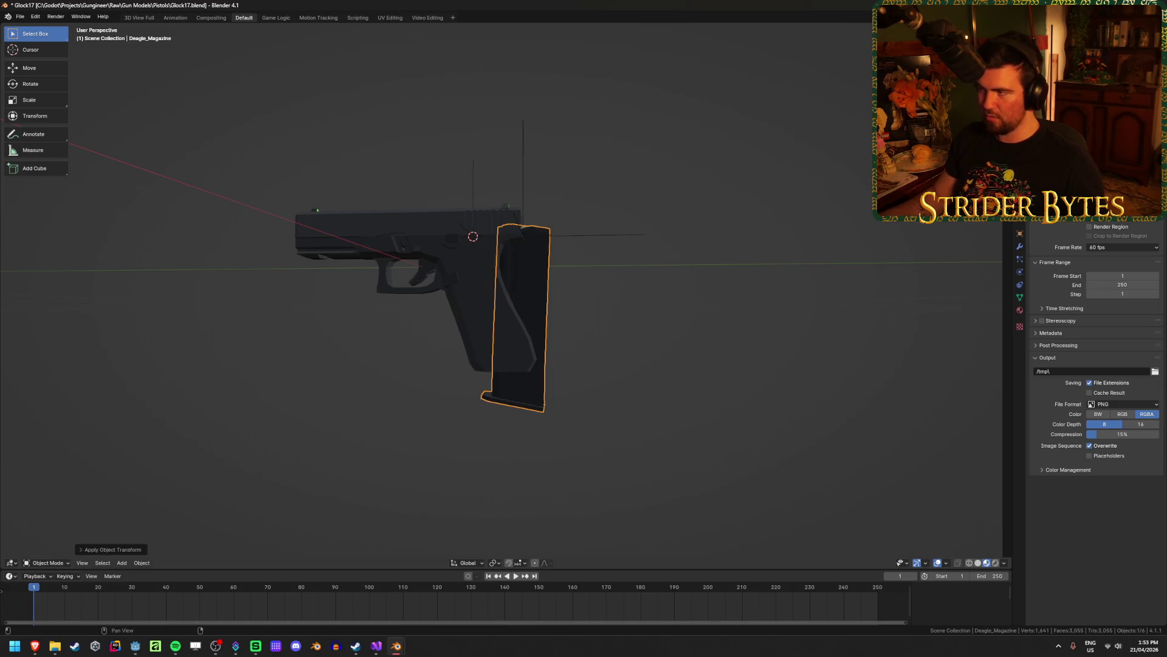
key("ctrl+shift+z")
Restore the magazine's fitted angle in the Glock grip and inspect it from several sides.
left_click(663, 406)
mouse_move(615, 411)
middle_mouse_down()
mouse_move(636, 403)
mouse_move(656, 419)
mouse_move(375, 454)
middle_mouse_up()
left_click(452, 443)
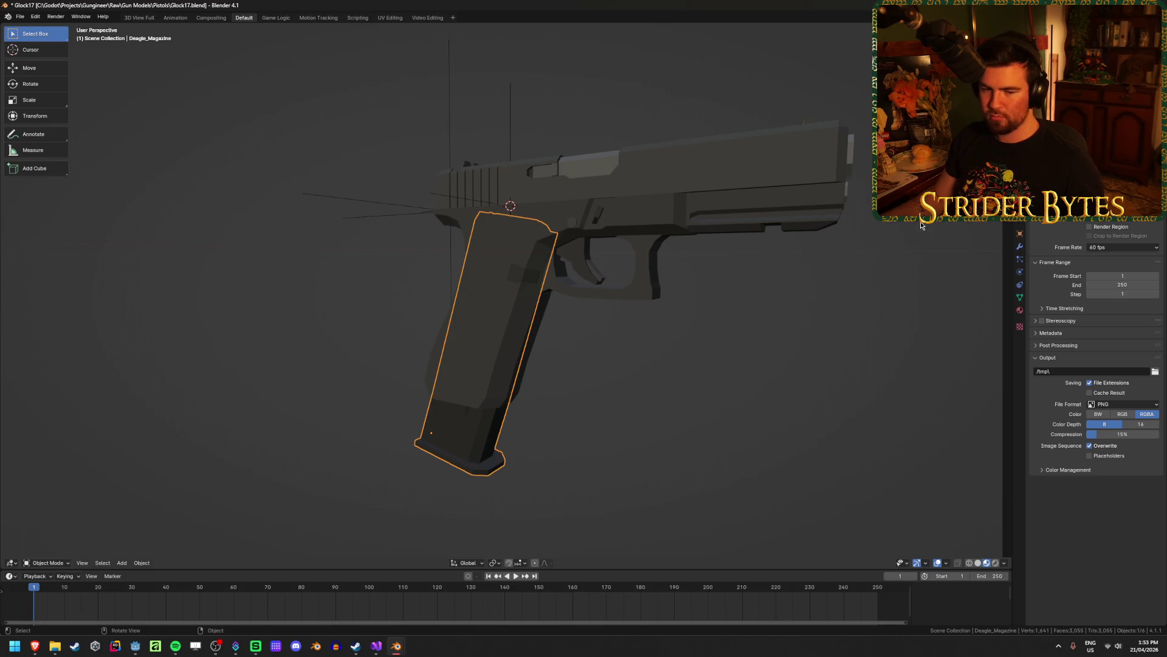
mouse_move(628, 387)
middle_mouse_down()
mouse_move(614, 396)
mouse_move(745, 399)
mouse_move(715, 401)
middle_mouse_up()
key("ctrl+z")
mouse_move(714, 401)
middle_mouse_down()
mouse_move(401, 393)
mouse_move(675, 409)
mouse_move(510, 417)
mouse_move(594, 425)
mouse_move(547, 435)
mouse_move(576, 438)
mouse_move(608, 419)
middle_mouse_up()
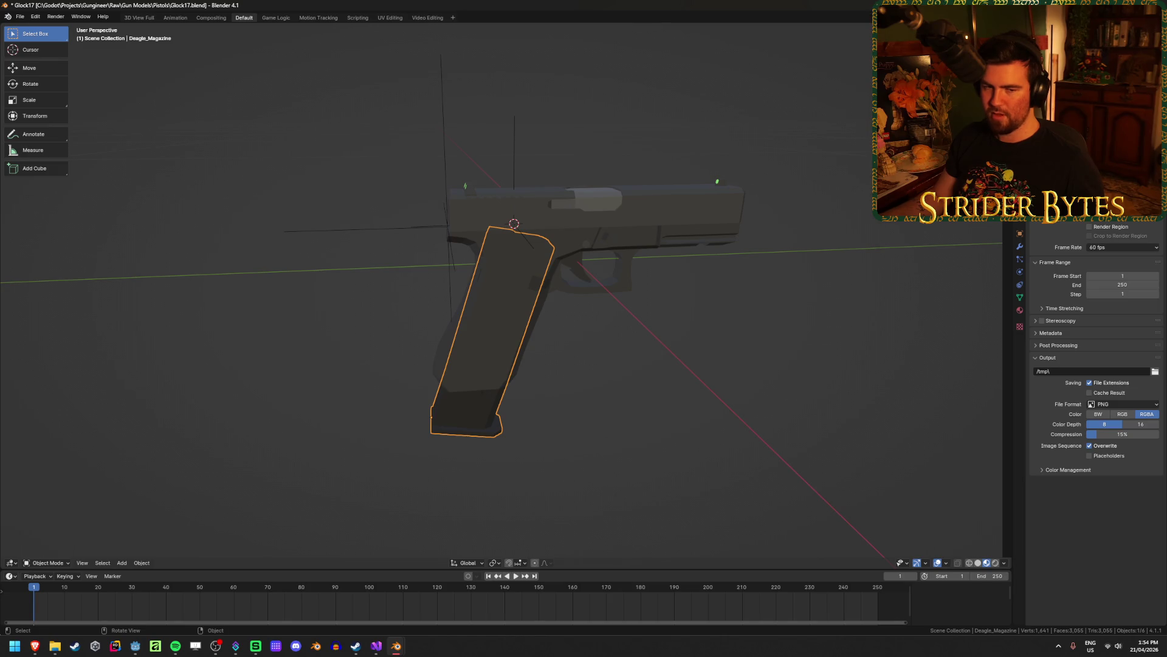
left_click(240, 419)
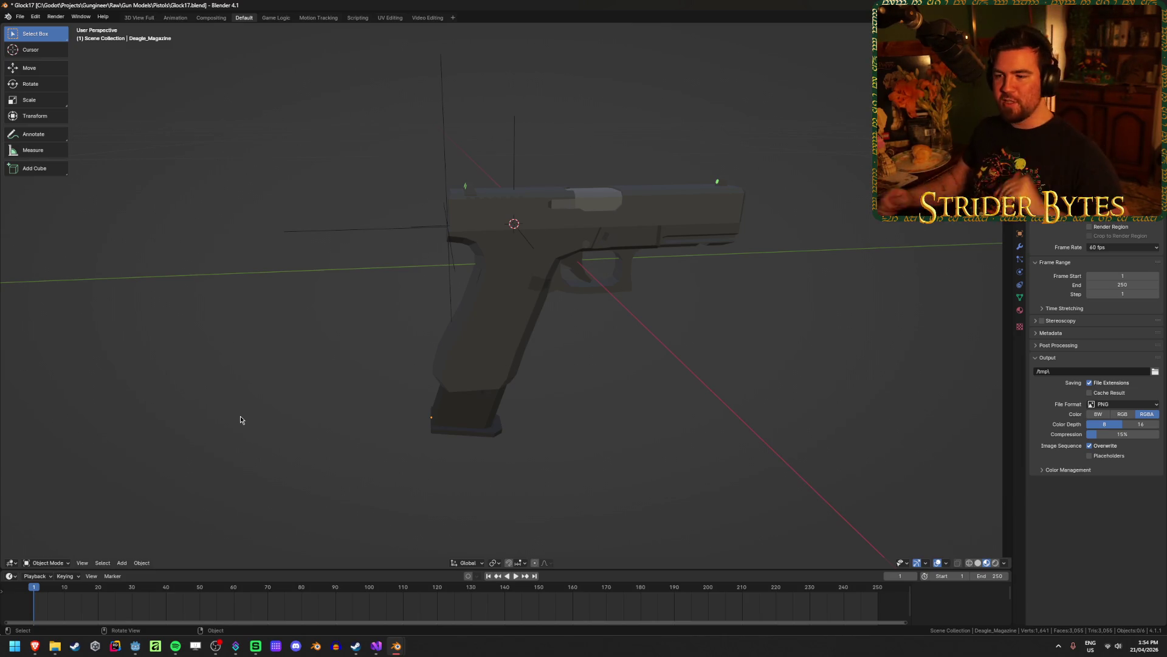
left_click(465, 395)
Restore the magazine's earlier tilt, apply its rotation, then tilt it -10° about X.
left_click(593, 411)
mouse_move(594, 411)
middle_mouse_down()
mouse_move(575, 403)
mouse_move(581, 391)
middle_mouse_up()
scroll(581, 392, "up", 5)
left_click(472, 448)
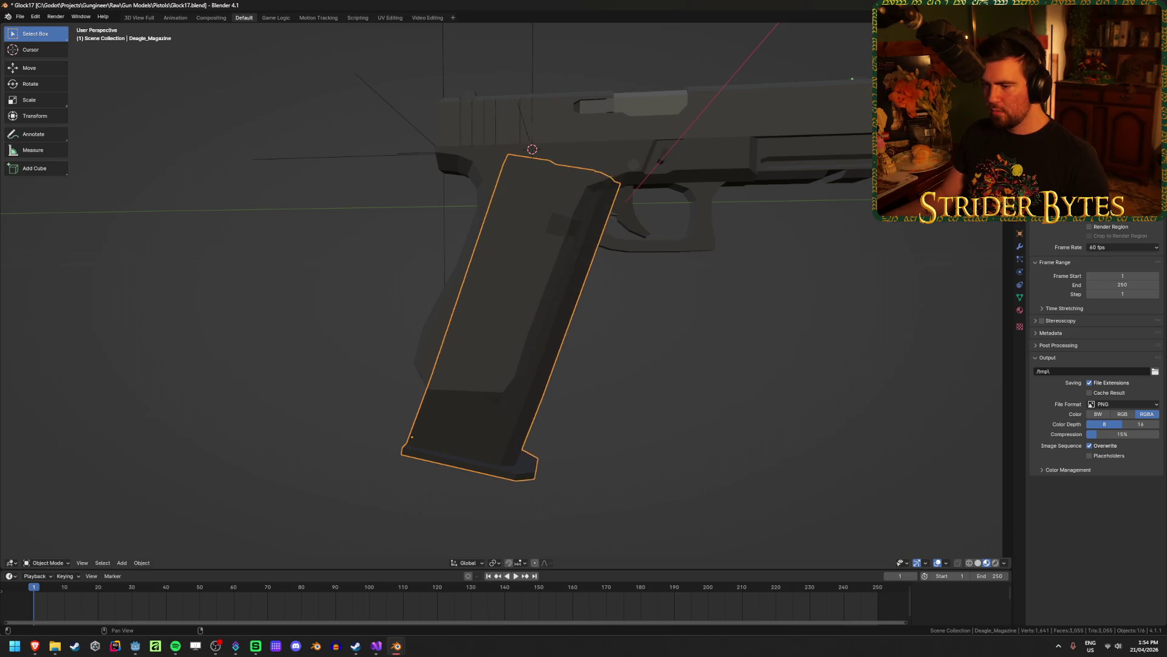
key("Escape")
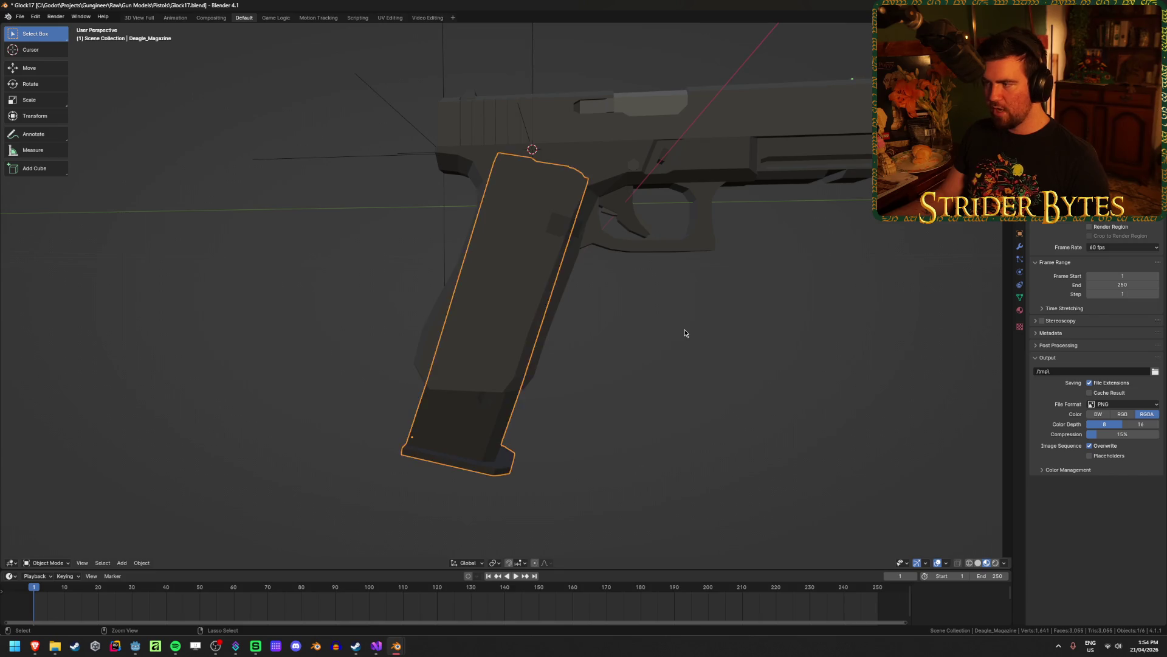
key("ctrl+shift+z")
key("ctrl+shift+z")
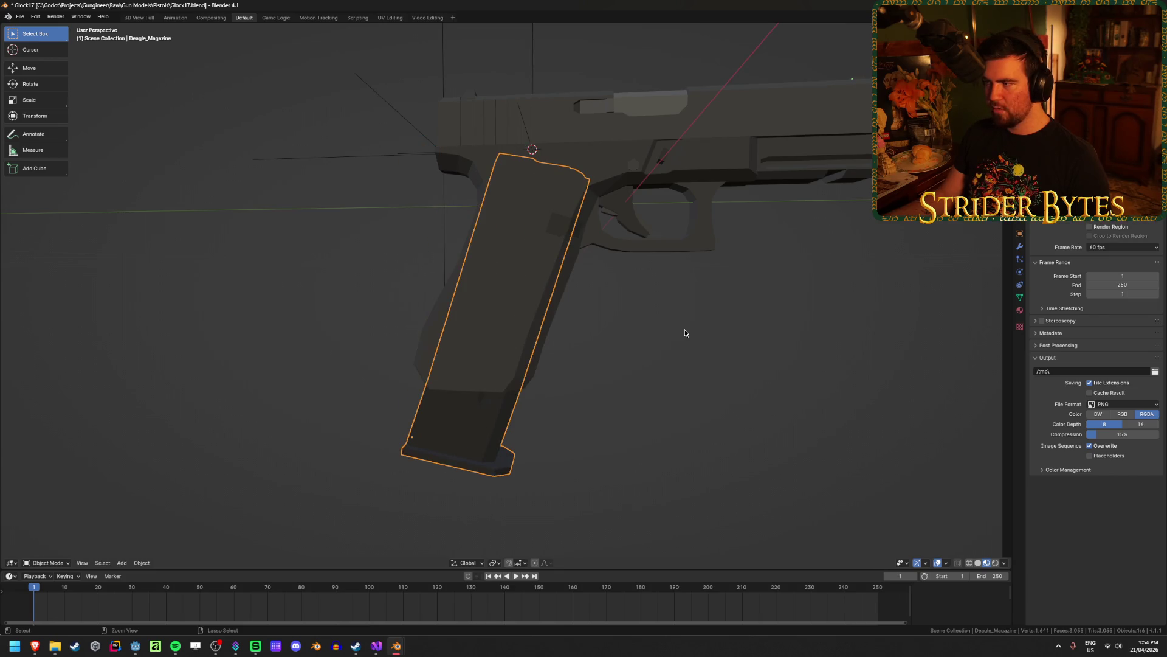
key("ctrl+shift+z")
key("ctrl+shift+z")
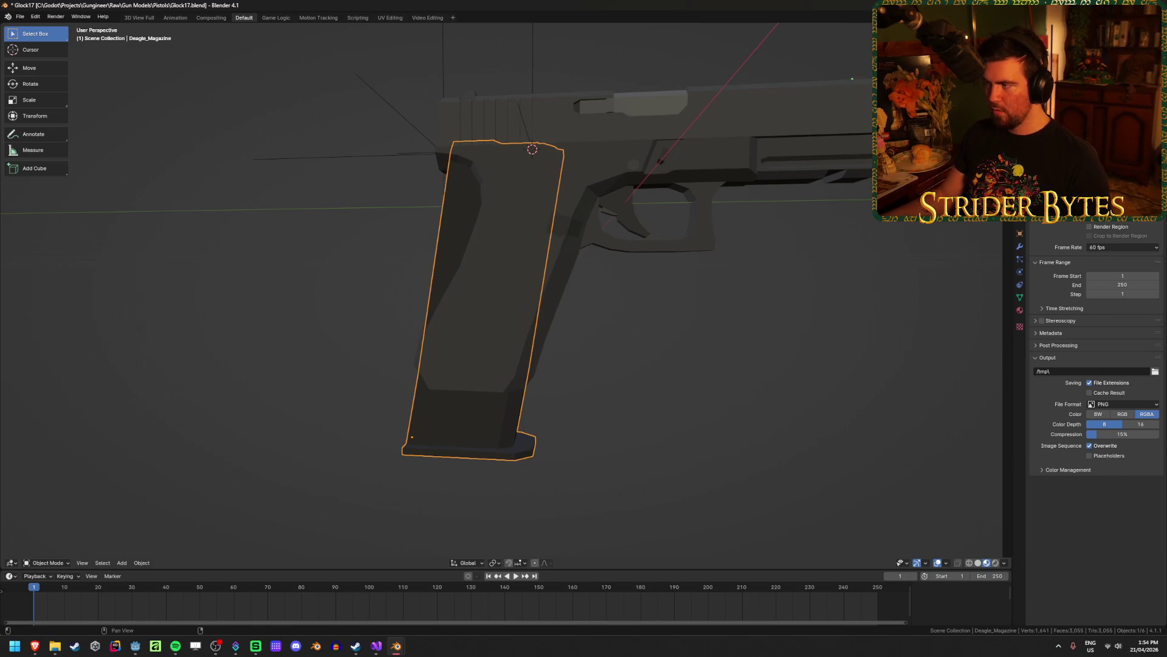
key("ctrl+a")
left_click(869, 196)
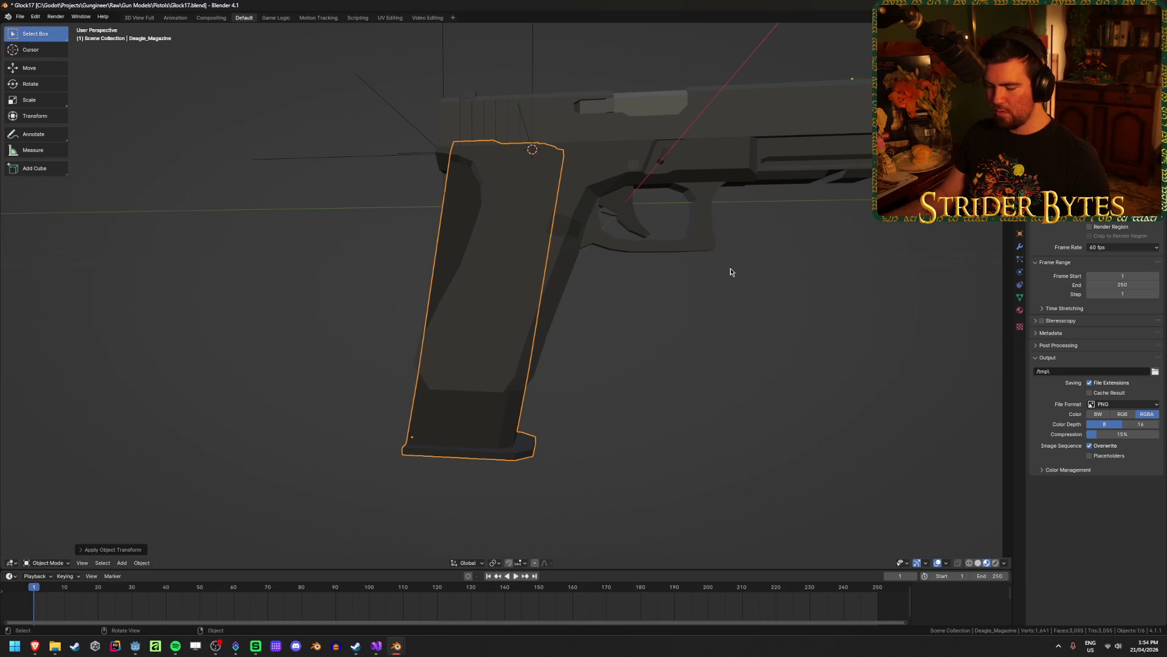
type("r-10")
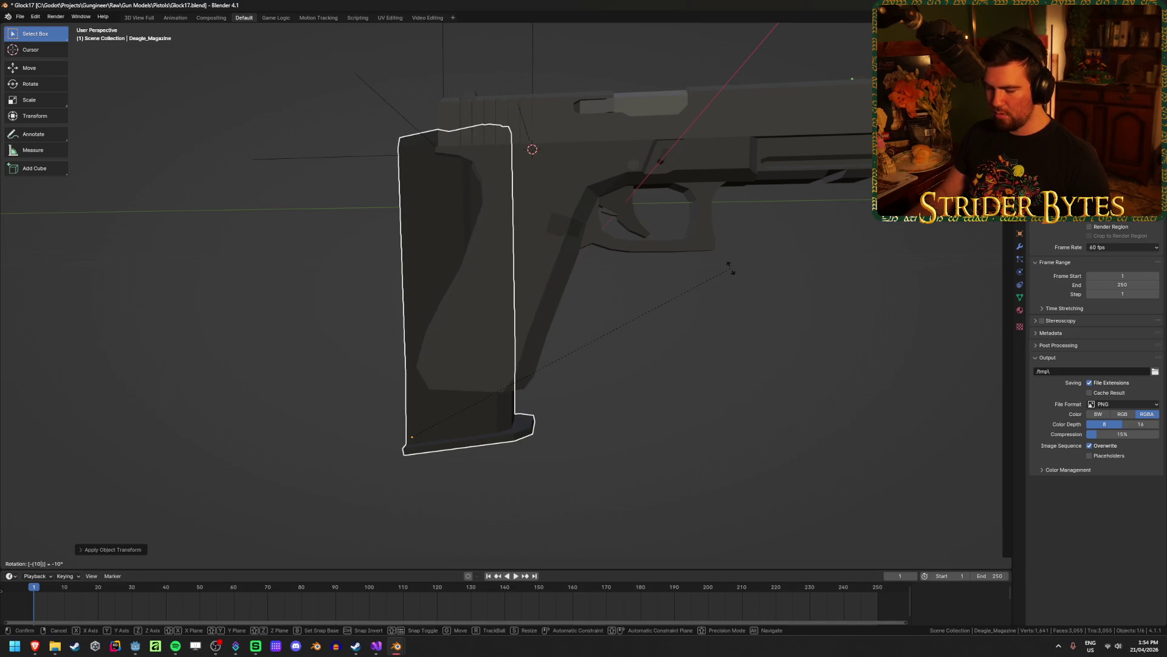
type("x")
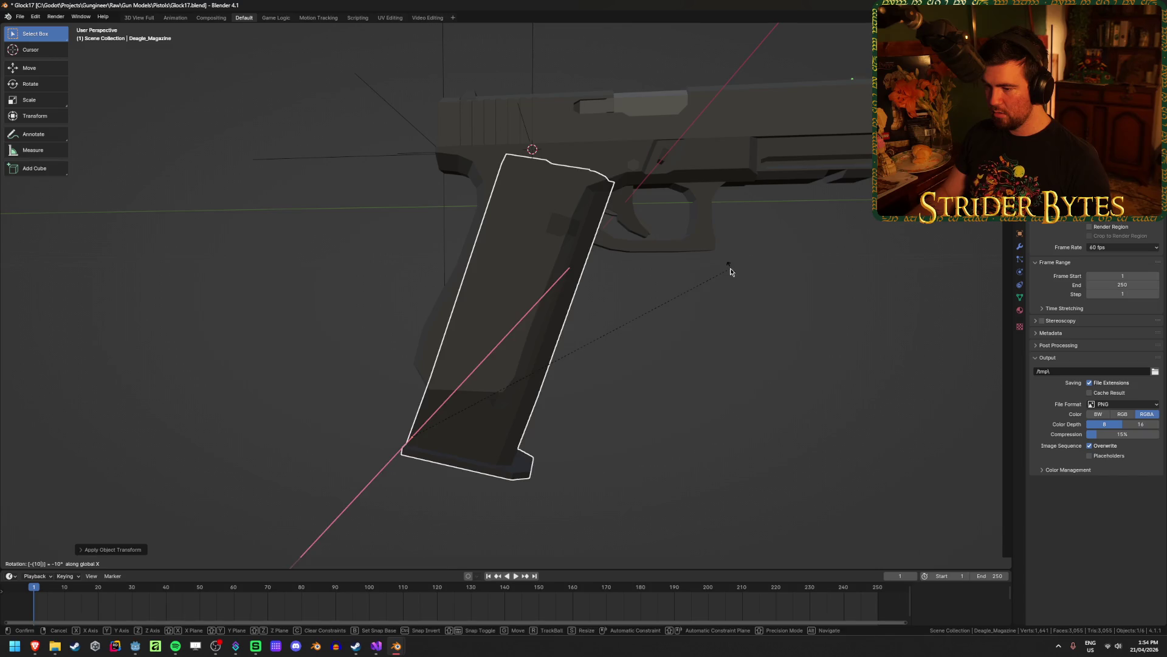
key("Return")
From the right side view, slide the Deagle_Magazine along Y into the Glock grip.
mouse_move(714, 264)
middle_mouse_down()
mouse_move(584, 269)
mouse_move(698, 281)
middle_mouse_up()
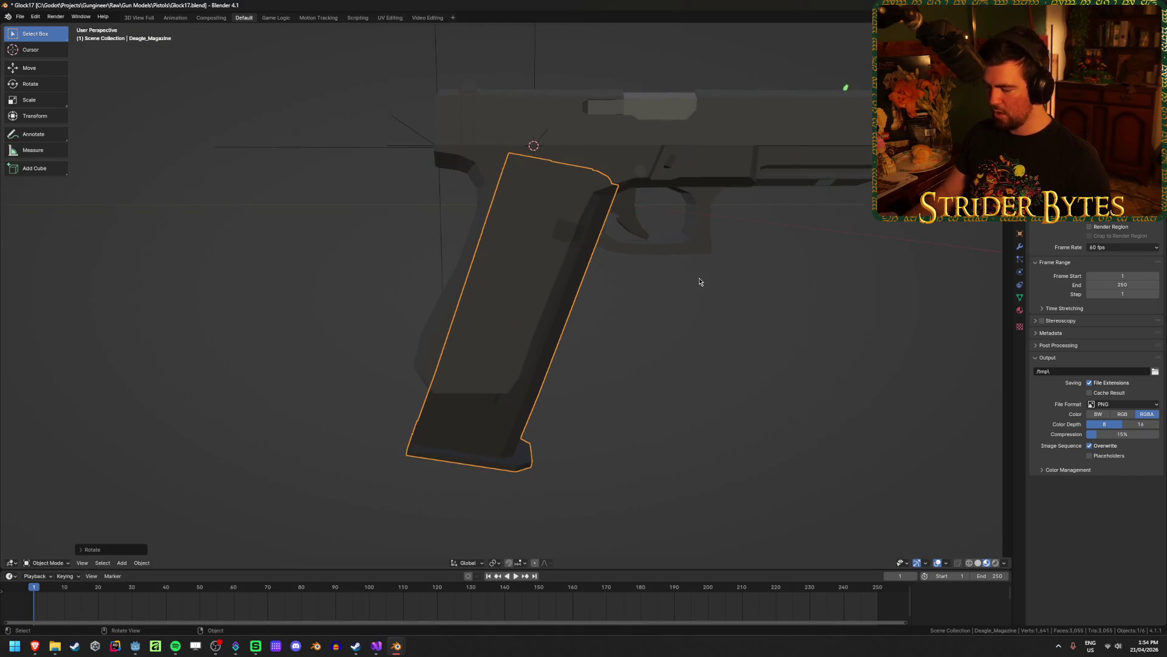
key("KP_1")
key("KP_3")
key("g")
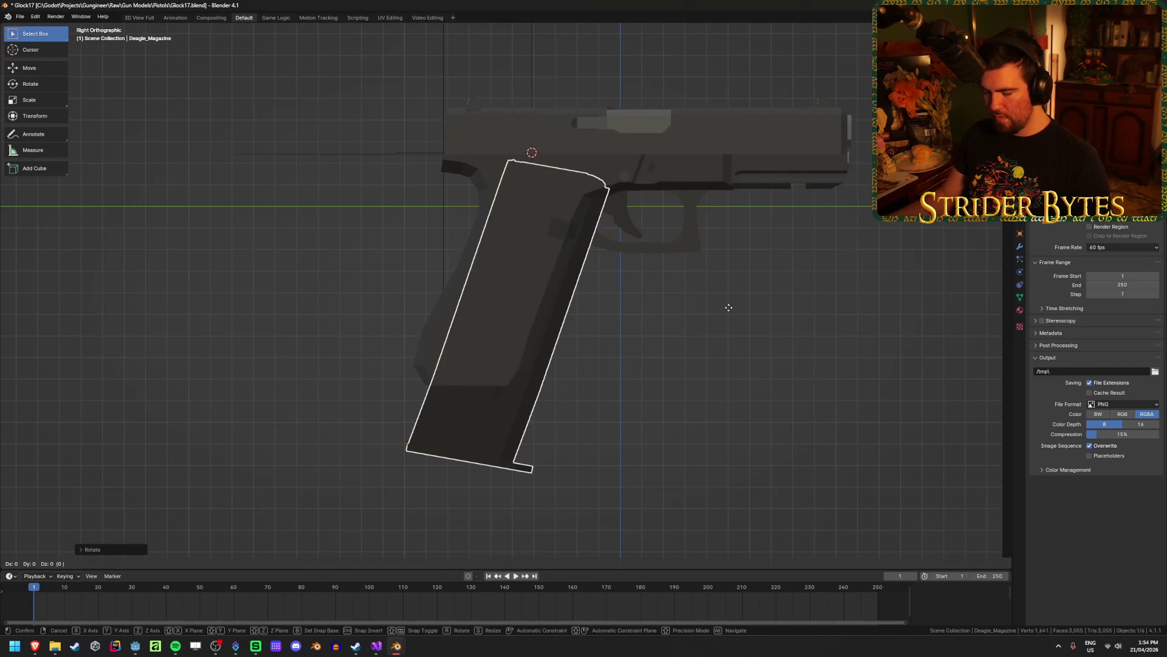
key("y")
left_click(711, 313)
In wireframe view, nudge the magazine further along Y until it seats in the grip.
mouse_move(712, 318)
middle_mouse_down()
mouse_move(667, 349)
mouse_move(559, 332)
mouse_move(615, 344)
mouse_move(583, 337)
mouse_move(662, 336)
middle_mouse_up()
key("shift+z")
key("shift+z")
key("g")
key("y")
left_click(589, 336)
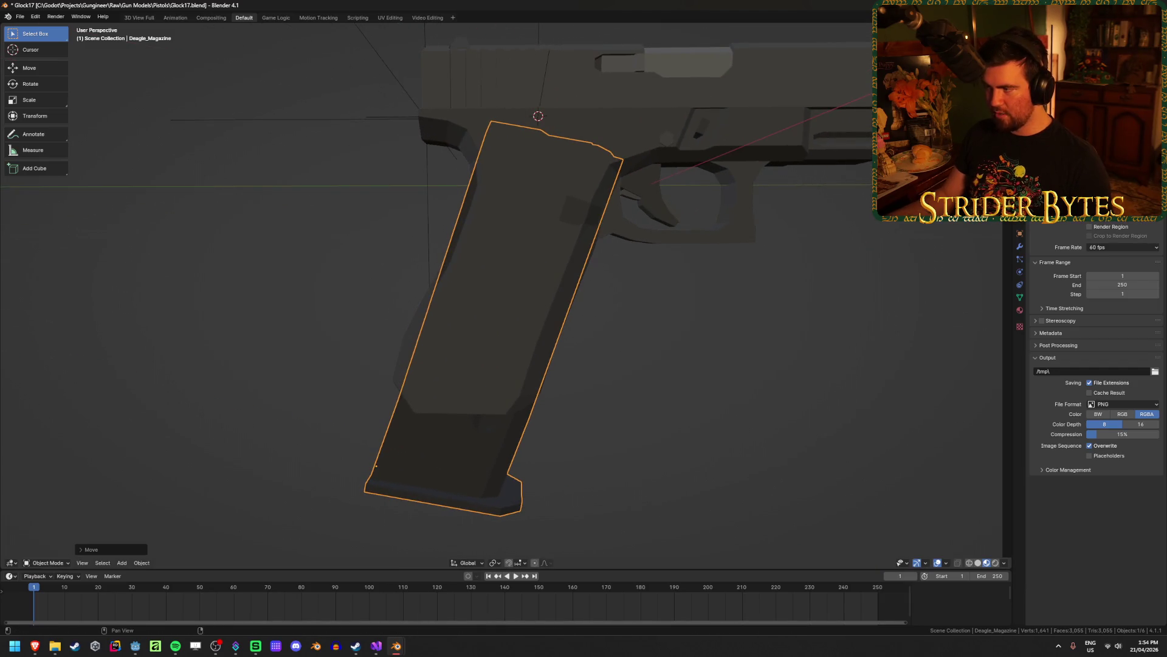
key("g")
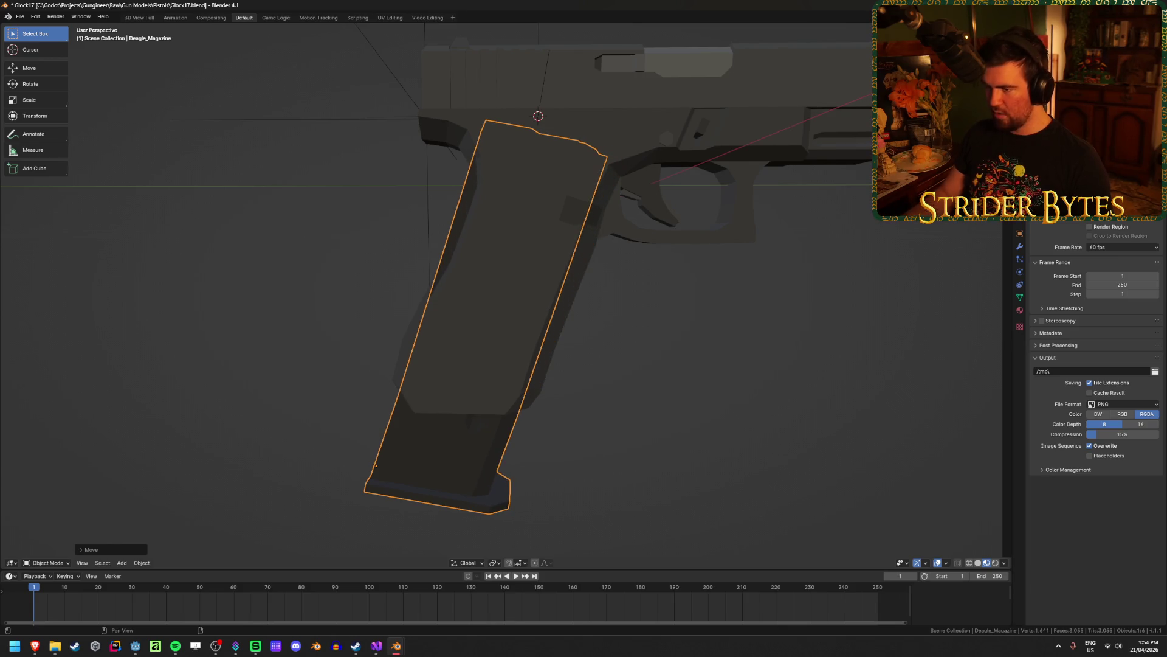
key("g")
key("y")
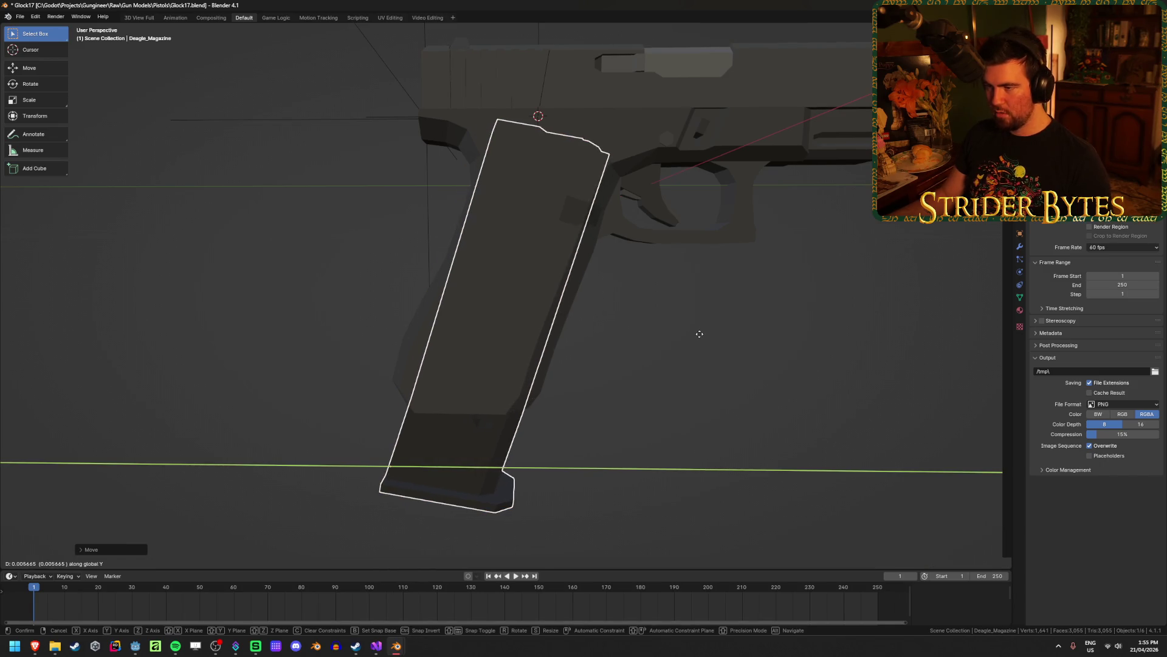
left_click(699, 333)
left_click(688, 357)
mouse_move(688, 357)
middle_mouse_down()
mouse_move(654, 396)
mouse_move(582, 373)
mouse_move(699, 380)
middle_mouse_up()
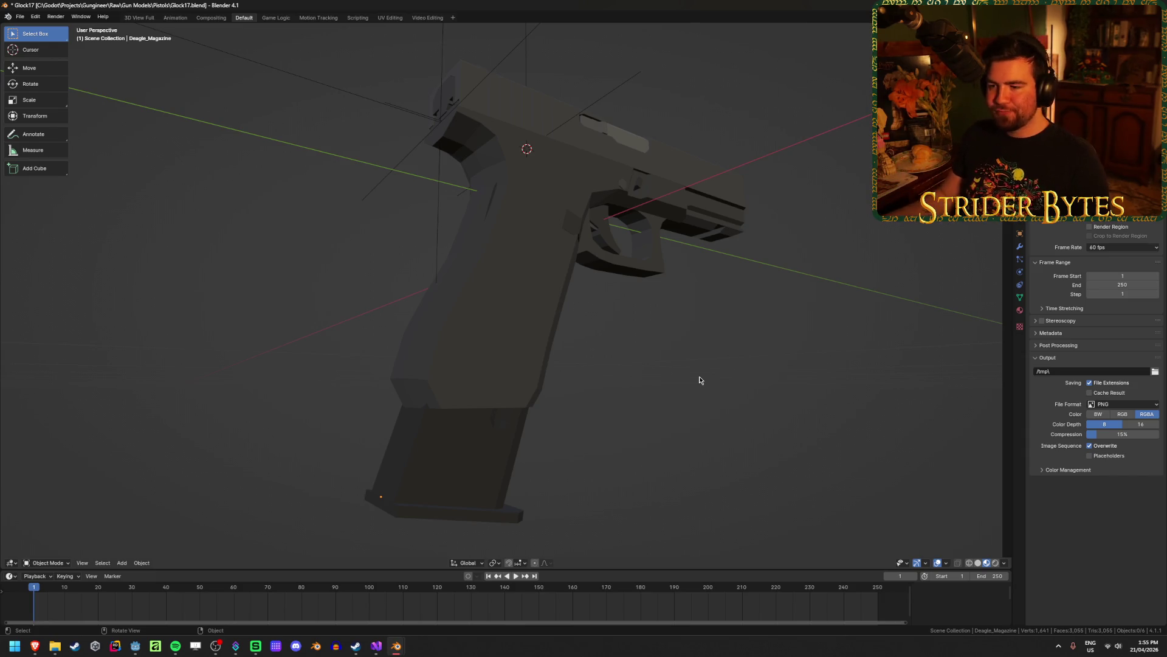
Deselect everything and unhide with Alt+H so the 92FS_Magazine shows beside the Deagle_Magazine.
left_click(503, 448)
middle_click_drag(503, 448, 685, 360)
left_click(684, 360)
left_click(553, 418)
mouse_move(552, 418)
middle_mouse_down()
mouse_move(617, 326)
mouse_move(716, 328)
mouse_move(677, 315)
mouse_move(667, 350)
middle_mouse_up()
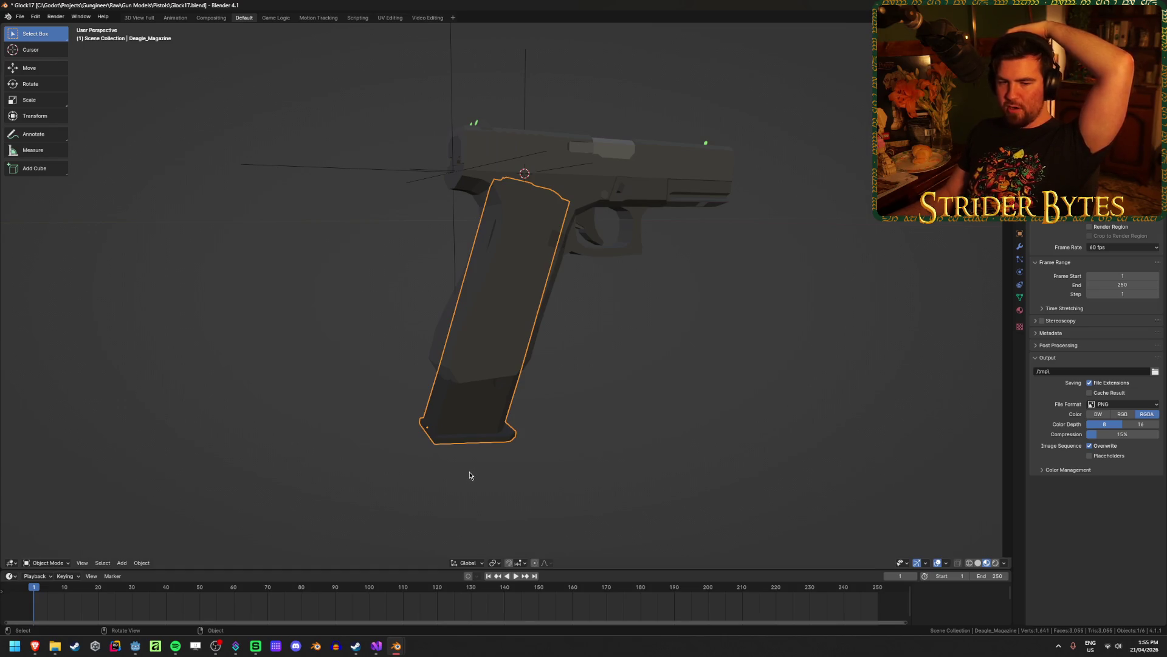
left_click(234, 462)
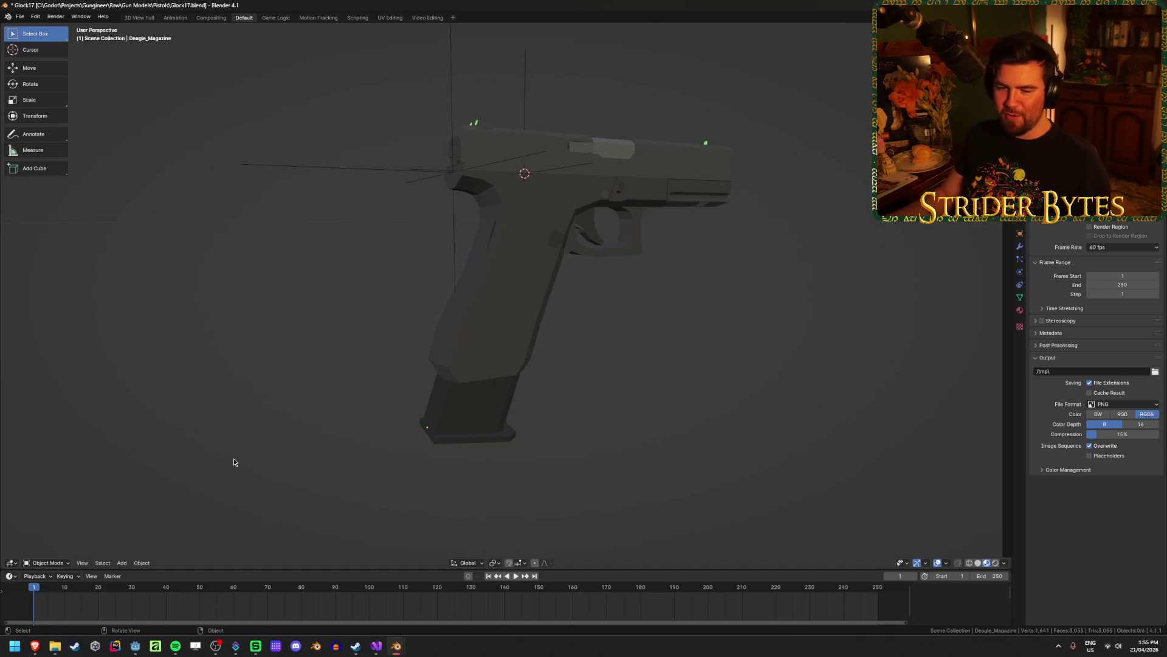
key("alt+h")
key("h")
key("alt+h")
mouse_move(590, 455)
middle_mouse_down()
mouse_move(571, 456)
mouse_move(539, 422)
middle_mouse_up()
Hide the Deagle_Magazine and select the 92FS_Magazine underneath it.
left_click(418, 417)
key("h")
left_click(478, 438)
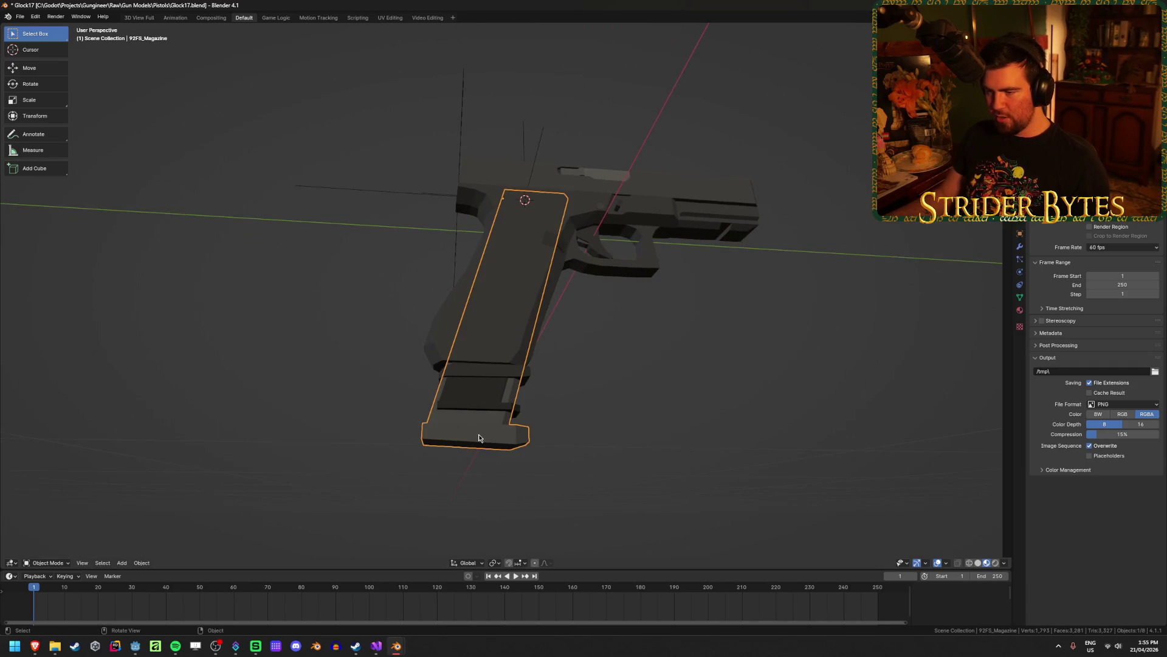
mouse_move(479, 438)
middle_mouse_down()
mouse_move(401, 453)
mouse_move(462, 455)
middle_mouse_up()
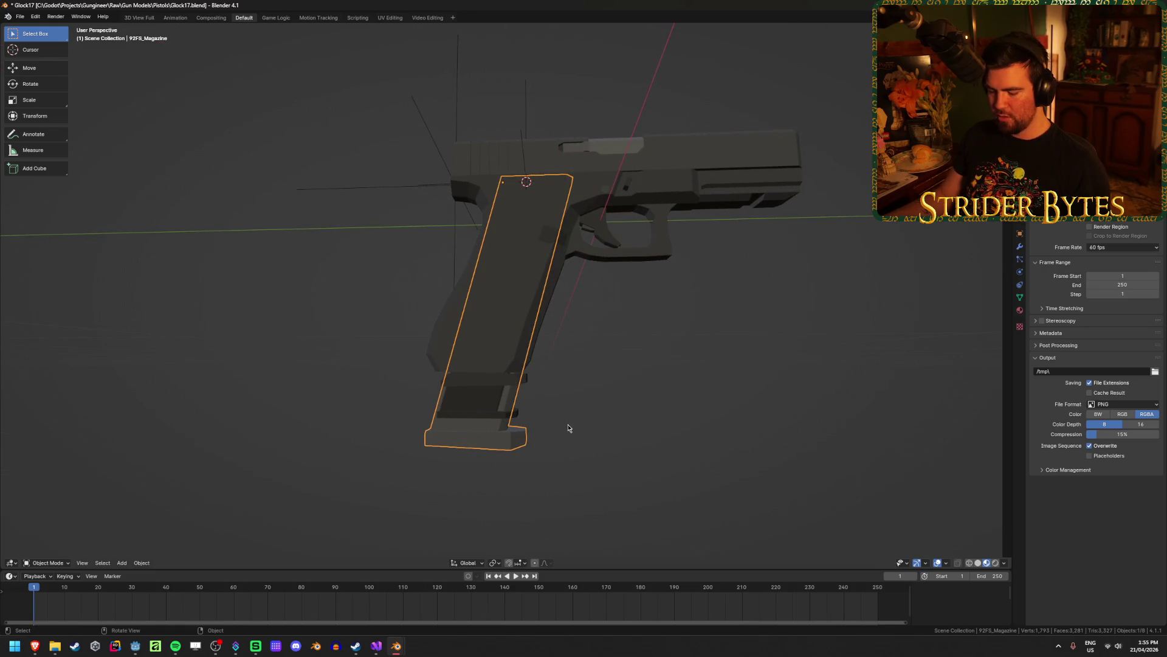
Paste the 92FS_Magazine into Desert Eagle.blend and slide it along Y into the grip.
mouse_move(396, 646)
left_click(444, 599)
key("ctrl+v")
key("g")
key("y")
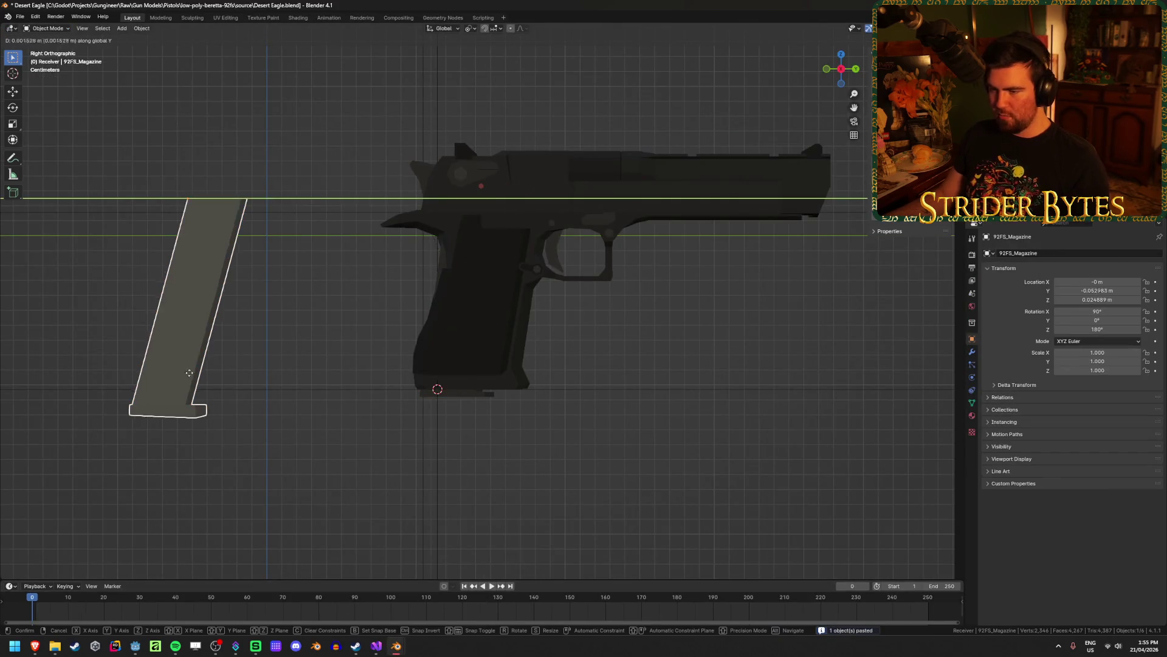
left_click(474, 370)
middle_click_drag(475, 370, 559, 418)
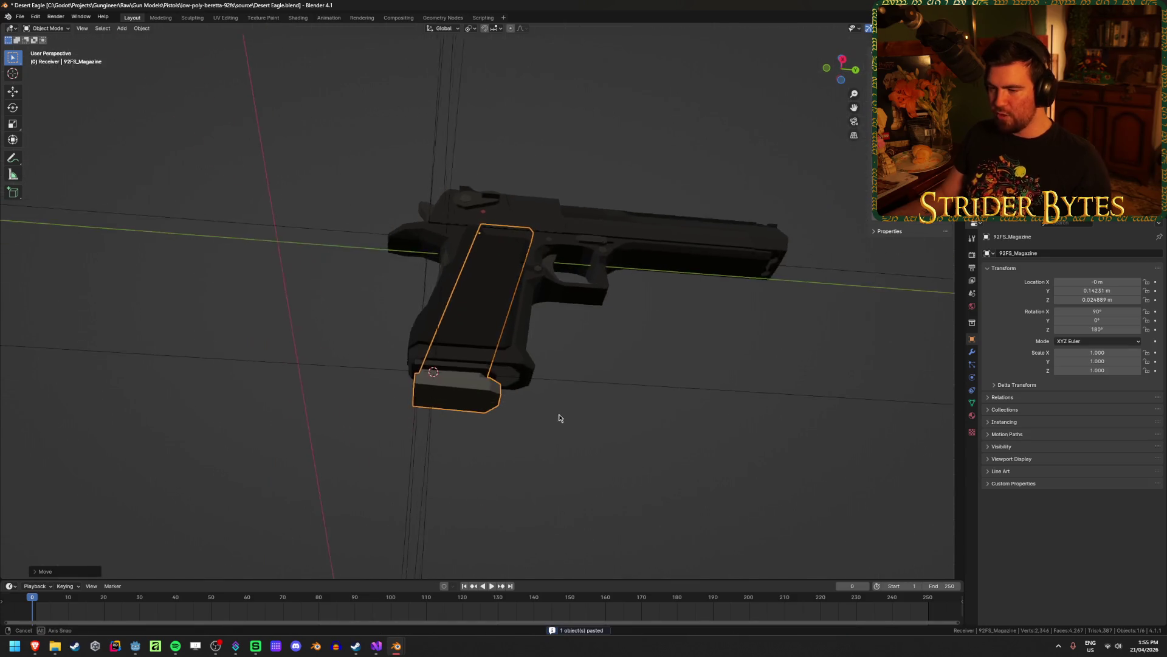
scroll(564, 414, "up", 3)
Delete Deagle_Magazine.001 and the test 92FS_Magazine, then return to Glock17.blend.
left_click(498, 428)
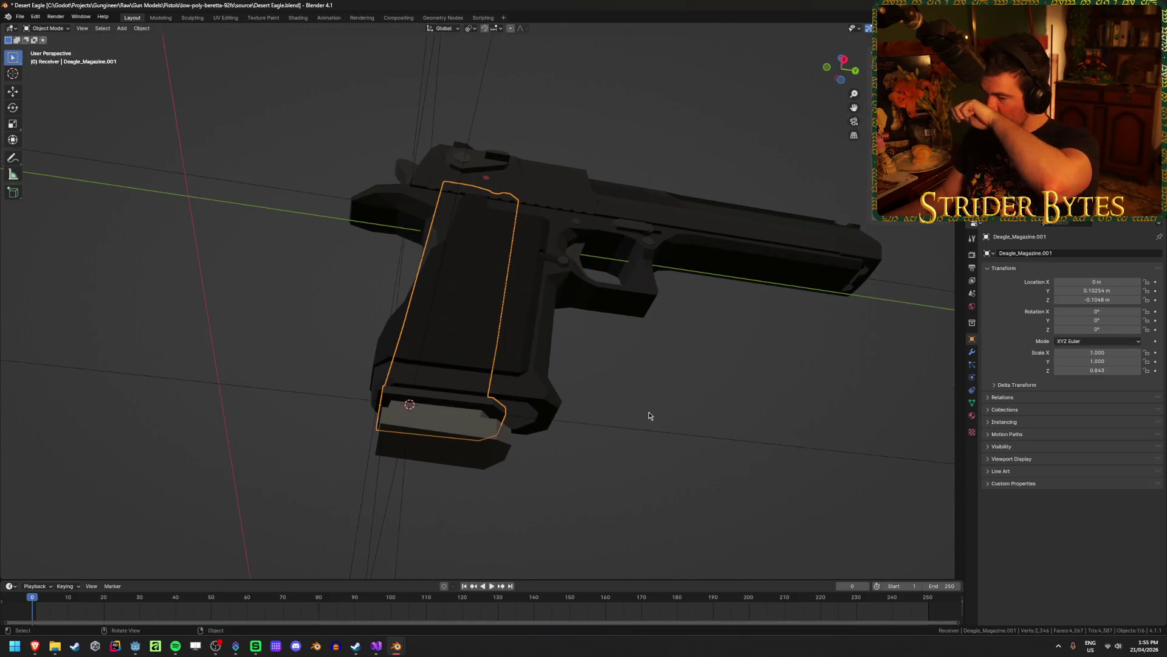
key("Delete")
left_click(529, 449)
left_click(519, 466)
mouse_move(520, 466)
middle_mouse_down()
mouse_move(483, 469)
mouse_move(646, 488)
mouse_move(620, 503)
middle_mouse_up()
left_click(490, 472)
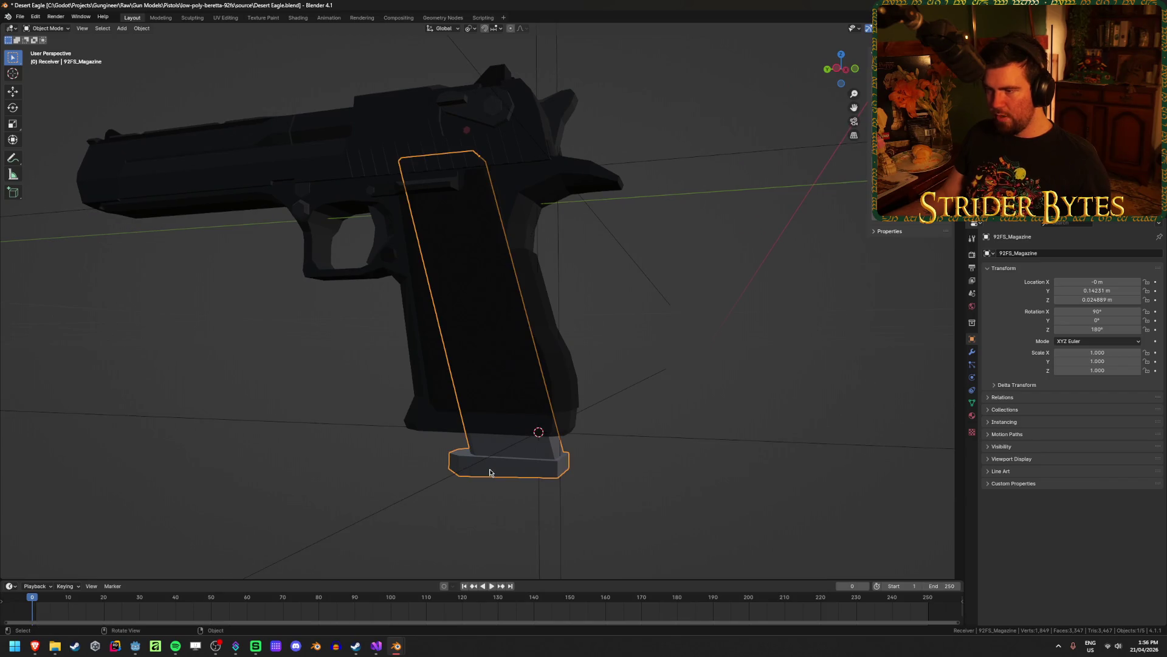
mouse_move(490, 472)
middle_mouse_down()
mouse_move(517, 468)
mouse_move(428, 456)
middle_mouse_up()
right_click(428, 456)
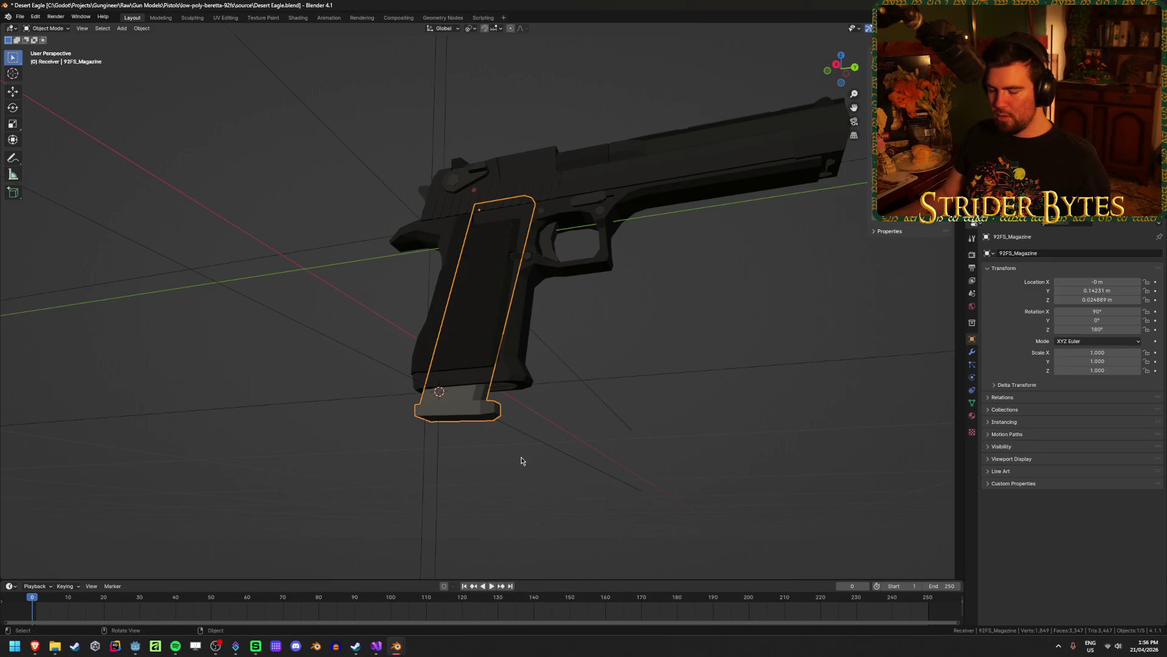
key("Delete")
mouse_move(399, 653)
left_click(438, 600)
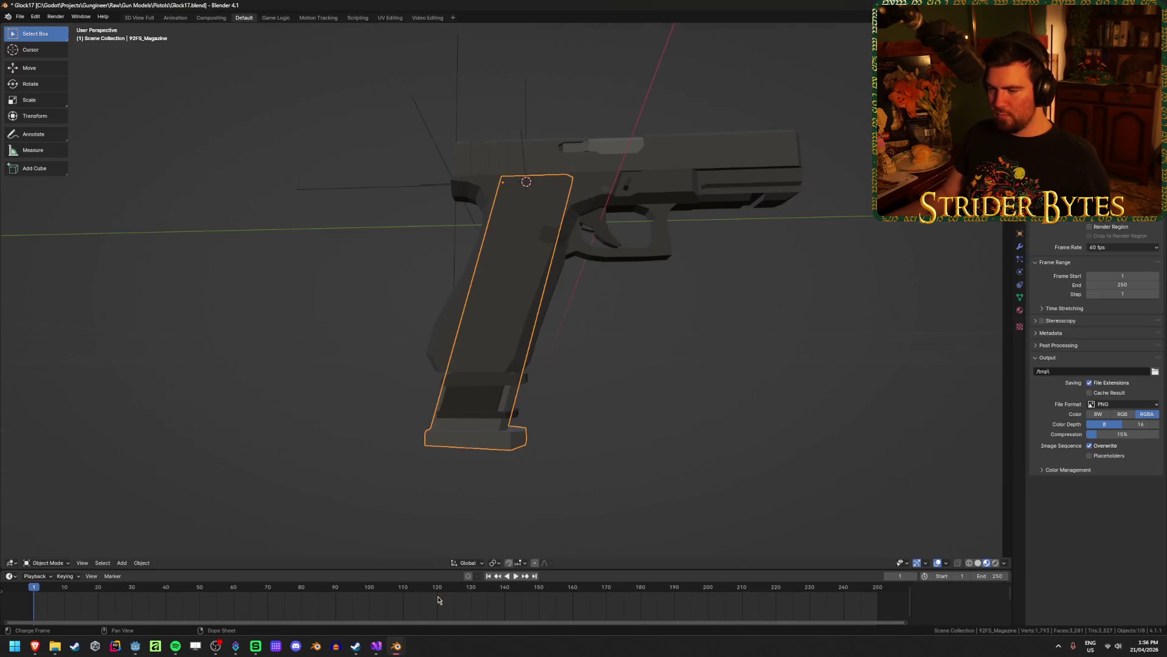
Copy the Glock's Cube.003 magazine part and paste it into Desert Eagle.blend.
left_click(486, 406)
left_click(486, 385)
key("ctrl+c")
mouse_move(396, 646)
left_click(346, 600)
key("ctrl+v")
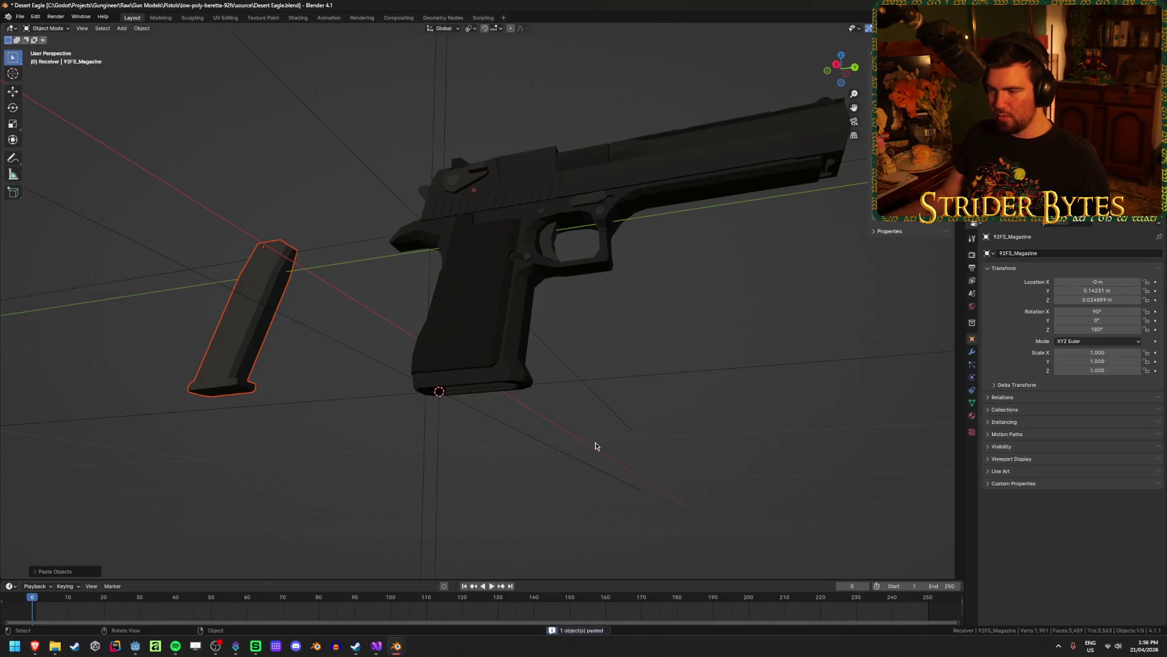
From the right side view, move the pasted Cube.003 into the Desert Eagle grip and check its fit.
key("KP_3")
left_click(180, 359)
key("g")
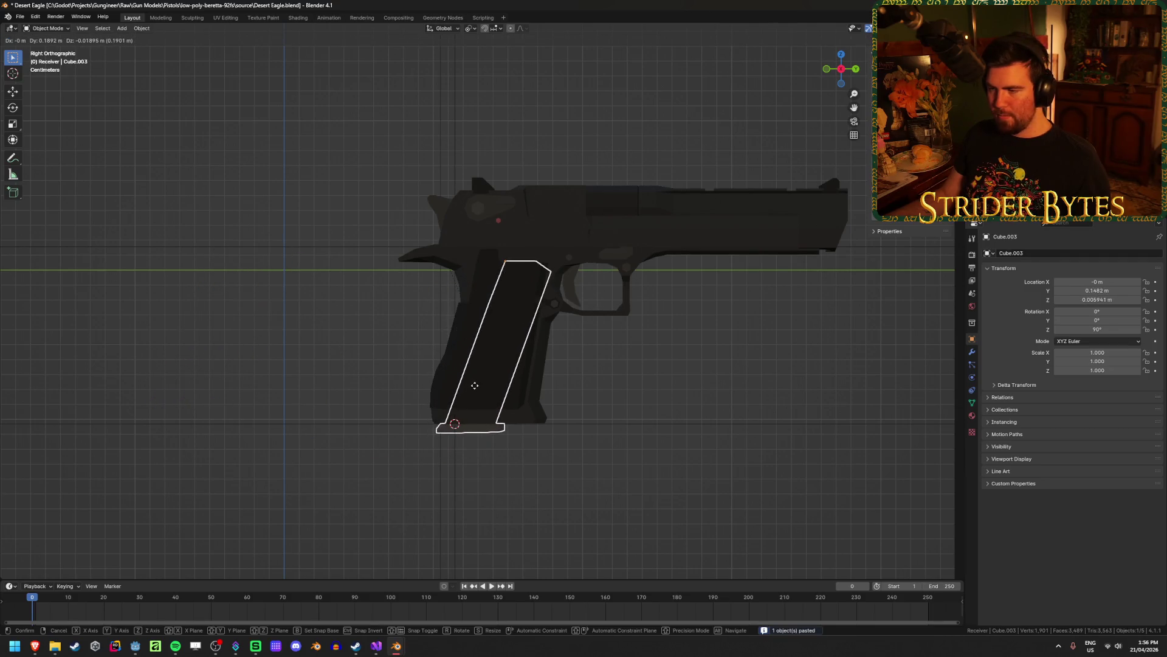
left_click(475, 386)
left_click(578, 504)
key("shift+z")
key("shift+z")
middle_click_drag(568, 498, 578, 438)
left_click(494, 438)
mouse_move(699, 471)
middle_mouse_down()
mouse_move(698, 528)
mouse_move(698, 506)
middle_mouse_up()
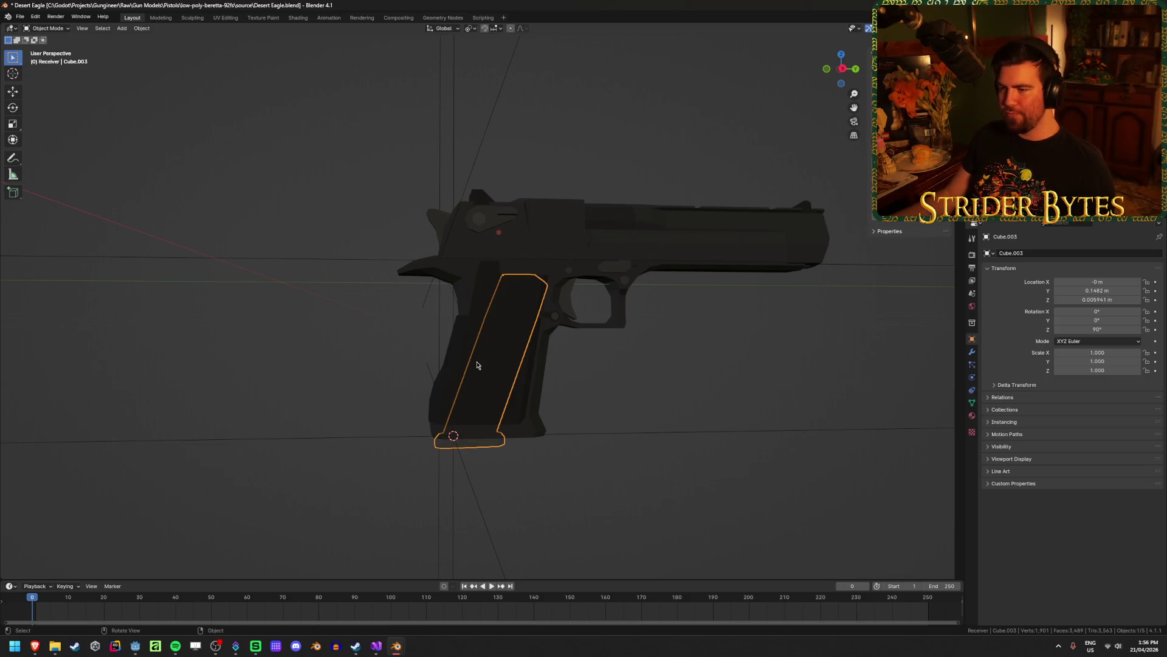
left_click(563, 484)
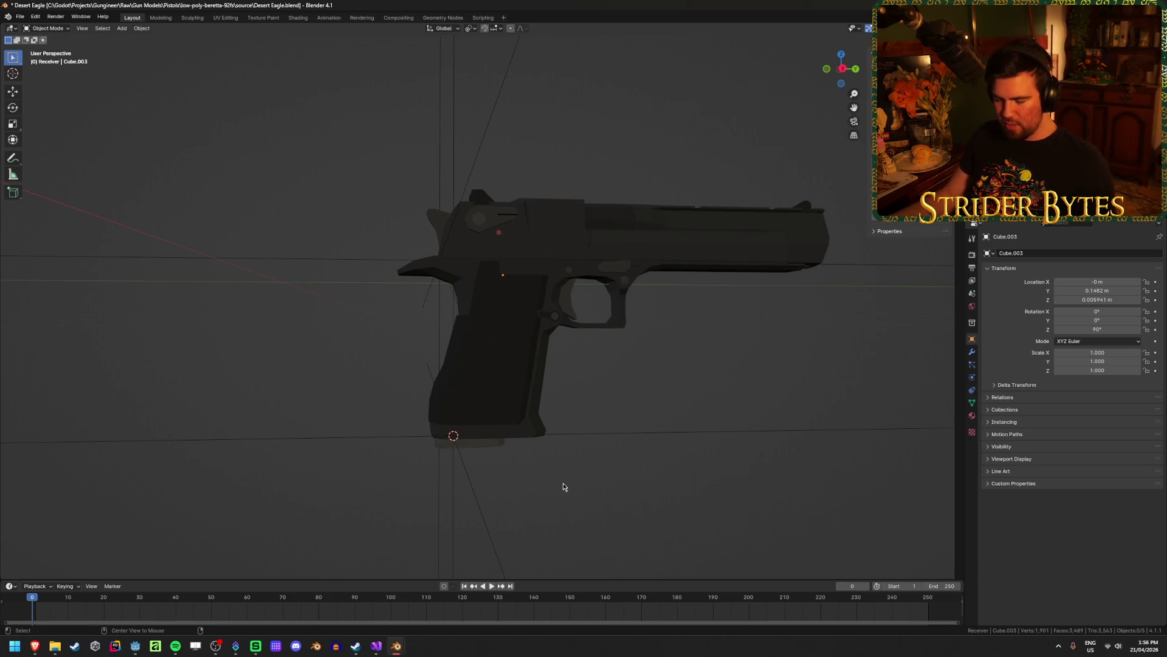
Delete the 92FS_Magazine, Deagle_Magazine.001 and Cube.003 parts from the Desert Eagle file.
key("ctrl+v")
mouse_move(553, 478)
middle_mouse_down()
mouse_move(542, 459)
mouse_move(538, 509)
mouse_move(534, 475)
middle_mouse_up()
key("x")
left_click(521, 456)
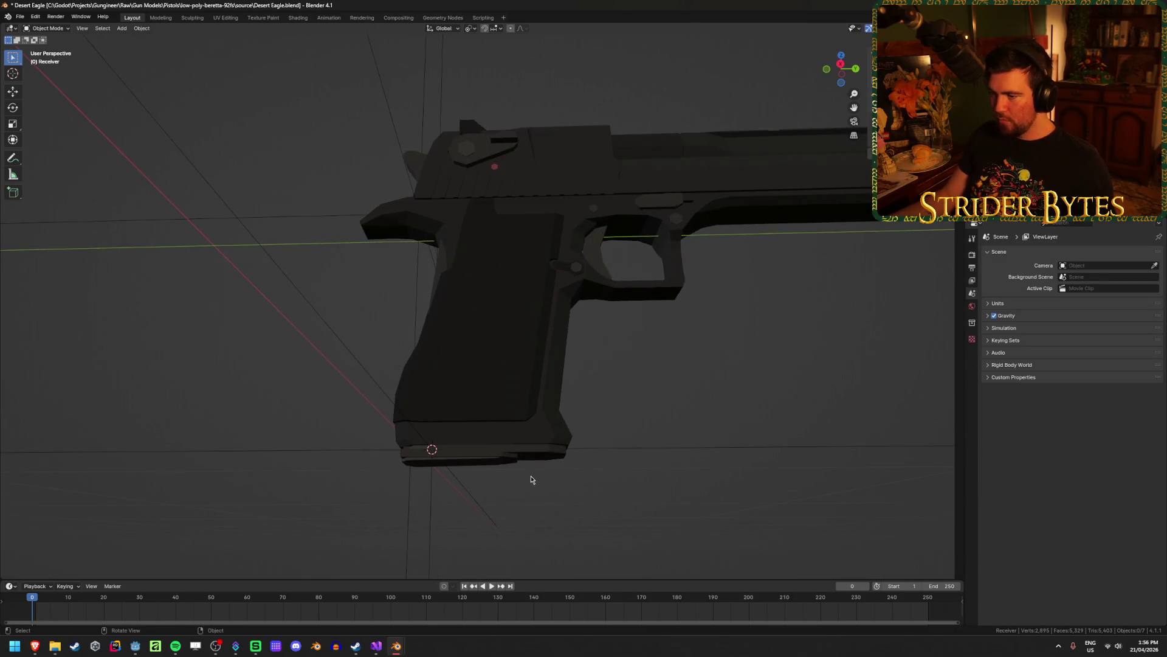
left_click(483, 468)
left_click(532, 455)
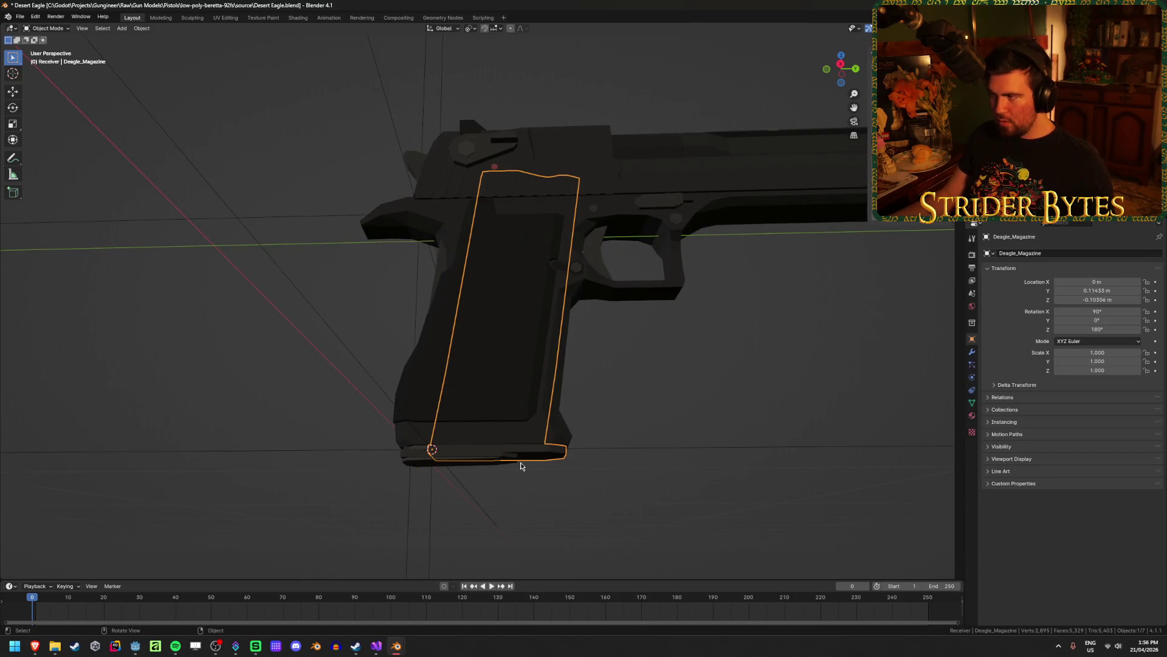
left_click(518, 462)
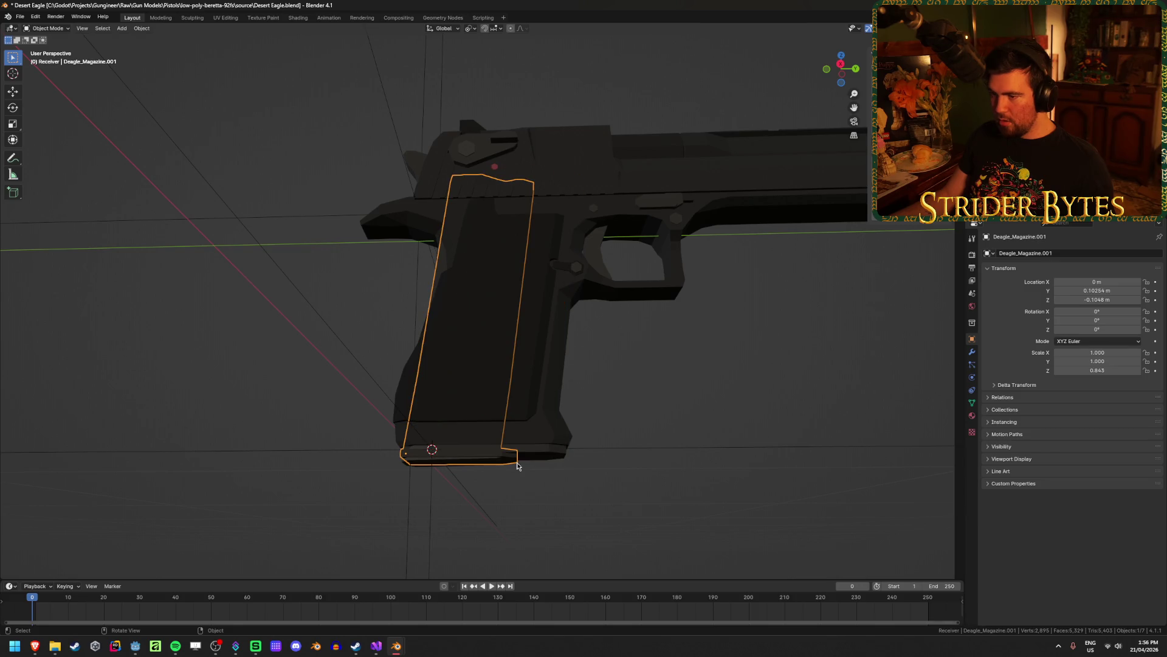
left_click(540, 462)
left_click(513, 463)
key("Delete")
left_click(409, 463)
key("Delete")
left_click(543, 463)
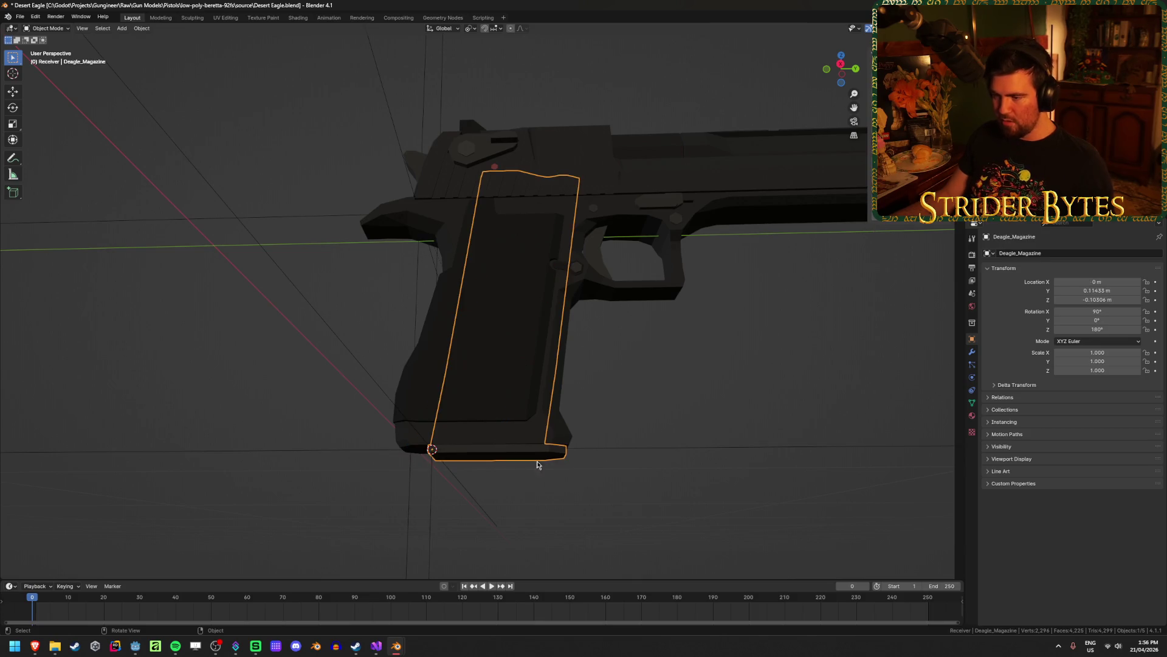
Zoom onto Deagle_Magazine and enter Edit Mode with see-through view on its mesh.
mouse_move(503, 447)
middle_mouse_down()
mouse_move(496, 468)
mouse_move(509, 427)
mouse_move(476, 498)
middle_mouse_up()
scroll(476, 498, "down", 2)
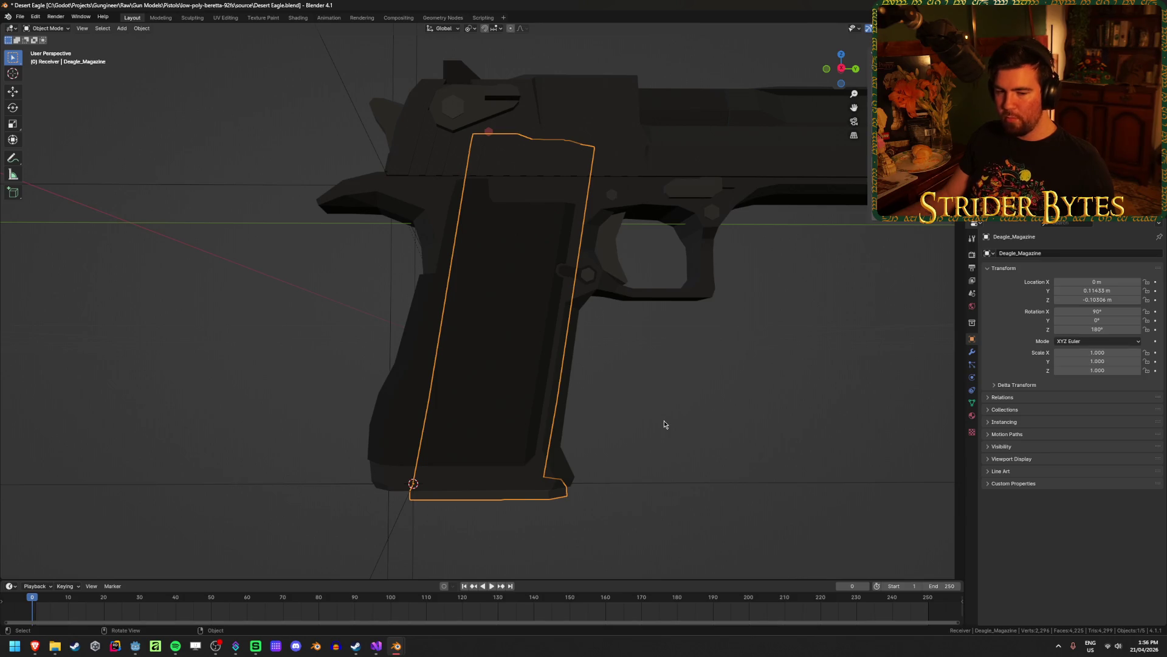
mouse_move(664, 424)
middle_mouse_down()
mouse_move(438, 430)
mouse_move(438, 477)
mouse_move(438, 448)
middle_mouse_up()
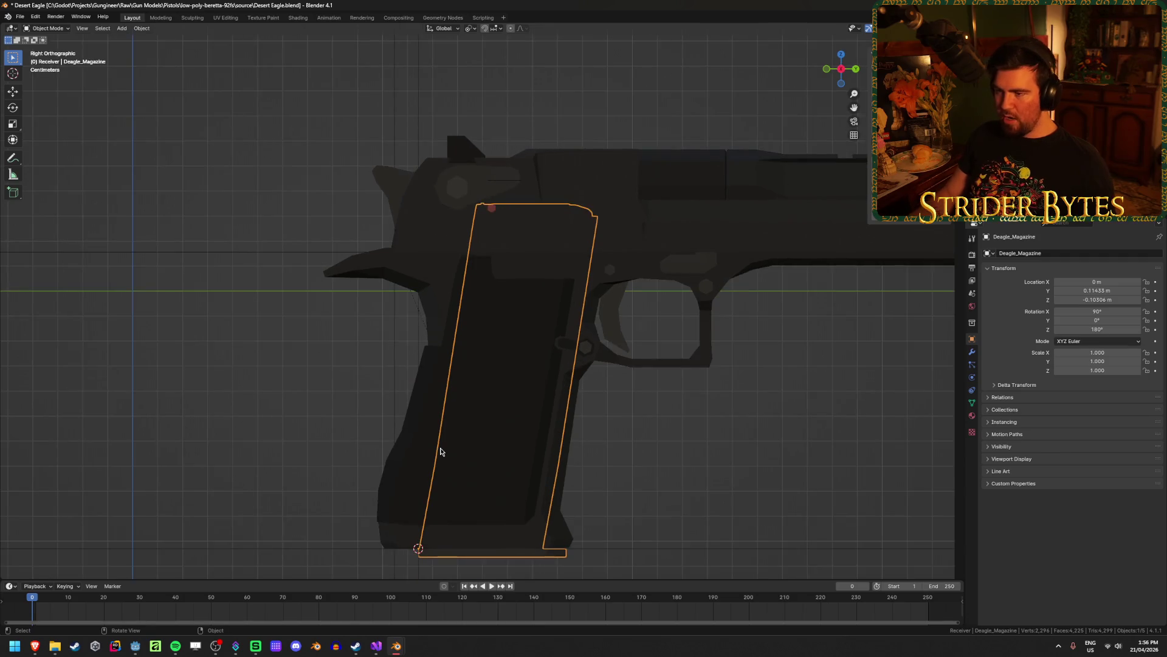
key("Tab")
key("shift+z")
mouse_move(474, 257)
left_mouse_down()
mouse_move(461, 233)
mouse_move(480, 258)
left_mouse_up()
key("alt+a")
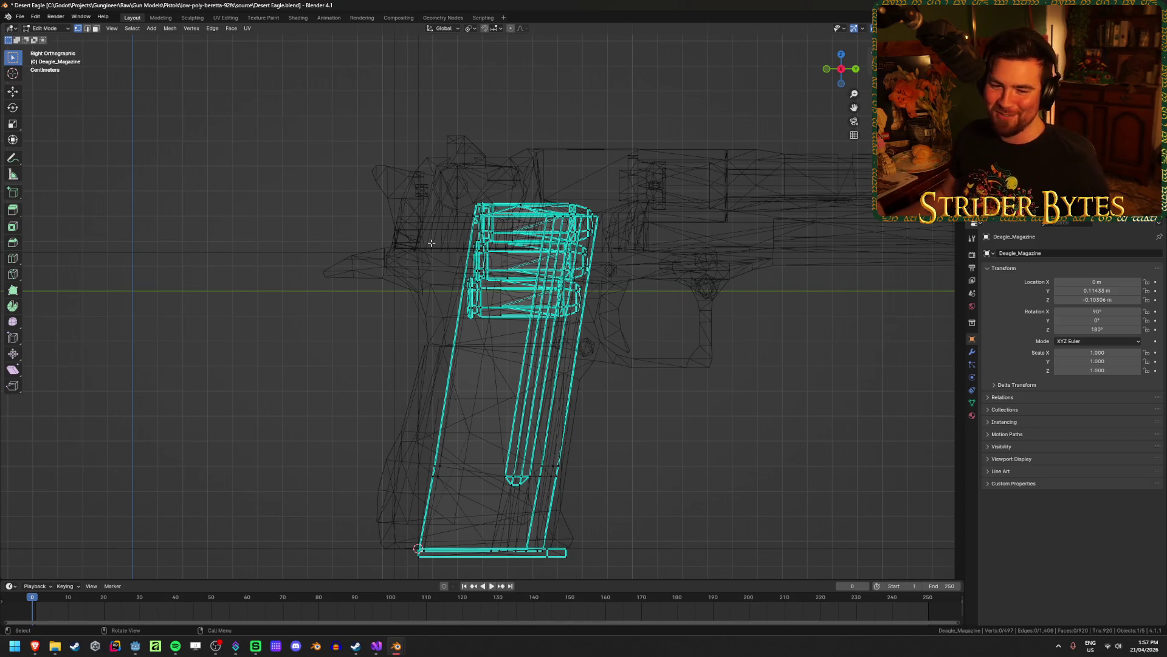
Box-select the magazine's upper-left vertices, then clear the vertex selection.
left_click_drag(444, 240, 497, 260)
mouse_move(448, 229)
left_mouse_down()
mouse_move(487, 262)
mouse_move(496, 236)
left_mouse_up()
left_click(487, 259)
left_click(427, 252)
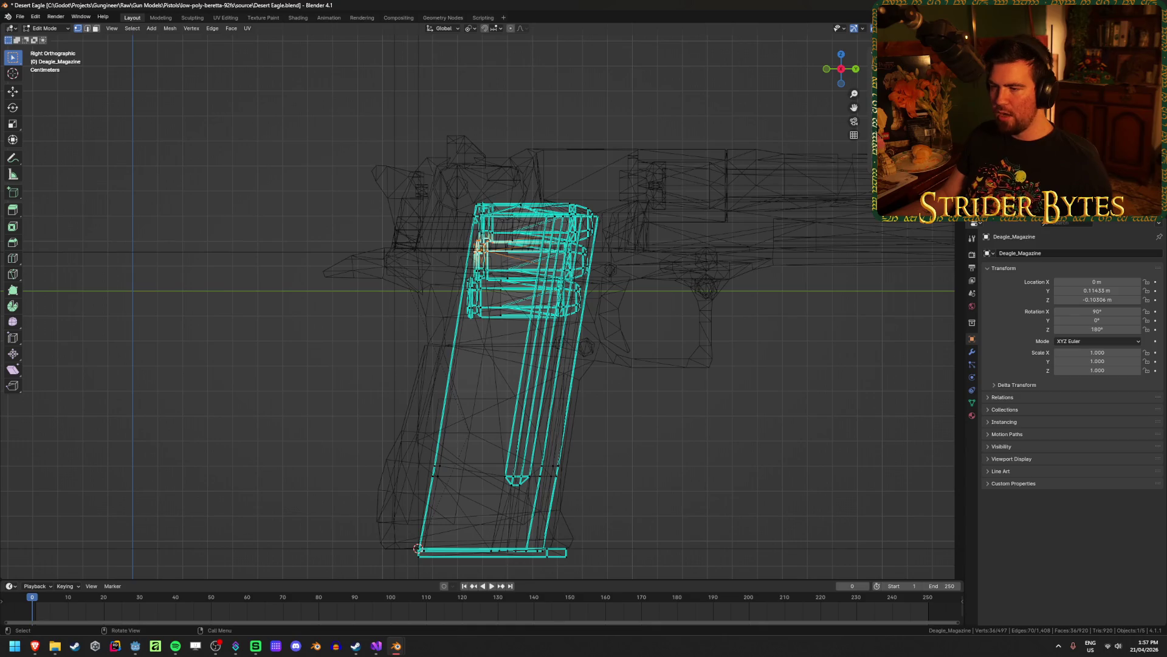
left_click(469, 248)
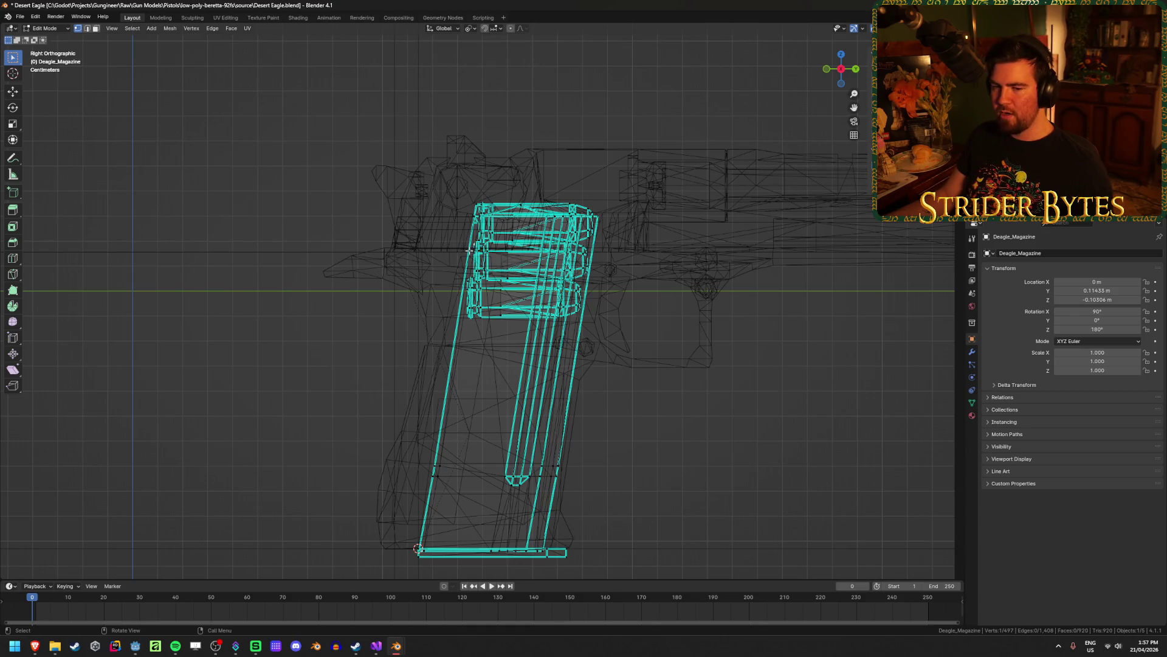
Return to Object Mode in solid shading, unhide the hidden part, and select Cube.003.
key("Tab")
key("shift+z")
key("alt+h")
left_click(489, 290)
key("shift+z")
key("shift+z")
key("shift+z")
Move Cube.003 into the grip, rotate it about -10.3° to match, and hide the original magazine.
key("g")
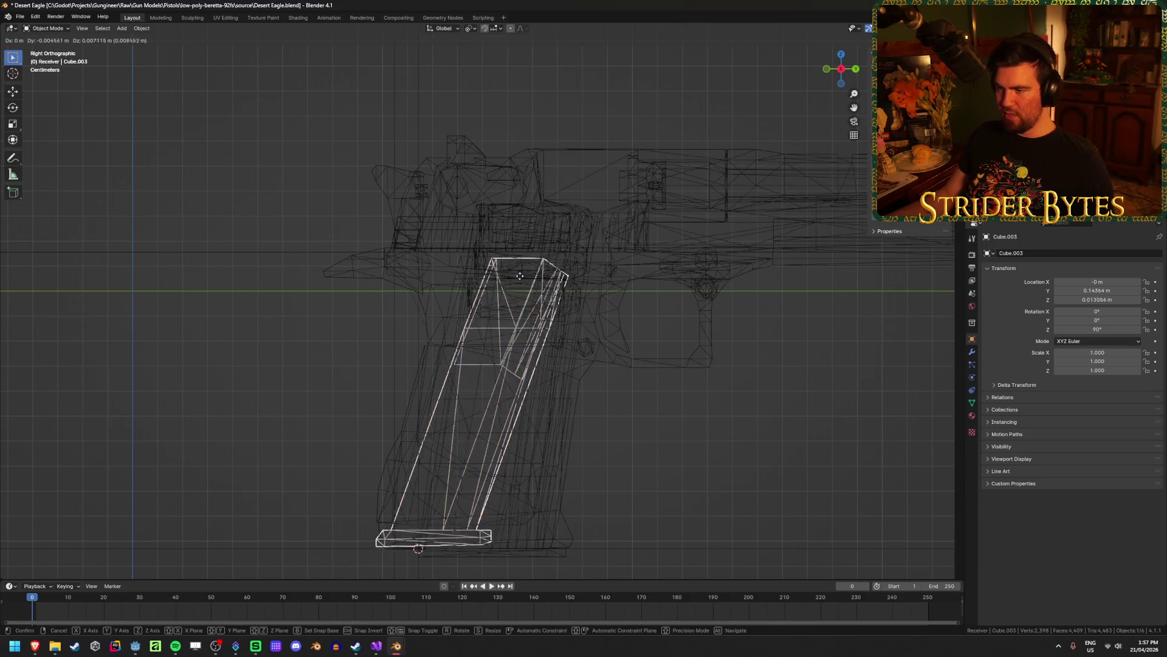
key("r")
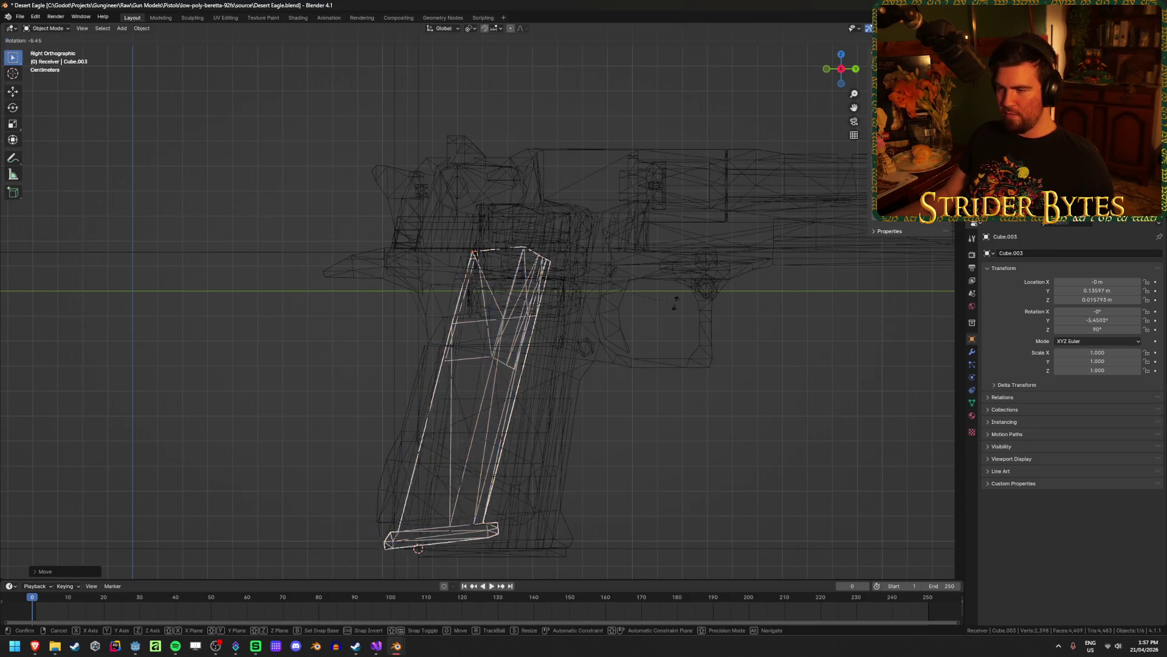
left_click(602, 495)
key("shift+z")
key("Delete")
mouse_move(634, 503)
middle_mouse_down()
mouse_move(630, 472)
mouse_move(618, 484)
mouse_move(477, 496)
mouse_move(659, 467)
mouse_move(698, 480)
mouse_move(704, 518)
mouse_move(689, 398)
mouse_move(703, 323)
mouse_move(649, 404)
mouse_move(466, 333)
mouse_move(480, 304)
mouse_move(432, 427)
mouse_move(463, 430)
mouse_move(540, 397)
mouse_move(729, 422)
mouse_move(548, 421)
mouse_move(548, 435)
mouse_move(701, 373)
mouse_move(651, 383)
middle_mouse_up()
left_click(563, 503)
key("alt+a")
left_click(464, 464)
key("alt+a")
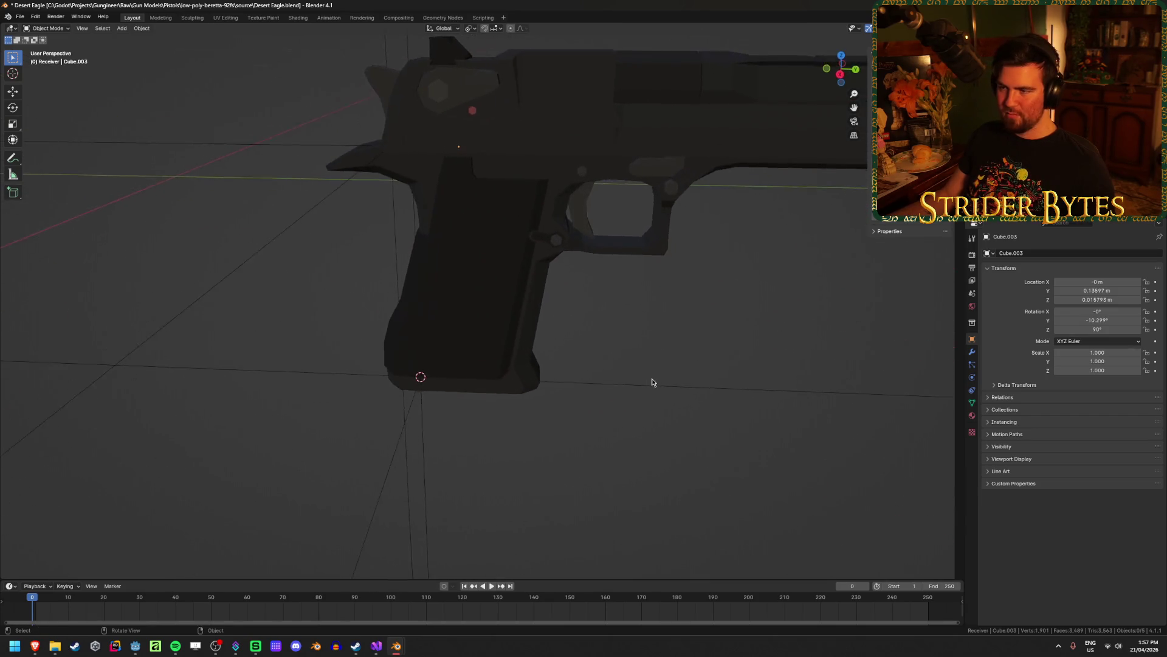
Select the Deagle_Barrel part and copy it.
scroll(651, 383, "down", 3)
left_click(620, 203)
left_click(644, 308)
left_click(620, 207)
scroll(596, 282, "up", 2)
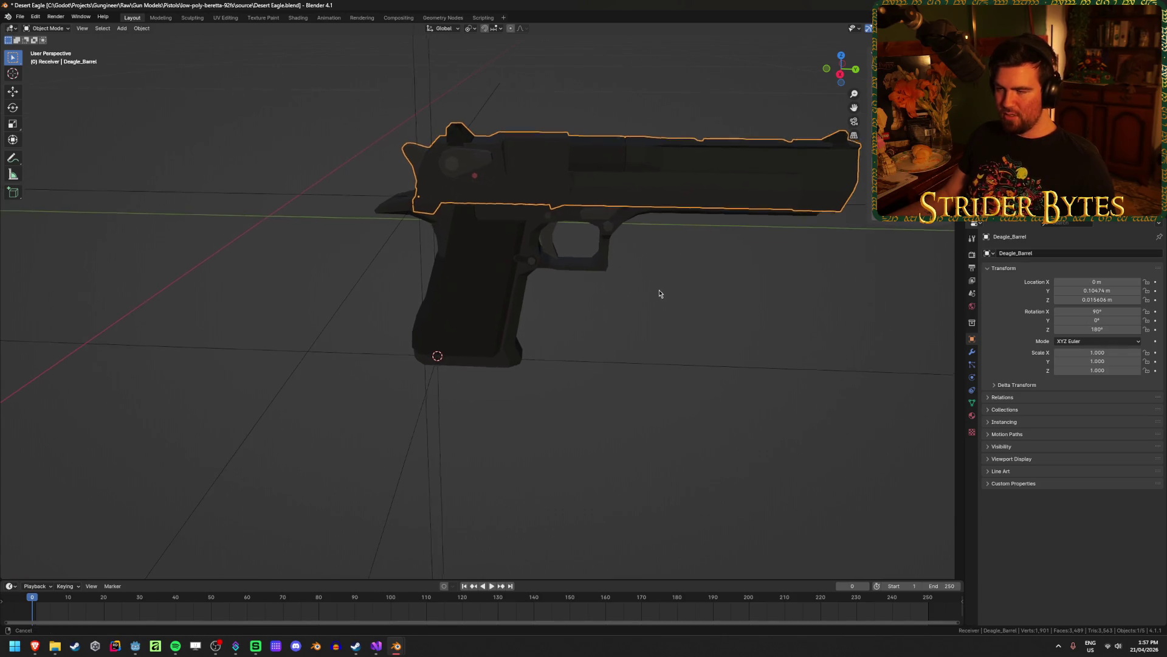
middle_click_drag(661, 290, 622, 314, "shift")
key("ctrl+c")
In the Glock17 window, remove a Glock slide part from view and paste in the Desert Eagle barrel.
mouse_move(395, 646)
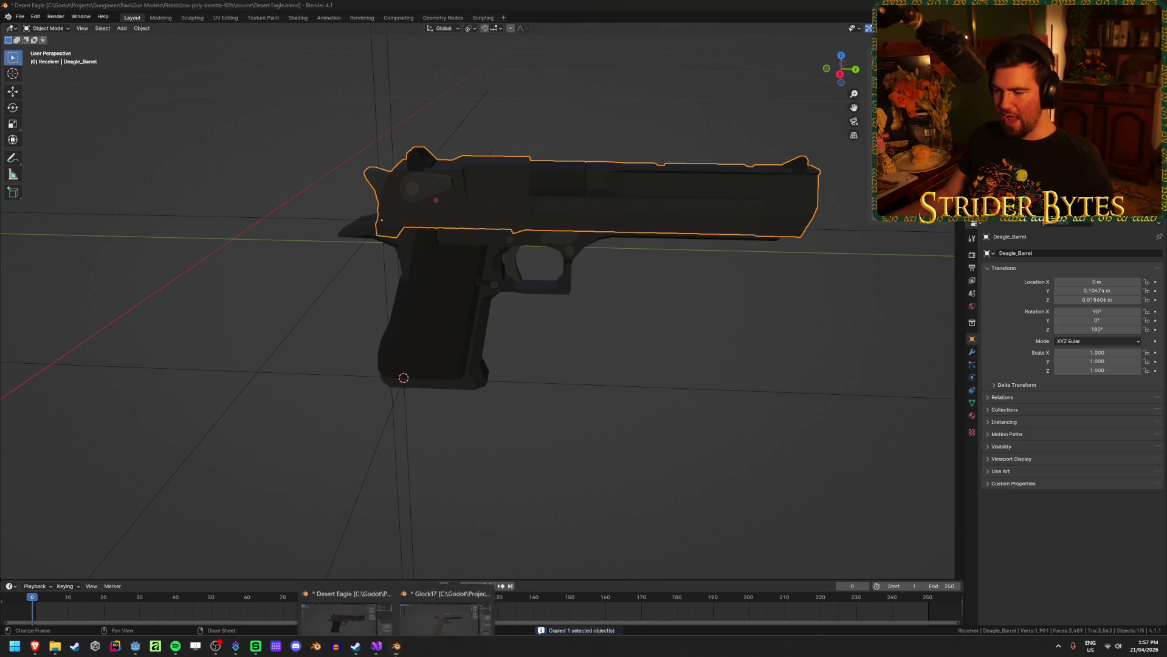
left_click(446, 593)
key("KP_3")
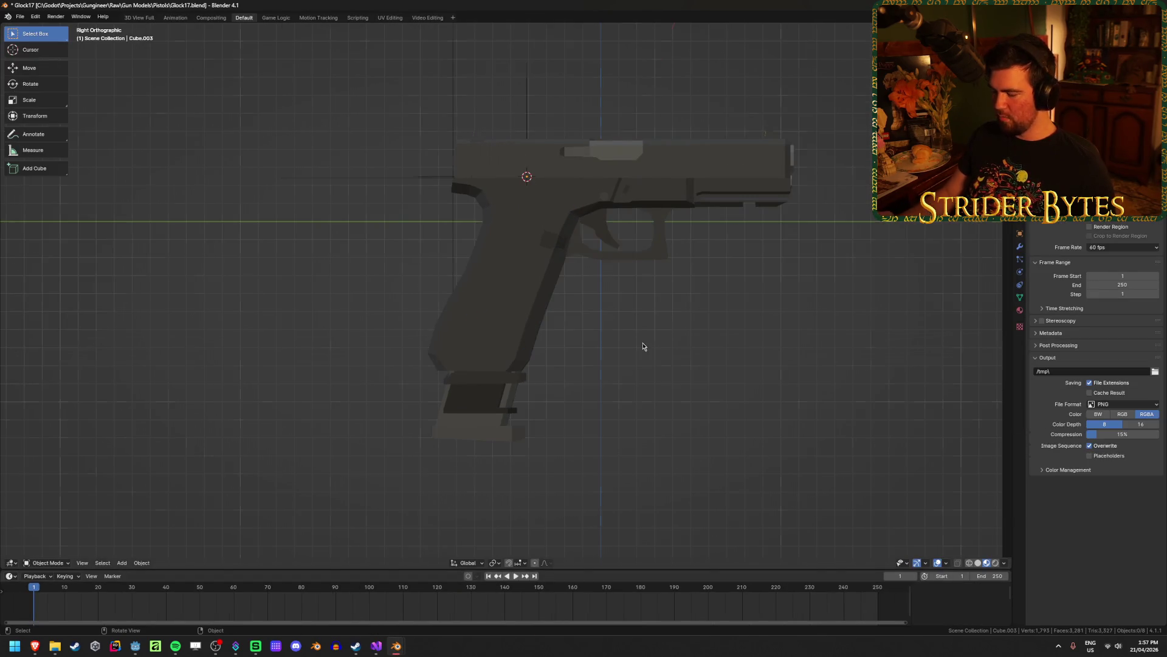
left_click(677, 151)
key("KP_Decimal")
key("Delete")
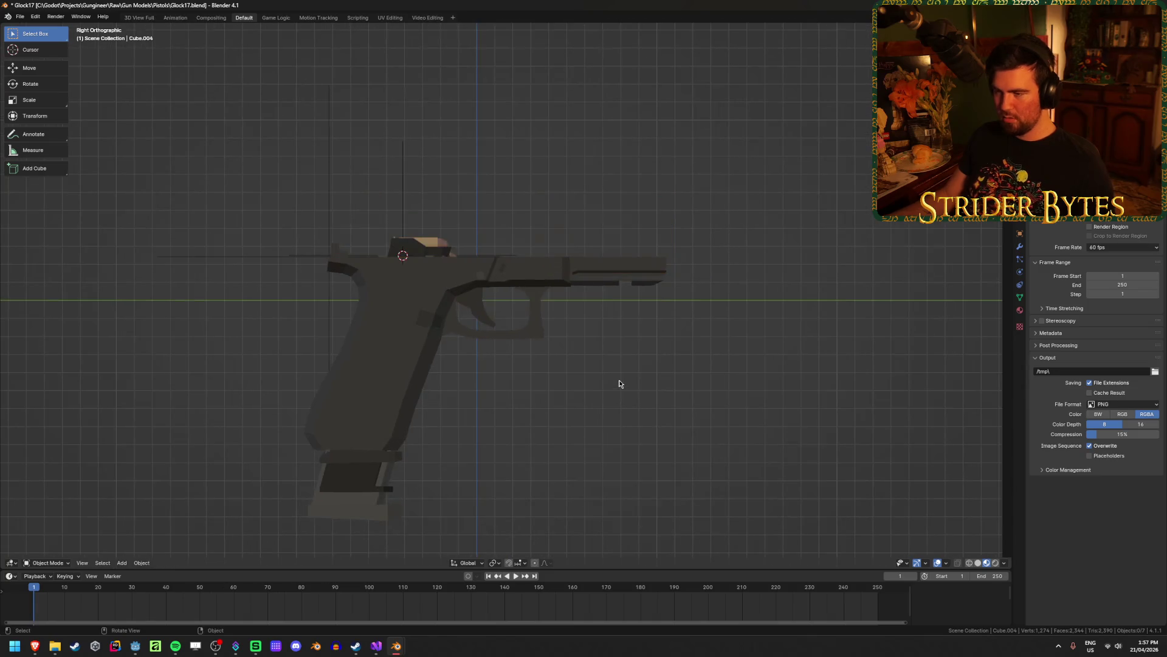
key("ctrl+v")
Move the pasted barrel over the Glock frame, sliding it along the Y axis.
key("g")
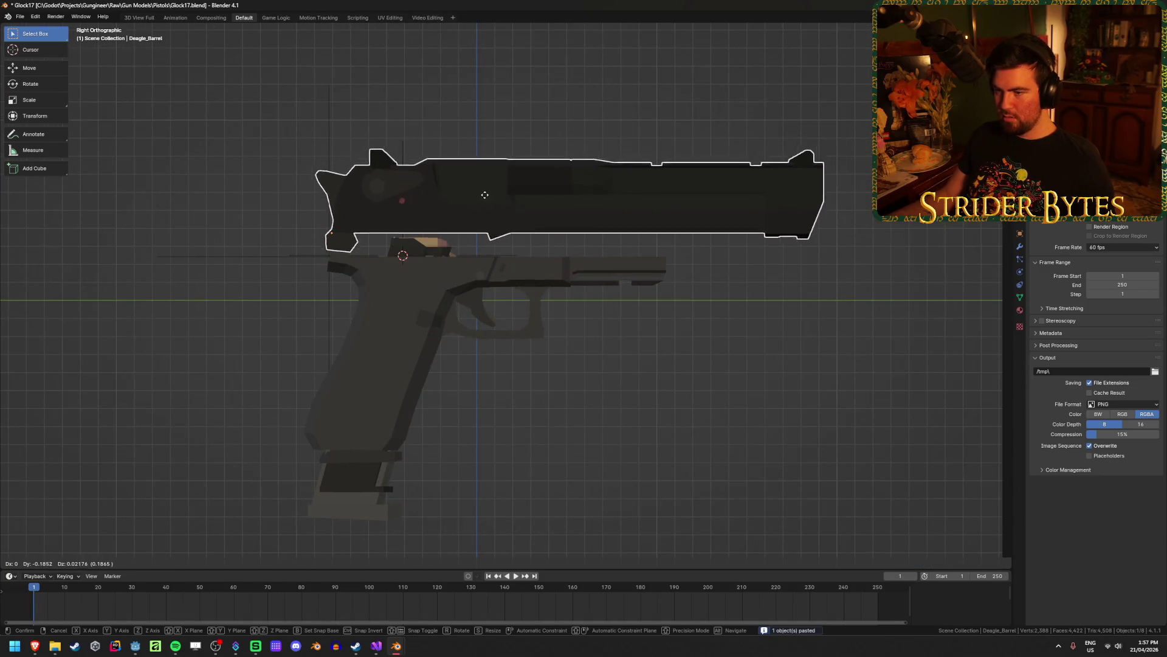
left_click(711, 417)
mouse_move(712, 417)
middle_mouse_down()
mouse_move(529, 425)
mouse_move(547, 435)
mouse_move(412, 407)
mouse_move(346, 409)
middle_mouse_up()
scroll(632, 428, "down", 5)
scroll(412, 408, "up", 2)
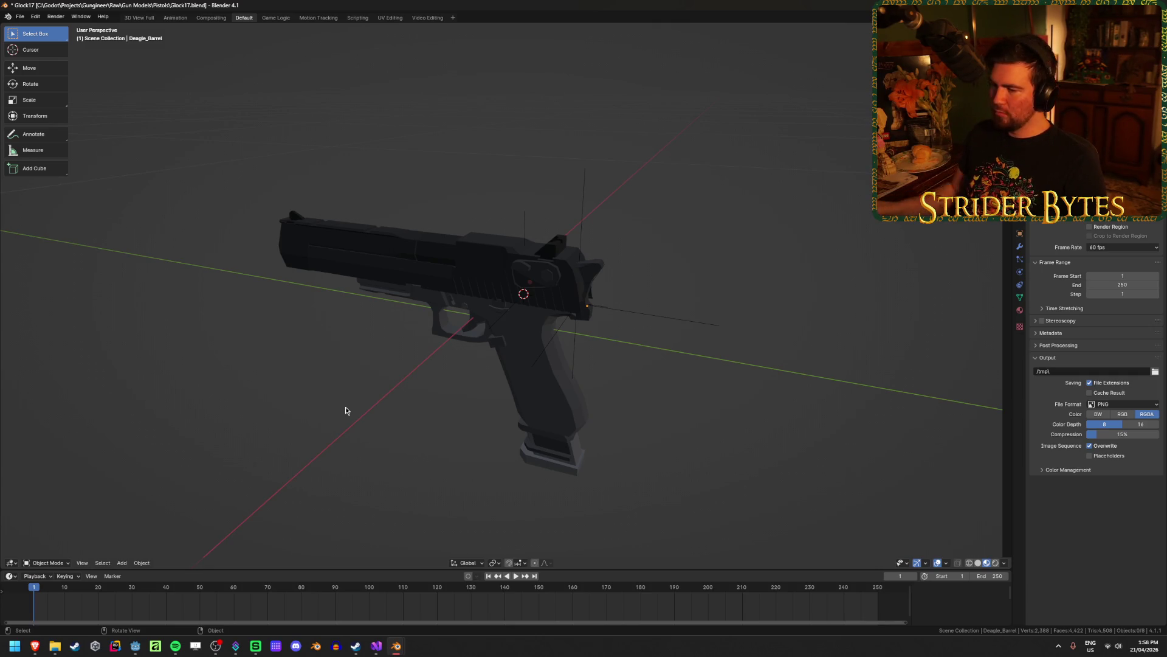
left_click(554, 296)
mouse_move(611, 316)
middle_mouse_down()
mouse_move(584, 339)
mouse_move(598, 340)
mouse_move(573, 346)
middle_mouse_up()
key("g")
key("y")
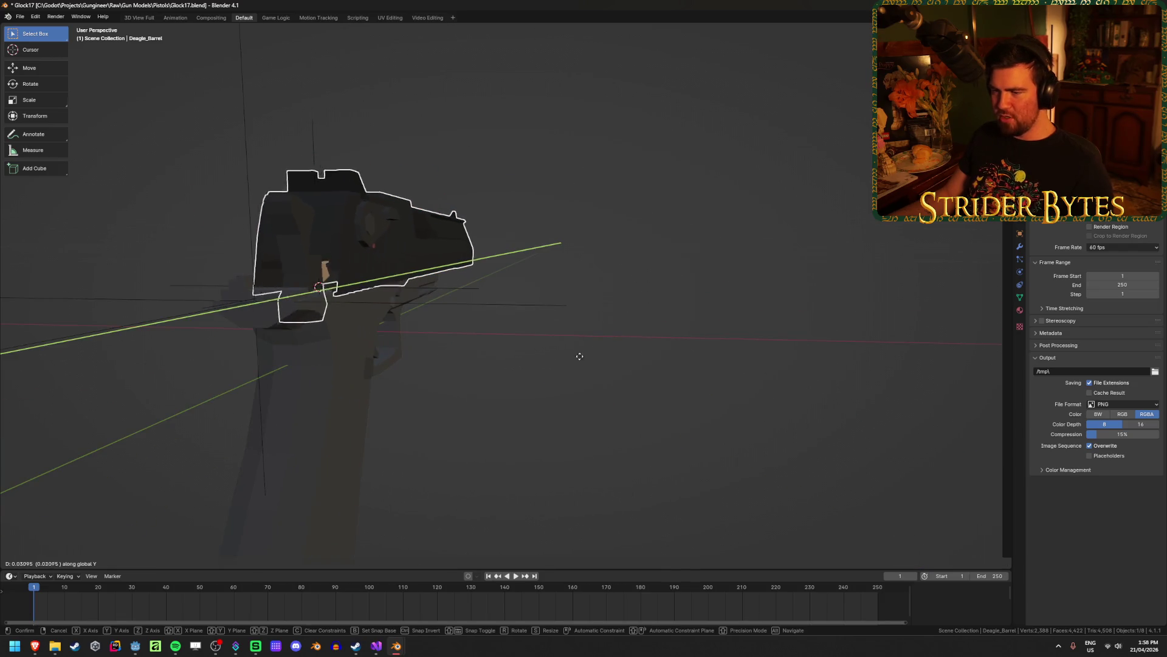
left_click(563, 358)
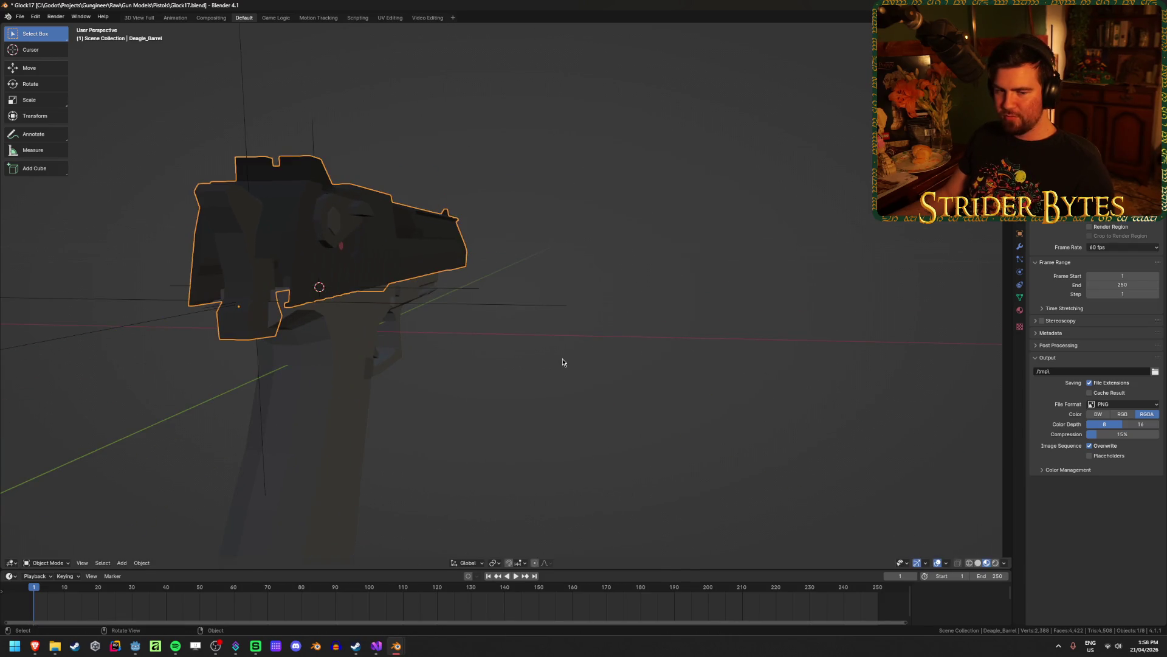
Nudge the barrel slightly further along Y, then select Deagle_Magazine.001 in the grip.
mouse_move(487, 396)
middle_mouse_down()
mouse_move(578, 417)
mouse_move(547, 408)
middle_mouse_up()
key("r")
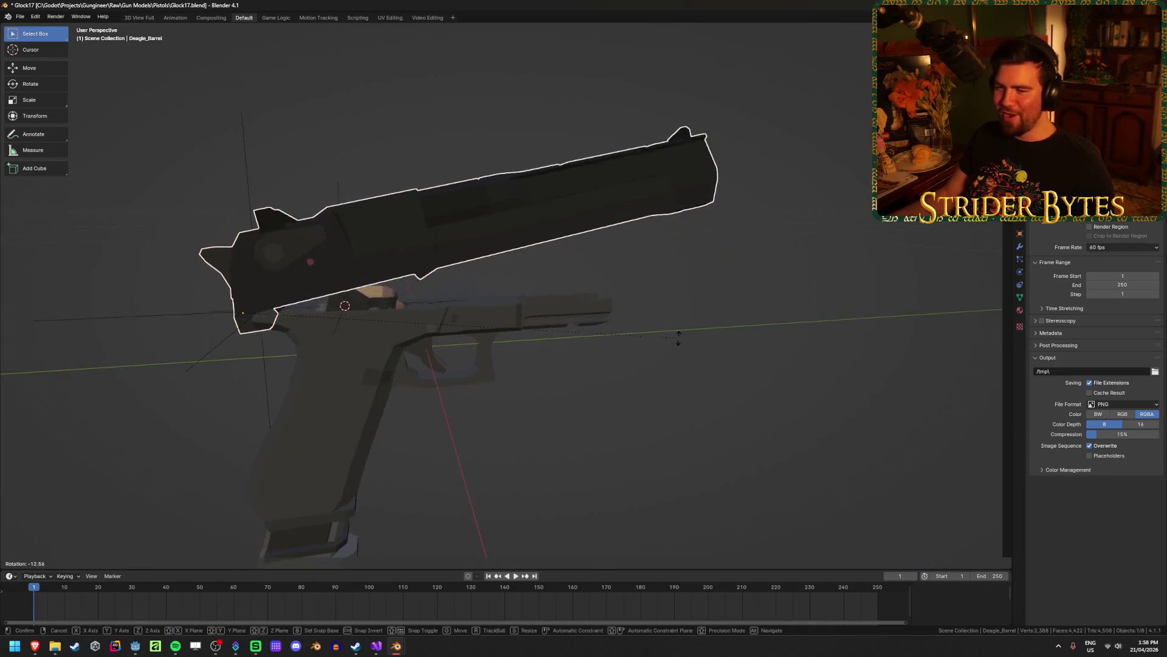
key("Escape")
key("g")
key("y")
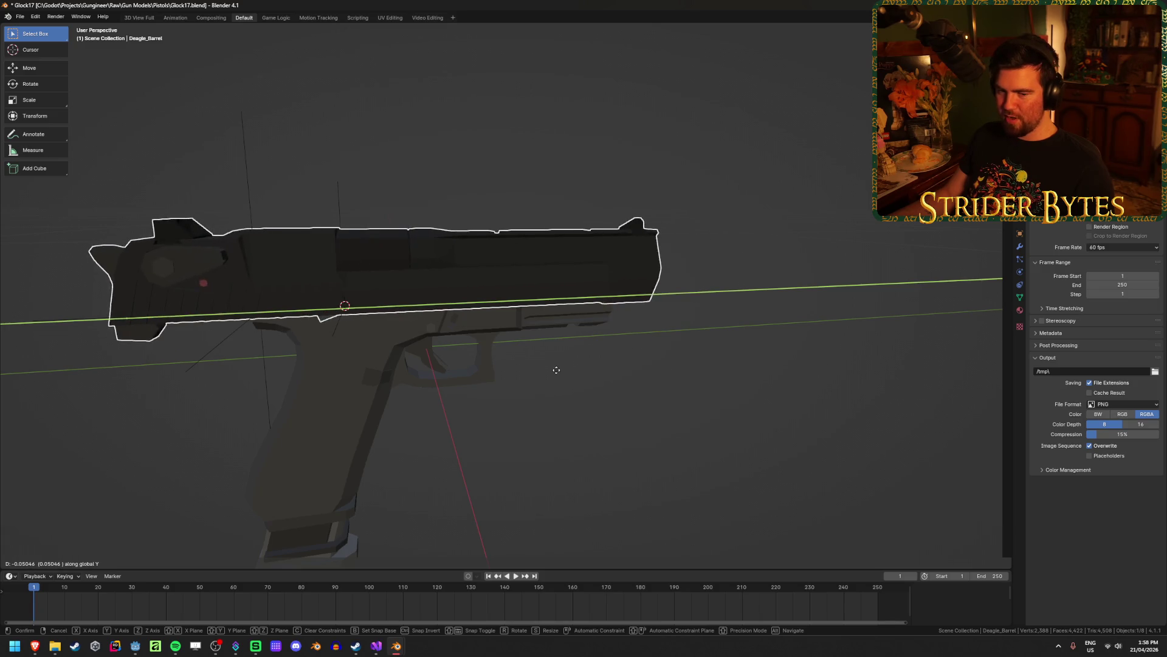
left_click(640, 371)
mouse_move(640, 371)
middle_mouse_down()
mouse_move(414, 371)
mouse_move(406, 359)
middle_mouse_up()
left_click(703, 322)
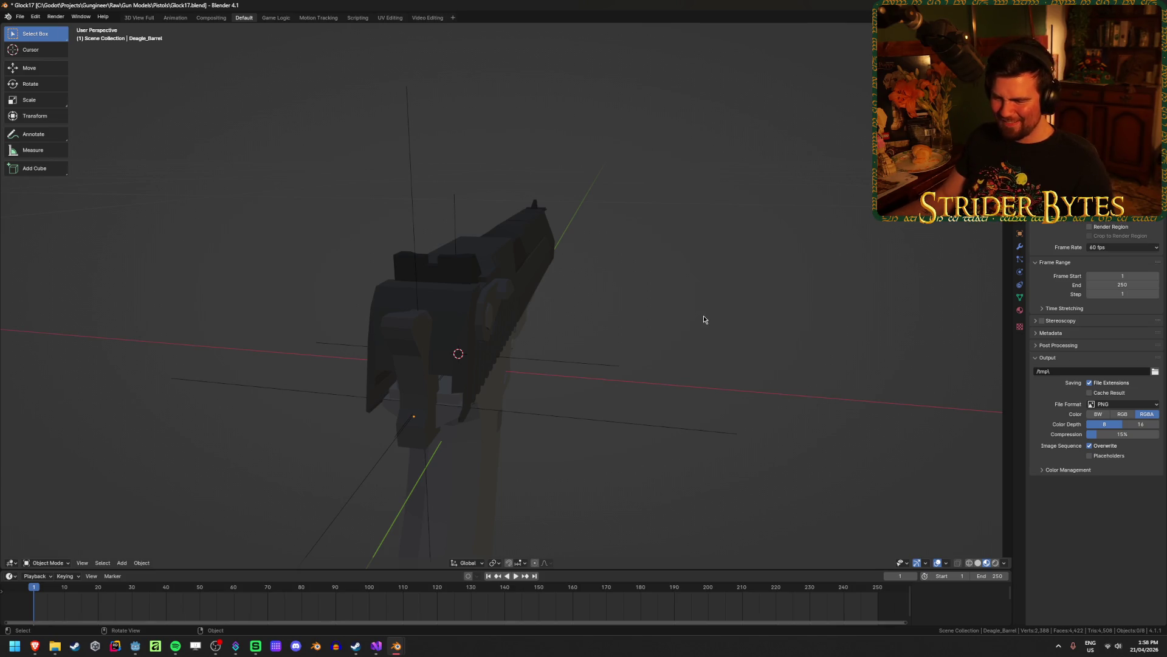
mouse_move(691, 407)
middle_mouse_down()
mouse_move(618, 393)
mouse_move(659, 347)
mouse_move(385, 433)
mouse_move(372, 465)
middle_mouse_up()
left_click(365, 486)
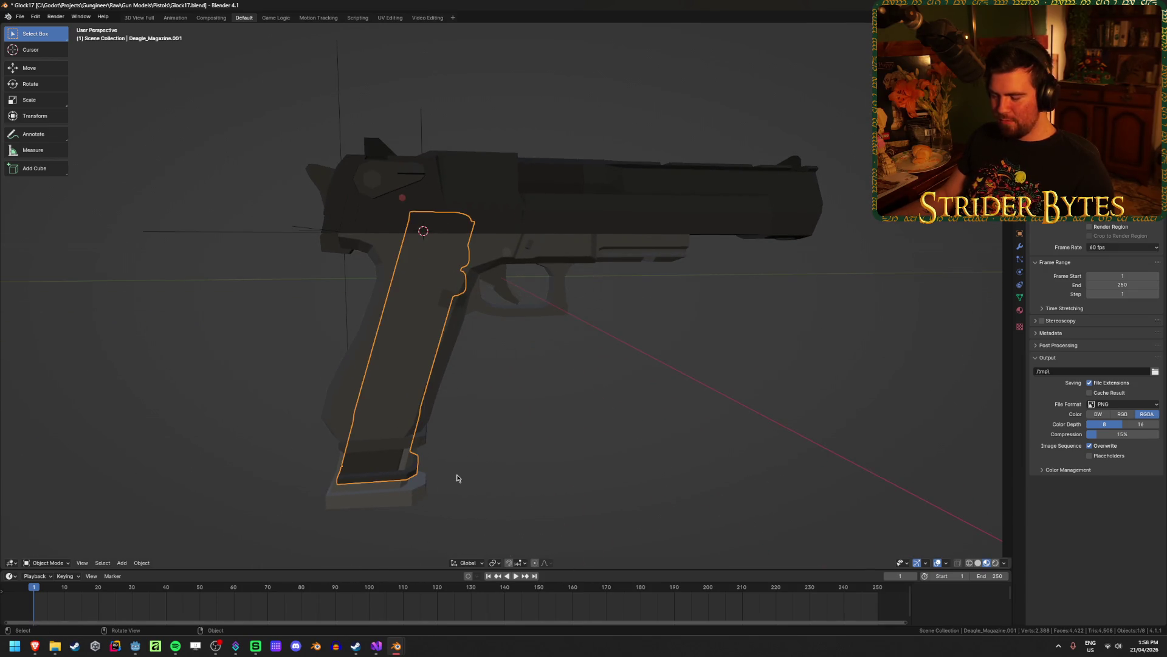
Hide Deagle_Magazine.001 and 92FS_Magazine to inspect the Glock's grip.
key("h")
left_click(387, 478)
key("h")
left_click(393, 450)
mouse_move(498, 455)
middle_mouse_down()
mouse_move(448, 448)
mouse_move(664, 435)
mouse_move(514, 446)
mouse_move(252, 434)
mouse_move(531, 472)
mouse_move(661, 432)
mouse_move(836, 441)
middle_mouse_up()
left_click(598, 446)
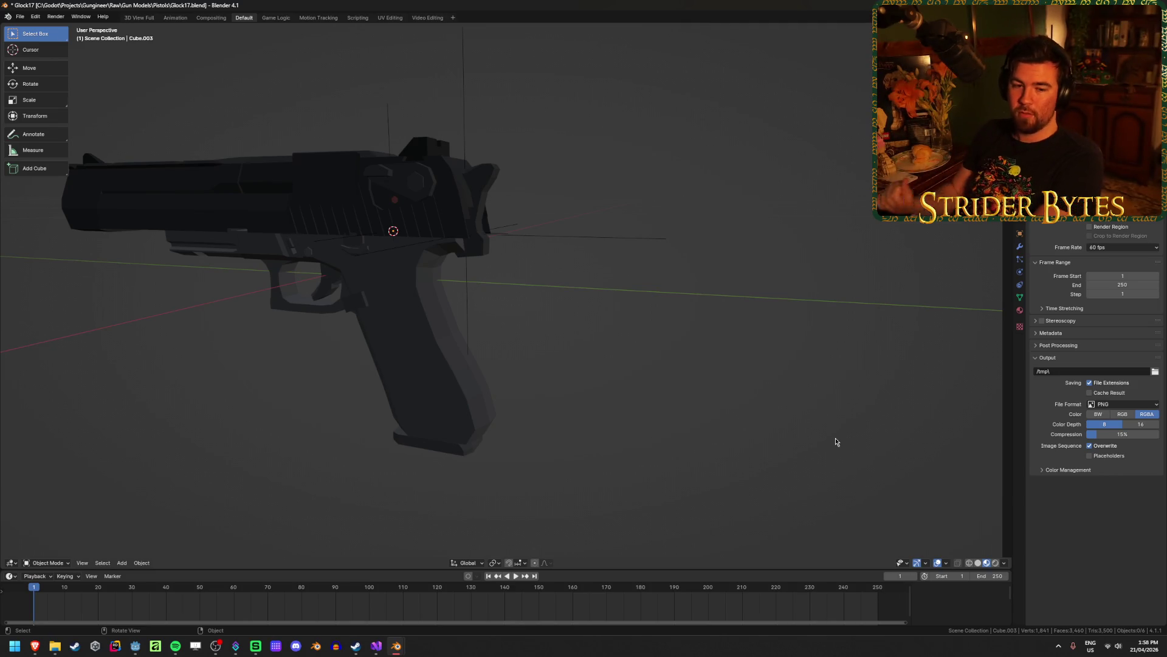
Delete the Desert Eagle barrel and bring back the hidden Glock parts.
left_click(400, 160)
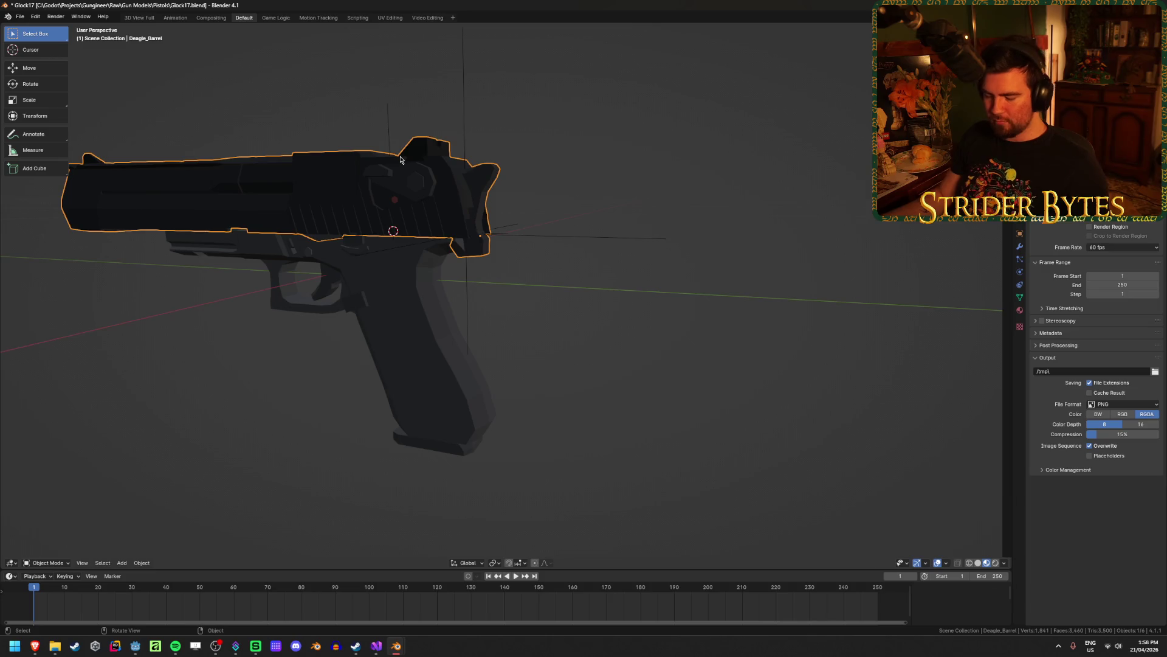
key("x")
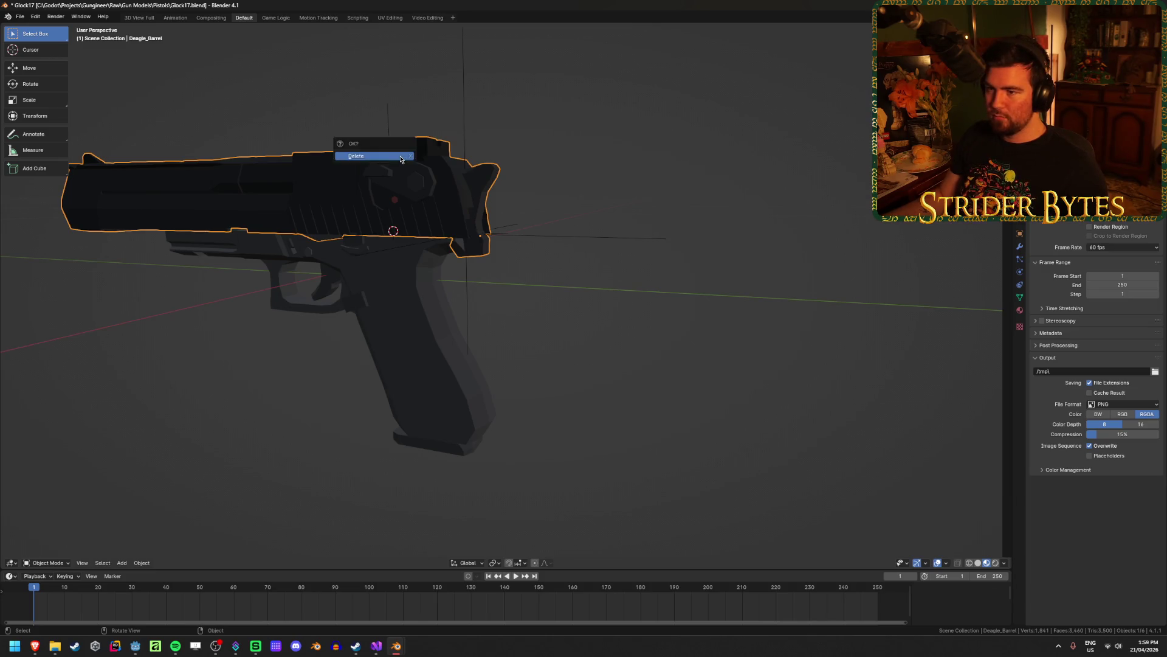
left_click(400, 158)
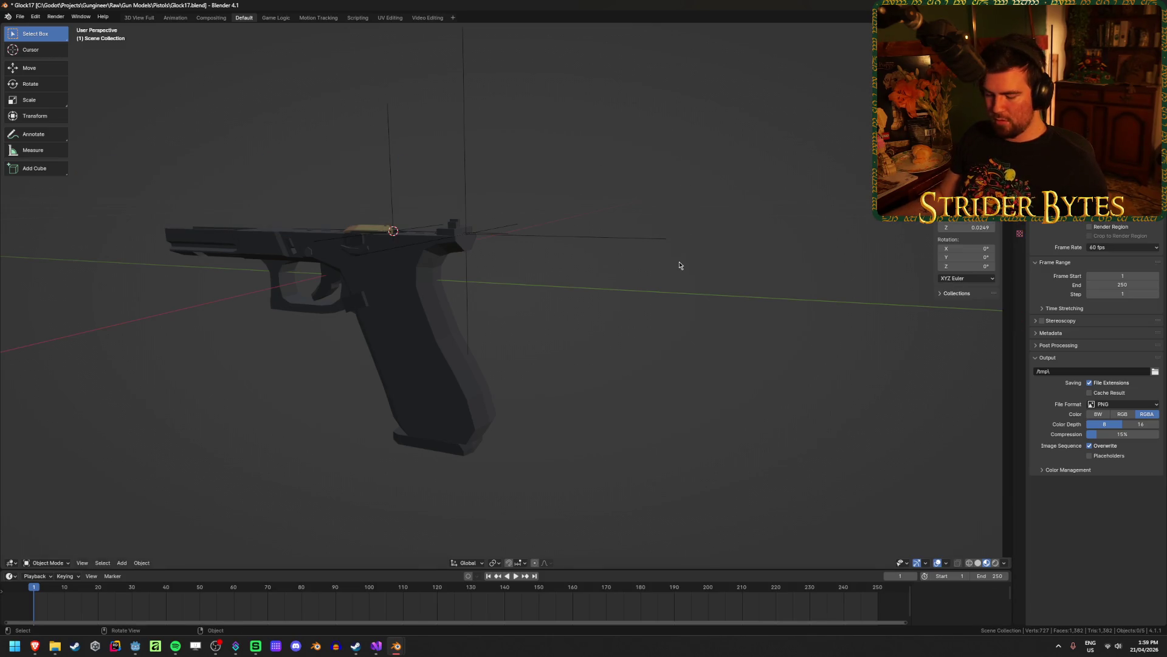
key("ctrl+v")
left_click(576, 373)
scroll(571, 366, "up", 5)
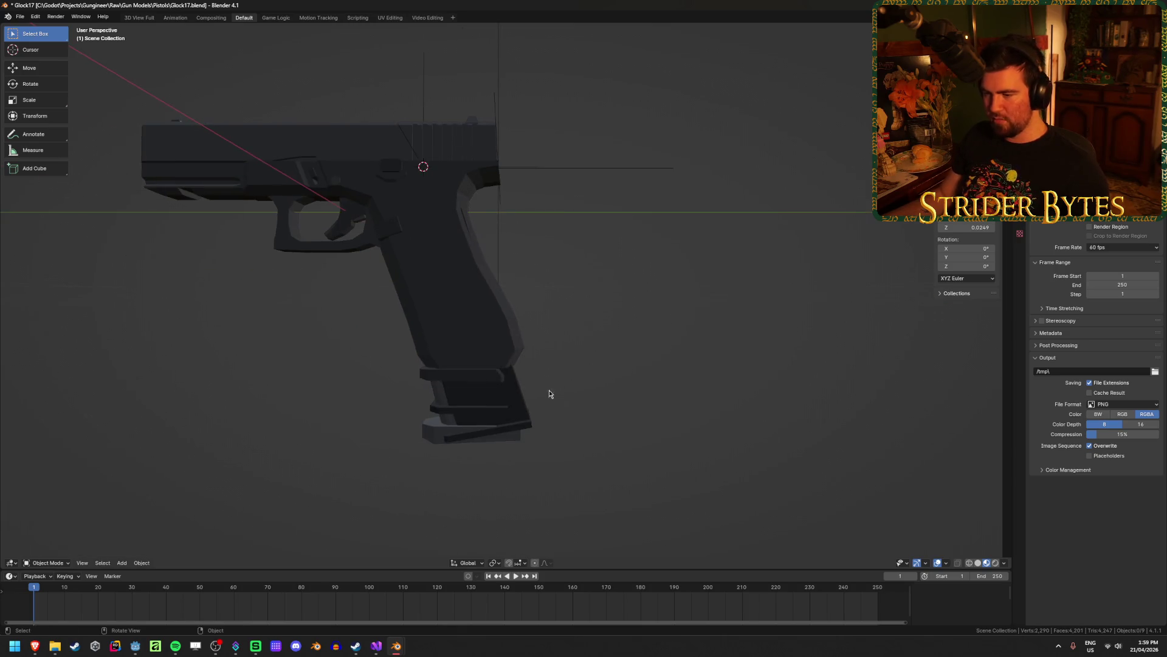
scroll(558, 383, "up", 3)
Delete the Deagle_Magazine and the 92FS_Magazine from the Glock file.
left_click(462, 395)
scroll(649, 331, "down", 2)
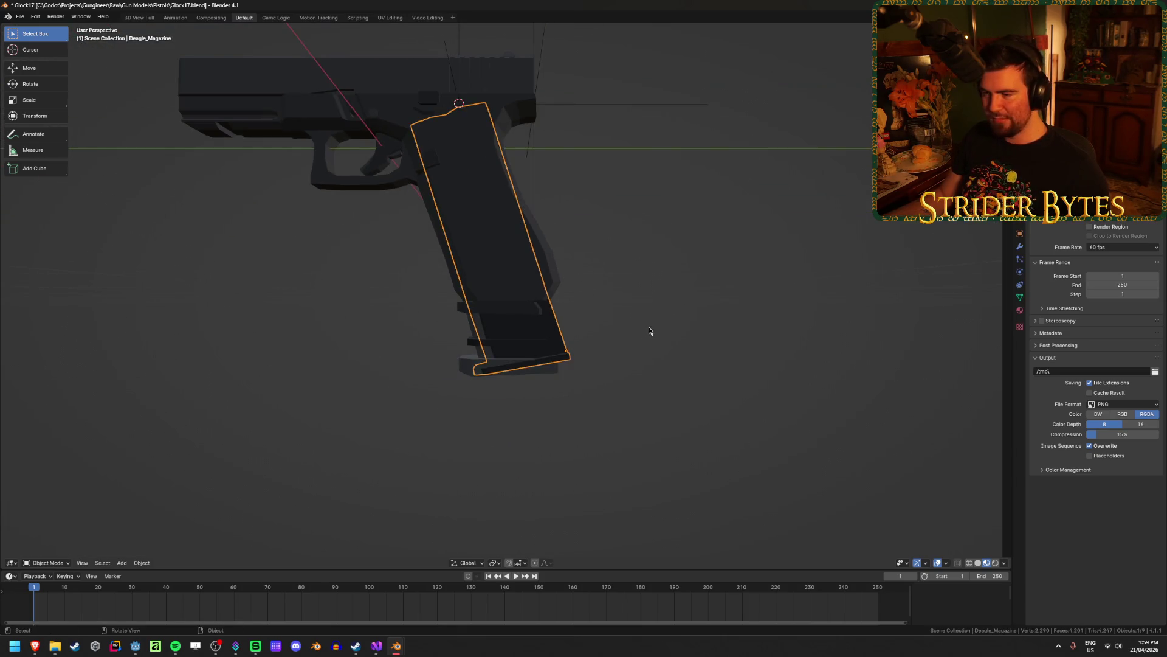
key("r")
key("Escape")
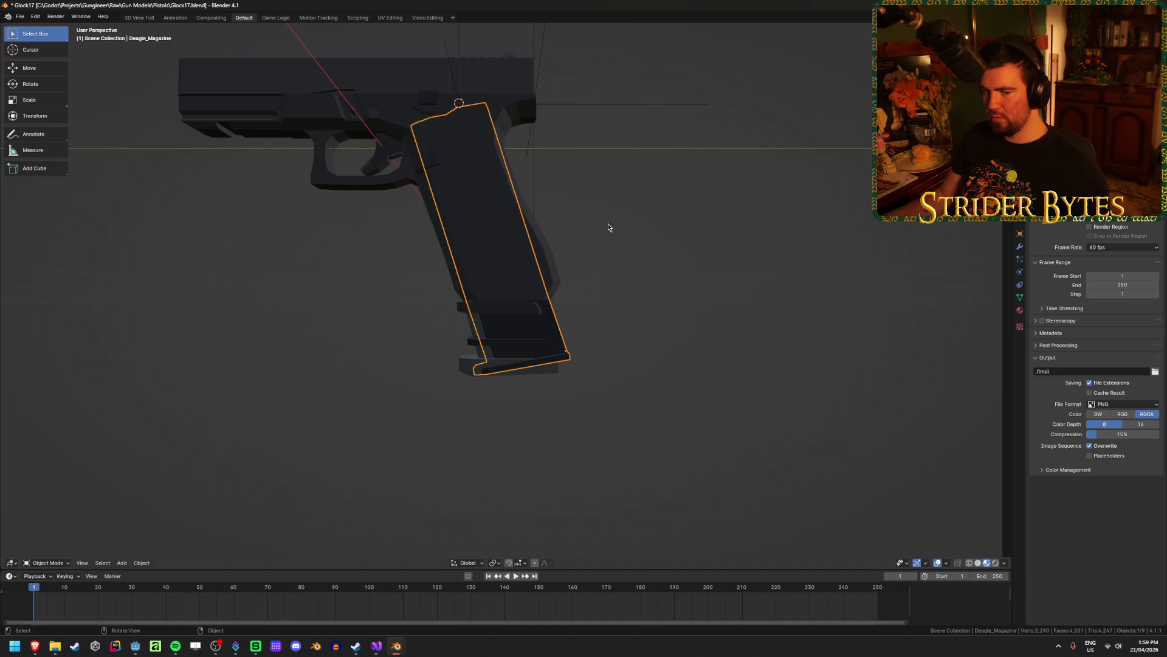
key("Delete")
left_click(513, 371)
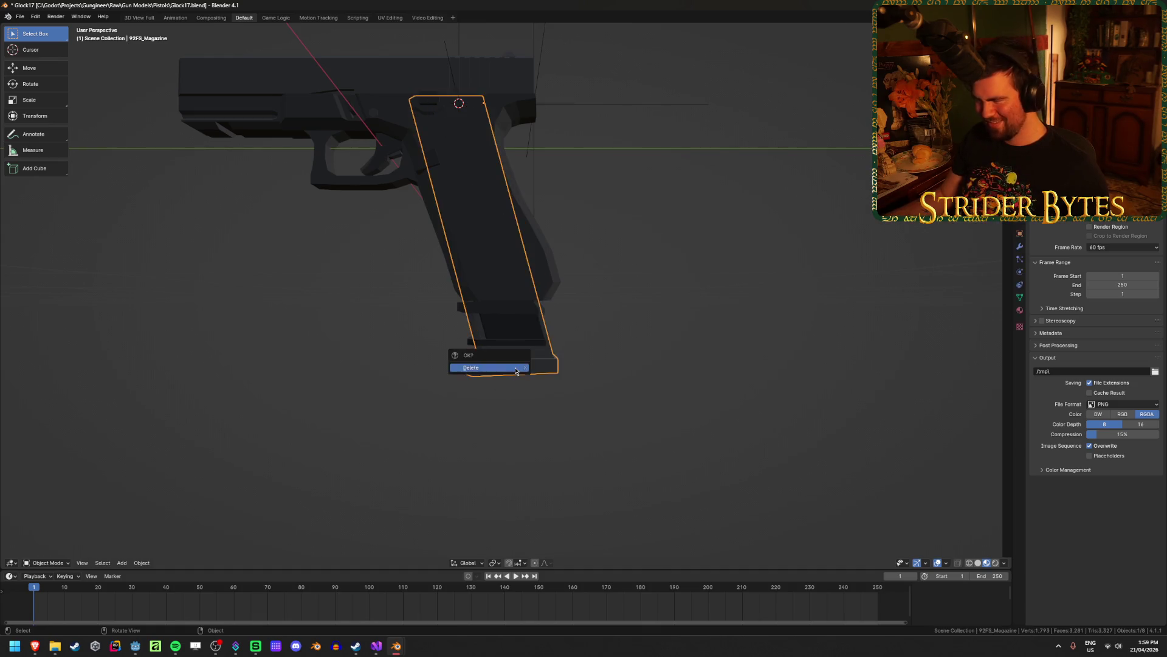
key("Delete")
left_click(513, 345)
Save Glock17.blend with Ctrl+S.
key("Delete")
key("ctrl+s")
scroll(331, 373, "down", 5)
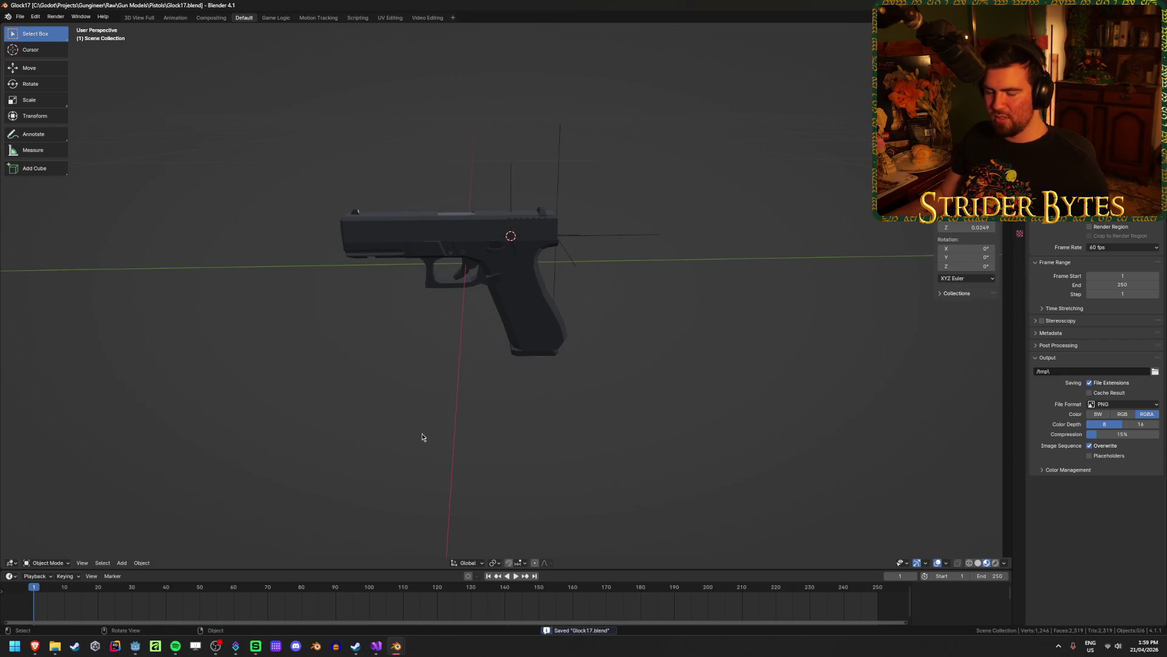
Return to the Desert Eagle.blend window from the taskbar and save it with Ctrl+S.
mouse_move(637, 433)
middle_mouse_down()
mouse_move(436, 443)
mouse_move(437, 425)
mouse_move(458, 427)
mouse_move(456, 409)
mouse_move(539, 404)
mouse_move(565, 408)
mouse_move(411, 438)
middle_mouse_up()
left_click(396, 645)
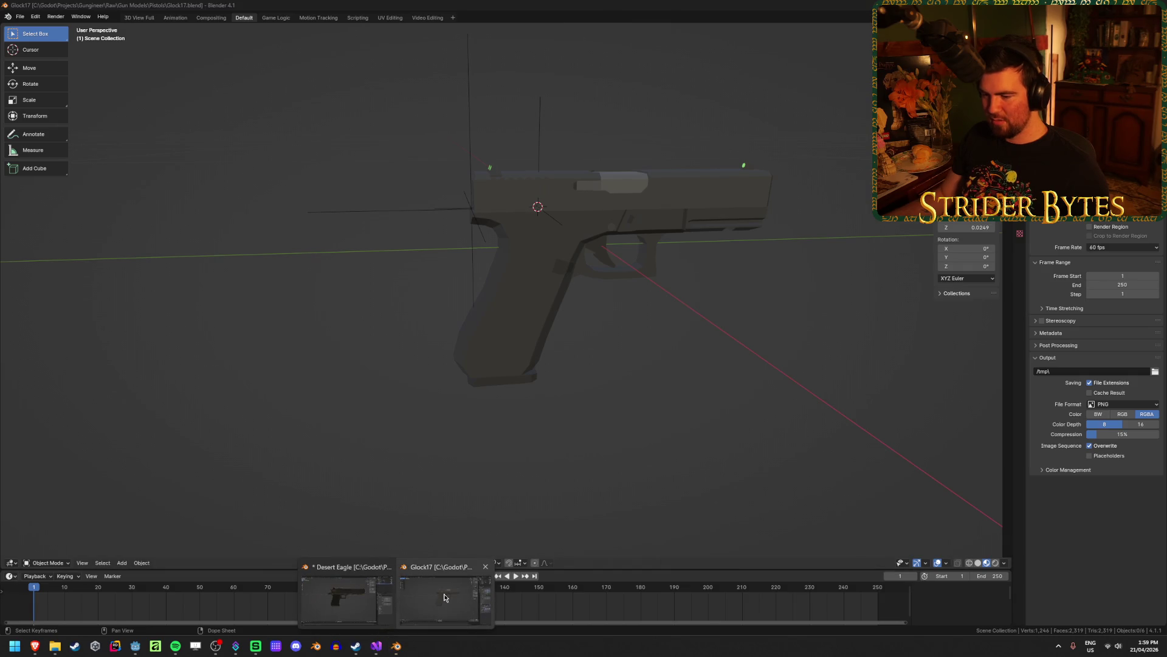
left_click(336, 600)
key("ctrl+s")
left_click(555, 456)
scroll(557, 456, "down", 3)
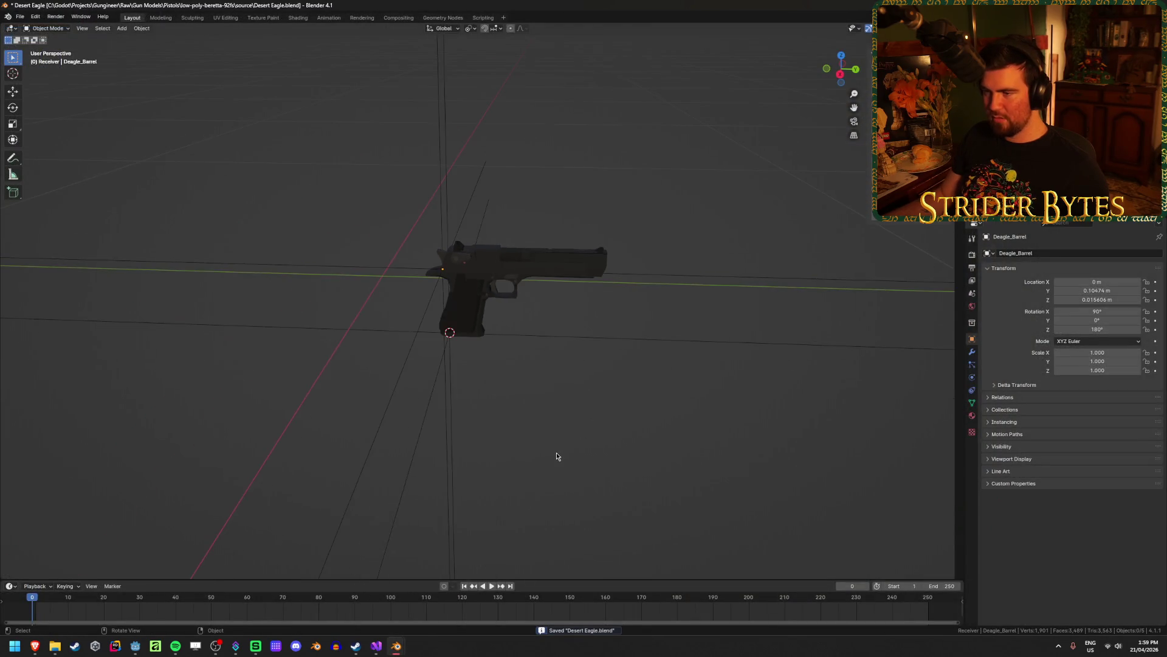
scroll(509, 396, "up", 6)
scroll(508, 396, "down", 1)
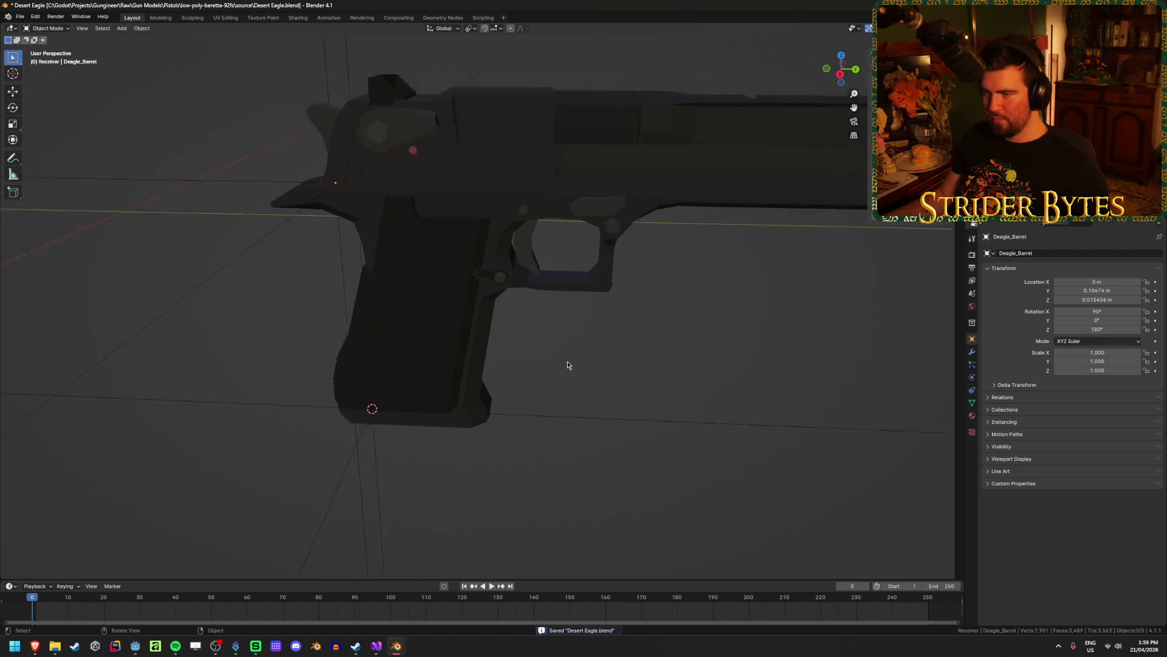
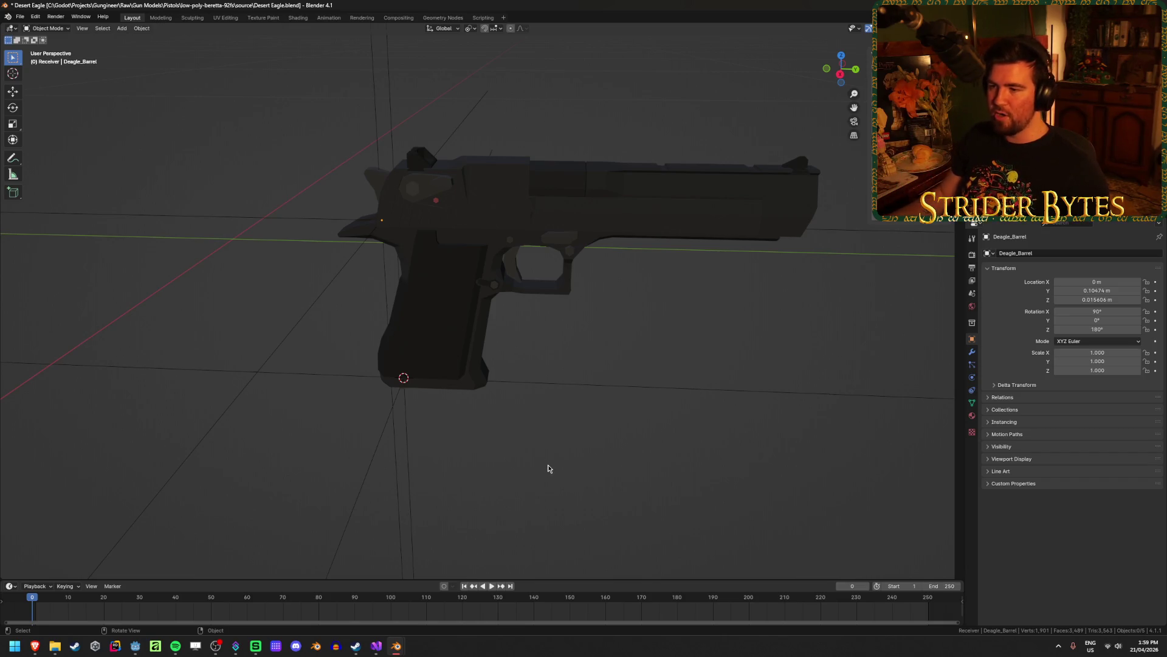
In right orthographic view, shift the whole Desert Eagle upward using wireframe display.
key("KP_3")
key("shift+z")
key("shift+z")
key("a")
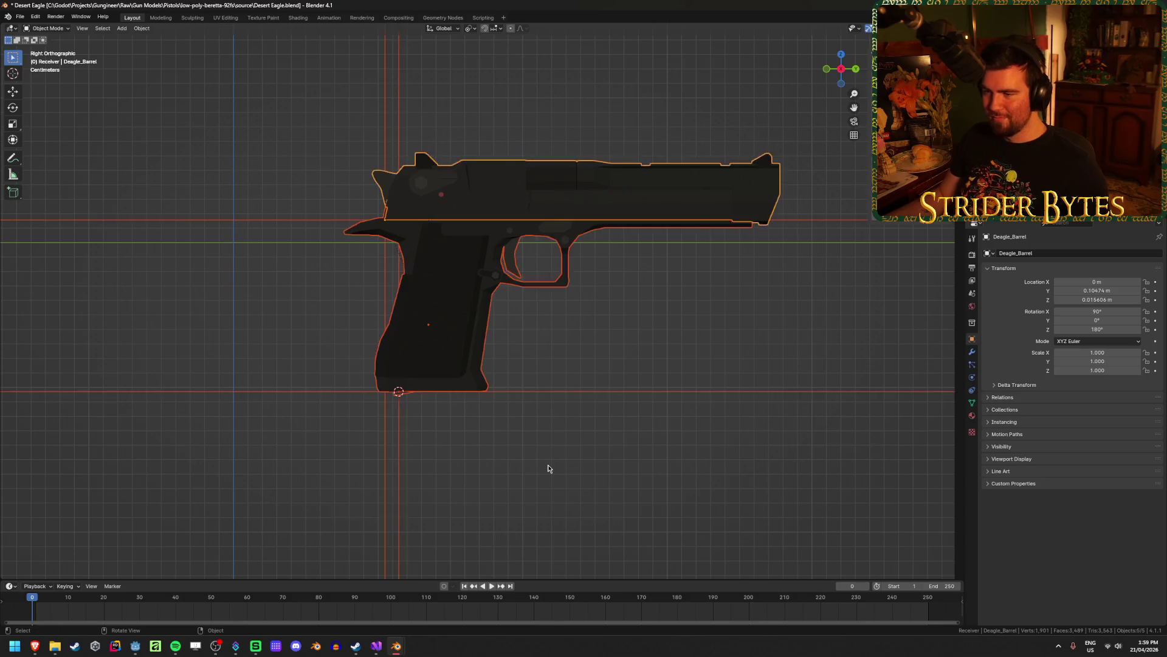
scroll(548, 468, "down", 5)
key("shift+z")
key("g")
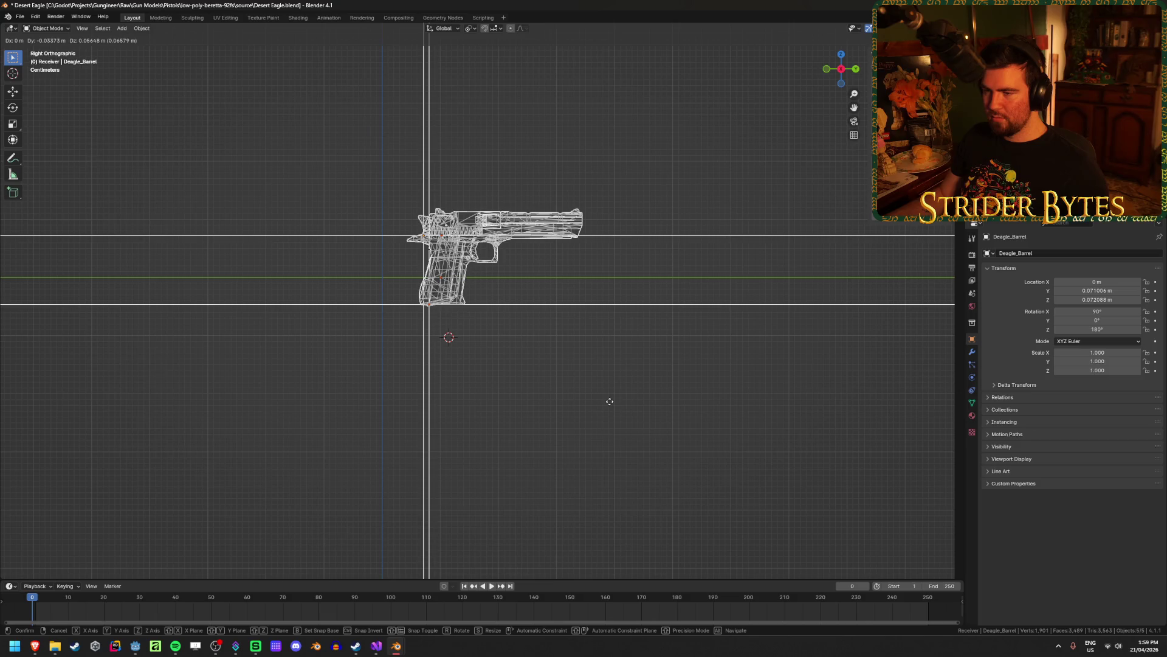
left_click(609, 401)
scroll(513, 375, "up", 3)
key("shift+z")
mouse_move(505, 375)
middle_mouse_down()
mouse_move(570, 446)
mouse_move(498, 446)
mouse_move(603, 479)
mouse_move(695, 471)
mouse_move(548, 377)
middle_mouse_up()
Select the Deagle_Receiver and try clearing its location, then undo the reset.
left_click(505, 450)
left_click(527, 354)
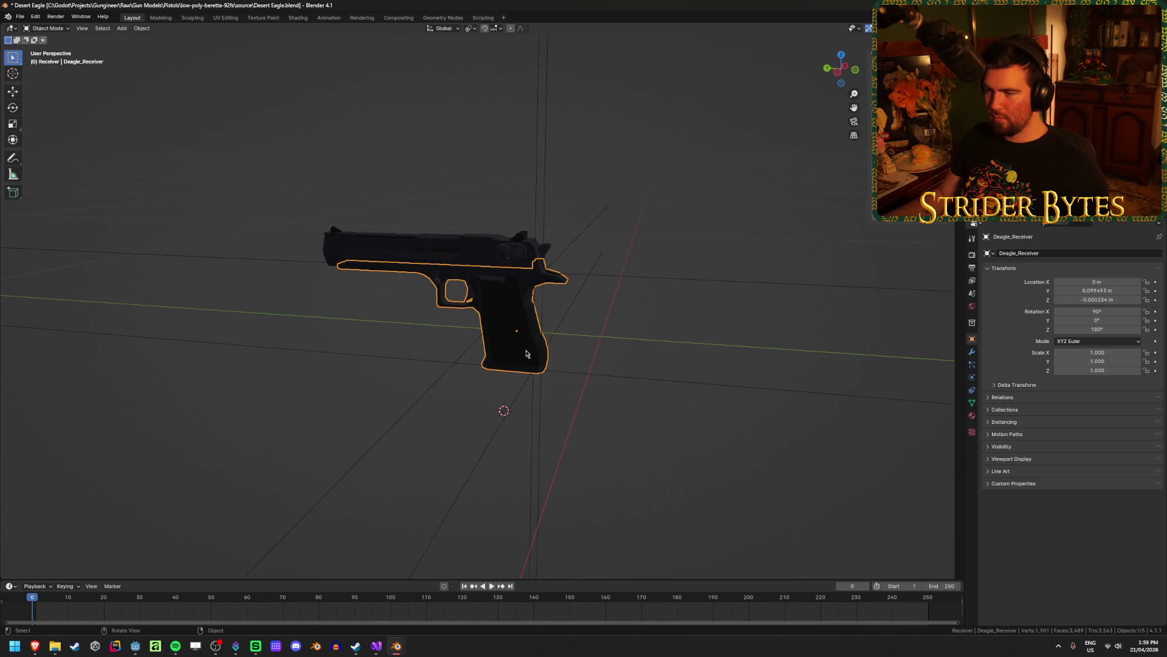
key("BackSpace")
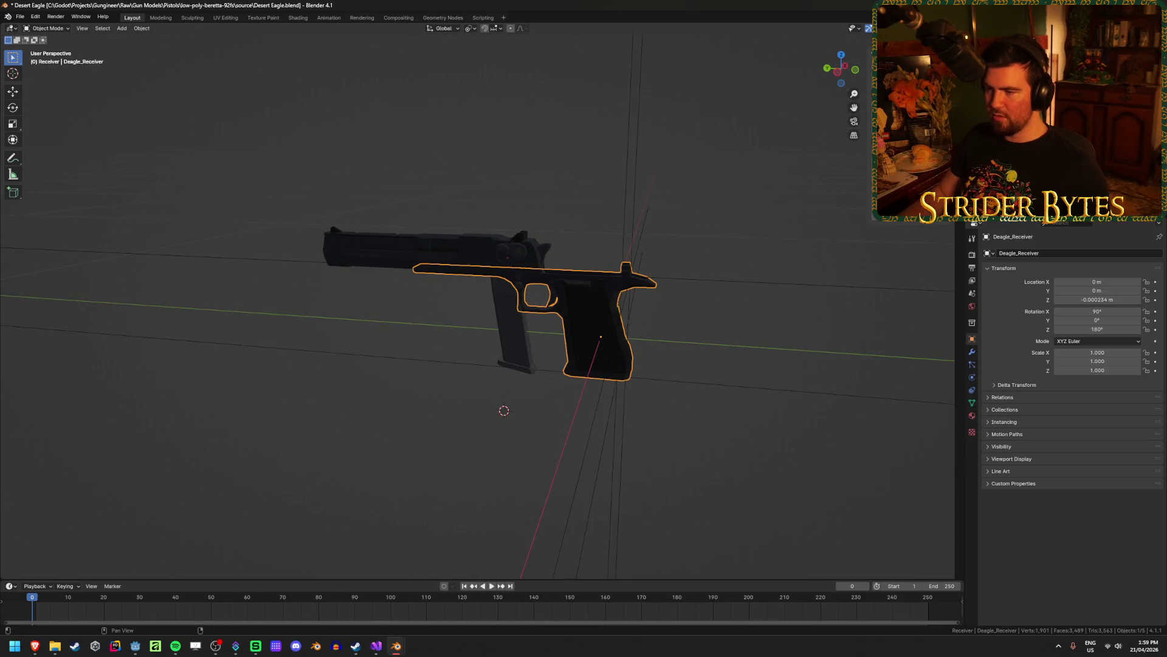
key("ctrl+z")
key("ctrl+z")
key("ctrl+z")
Move the receiver along Y with a typed negative offset so its Y location becomes 0.
key("KP_3")
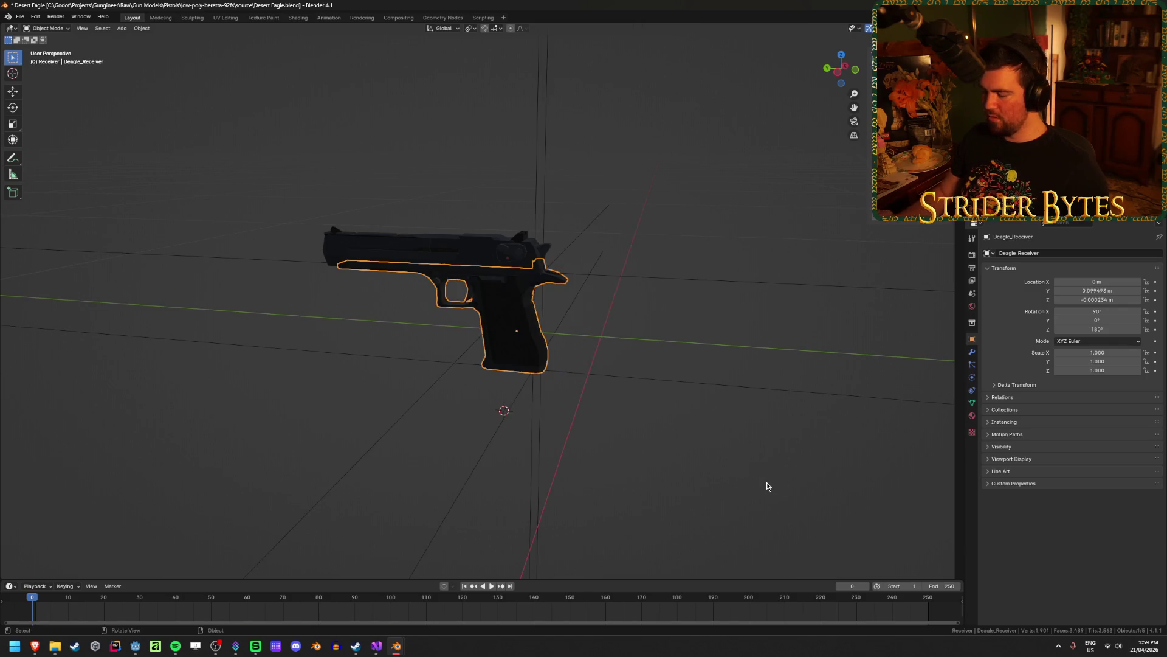
middle_click_drag(420, 380, 596, 381, "shift")
scroll(597, 374, "down", 3)
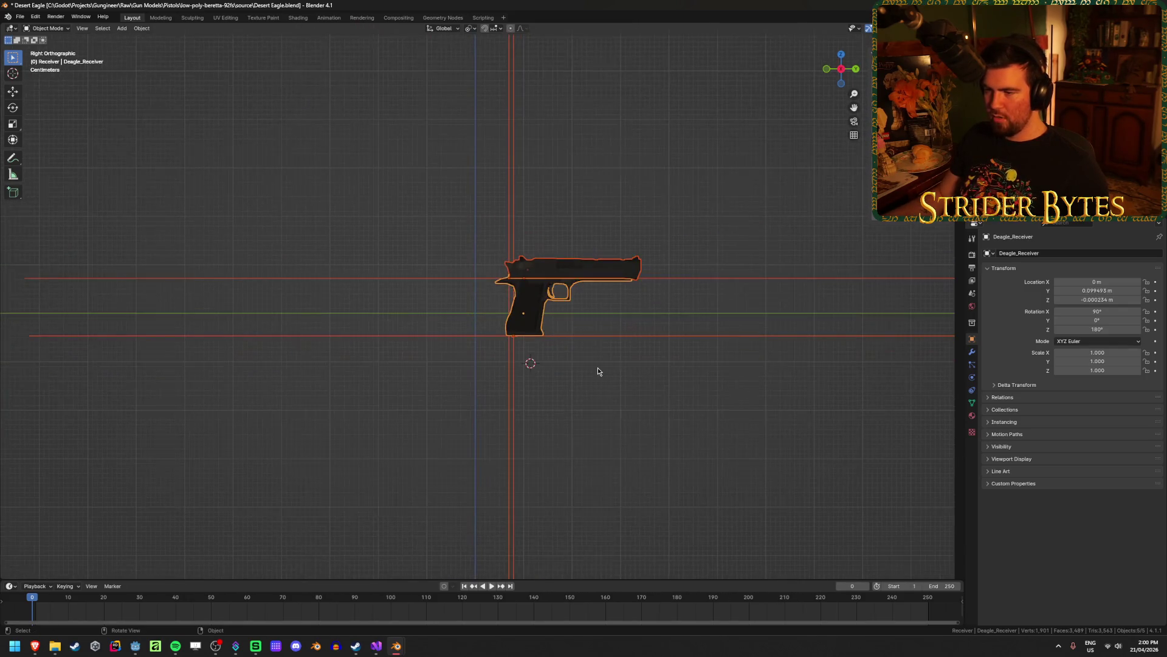
scroll(449, 346, "up", 4)
key("g")
key("y")
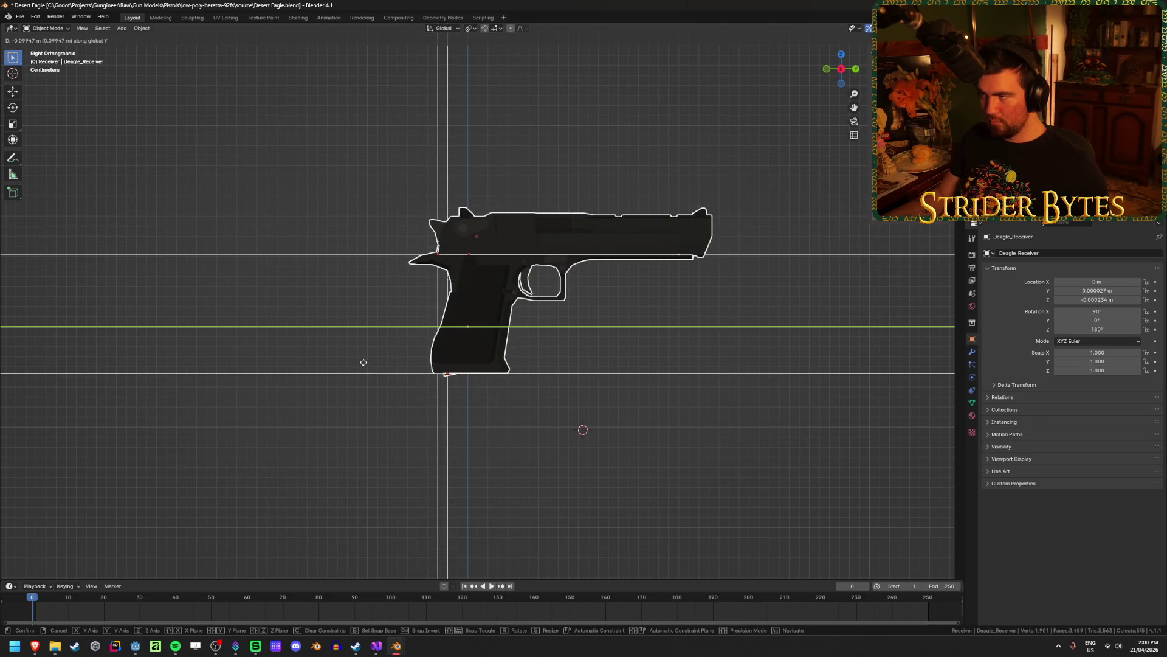
left_click(363, 362)
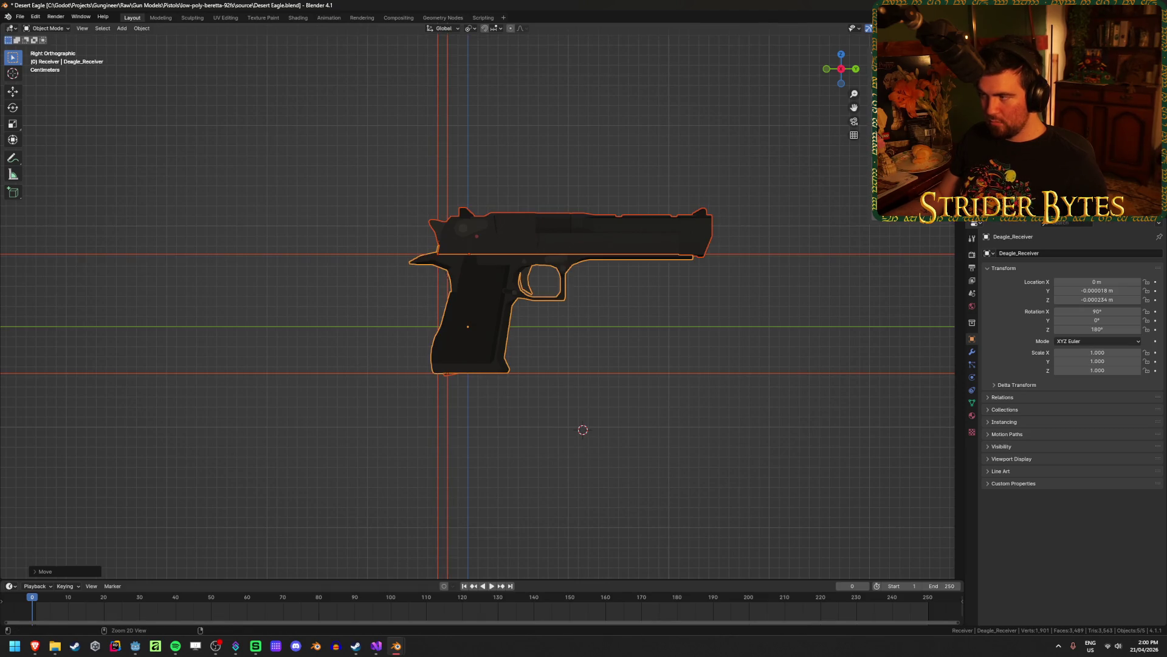
key("g")
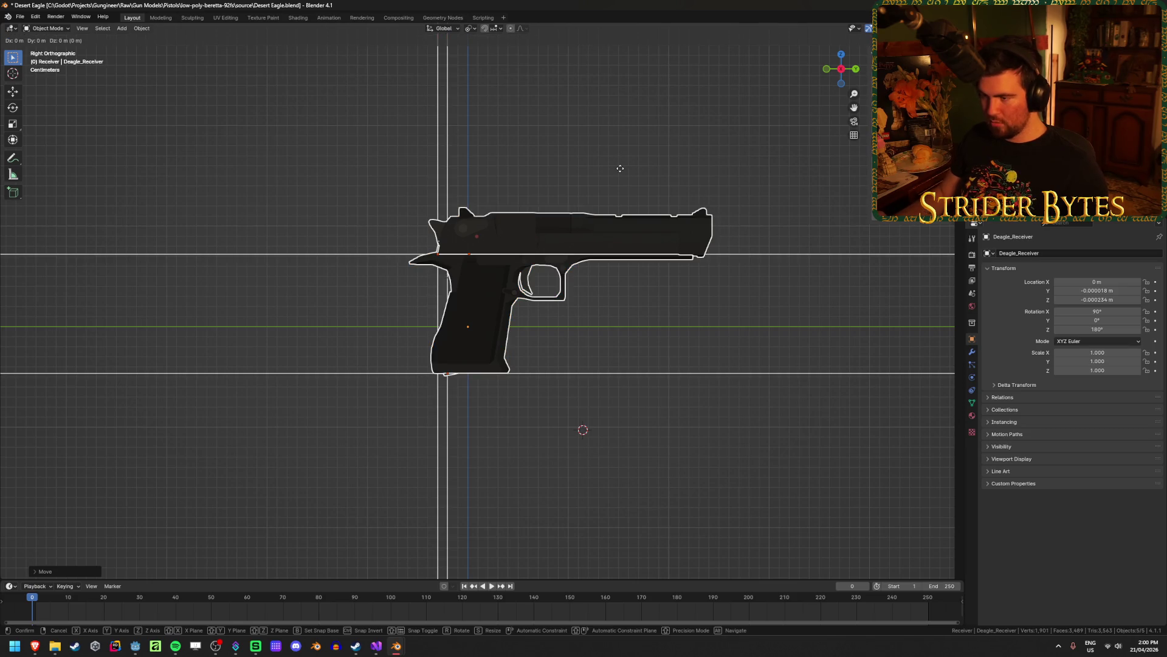
key("y")
key("ctrl+v")
key("minus")
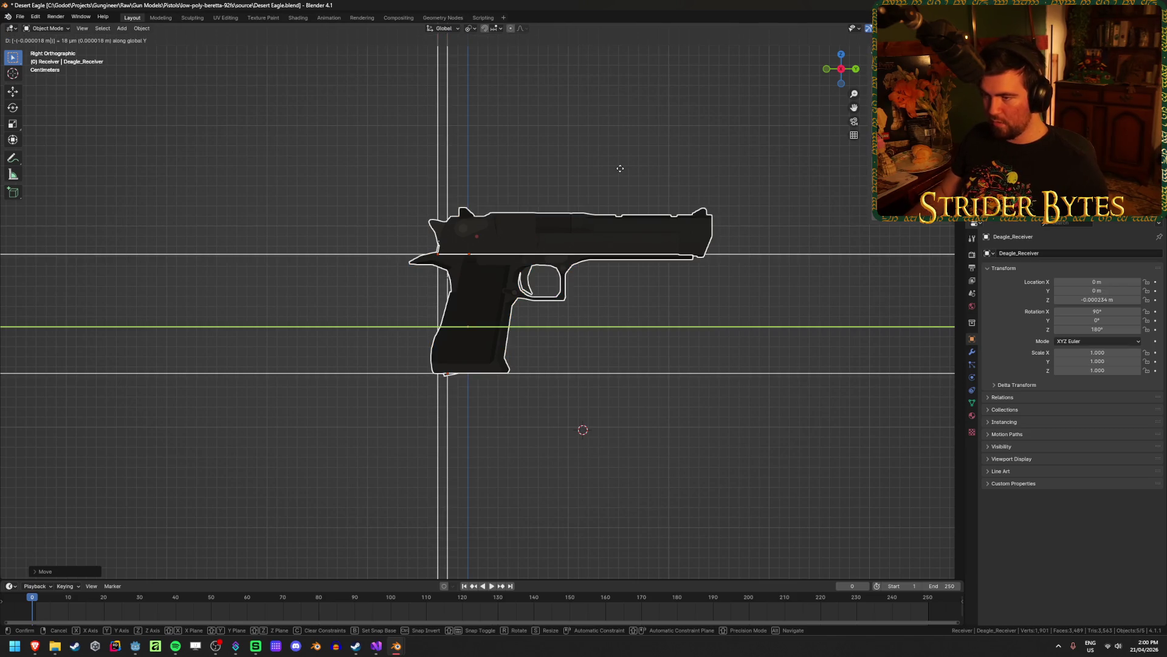
key("Return")
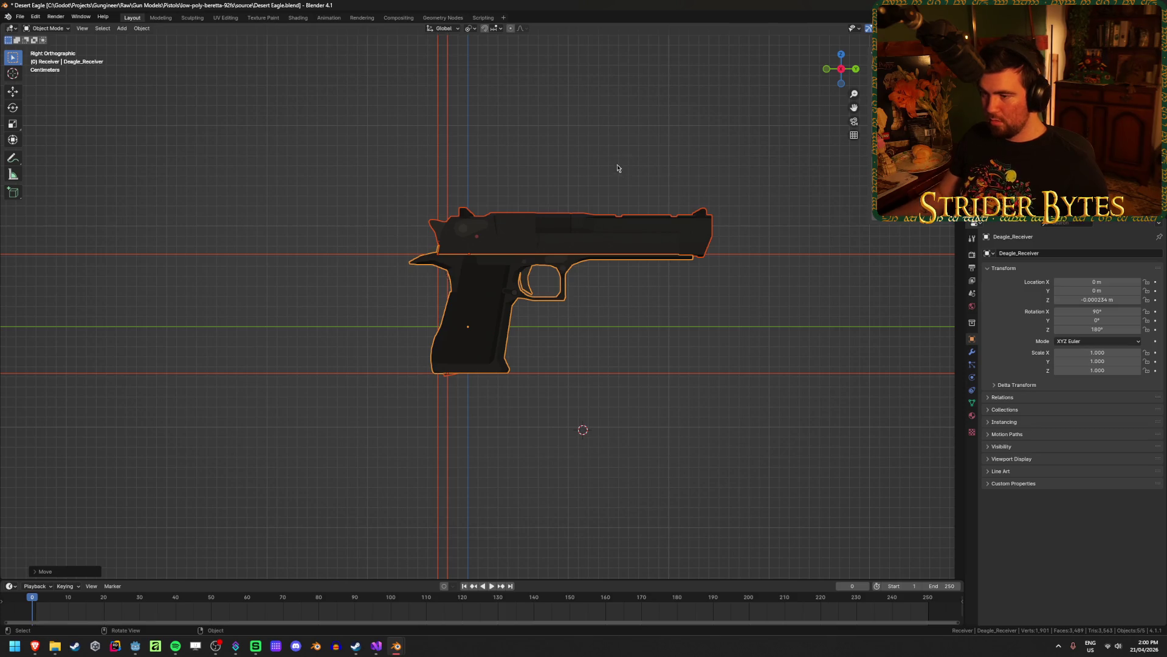
Move the receiver along Z to 0, then save Desert Eagle.blend.
key("g")
key("z")
type("-0.000234 m")
key("minus")
key("Return")
left_click(654, 132)
mouse_move(608, 122)
middle_mouse_down()
mouse_move(550, 114)
mouse_move(594, 149)
mouse_move(662, 392)
mouse_move(589, 385)
mouse_move(606, 374)
middle_mouse_up()
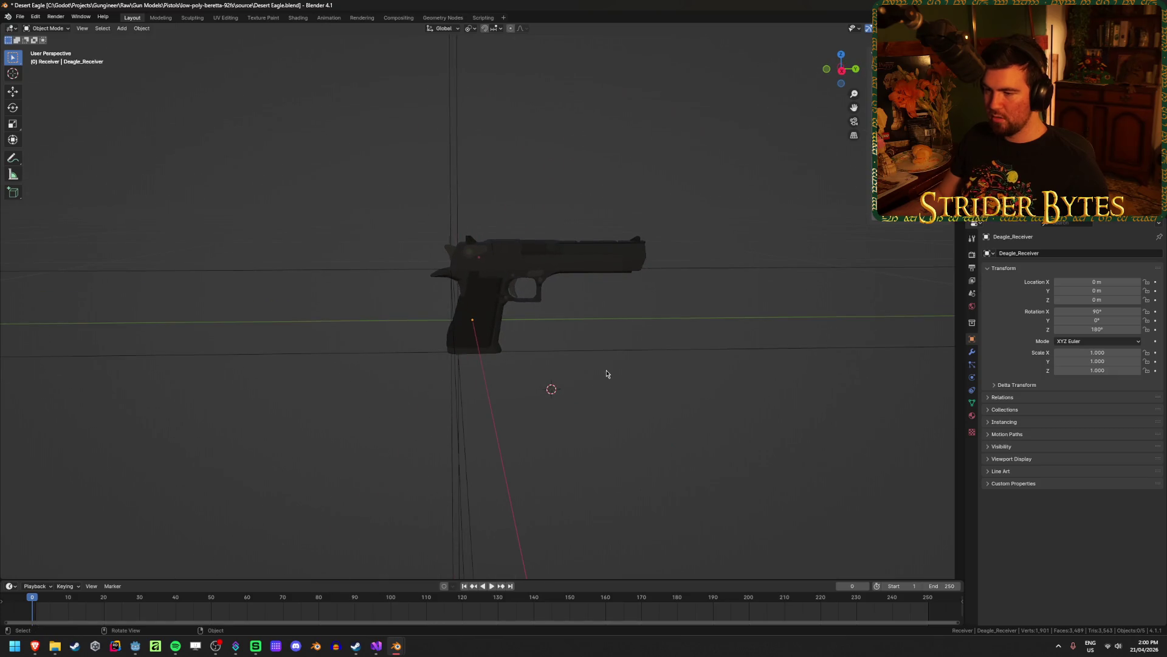
key("ctrl+s")
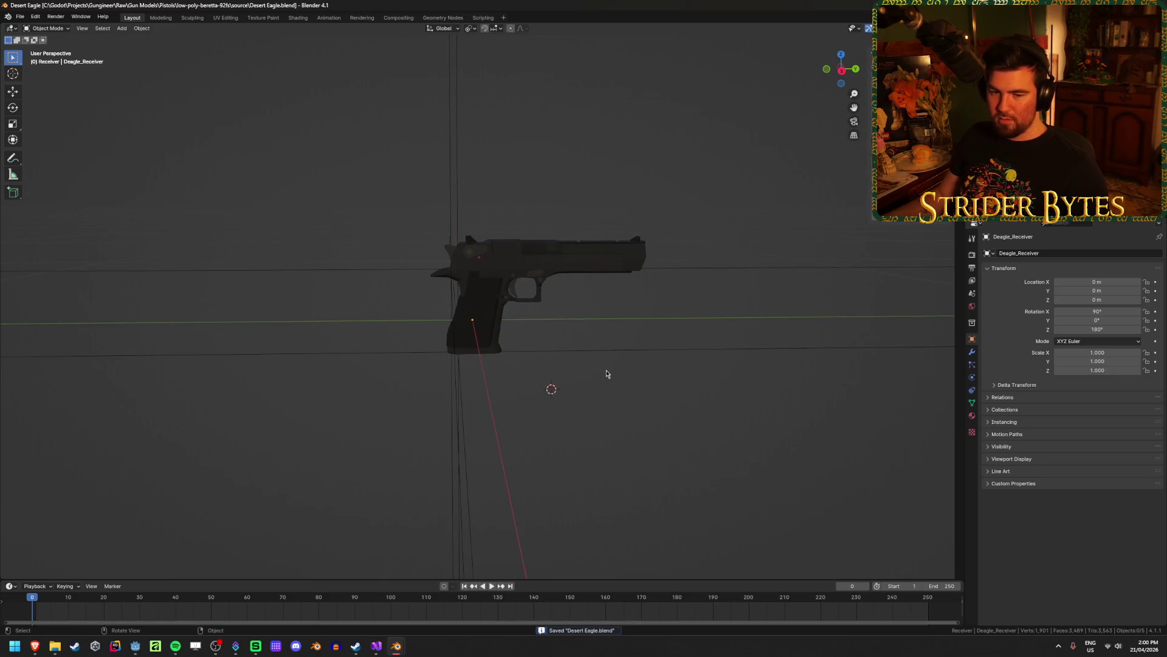
Scale down the MagazineAttach empty and apply its scale.
scroll(584, 425, "up", 3)
middle_click_drag(583, 425, 575, 432)
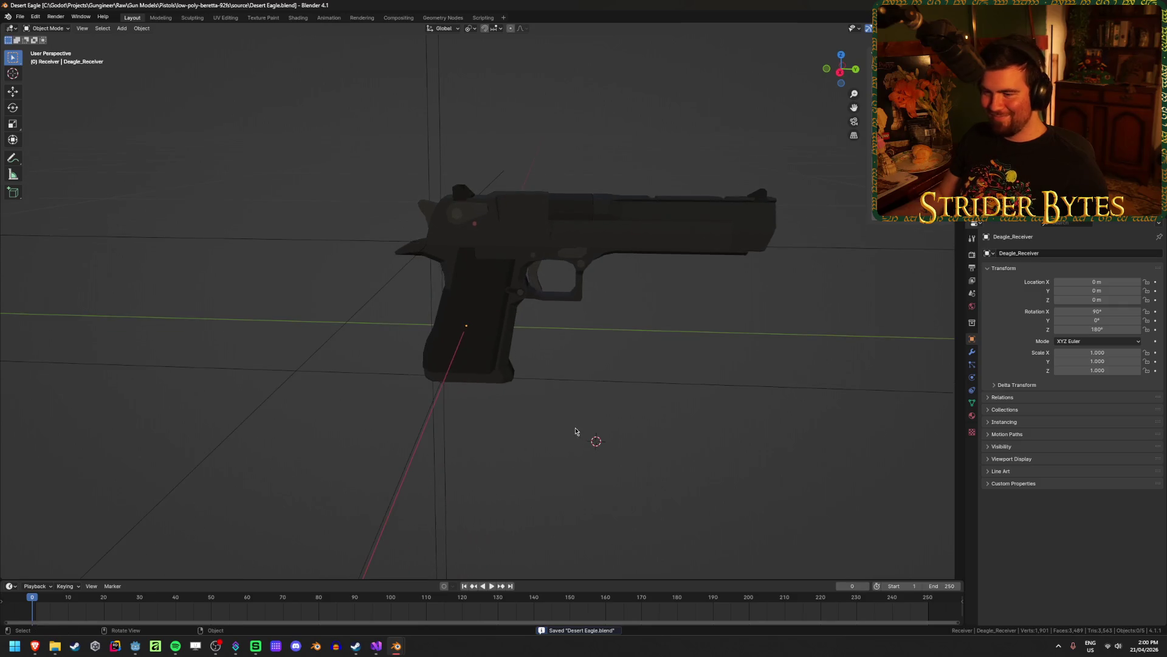
left_click(433, 406)
scroll(433, 406, "down", 5)
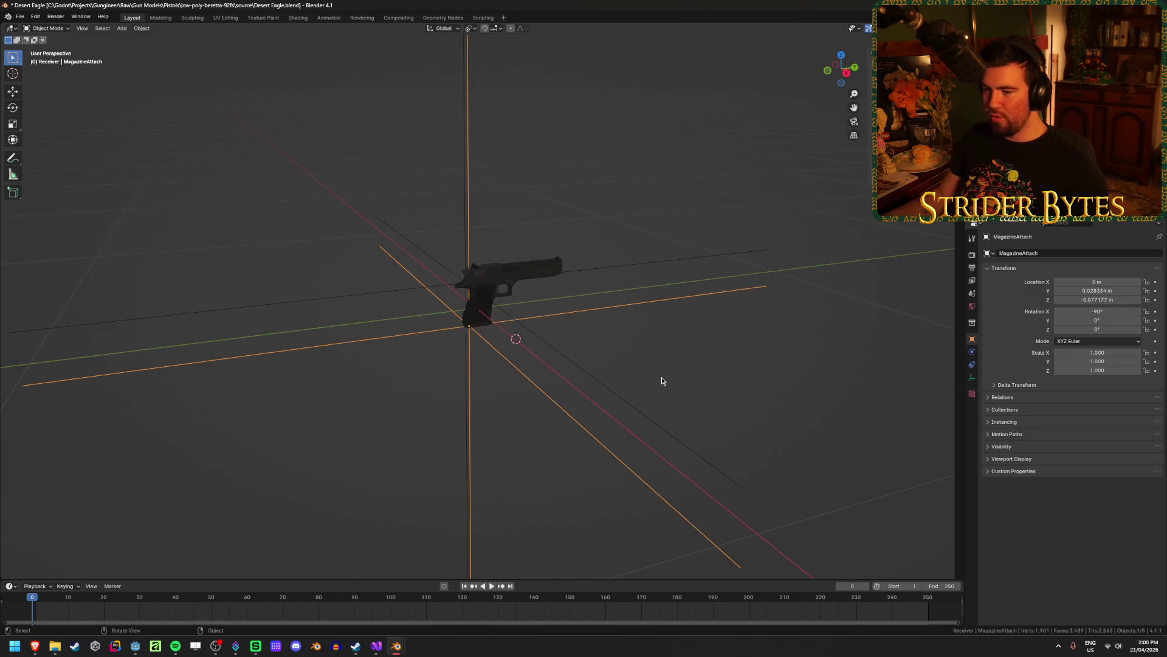
key("s")
left_click(528, 381)
scroll(551, 413, "up", 2)
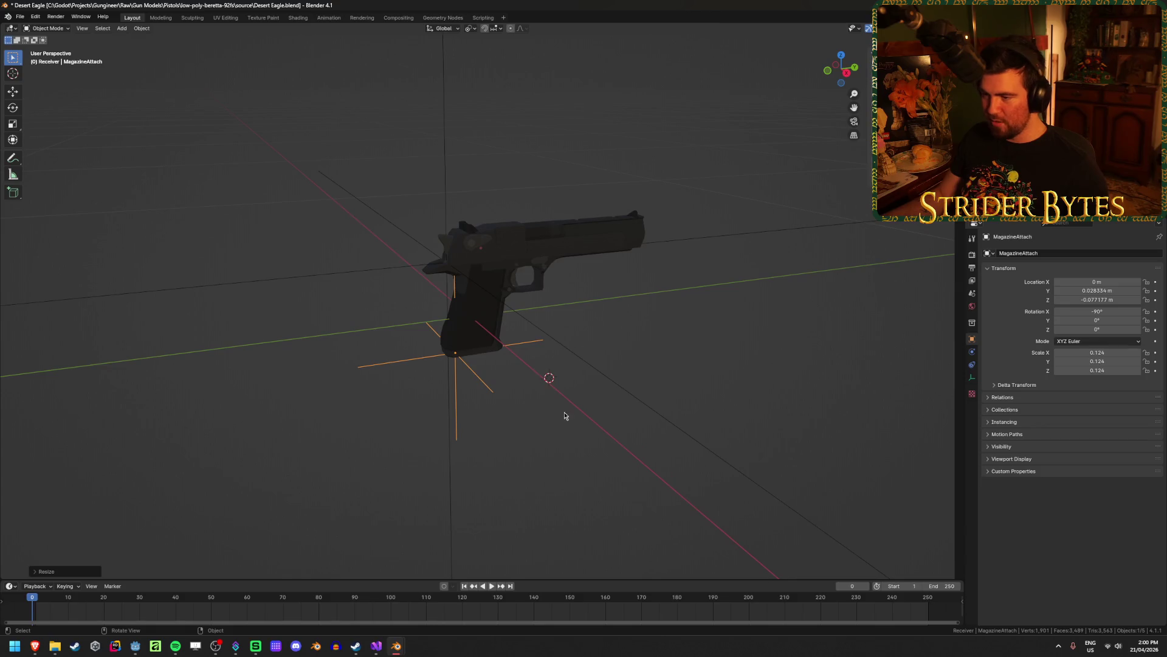
key("ctrl+a")
left_click(660, 403)
Scale down the BarrelAttach empty, apply its scale, and save the file.
left_click(840, 344)
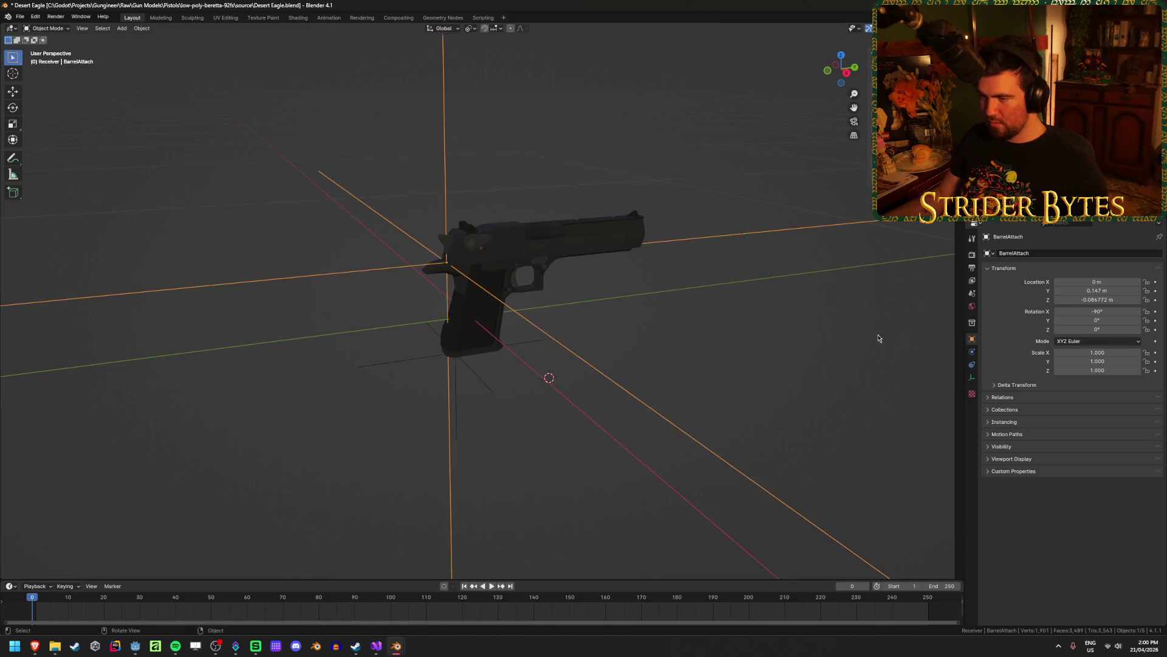
key("s")
left_click(768, 315)
key("ctrl+a")
left_click(771, 307)
left_click(498, 349)
mouse_move(498, 349)
middle_mouse_down()
mouse_move(538, 450)
mouse_move(433, 410)
mouse_move(608, 286)
middle_mouse_up()
left_click(538, 450)
key("ctrl+s")
Delete the old magazine piece from the Desert Eagle grip.
left_click(474, 304)
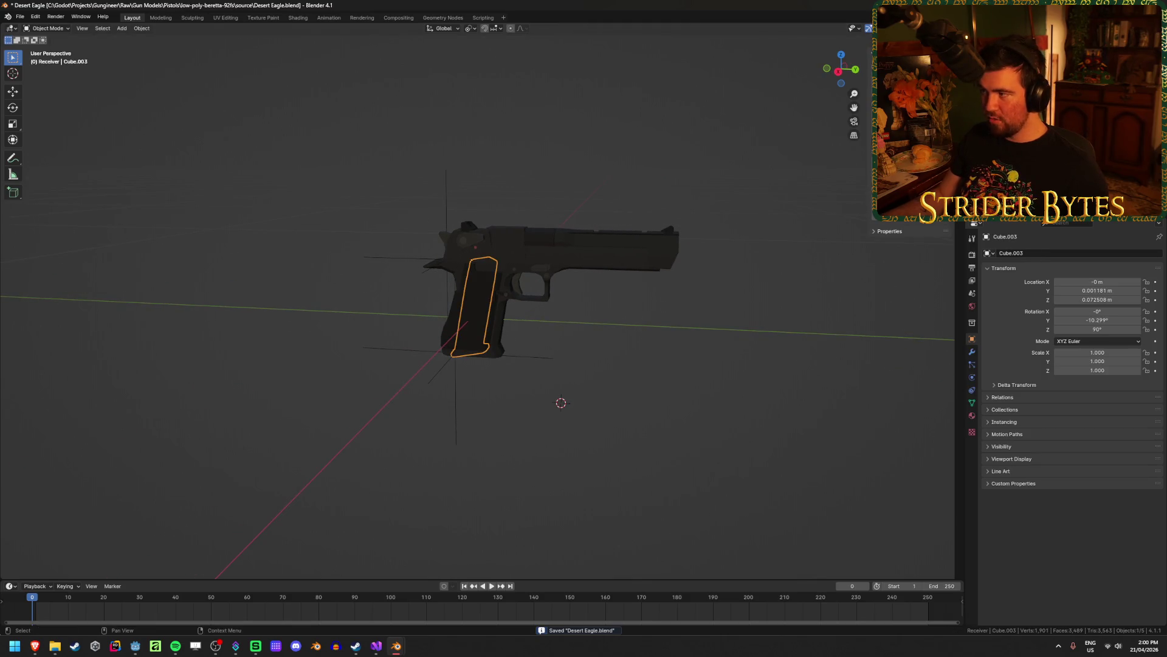
scroll(547, 407, "up", 3)
mouse_move(547, 407)
middle_mouse_down()
mouse_move(579, 370)
mouse_move(596, 318)
middle_mouse_up()
key("Delete")
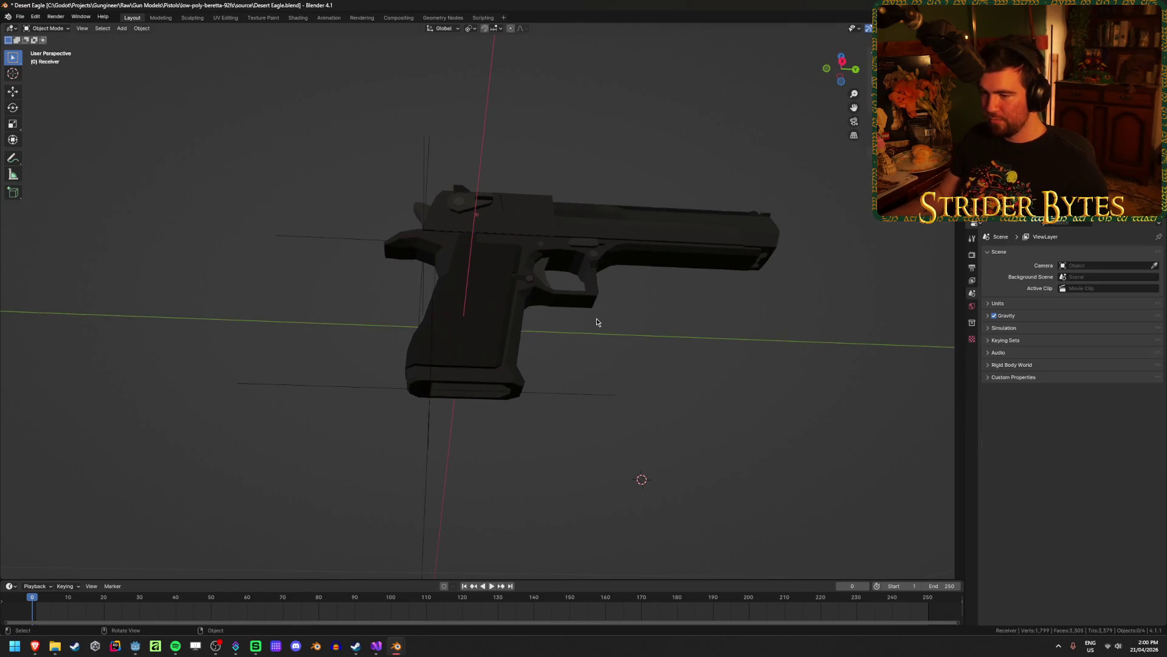
Paste the Deagle_Magazine, snap it to the MagazineAttach point via the 3D cursor, and save.
key("ctrl+v")
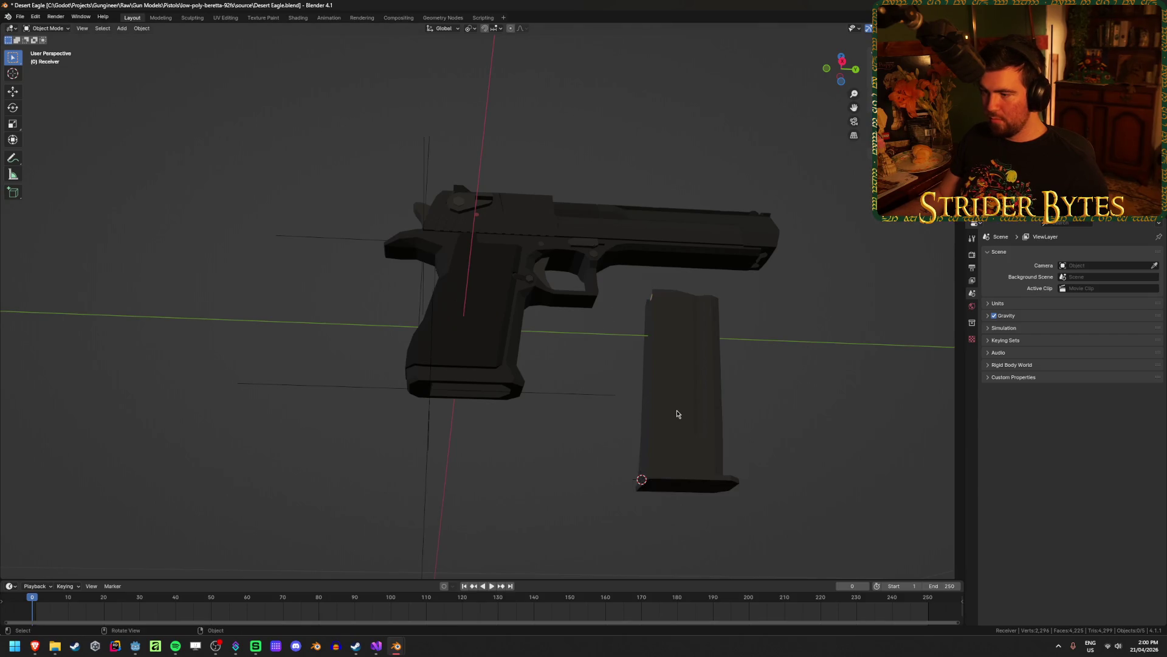
left_click(678, 414)
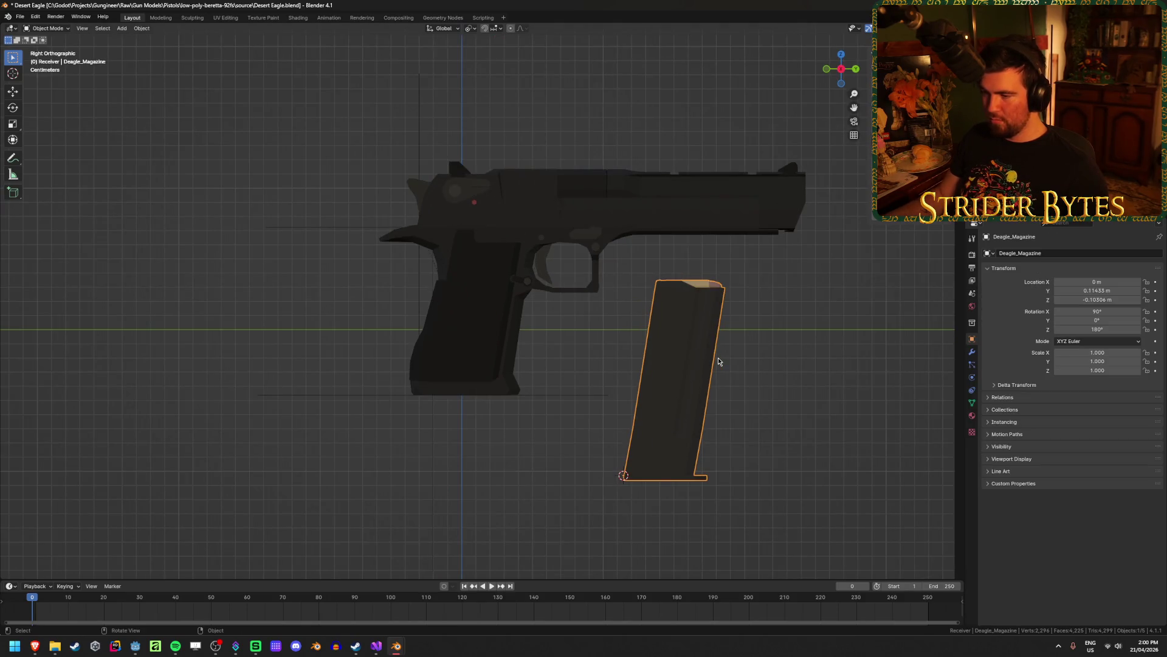
left_click(338, 395)
key("shift+s")
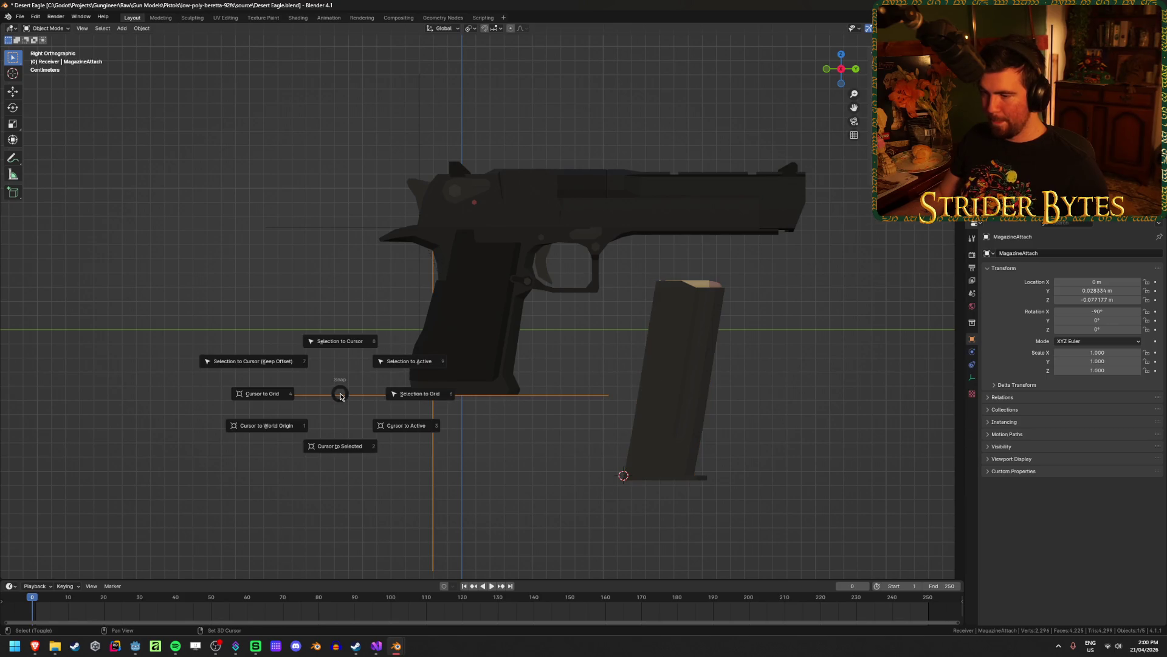
left_click(339, 446)
left_click(663, 412)
key("shift+s")
left_click(705, 371)
left_click(689, 403)
key("ctrl+s")
Orbit around the pistol to inspect the seated magazine and save Desert Eagle.blend again.
scroll(549, 455, "down", 1)
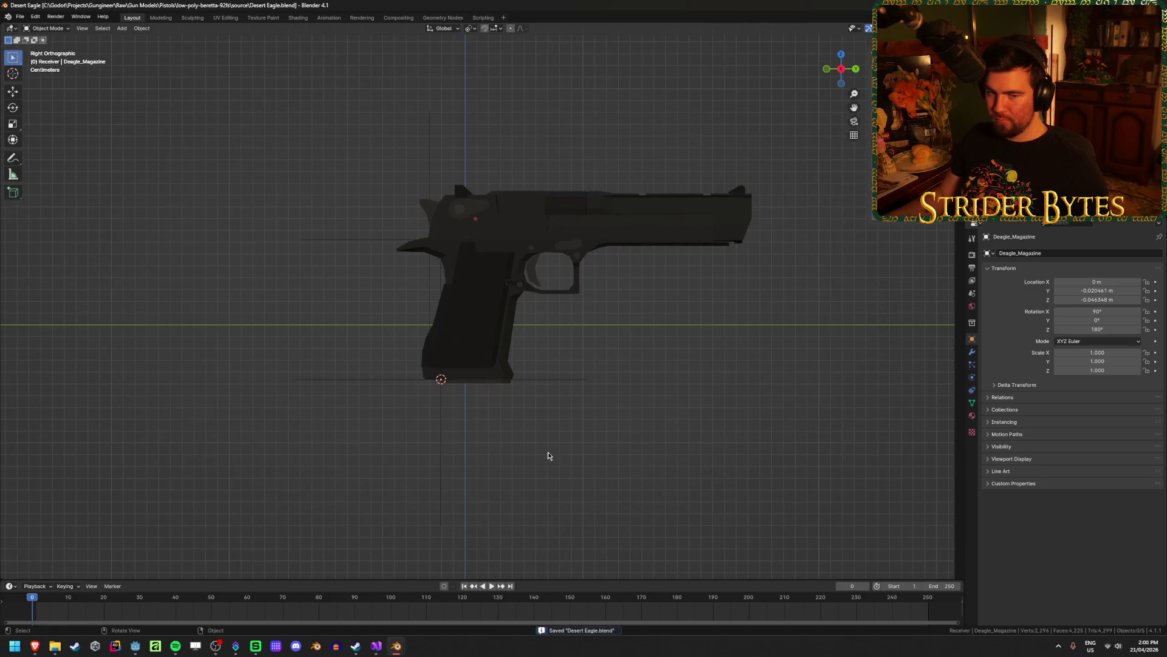
mouse_move(548, 456)
middle_mouse_down()
mouse_move(411, 482)
mouse_move(425, 450)
middle_mouse_up()
left_click(445, 447)
left_click(552, 407)
mouse_move(695, 373)
middle_mouse_down()
mouse_move(643, 425)
mouse_move(596, 425)
middle_mouse_up()
scroll(644, 425, "down", 2)
mouse_move(430, 423)
middle_mouse_down()
mouse_move(497, 400)
mouse_move(537, 415)
mouse_move(523, 435)
mouse_move(656, 372)
mouse_move(614, 372)
mouse_move(712, 344)
mouse_move(613, 355)
middle_mouse_up()
scroll(654, 373, "up", 3)
key("ctrl+s")
mouse_move(553, 411)
middle_mouse_down()
mouse_move(575, 385)
mouse_move(727, 407)
mouse_move(490, 396)
mouse_move(558, 397)
middle_mouse_up()
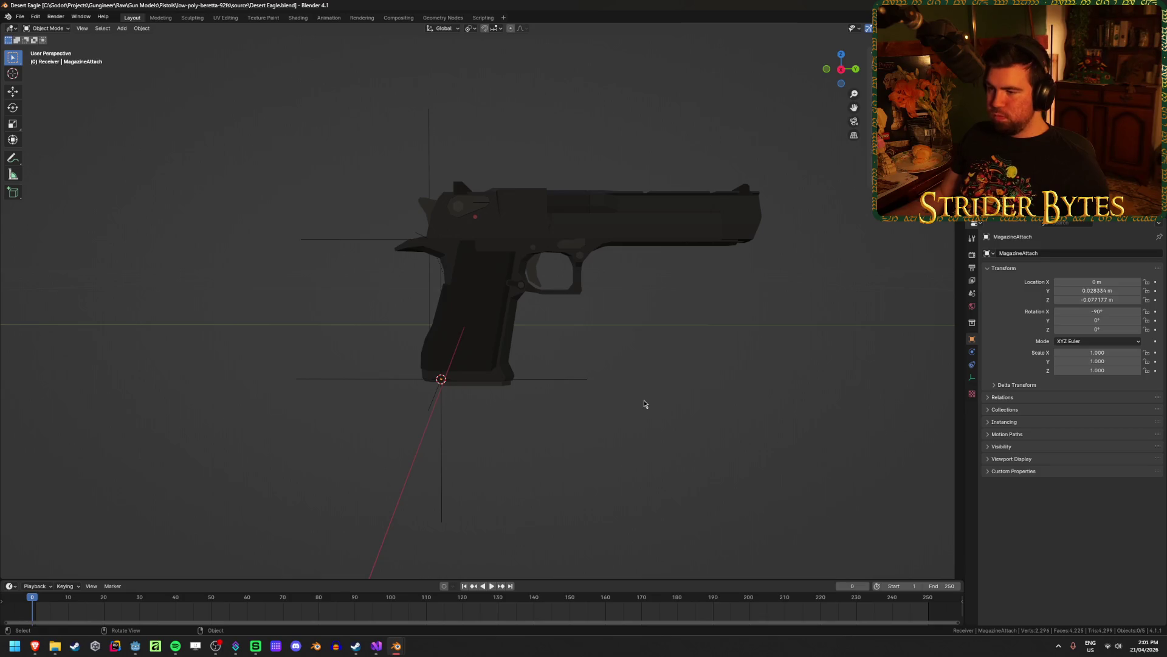
Switch to the Glock17 window, inspect the magazine piece Cube.003, and save Glock17.blend.
mouse_move(401, 652)
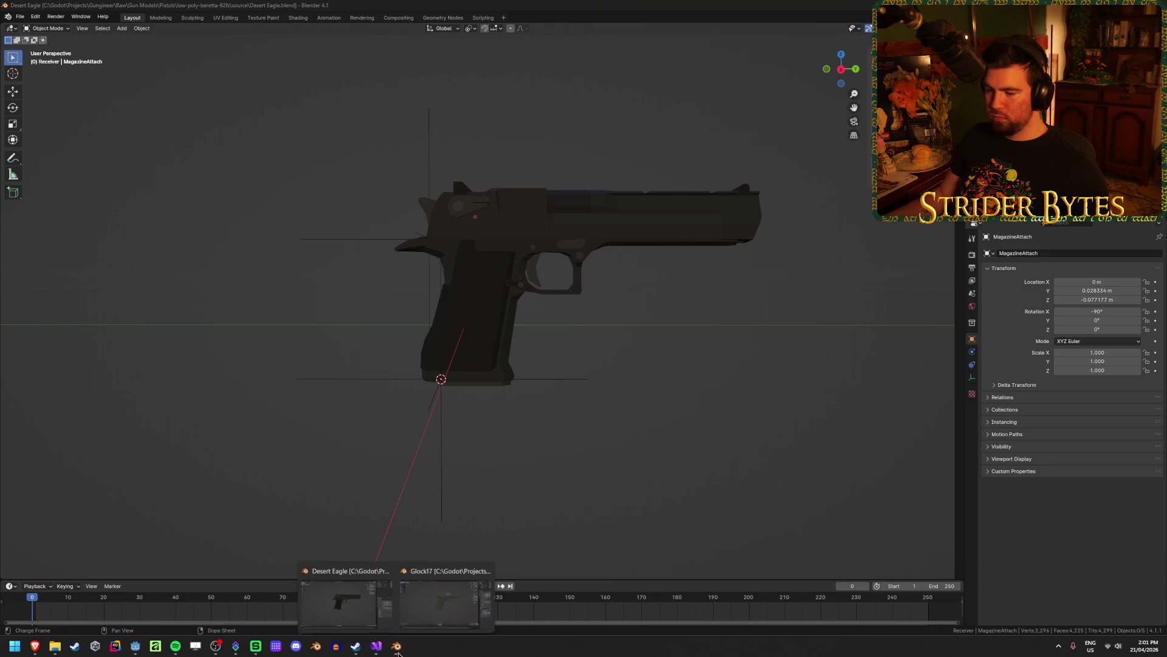
left_click(444, 598)
left_click(508, 374)
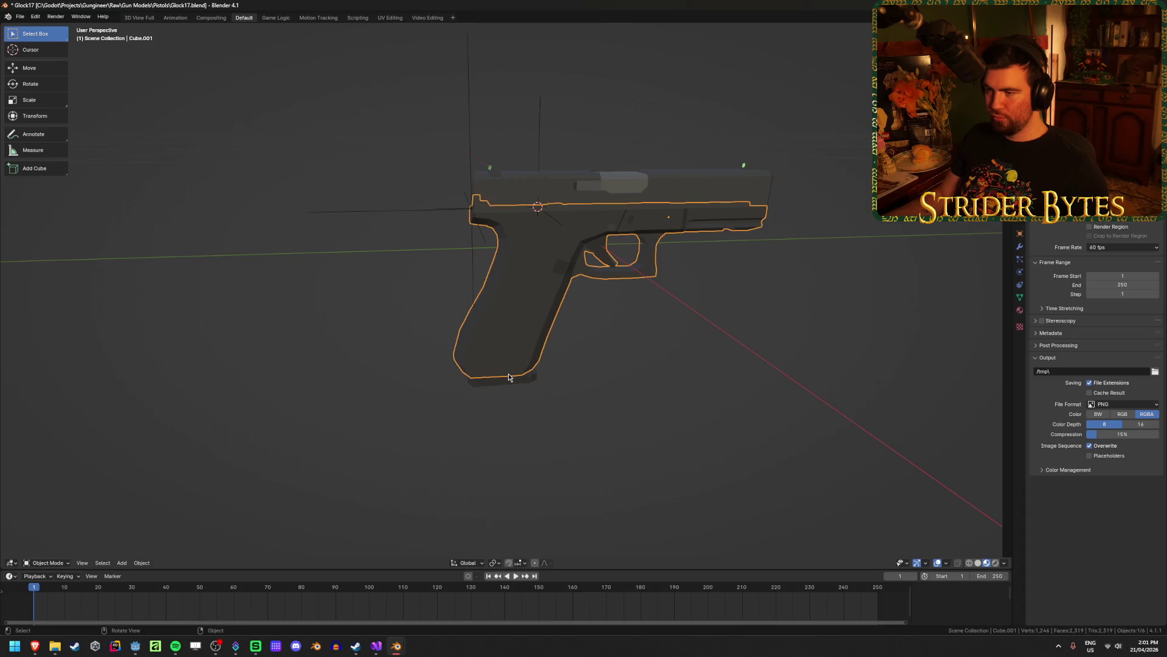
left_click(509, 384)
left_click(611, 369)
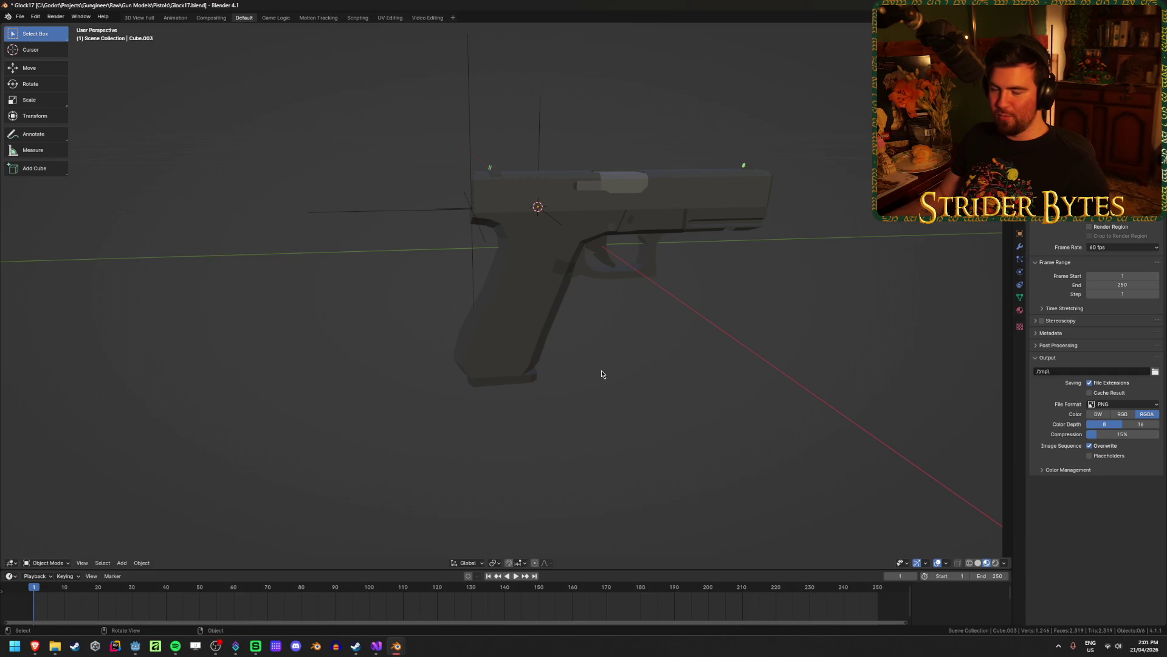
left_click(528, 382)
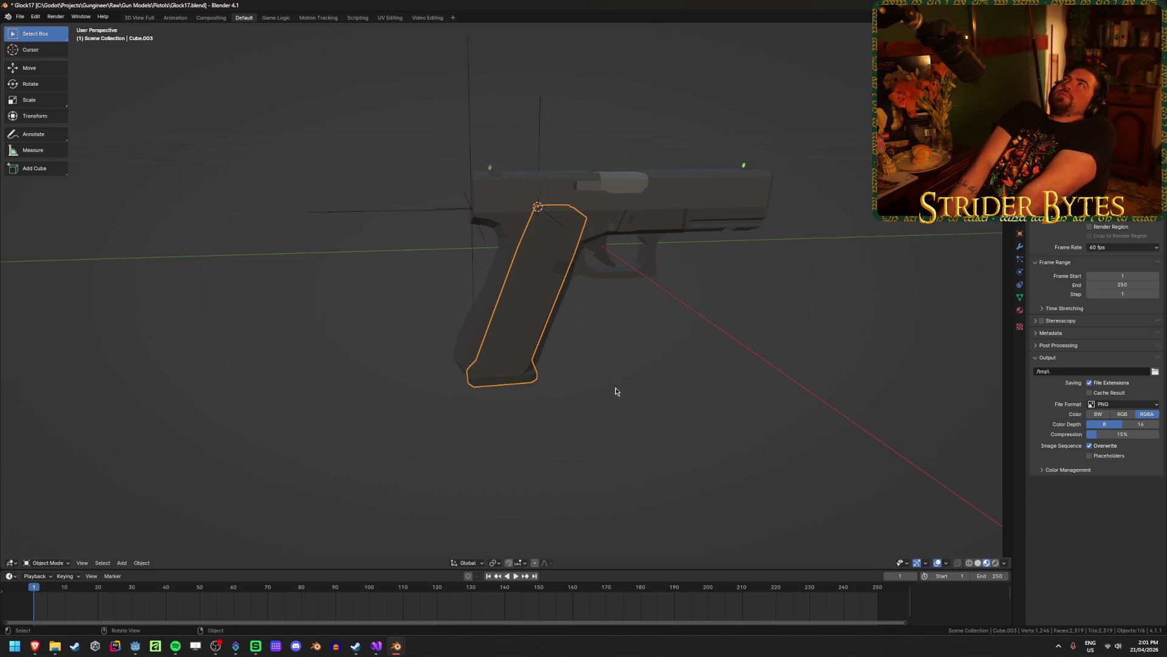
left_click(615, 389)
middle_click_drag(638, 365, 630, 342)
key("ctrl+s")
Select the Glock frame Cube.001 and start renaming it.
left_click(517, 310)
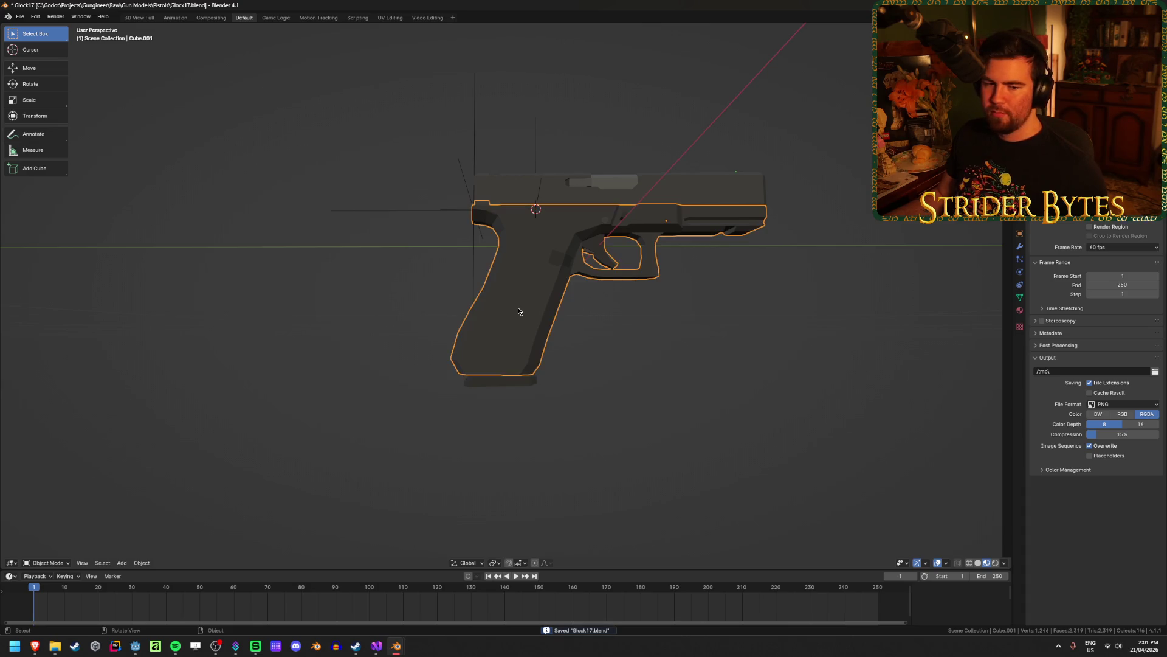
left_click(648, 383)
left_click(523, 298)
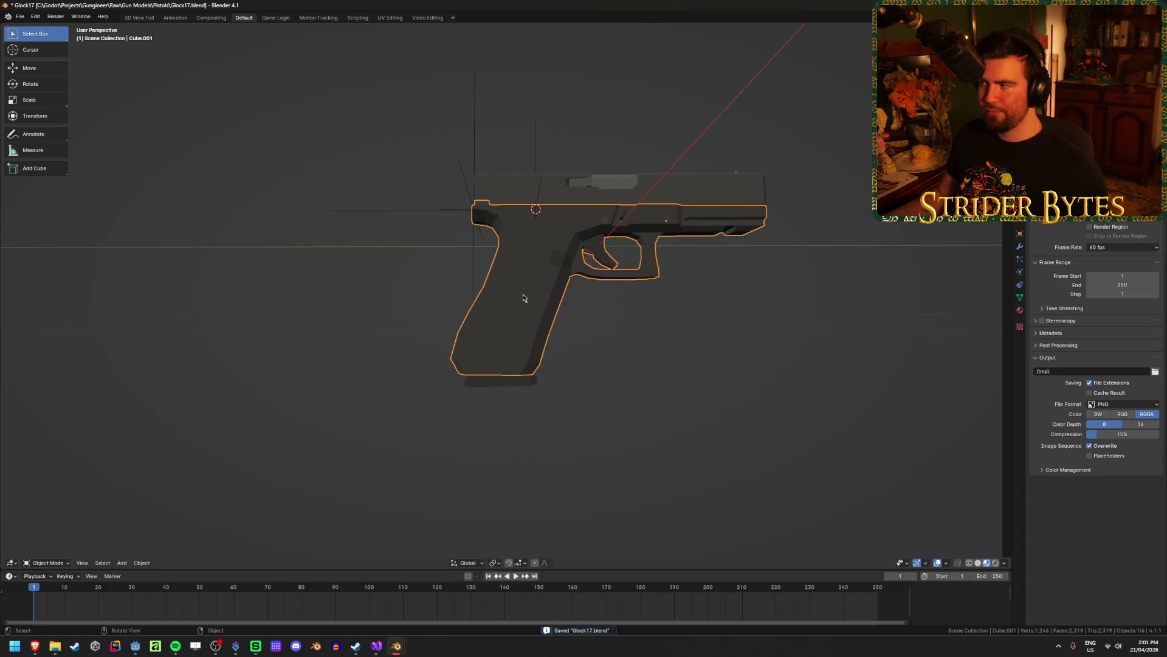
key("F2")
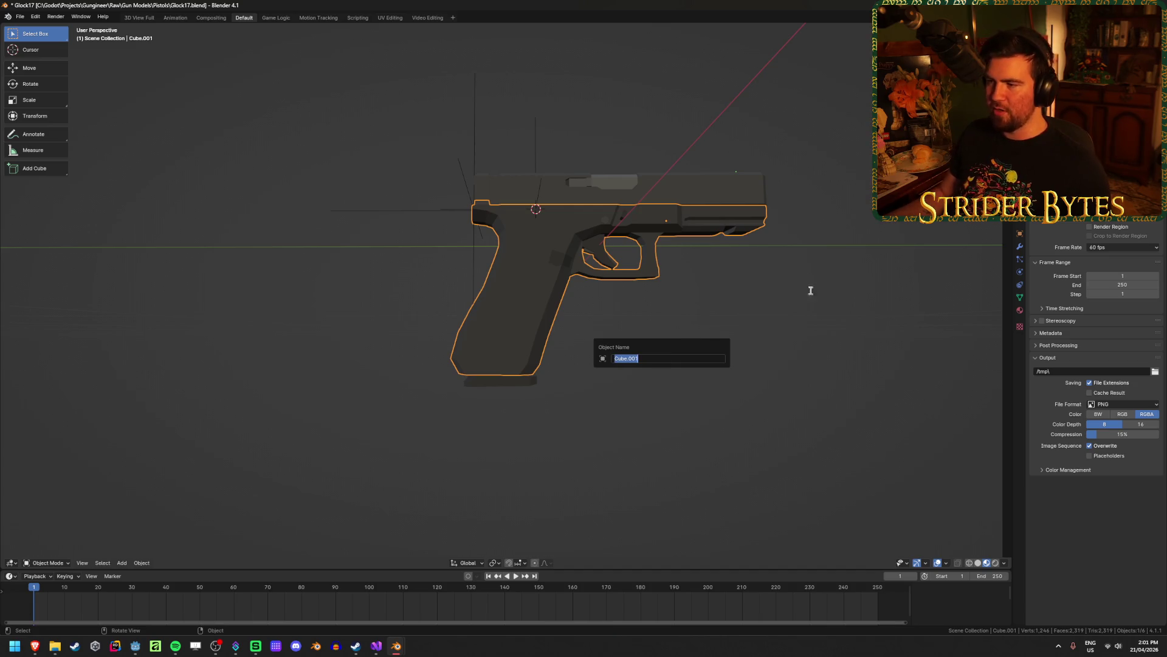
Move the whole Glock -0.045 along global Y.
mouse_move(545, 435)
middle_mouse_down()
mouse_move(500, 474)
mouse_move(595, 409)
middle_mouse_up()
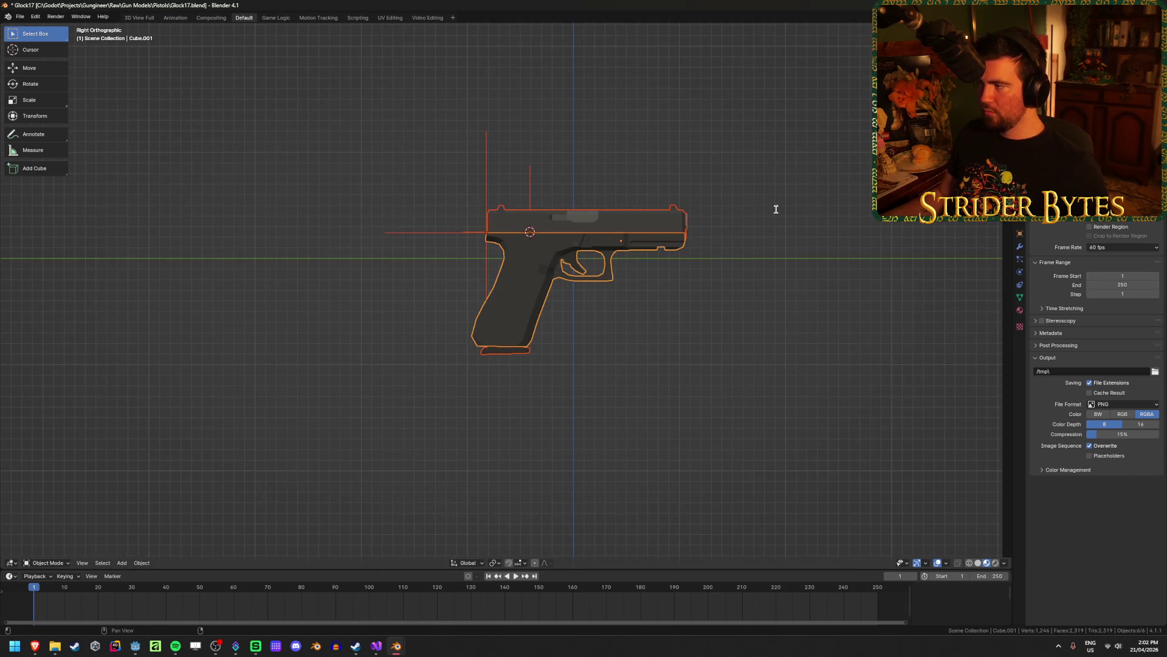
key("g")
key("y")
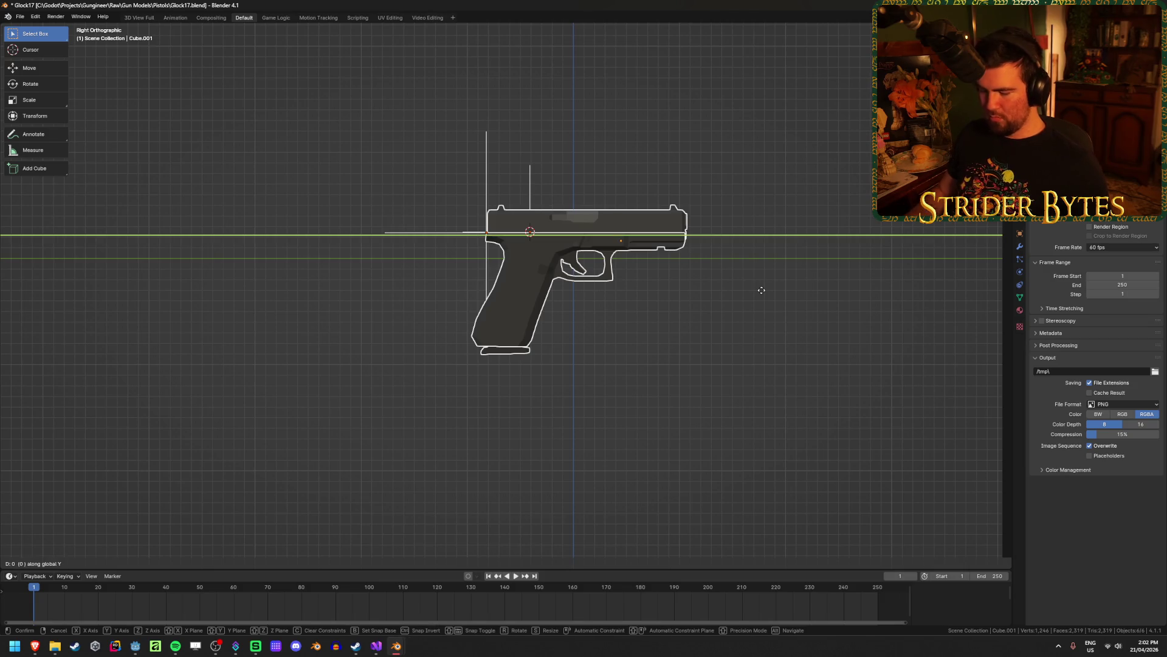
key("ctrl+v")
key("minus")
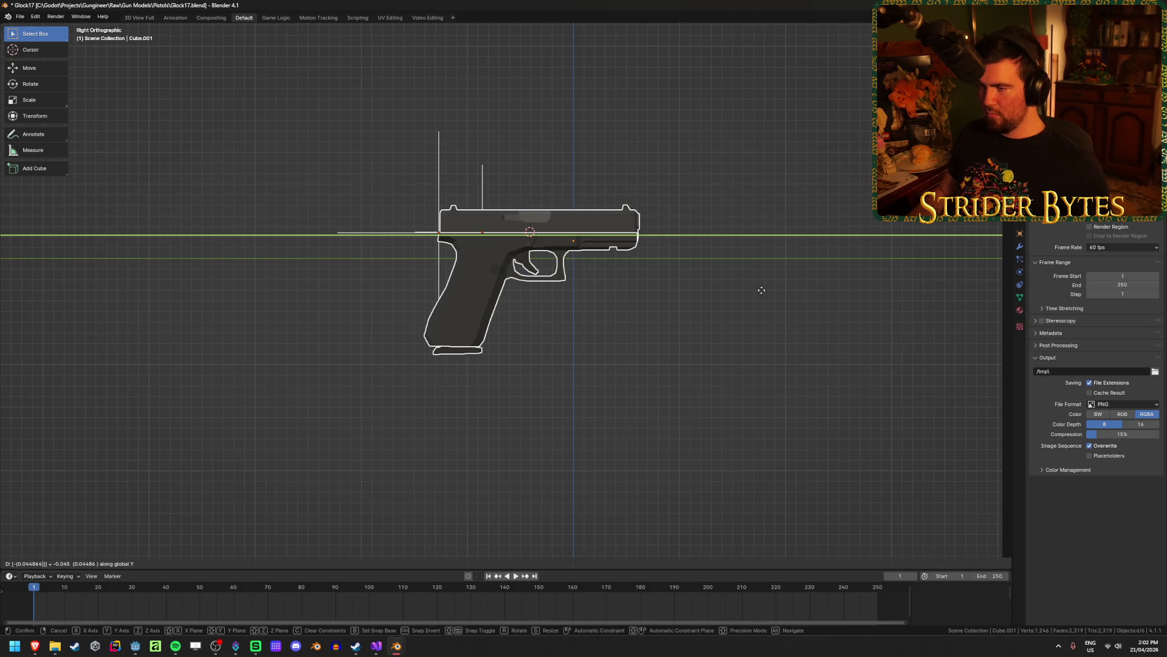
key("Return")
scroll(761, 292, "up", 5)
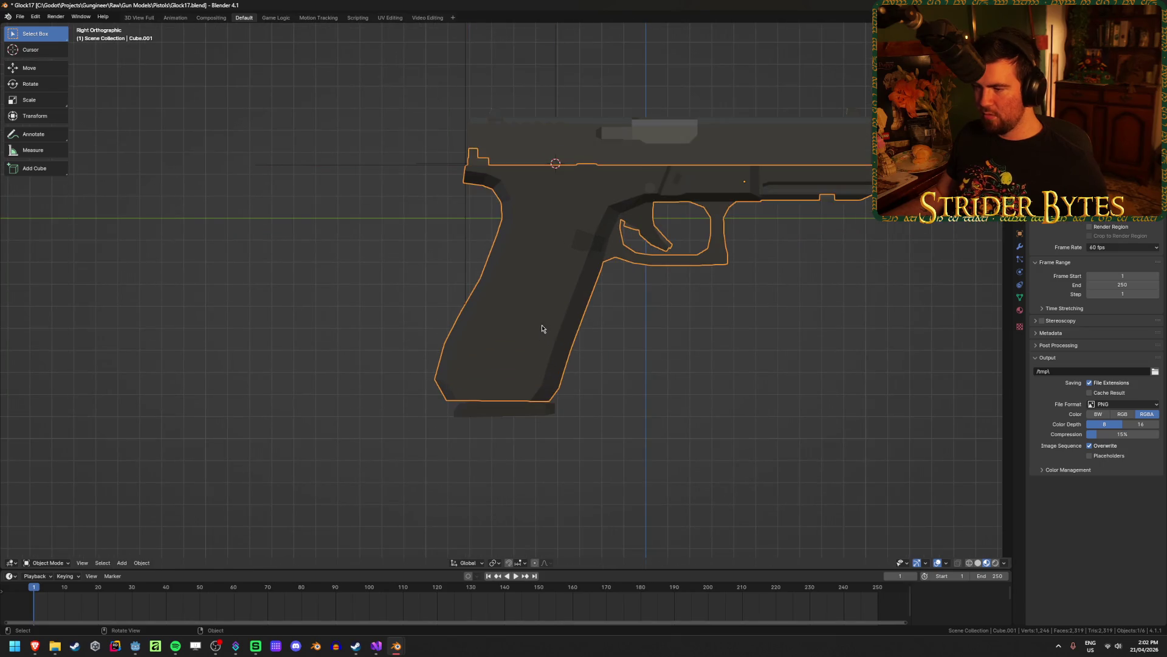
In Edit Mode, select six vertices around the Glock grip.
key("Tab")
scroll(504, 299, "up", 1)
left_click(488, 278)
left_click(463, 318, "shift")
left_click(564, 353, "shift")
left_click(583, 310, "shift")
mouse_move(639, 318)
middle_mouse_down()
mouse_move(500, 459)
mouse_move(496, 310)
middle_mouse_up()
left_click(508, 362, "shift")
left_click(602, 331, "shift")
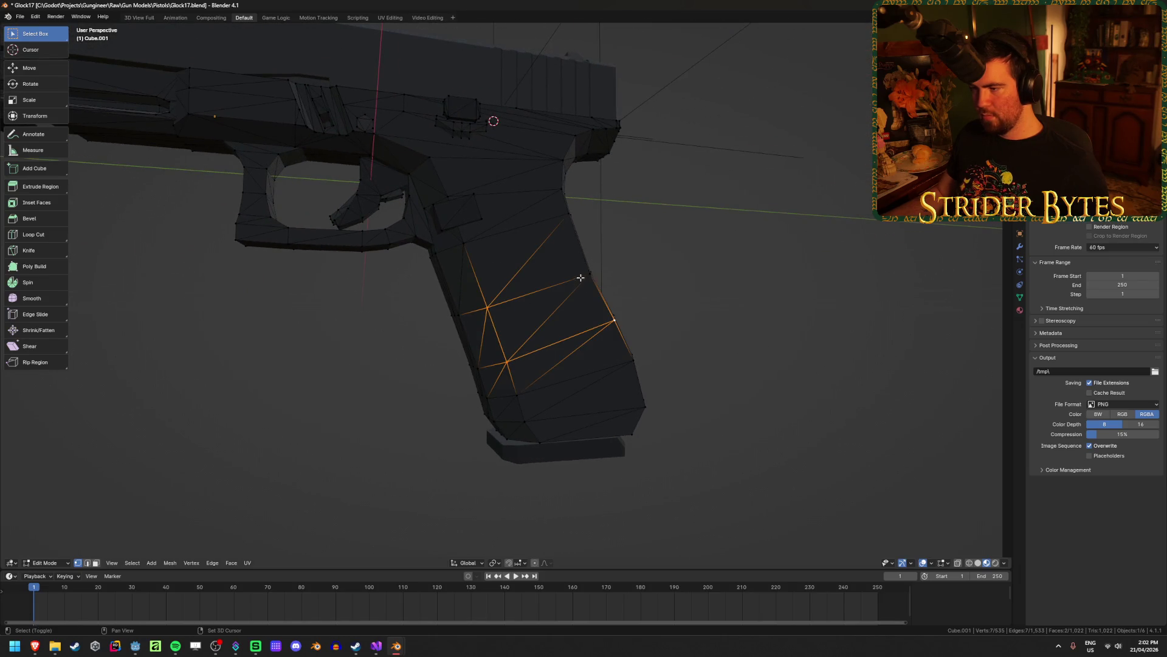
Snap the 3D cursor to the selected grip vertices and return to Object Mode.
middle_click_drag(602, 330, 676, 322)
key("shift+s")
left_click(677, 372)
key("Tab")
right_click(693, 296)
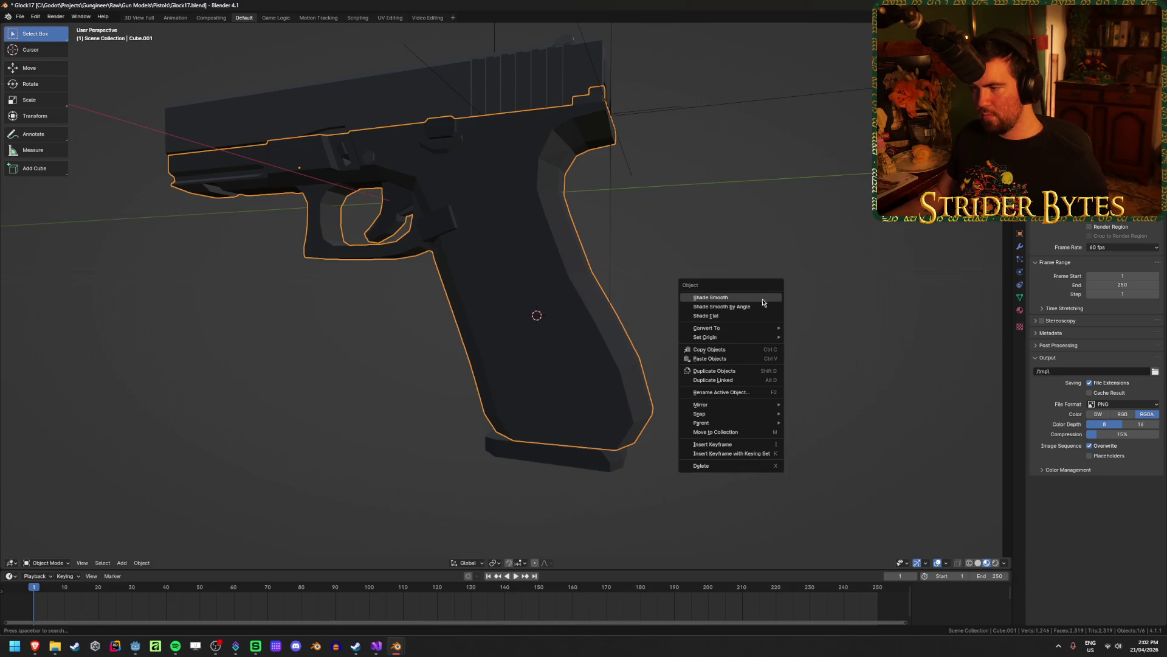
Set the gun body's origin to the 3D cursor in the grip.
mouse_move(760, 337)
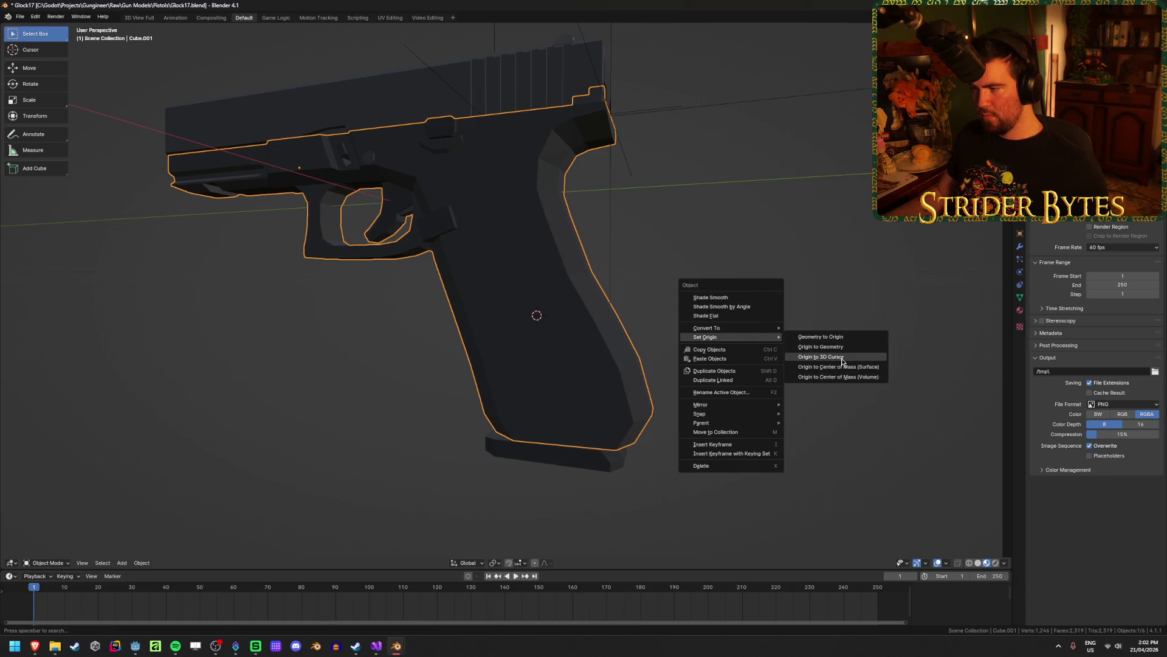
left_click(826, 356)
left_click(771, 272)
mouse_move(769, 268)
middle_mouse_down()
mouse_move(597, 257)
mouse_move(360, 219)
mouse_move(363, 236)
middle_mouse_up()
In right orthographic wireframe view, box-select all gun parts and move them along Y by a typed negative offset.
key("KP_3")
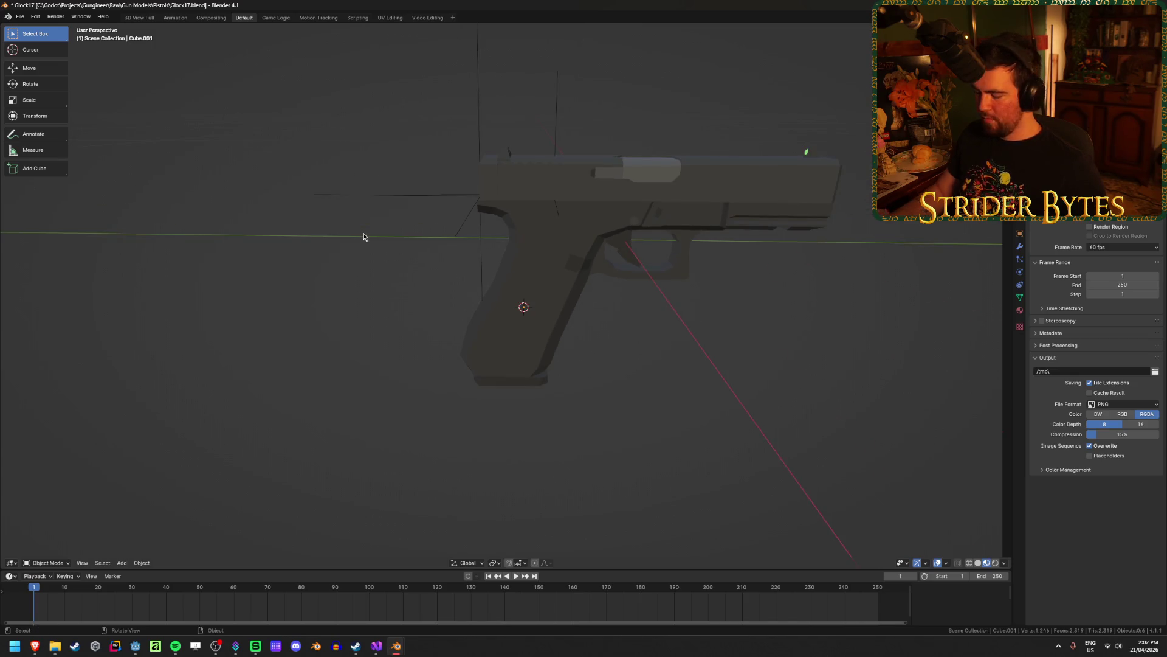
key("KP_5")
key("shift+z")
left_click_drag(362, 439, 783, 130)
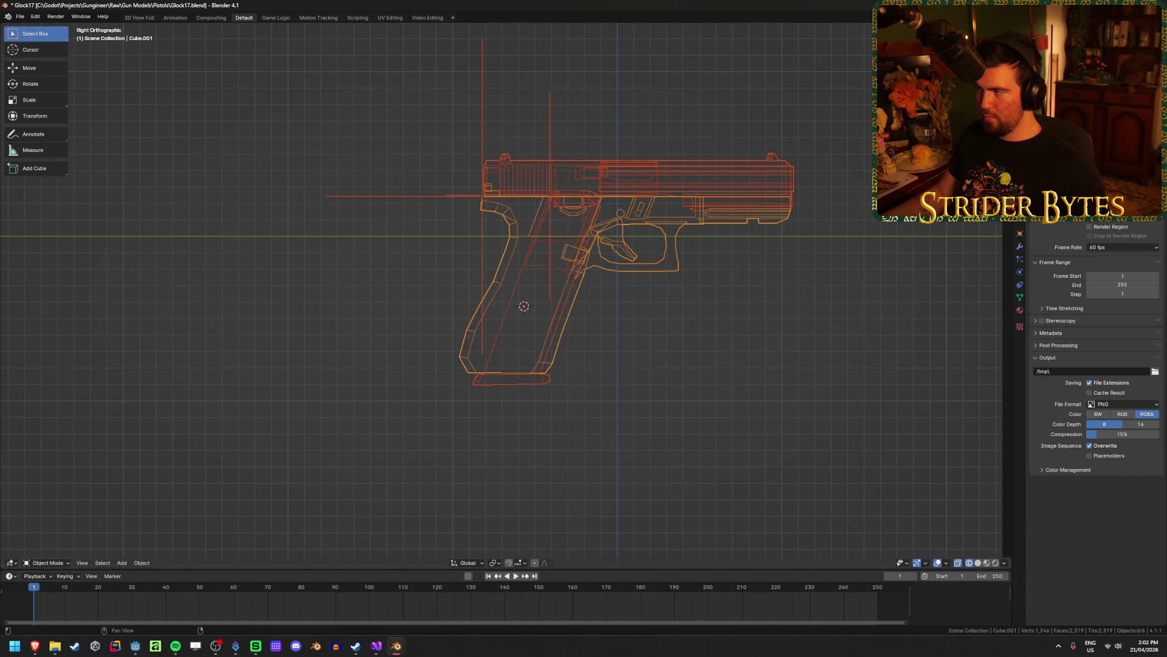
key("g")
key("y")
type("-0.05671")
key("minus")
key("Return")
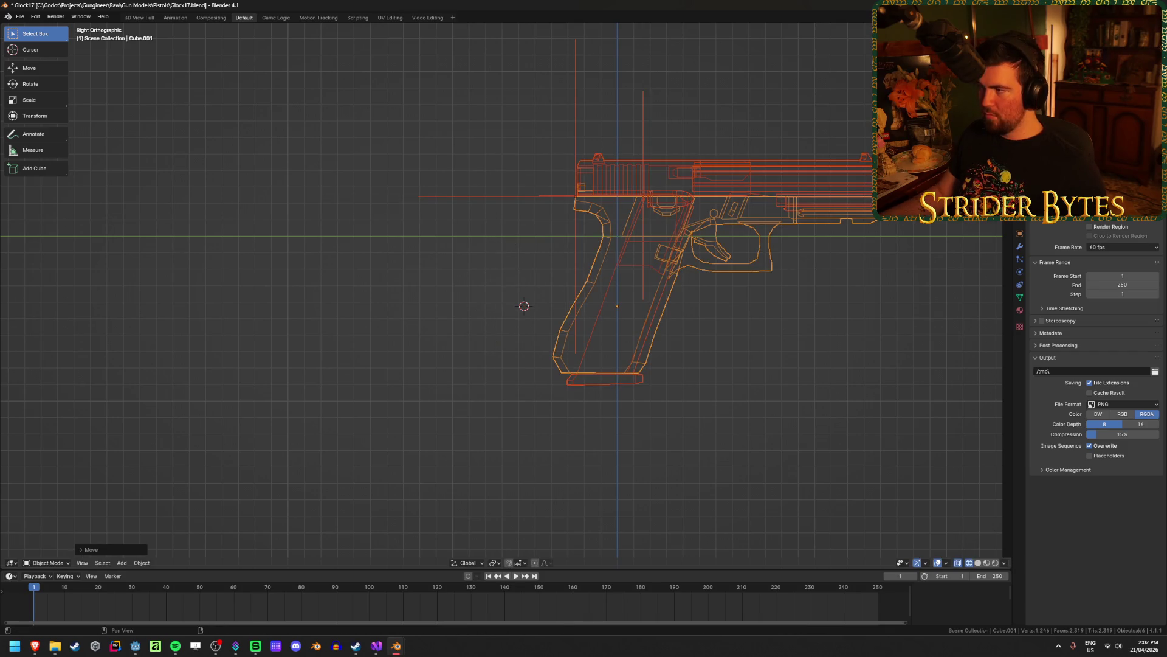
Raise the whole gun along Z by a typed offset.
key("g")
key("z")
key("ctrl+v")
key("Return")
Deselect all, return to solid shading, and snap the 3D cursor to the grid.
key("alt+a")
key("shift+z")
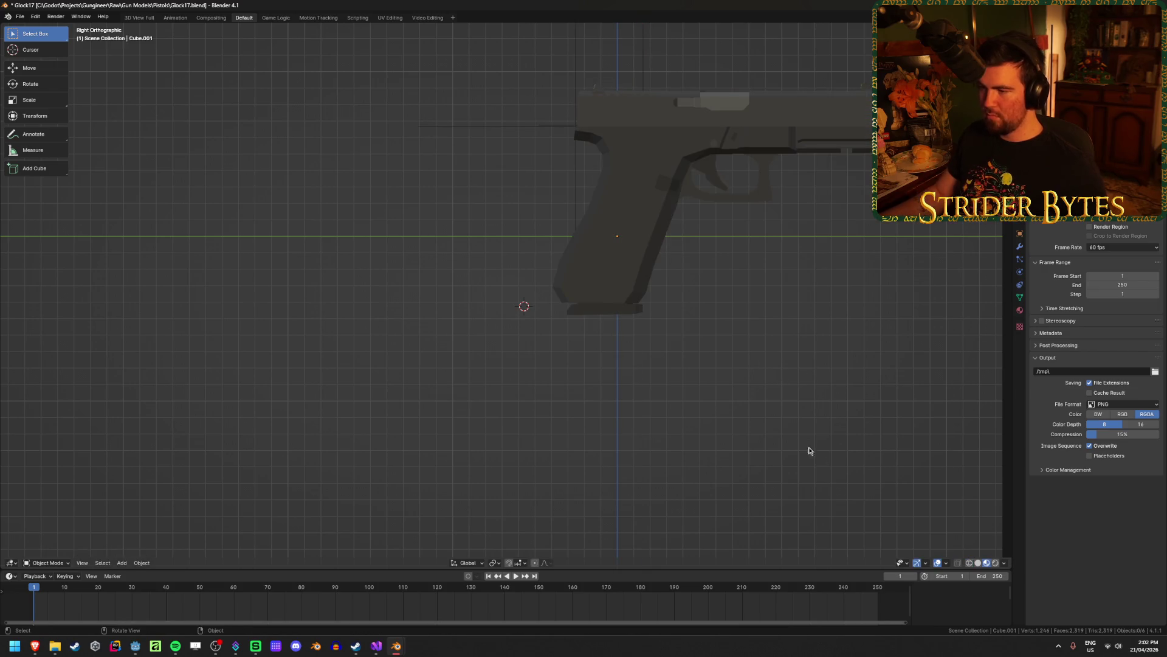
middle_click_drag(779, 357, 725, 414, "shift")
key("shift+s")
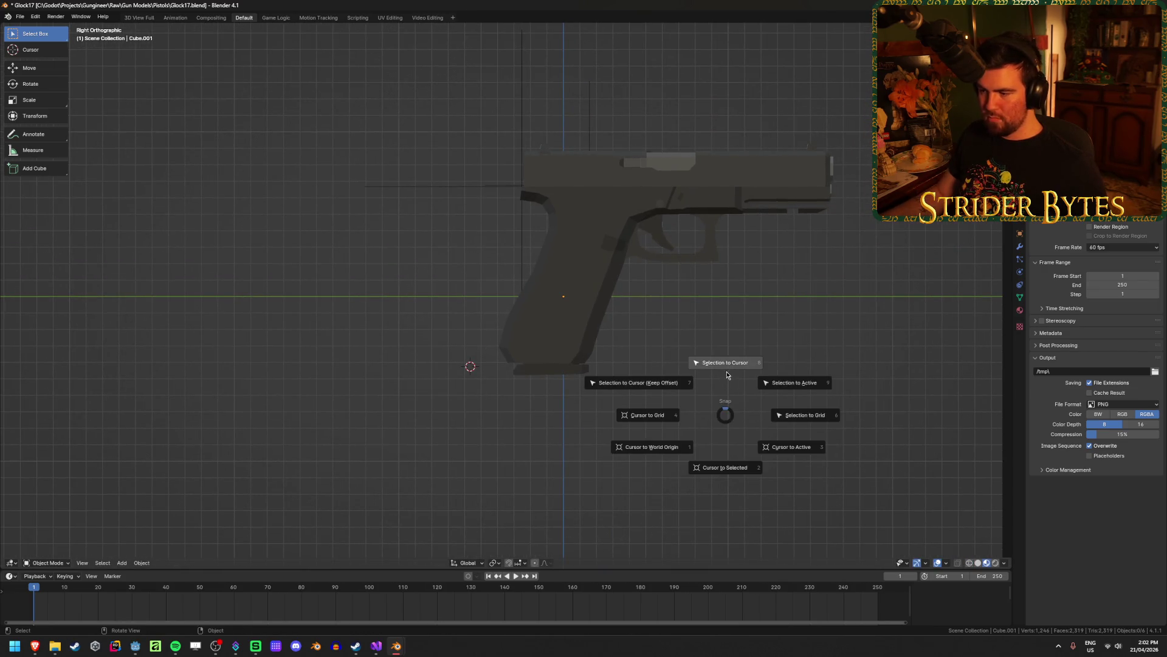
left_click(642, 448)
Frame the gun body in perspective and select the BarrelAttach empty near the muzzle.
middle_click_drag(463, 450, 599, 435)
left_click(417, 293)
key("KP_Decimal")
mouse_move(416, 293)
middle_mouse_down()
mouse_move(313, 286)
mouse_move(352, 307)
middle_mouse_up()
scroll(675, 242, "down", 2)
left_click(692, 264)
mouse_move(691, 264)
middle_mouse_down()
mouse_move(517, 258)
mouse_move(419, 273)
mouse_move(540, 308)
mouse_move(523, 333)
mouse_move(539, 305)
mouse_move(523, 279)
middle_mouse_up()
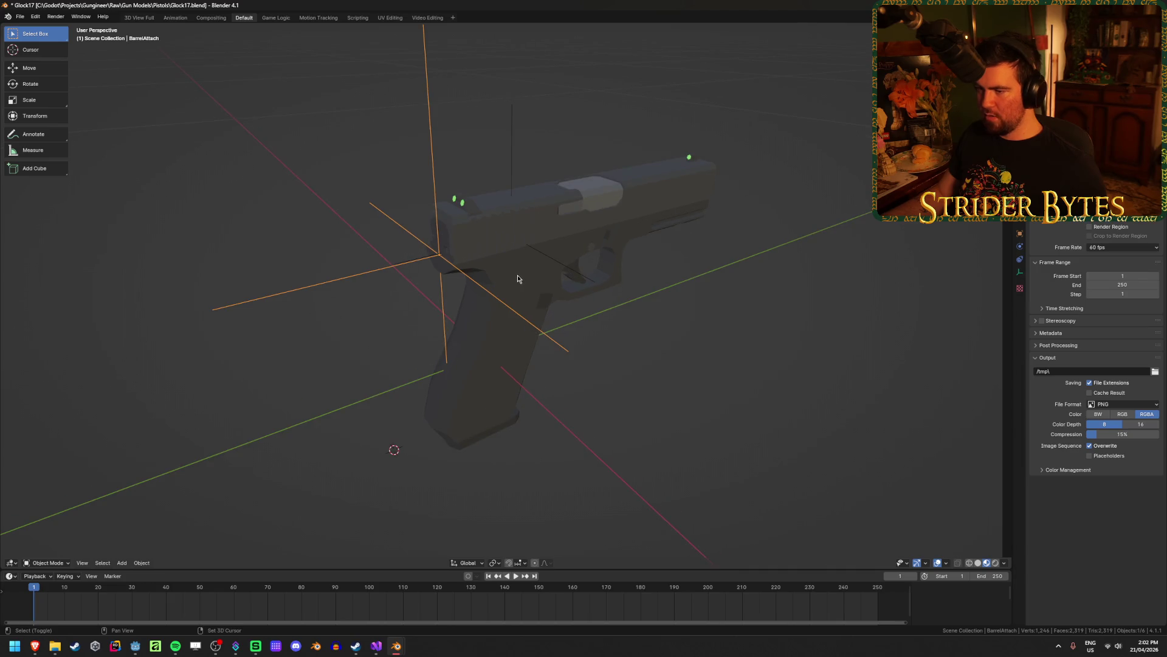
Parent the BarrelAttach empty to the gun body.
left_click(517, 278, "shift")
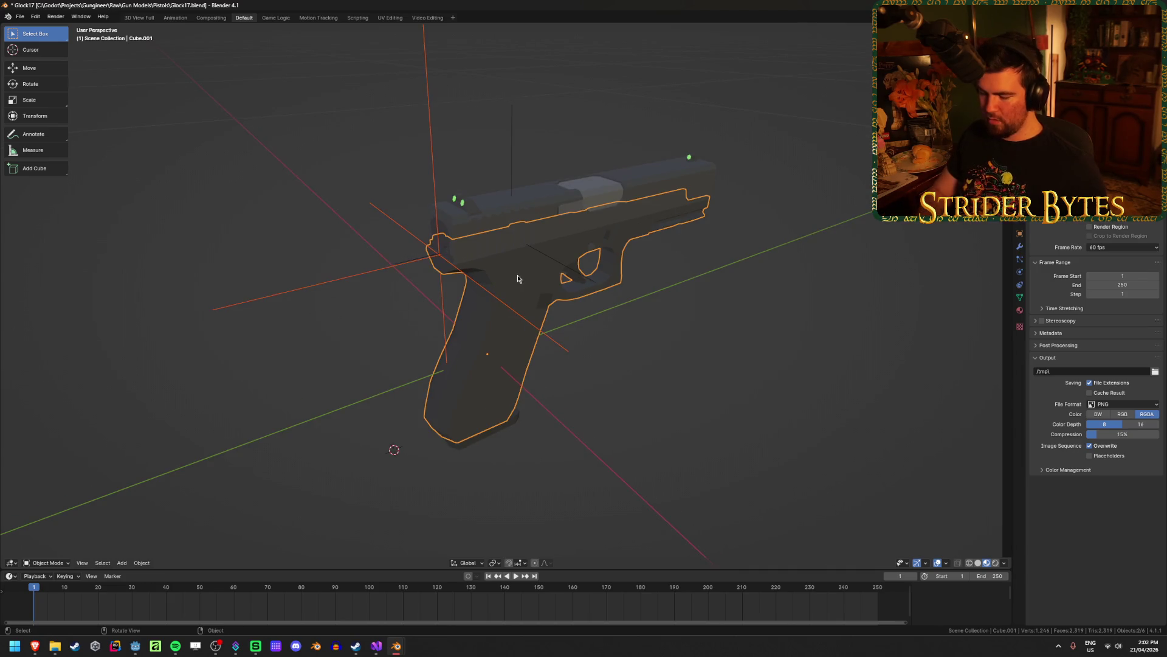
key("ctrl+p")
left_click(518, 276)
Apply the scale of the gun body.
left_click(396, 268)
left_click(394, 267)
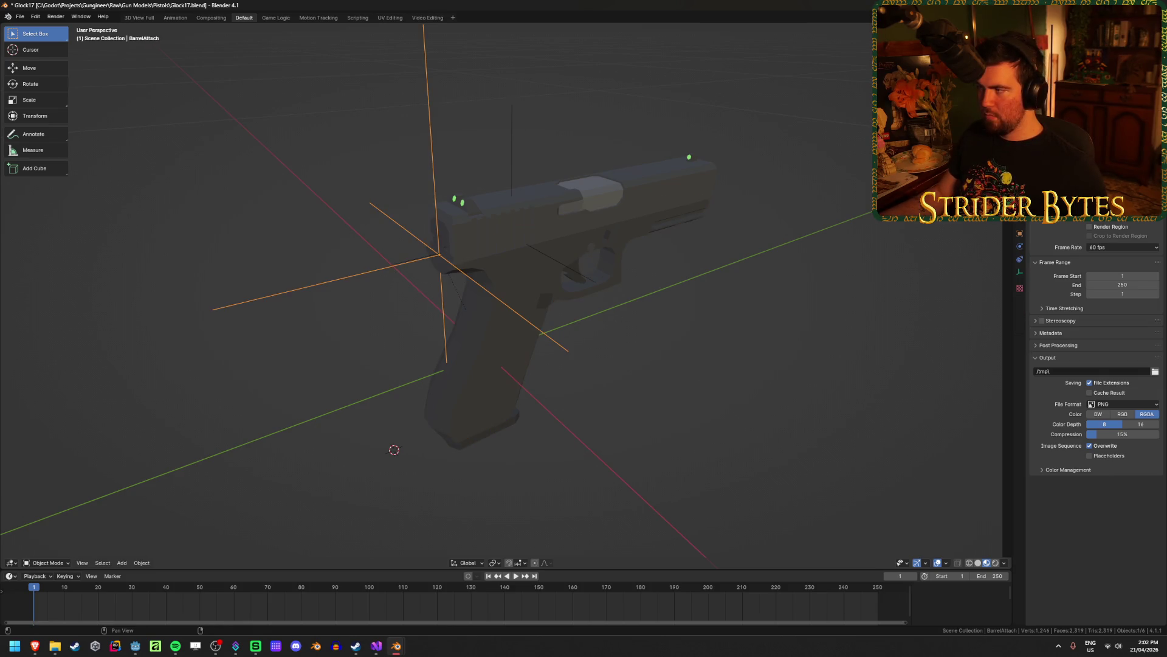
left_click(510, 291)
key("ctrl+a")
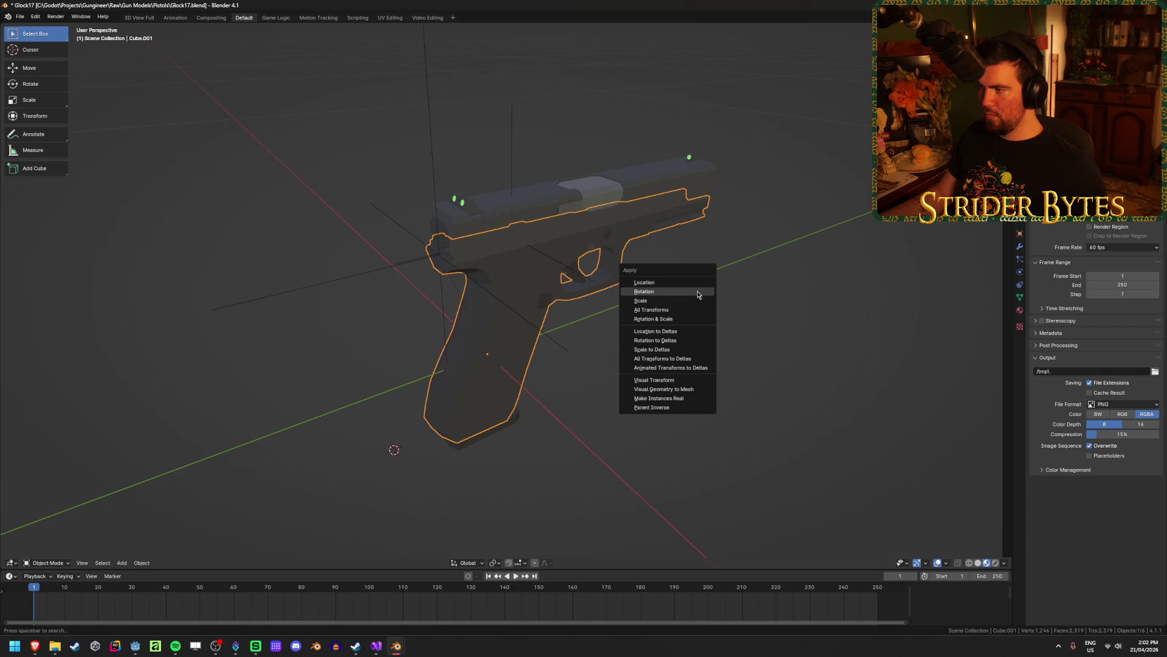
left_click(686, 302)
Apply the rotation of the slide and the magazine.
left_click(526, 211)
key("ctrl+a")
left_click(526, 208)
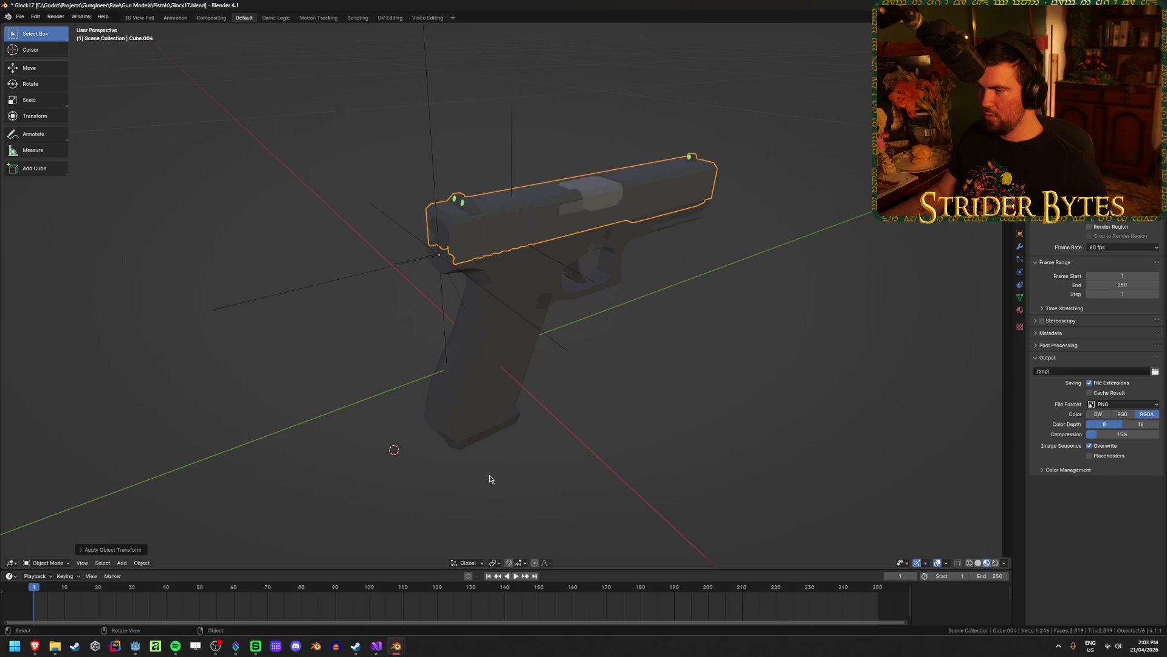
left_click(472, 445)
key("ctrl+a")
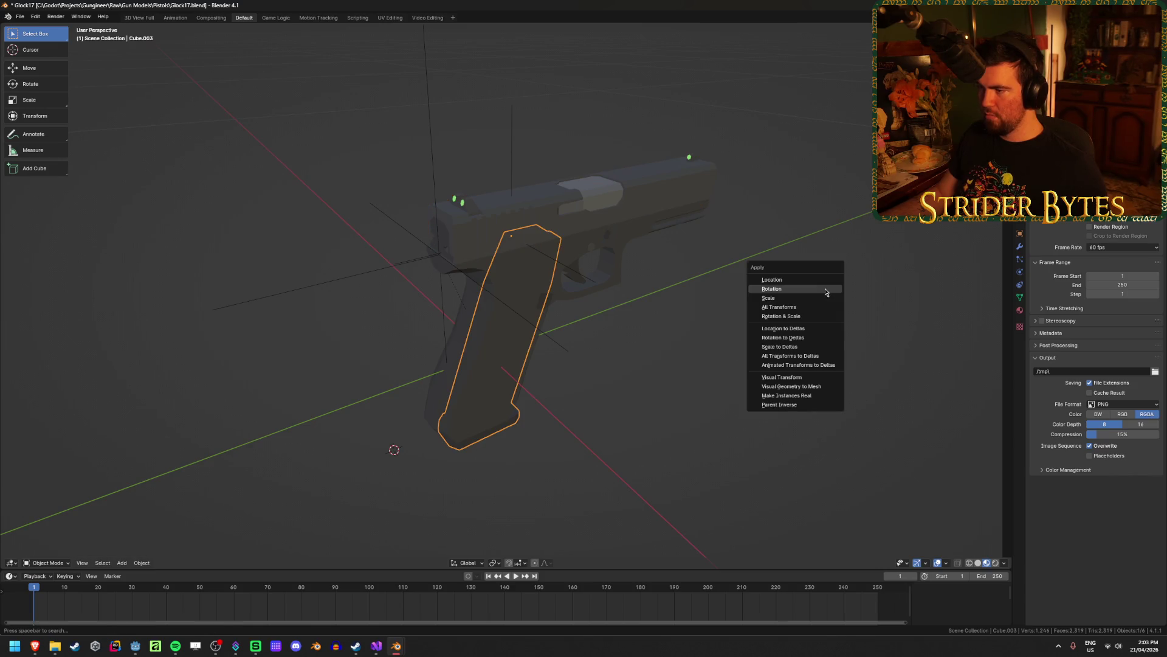
left_click(826, 289)
Select the slide, then the MagazineAttach empty above the grip.
left_click(738, 366)
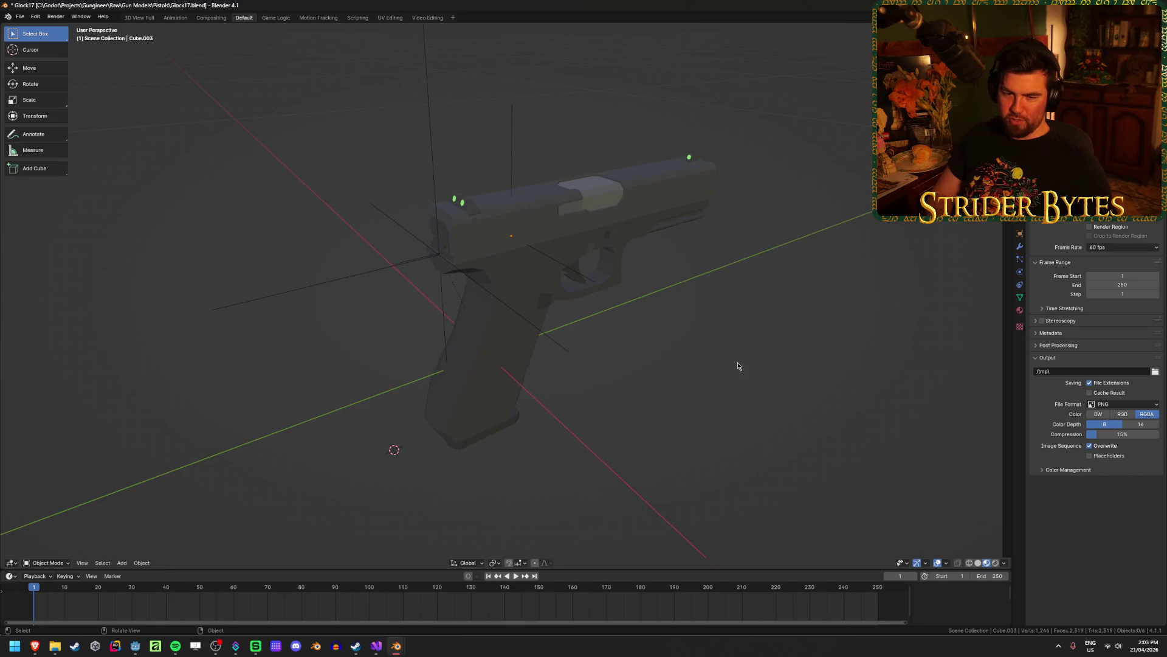
left_click(564, 191)
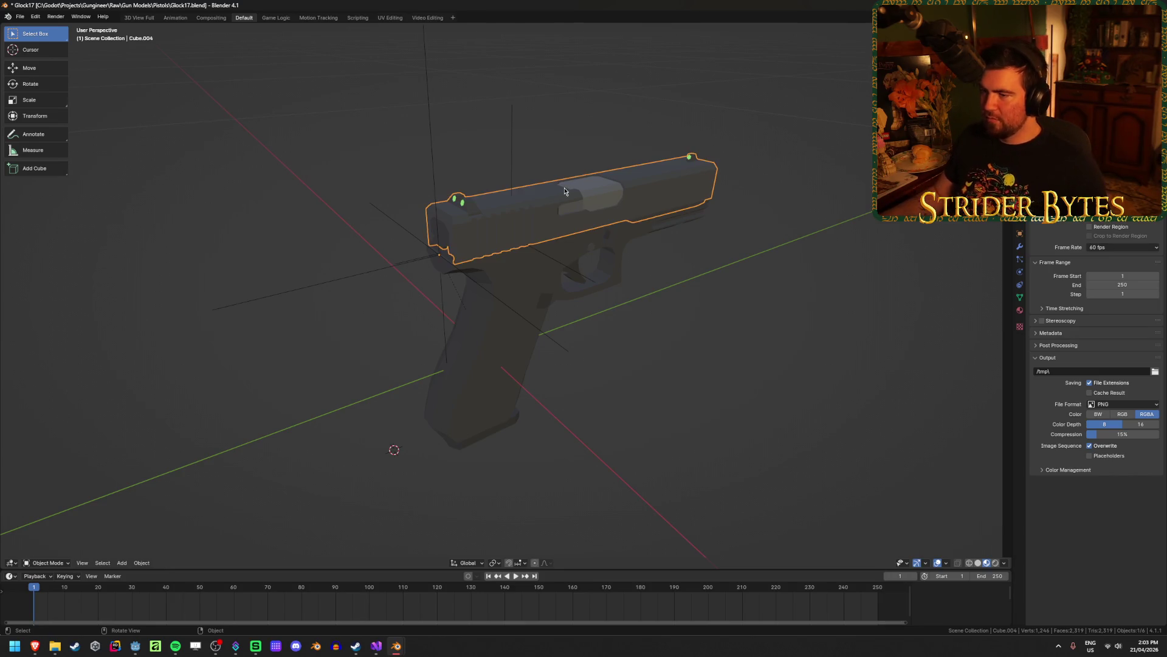
scroll(579, 213, "up", 2)
left_click(595, 250)
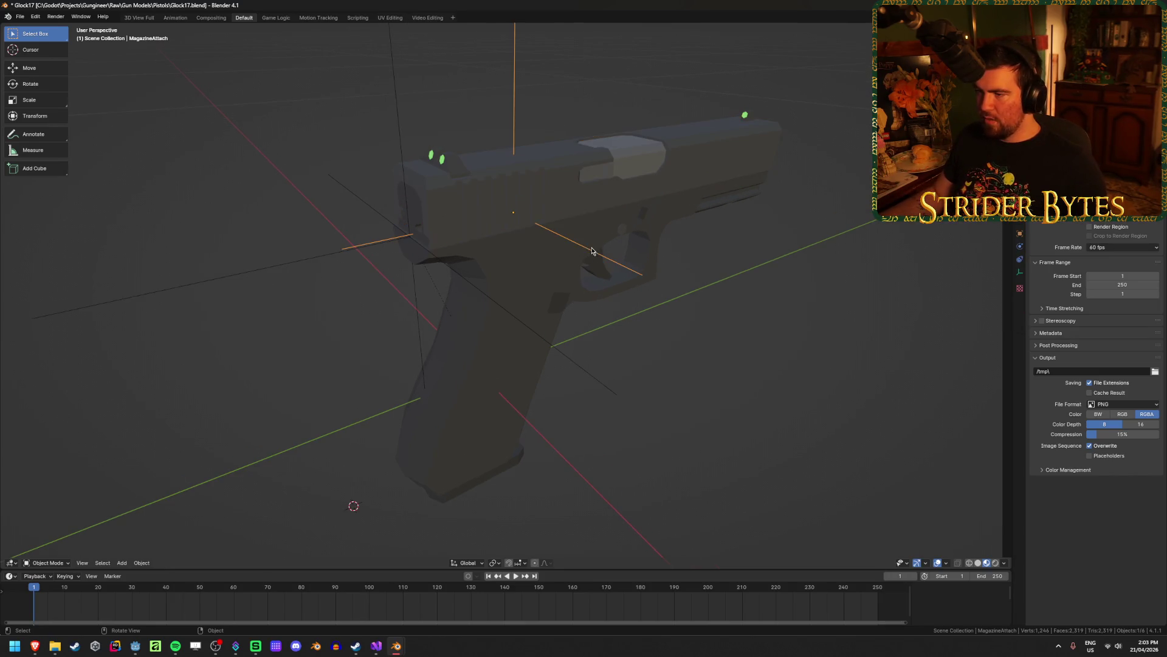
key("KP_3")
key("shift+z")
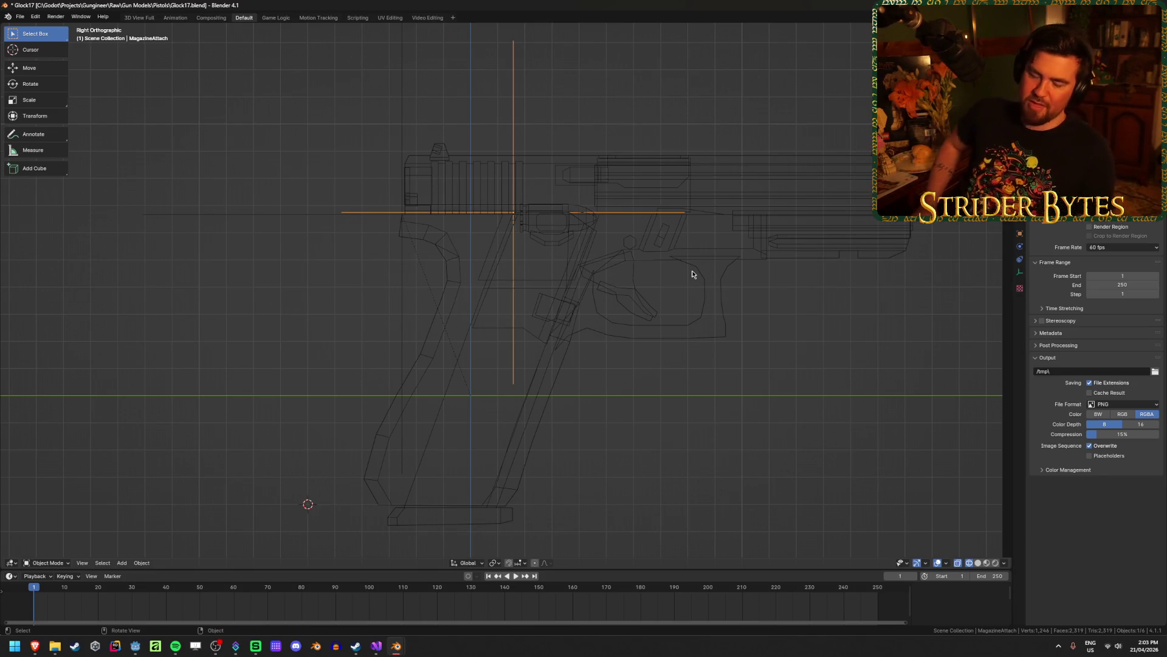
key("g")
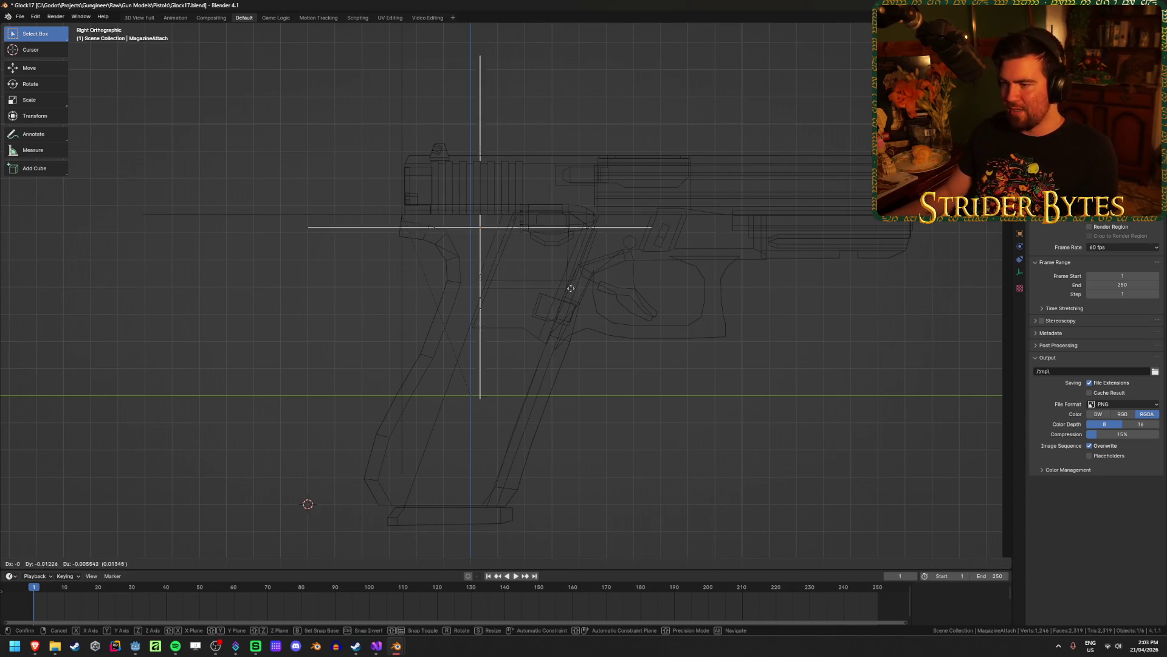
right_click(621, 391)
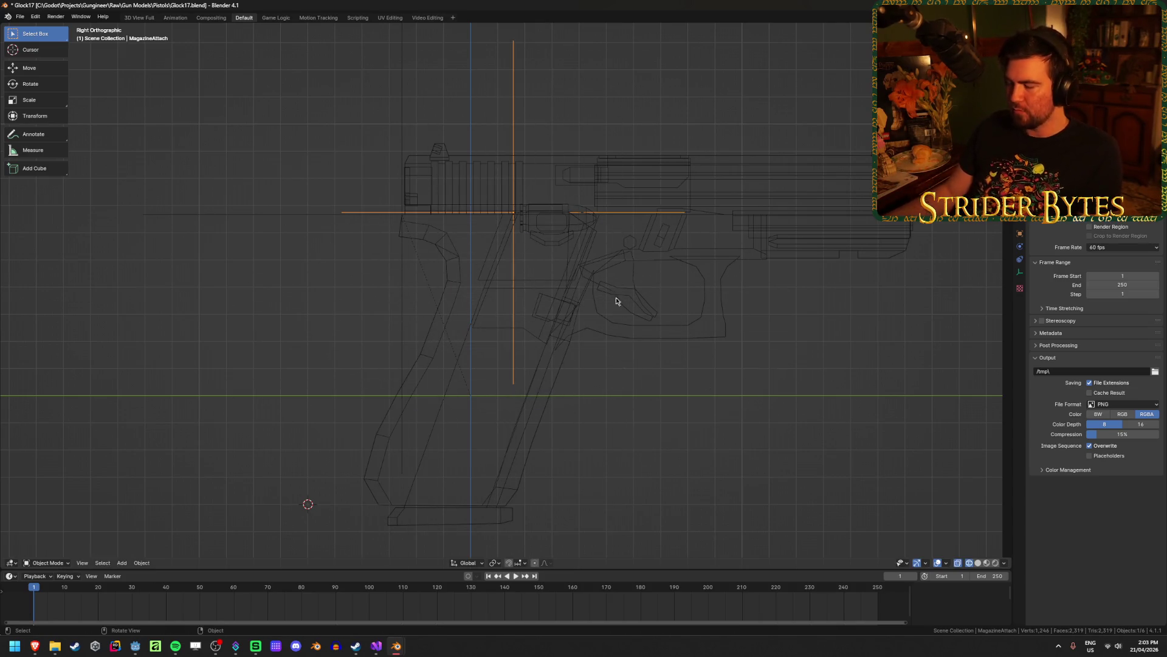
key("shift+z")
left_click(454, 519)
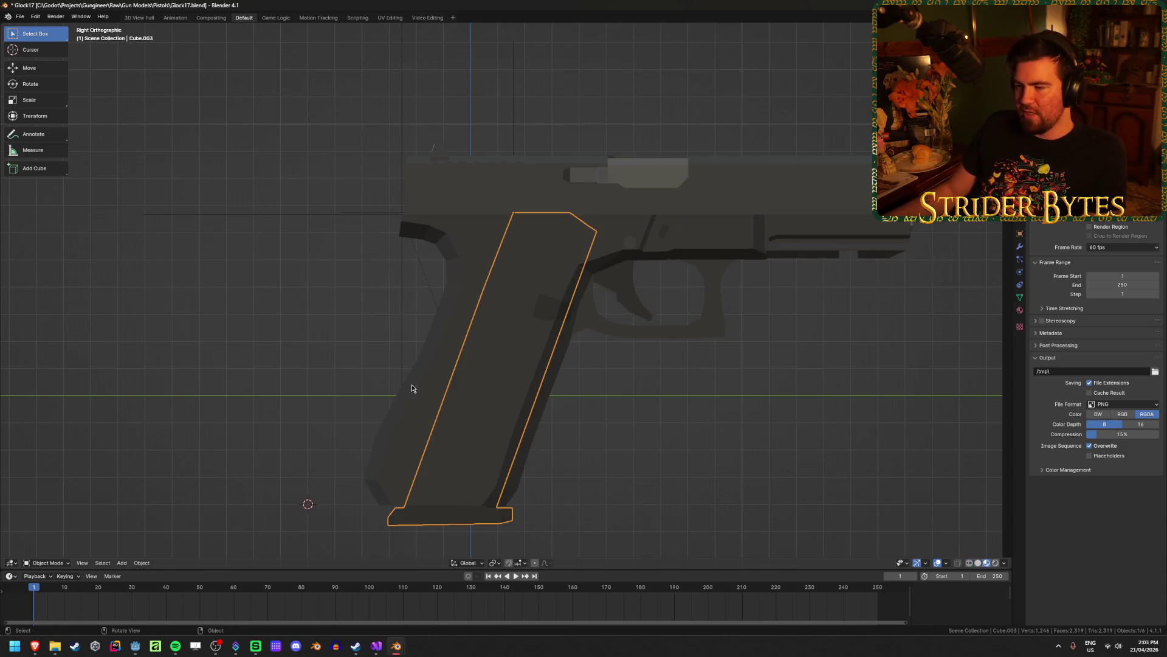
left_click(698, 514)
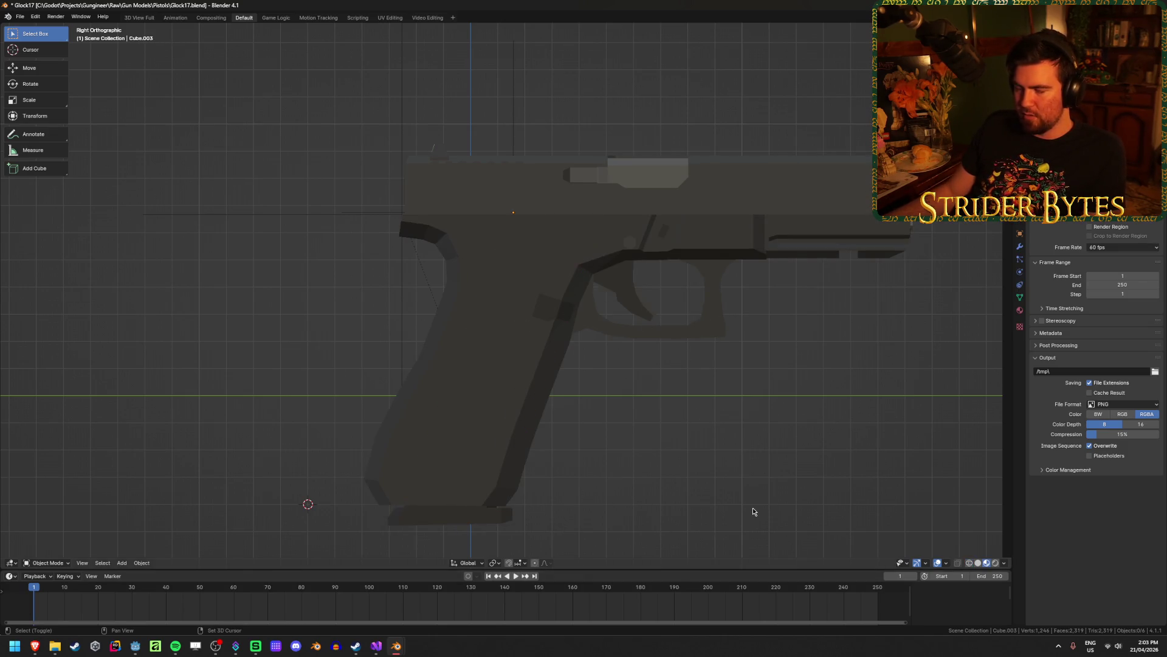
key("shift+z")
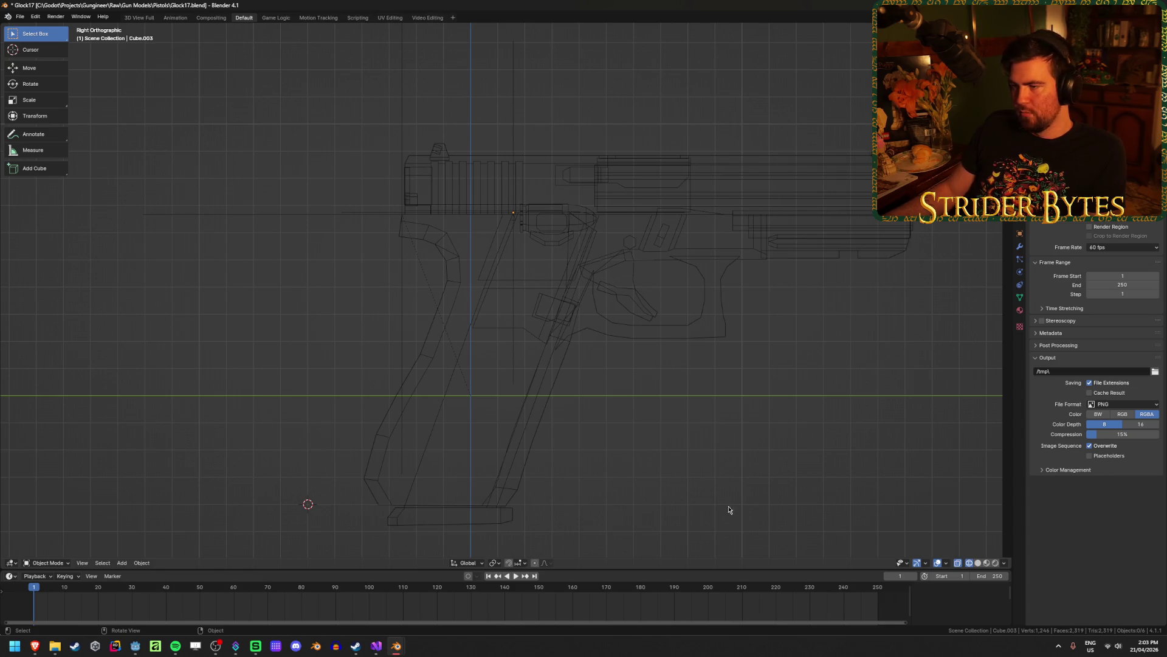
left_click(517, 191)
left_click(513, 114)
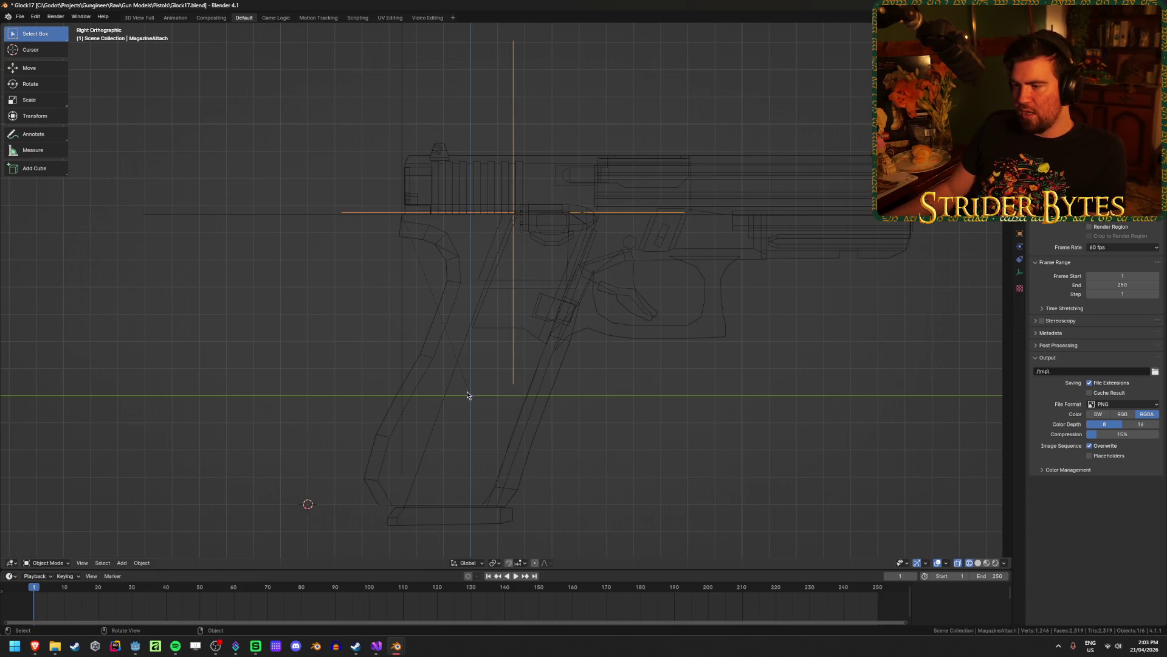
left_click(654, 452)
left_click(514, 119)
key("g")
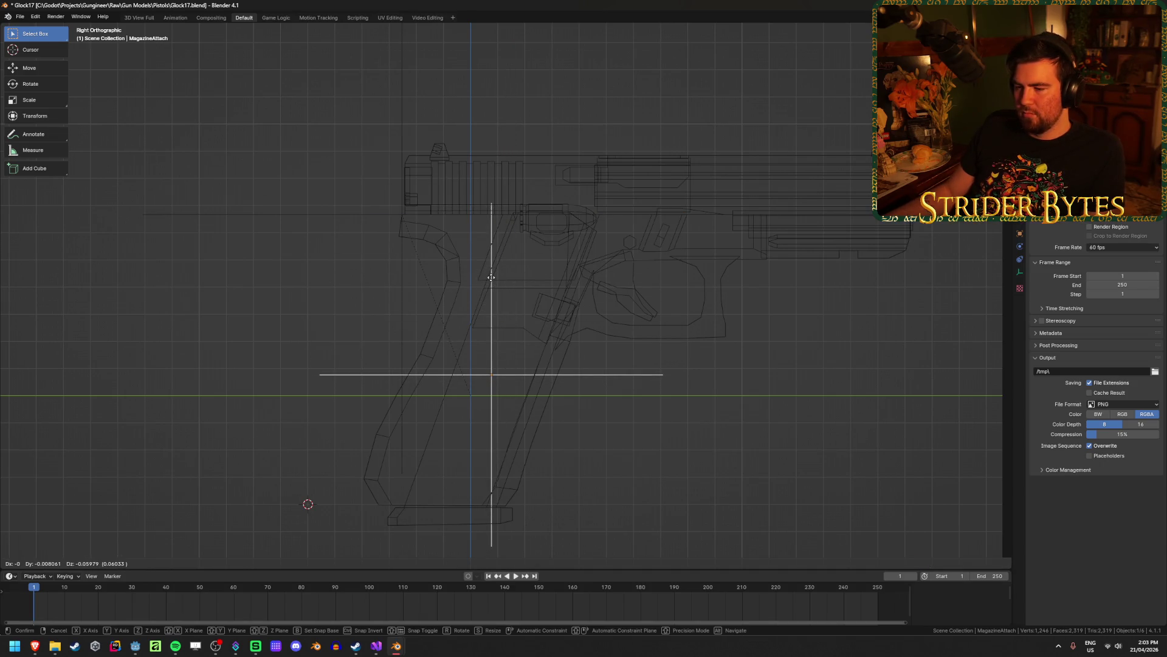
right_click(492, 279)
left_click(727, 485)
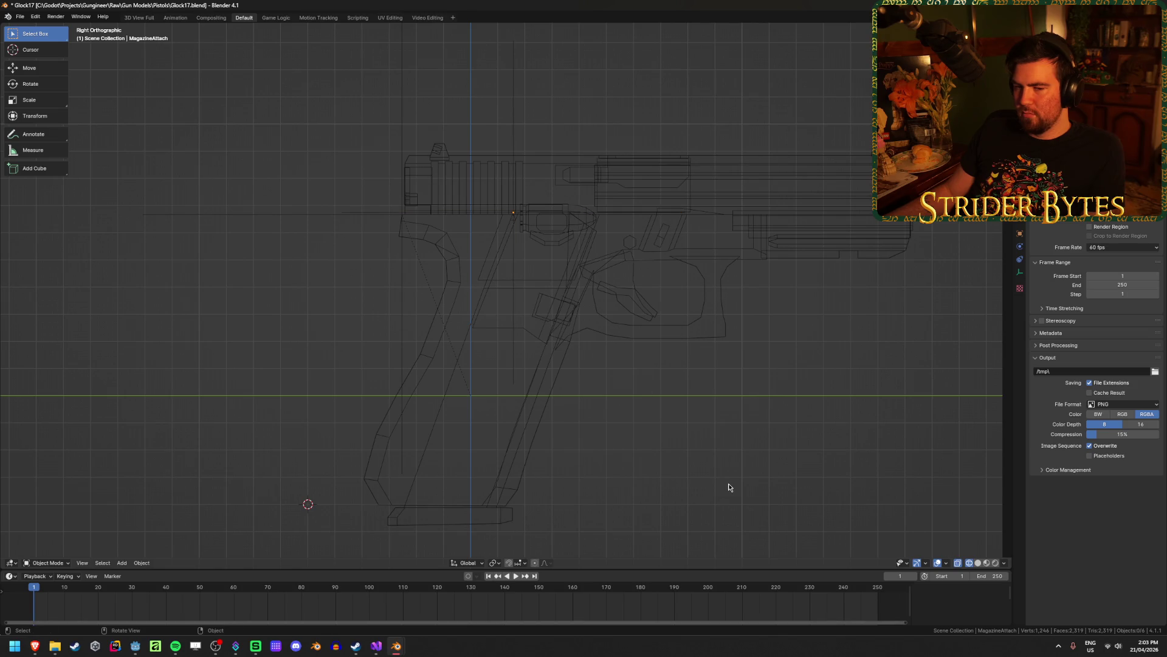
key("shift+z")
scroll(631, 462, "down", 2)
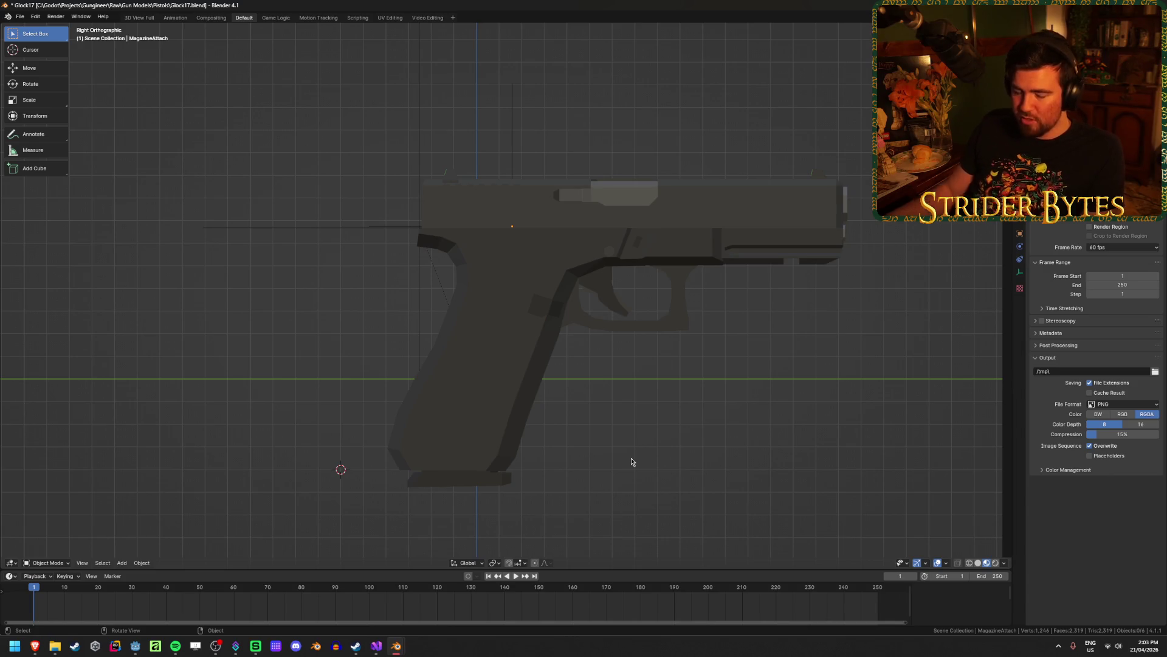
mouse_move(606, 302)
middle_mouse_down()
mouse_move(659, 365)
mouse_move(688, 316)
mouse_move(618, 317)
middle_mouse_up()
Snap the 3D cursor to the centre of four selected muzzle hexagon corners.
left_click(638, 261)
left_click(699, 368)
middle_click_drag(699, 368, 644, 364)
left_click(448, 311)
key("Tab")
scroll(404, 292, "up", 3)
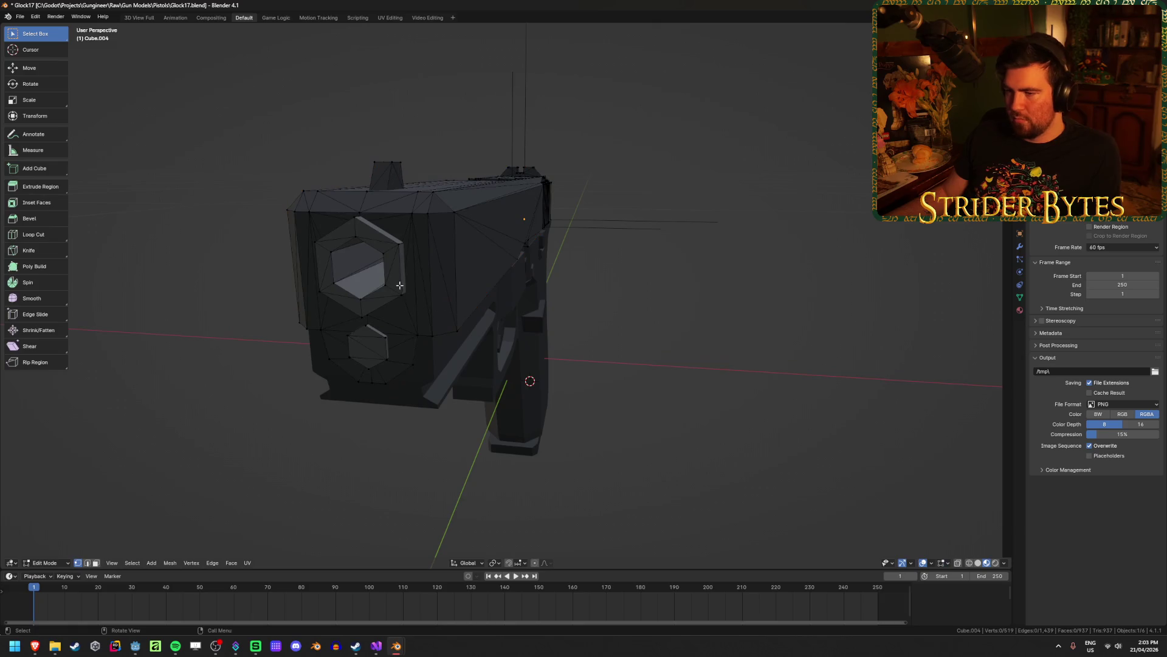
left_click(387, 255)
mouse_move(386, 256)
middle_mouse_down()
mouse_move(401, 260)
mouse_move(395, 289)
middle_mouse_up()
left_click(447, 285, "shift")
left_click(388, 287, "shift")
left_click(385, 258, "shift")
key("shift+s")
left_click(577, 348)
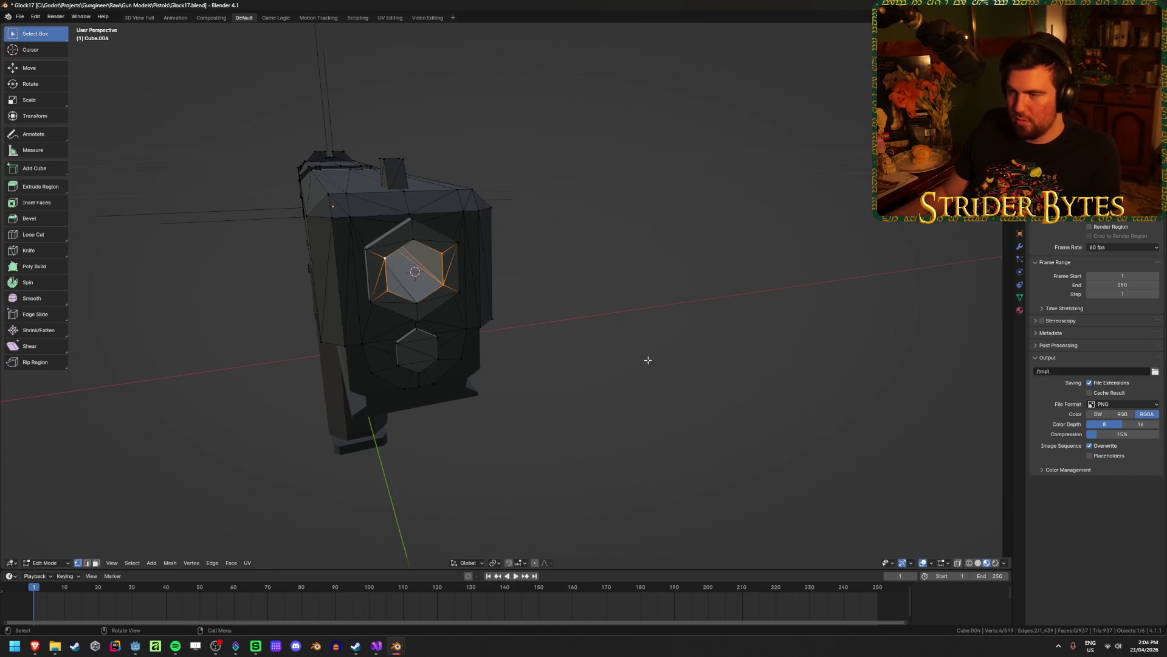
Add a plain axes empty at the muzzle and scale it down.
key("Tab")
right_click(648, 359)
key("Escape")
key("shift+a")
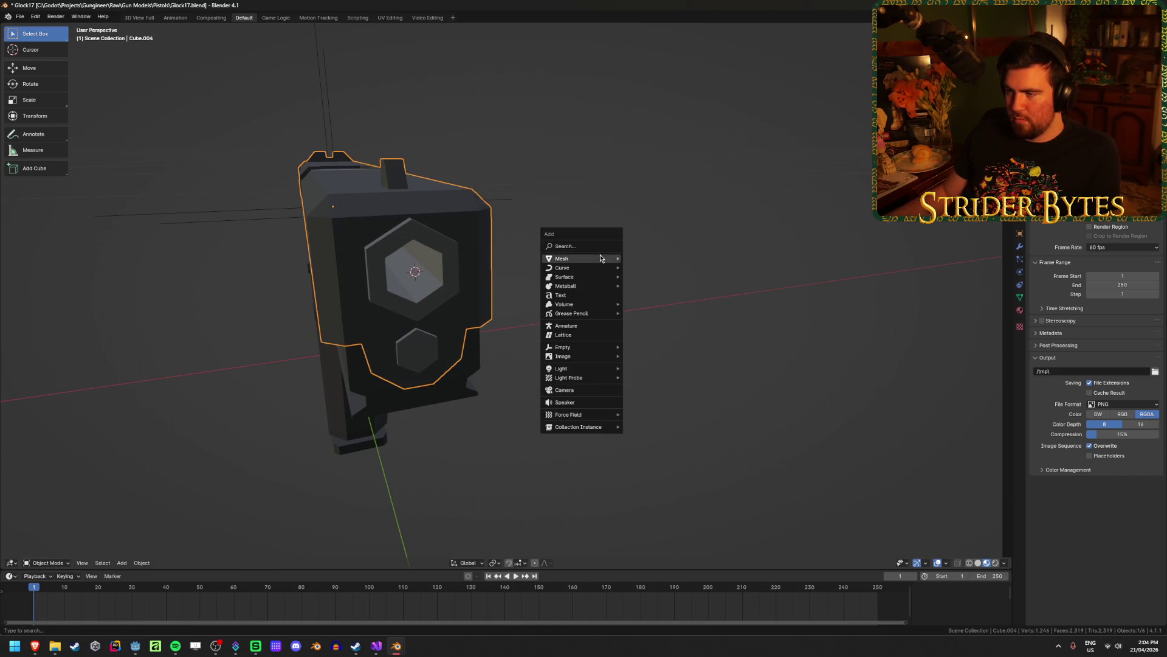
mouse_move(596, 262)
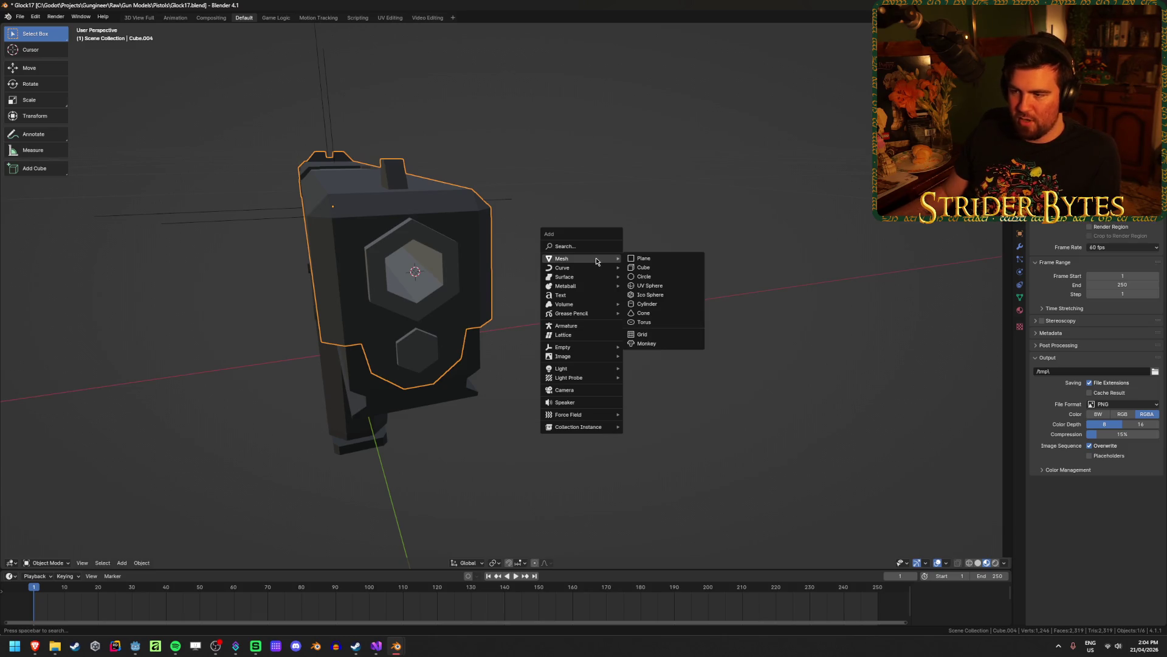
left_click(650, 346)
mouse_move(650, 347)
middle_mouse_down()
mouse_move(617, 346)
mouse_move(790, 306)
middle_mouse_up()
key("s")
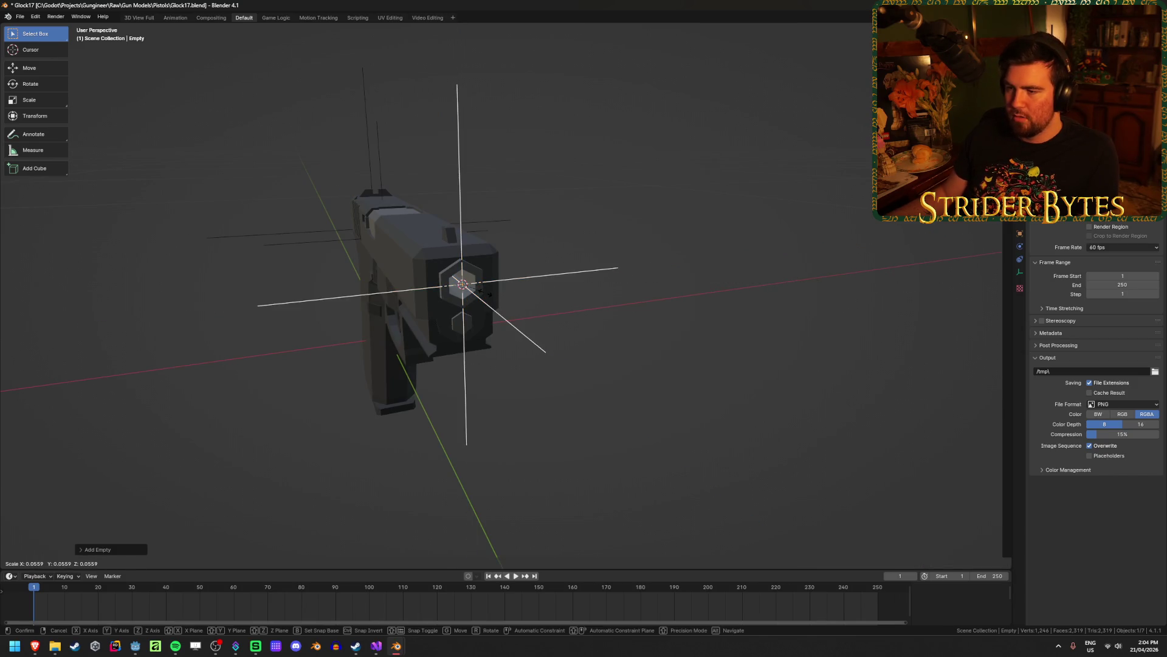
left_click(717, 308)
Apply the empty's scale, rename it MuzzleAttach and save Glock17.blend.
key("ctrl+a")
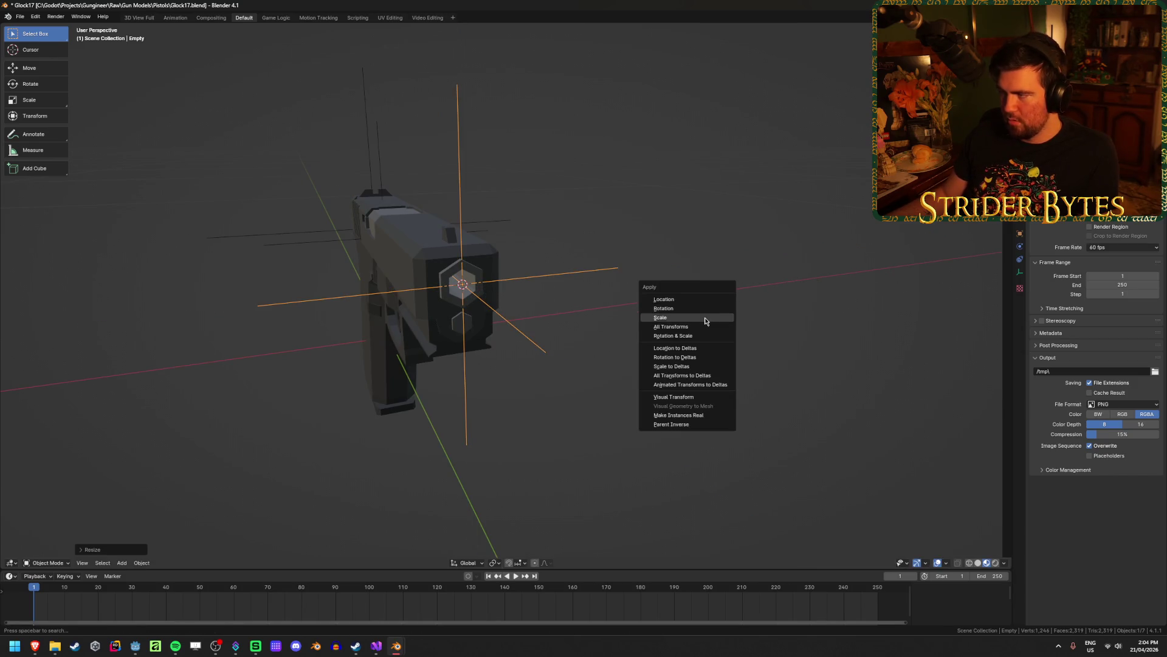
left_click(705, 318)
key("F2")
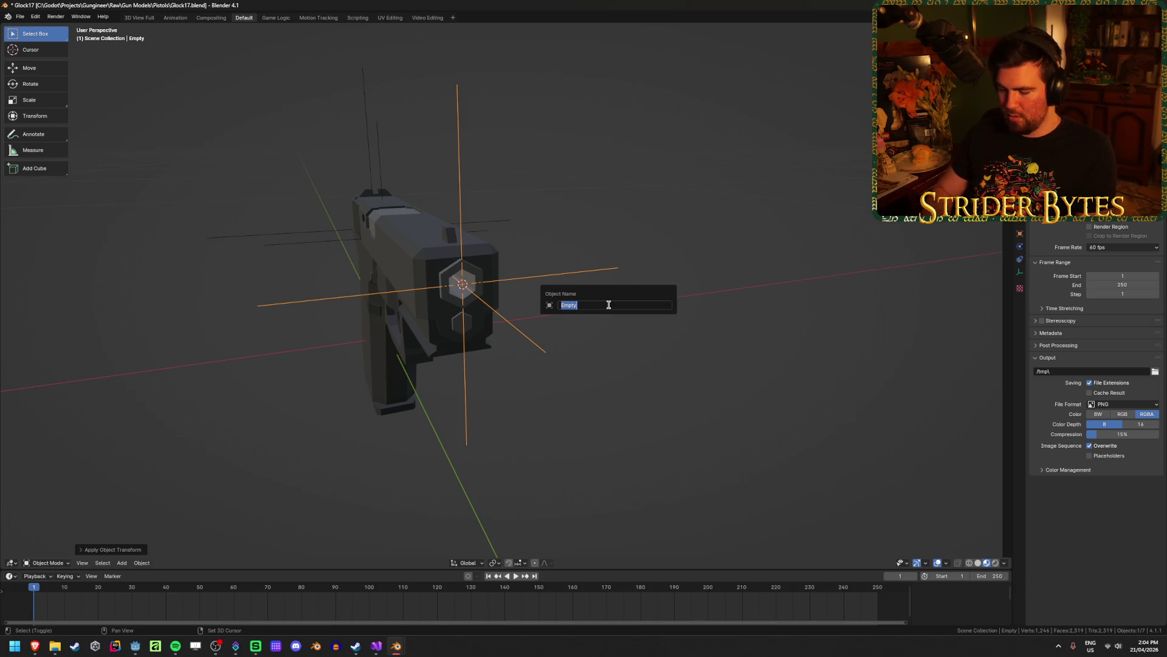
type("uzzleAttach")
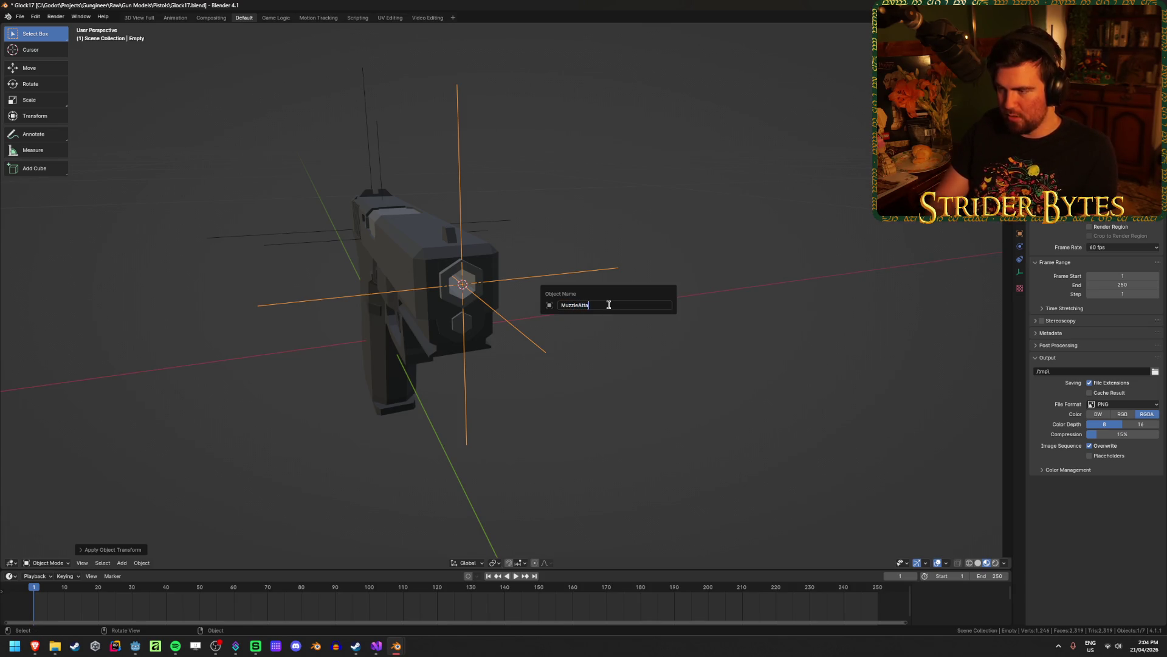
key("Return")
key("ctrl+s")
middle_click_drag(608, 308, 506, 345)
scroll(534, 341, "up", 5)
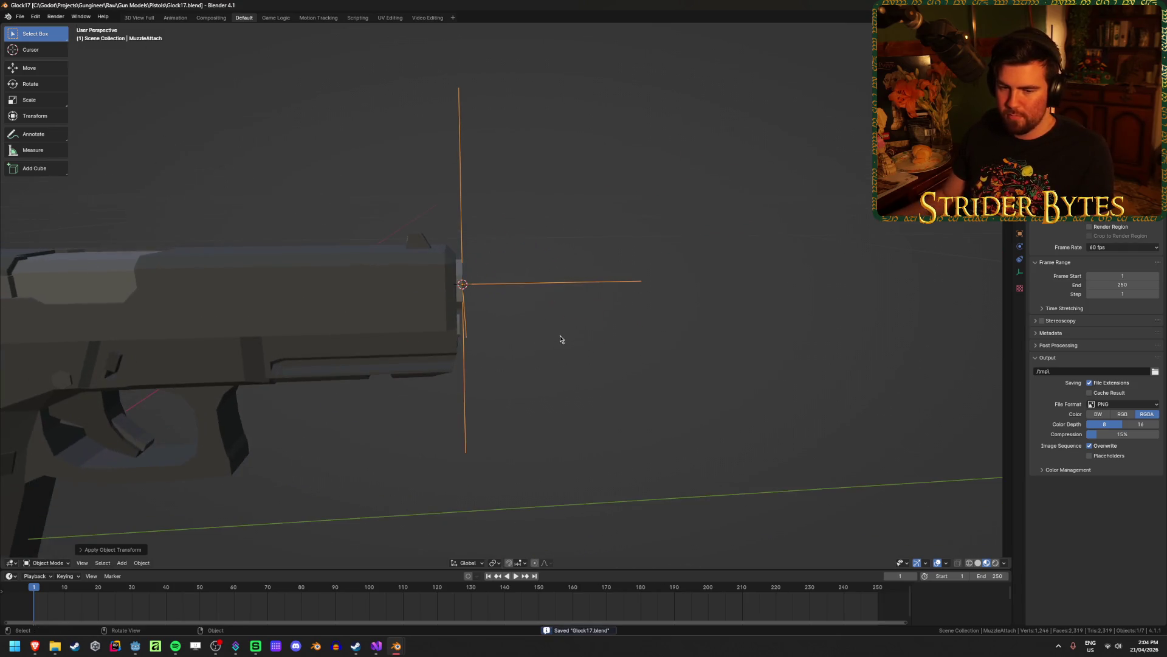
scroll(552, 346, "down", 4)
mouse_move(479, 417)
middle_mouse_down()
mouse_move(638, 432)
mouse_move(547, 395)
middle_mouse_up()
Snap the 3D cursor onto the selected top edges of the slide.
scroll(451, 370, "up", 4)
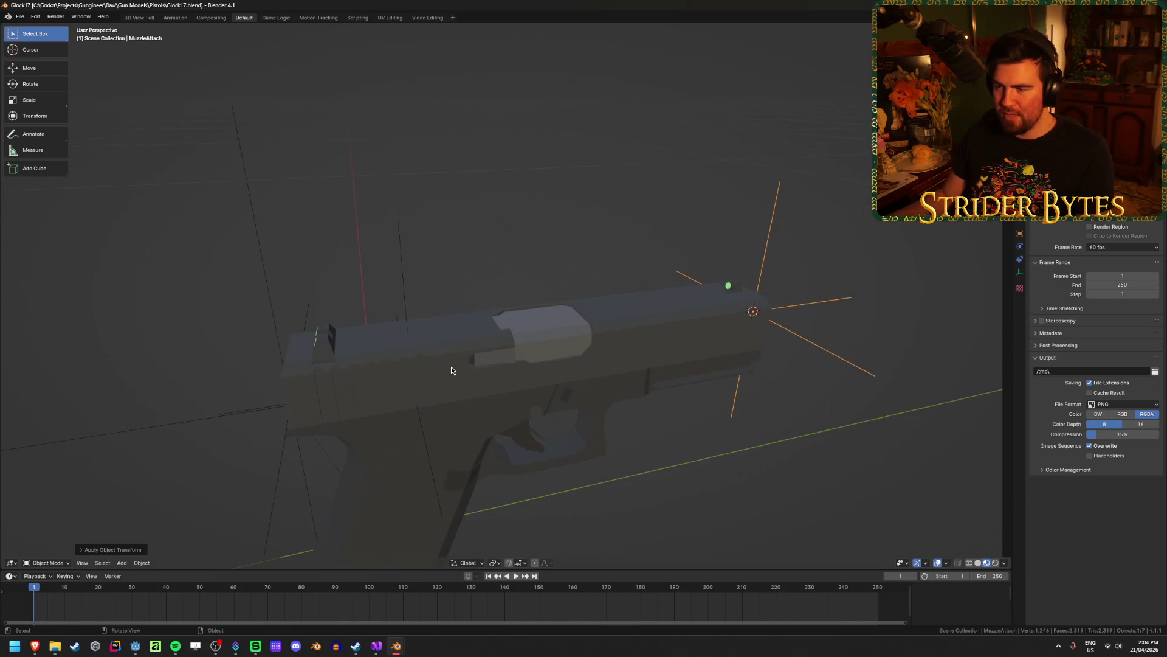
middle_click_drag(451, 369, 430, 364)
left_click(494, 326)
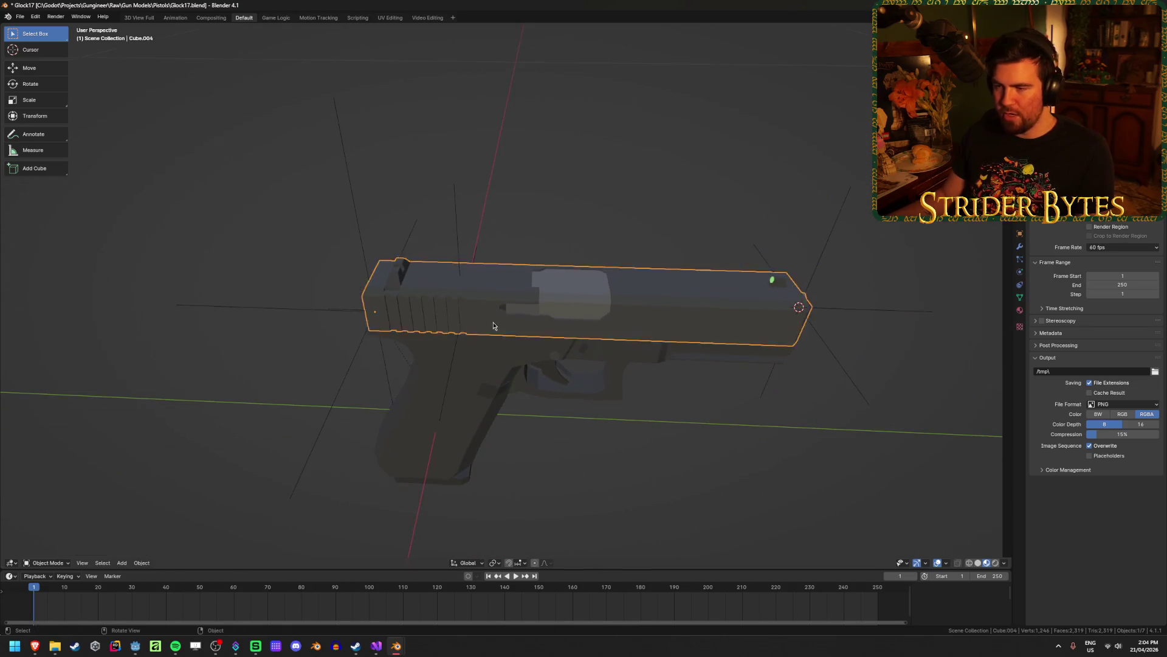
key("Tab")
scroll(493, 321, "up", 3)
middle_click_drag(513, 159, 492, 296)
key("Tab")
Add a plain axes empty on the slide top and shrink it.
key("Tab")
left_click(486, 259)
left_click(340, 254, "shift")
key("shift+s")
left_click(388, 313)
key("Tab")
middle_click_drag(426, 183, 476, 138)
key("shift+s")
key("Escape")
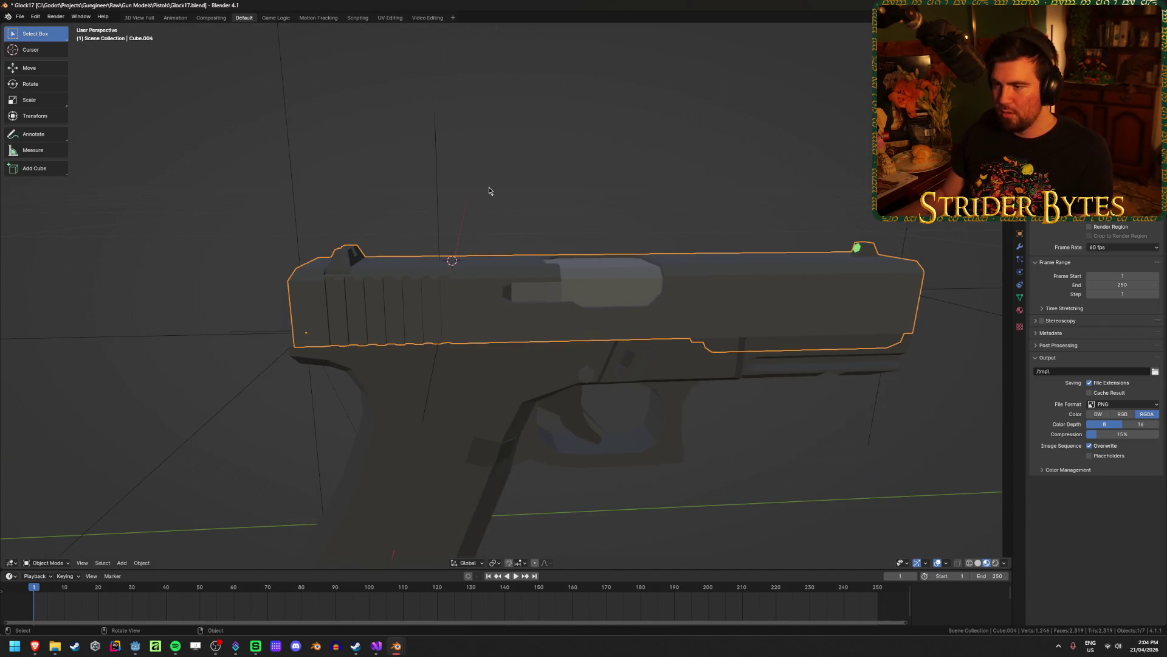
key("shift+a")
mouse_move(490, 191)
left_click(529, 187)
scroll(842, 274, "down", 5)
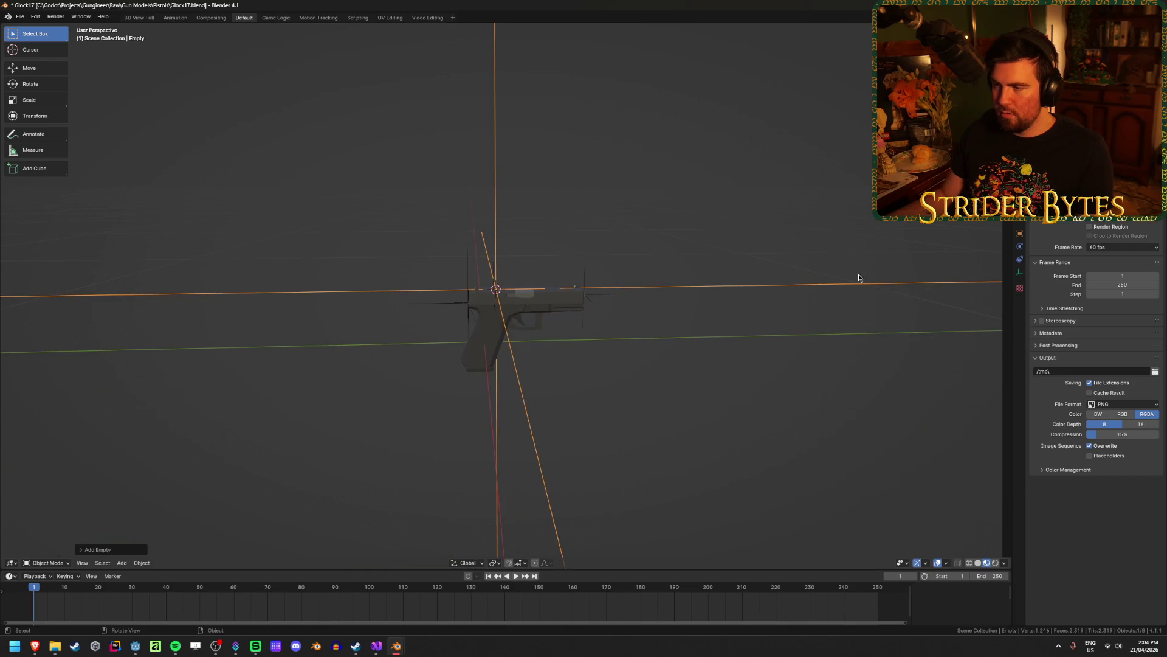
key("s")
left_click(543, 286)
Apply the empty's scale, rename it SightAttach and save Glock17.blend.
key("ctrl+a")
left_click(543, 288)
scroll(648, 314, "up", 4)
scroll(579, 233, "up", 1)
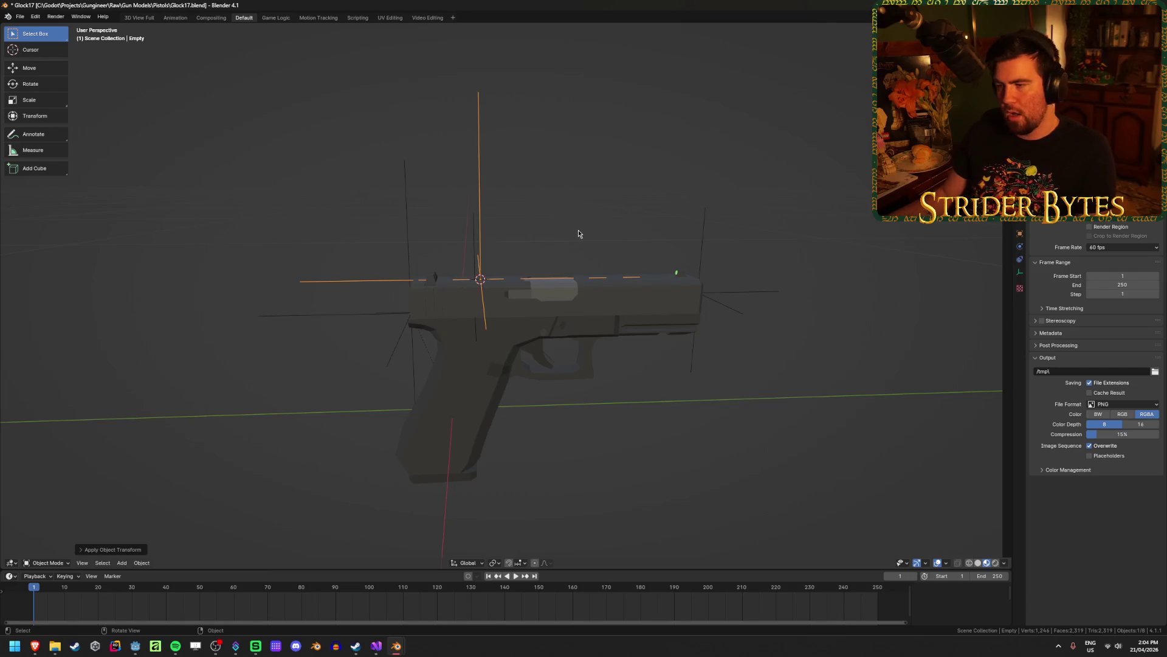
key("F2")
type("SightAtta")
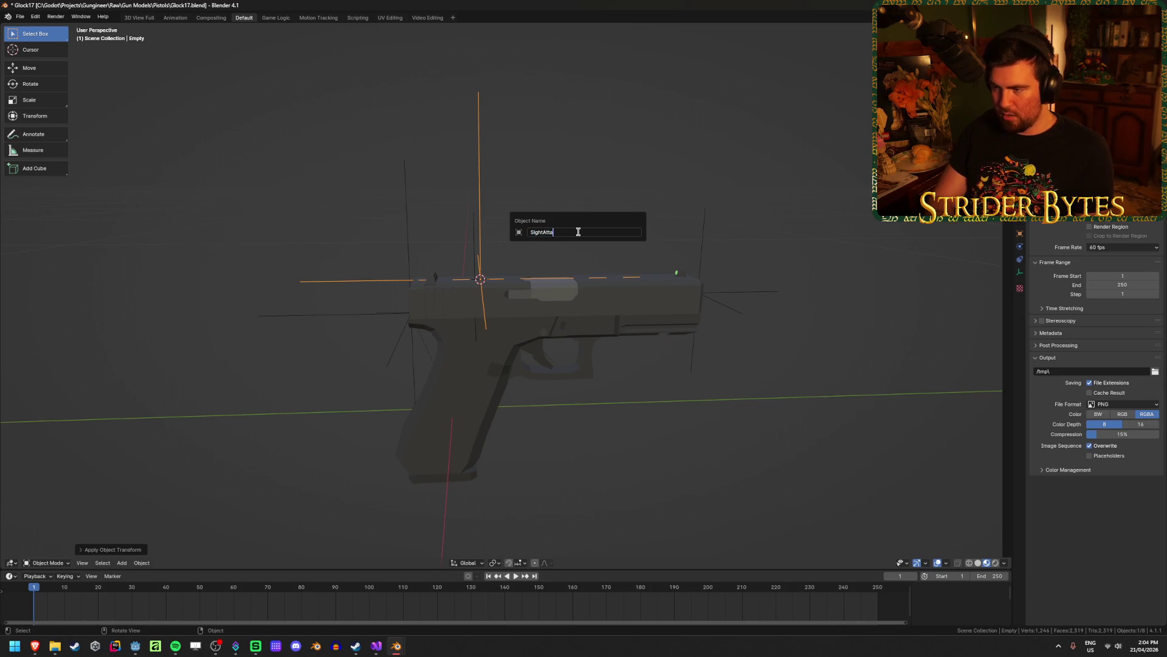
type("ch")
key("Return")
key("ctrl+s")
mouse_move(579, 232)
middle_mouse_down()
mouse_move(300, 275)
mouse_move(428, 260)
mouse_move(770, 292)
mouse_move(668, 298)
middle_mouse_up()
left_click(432, 273)
left_click(669, 299)
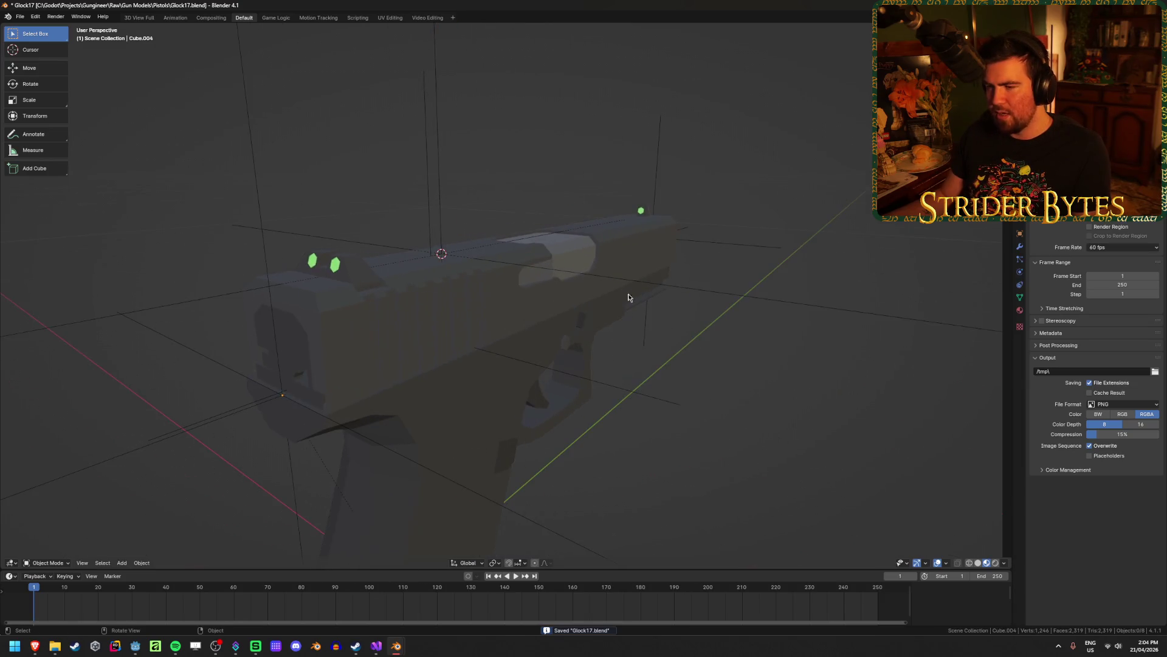
left_click(359, 288)
left_click(805, 214)
left_click(644, 211)
left_click(674, 205)
left_click(655, 209)
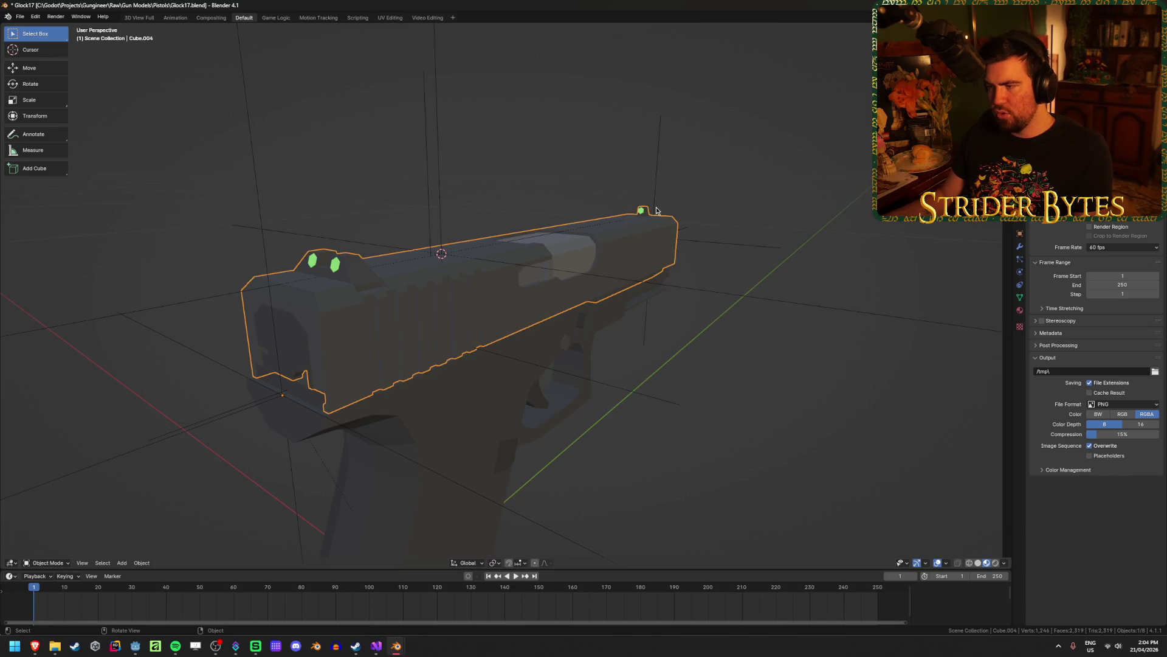
left_click(733, 182)
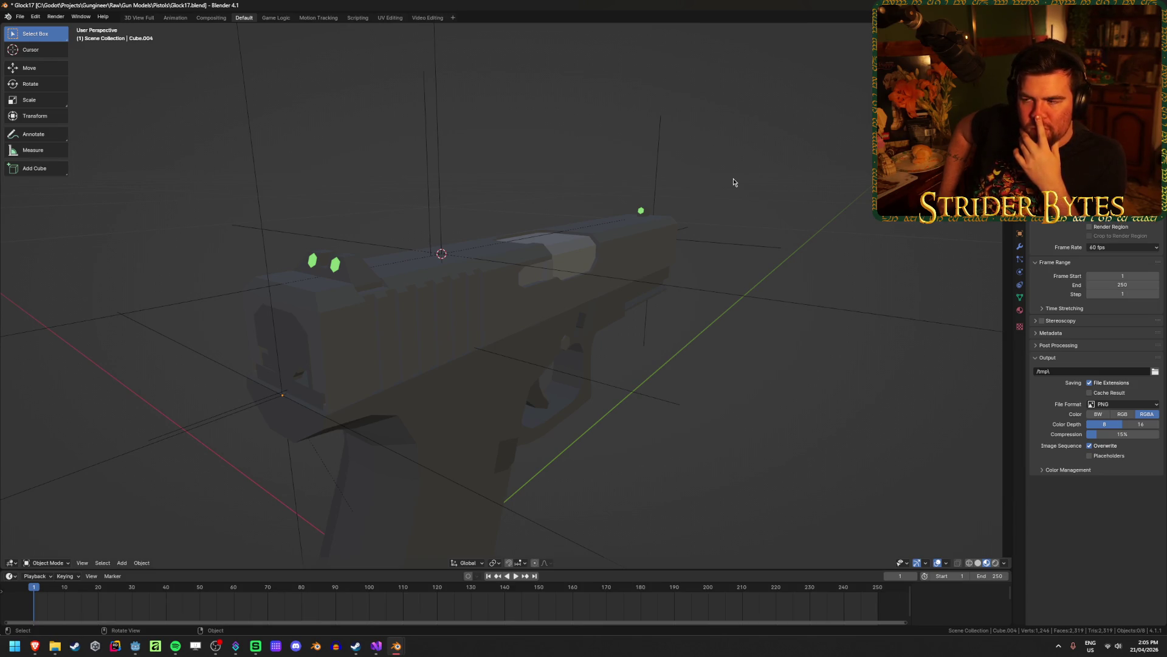
key("ctrl+s")
scroll(403, 336, "up", 4)
left_click(404, 336)
middle_click_drag(404, 337, 328, 272)
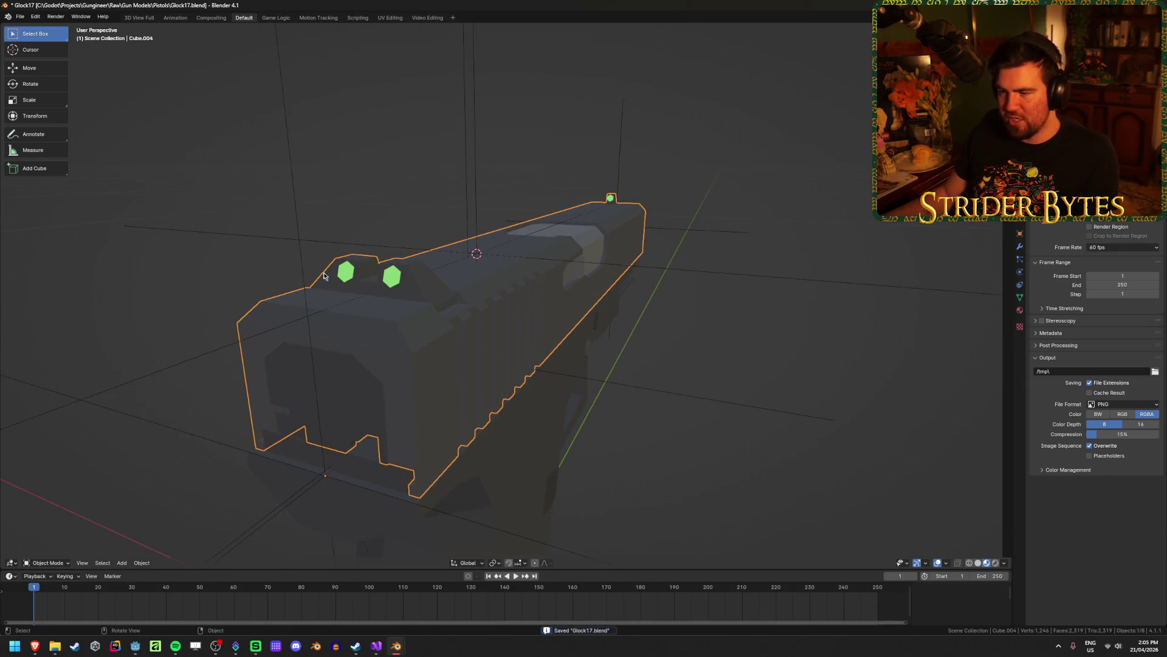
middle_click_drag(409, 302, 303, 247)
middle_click_drag(718, 208, 378, 301)
left_click(834, 177)
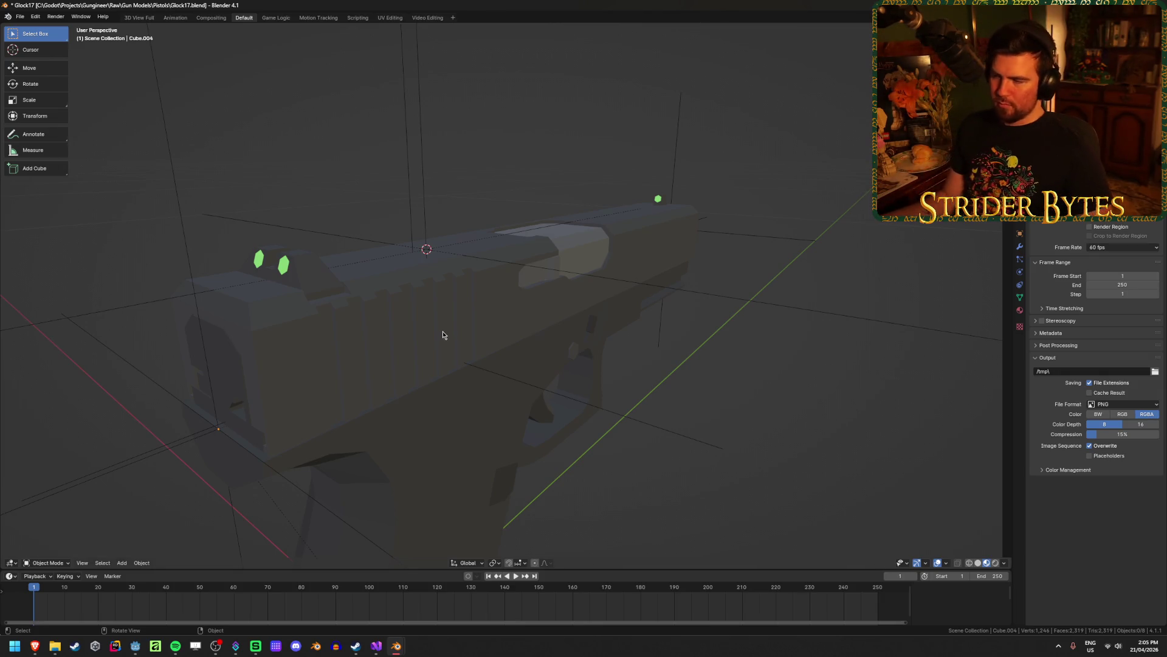
middle_click_drag(398, 346, 436, 339)
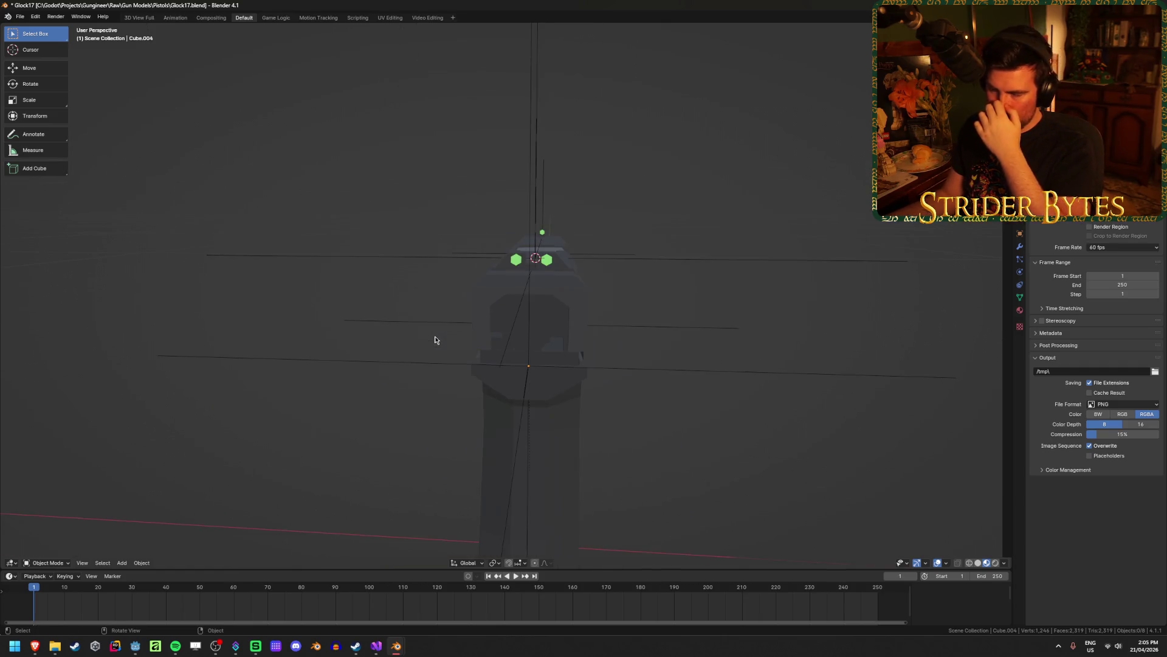
middle_click_drag(785, 332, 683, 328)
key("ctrl+s")
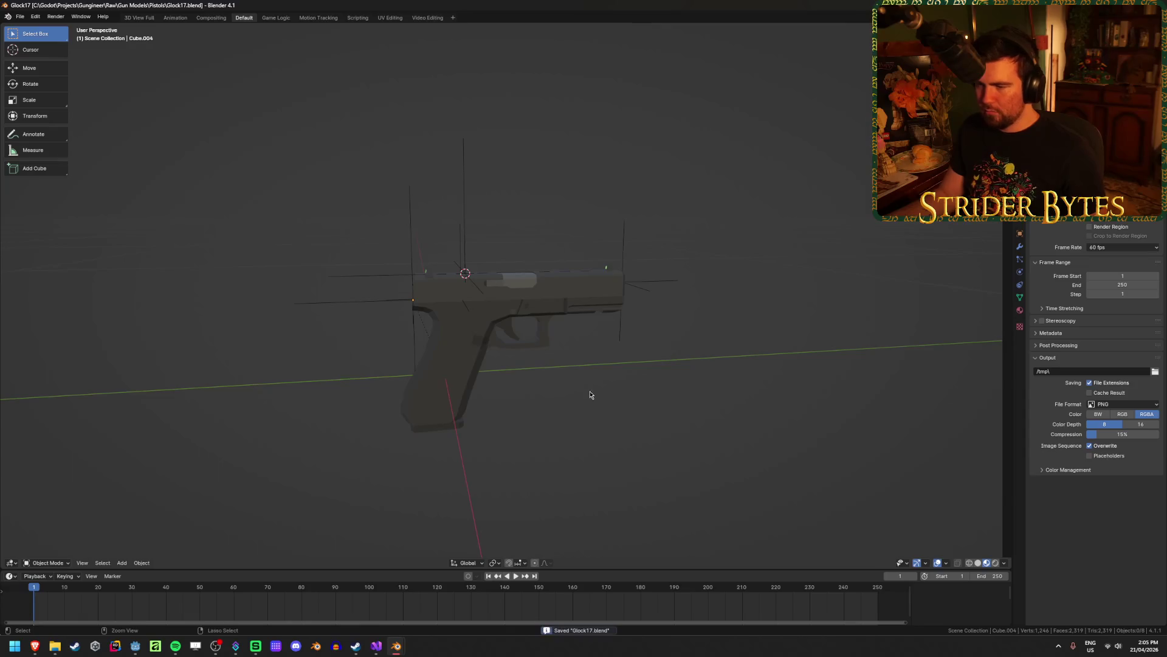
scroll(498, 405, "up", 3)
mouse_move(409, 378)
middle_mouse_down()
mouse_move(492, 305)
mouse_move(455, 309)
middle_mouse_up()
left_click(456, 308)
mouse_move(458, 254)
middle_mouse_down()
mouse_move(503, 257)
mouse_move(517, 210)
mouse_move(607, 249)
mouse_move(655, 243)
middle_mouse_up()
Snap the 3D cursor to the top rear vertex of the grip.
key("Tab")
left_click(517, 209)
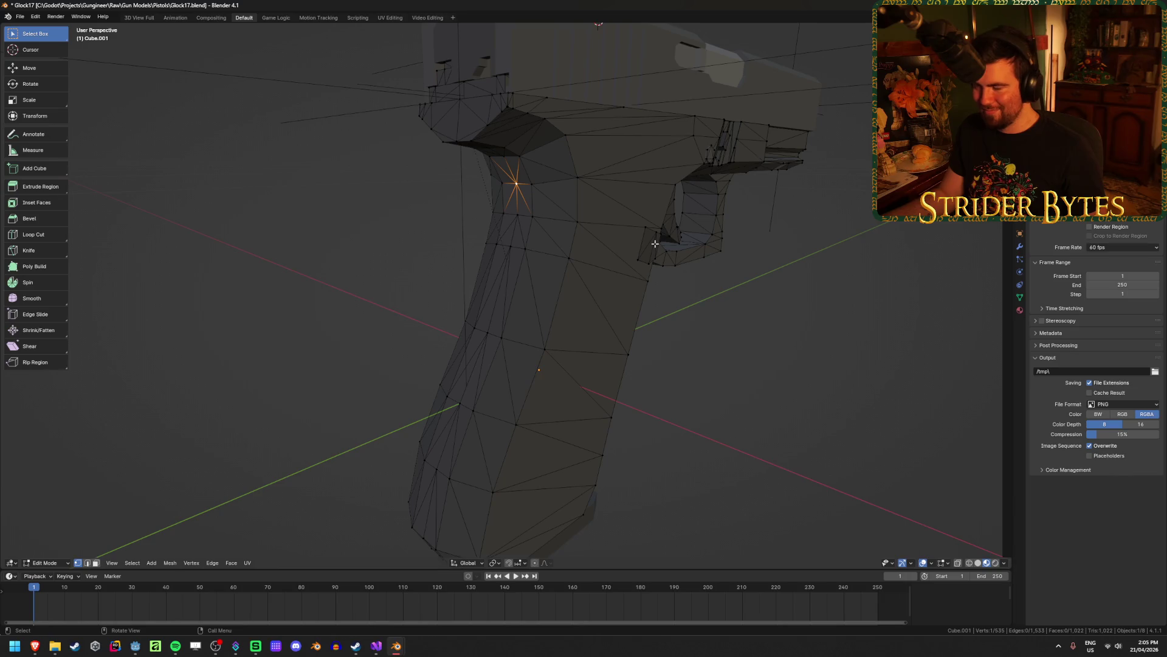
key("Tab")
key("Tab")
key("ctrl+Tab")
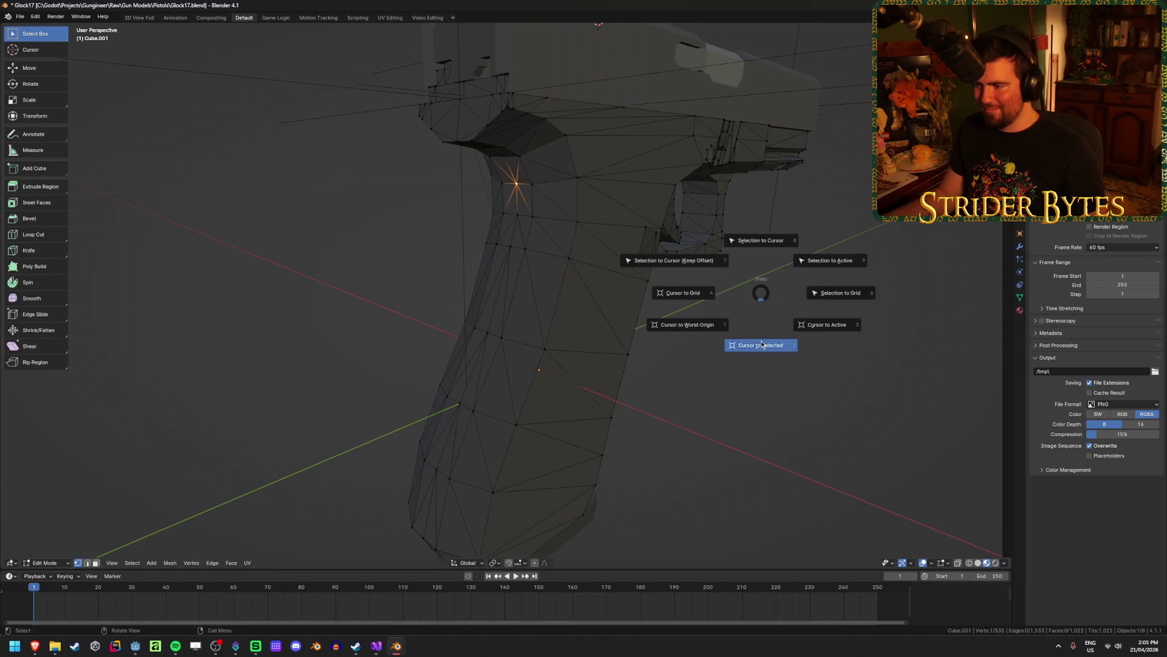
left_click(808, 328)
Add a plain axes empty at the grip vertex and scale it down.
key("shift+a")
mouse_move(811, 328)
left_click(862, 329)
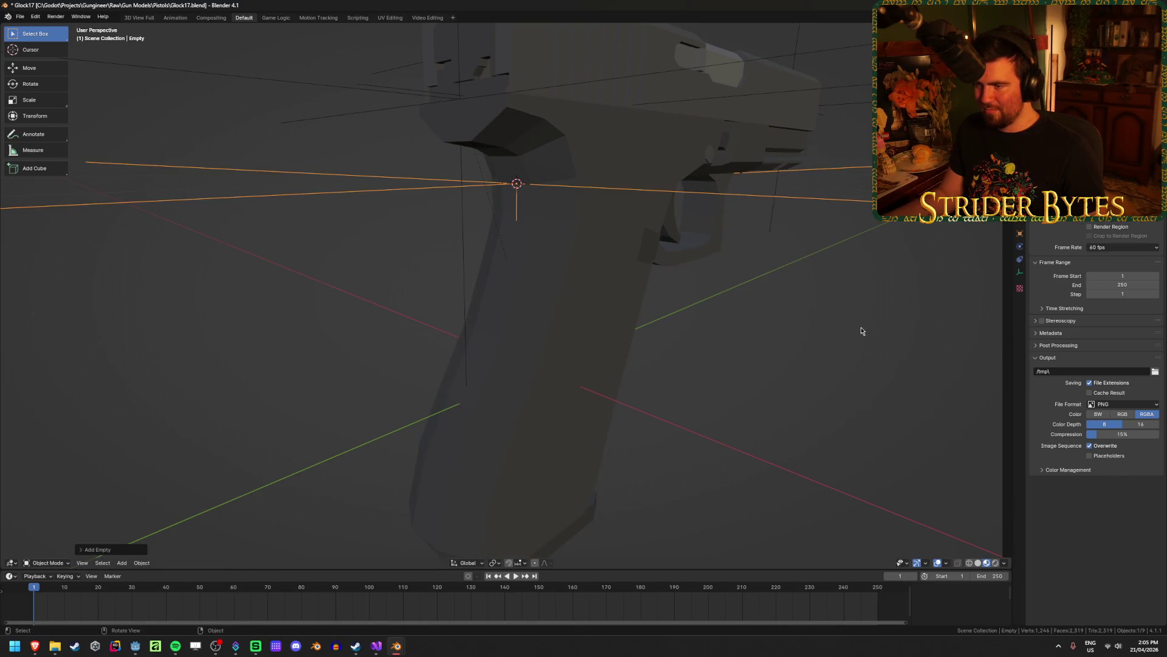
scroll(862, 331, "down", 5)
key("s")
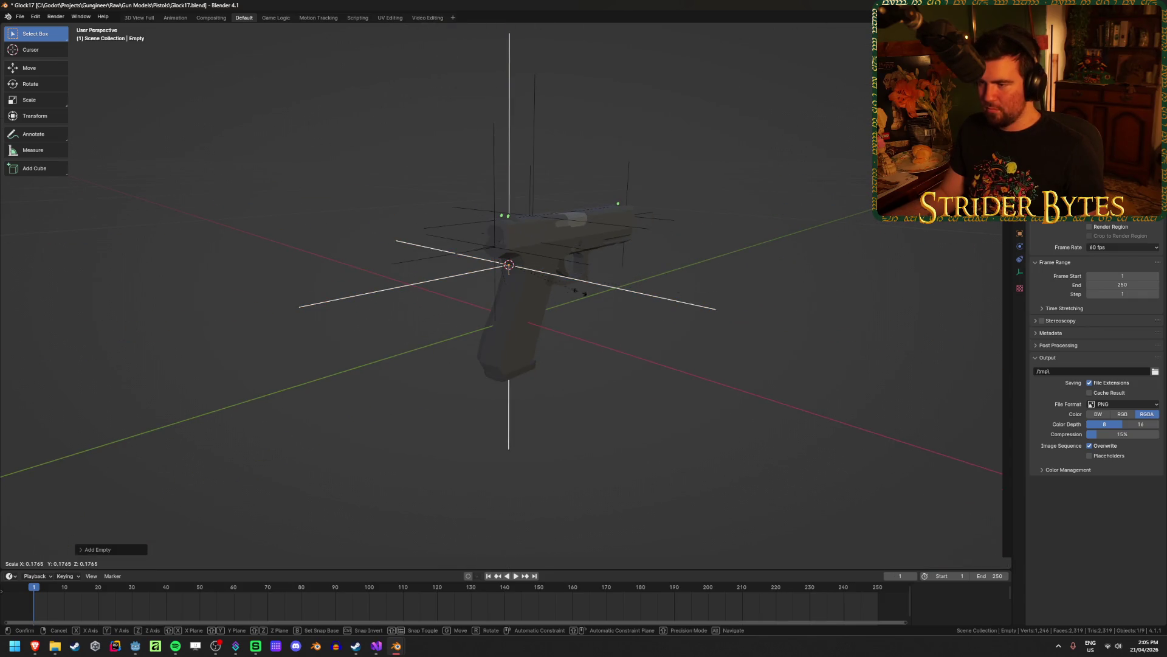
left_click(532, 293)
Name the empty StockAttach, correcting the 'StockAttack' typo, and save the file.
scroll(758, 331, "up", 3)
scroll(777, 318, "up", 4)
scroll(754, 319, "up", 3)
scroll(771, 321, "down", 3)
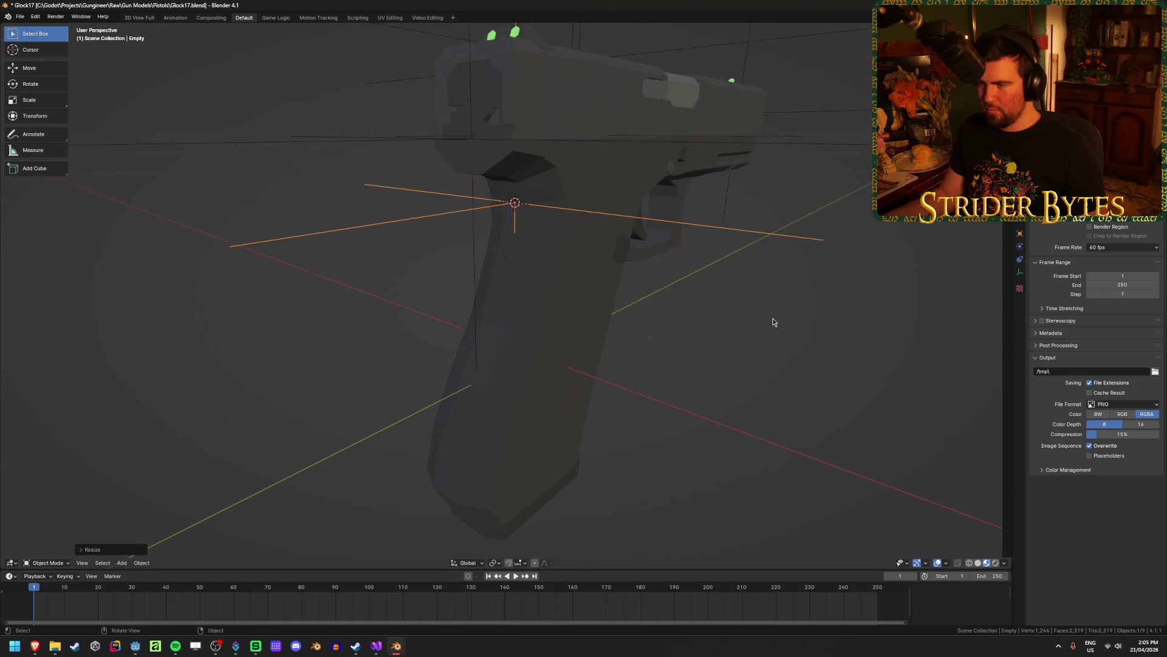
key("F2")
type("St")
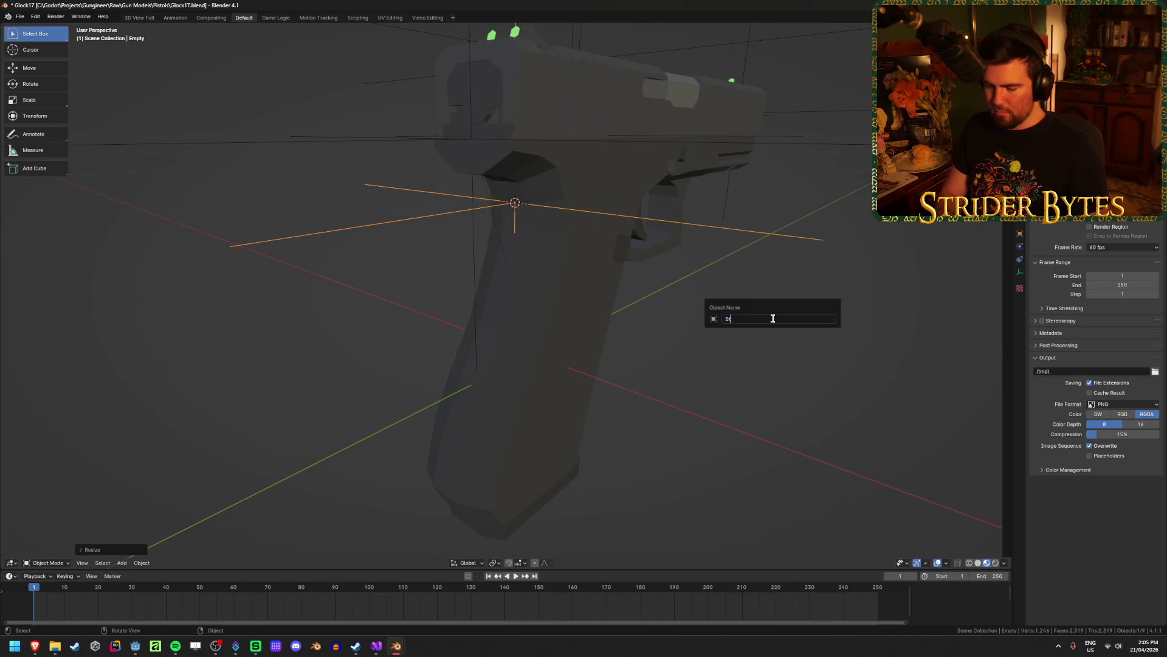
type("ockAttack")
key("Return")
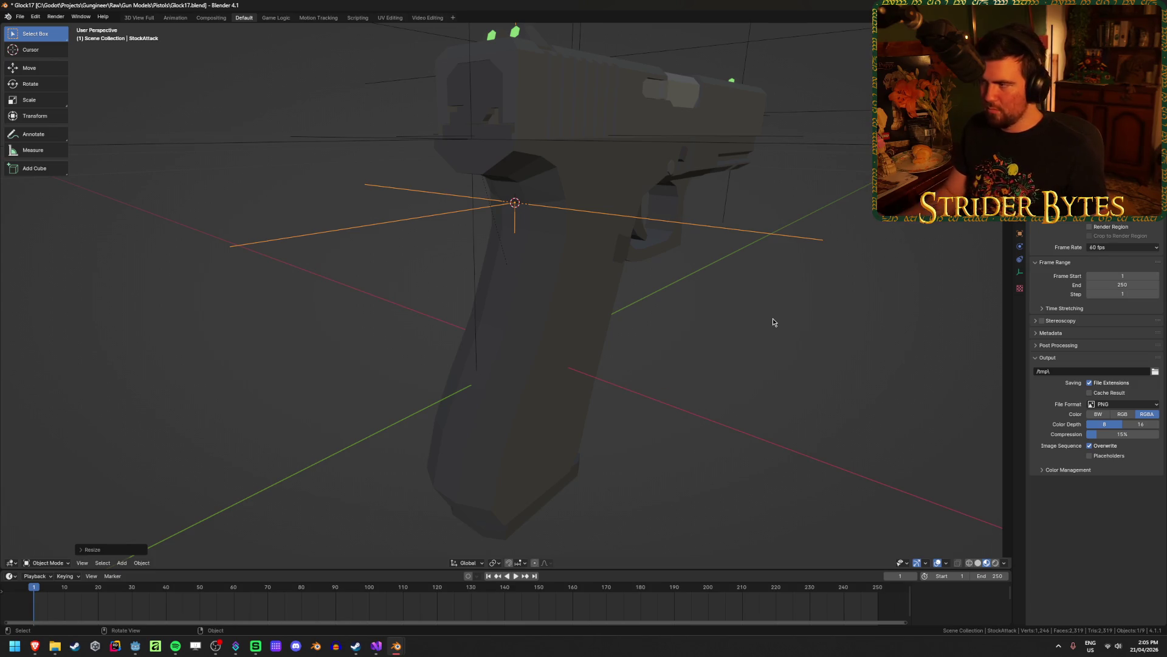
key("F2")
left_click(772, 318)
key("BackSpace")
type("h")
key("Return")
key("ctrl+s")
scroll(1094, 395, "up", 5)
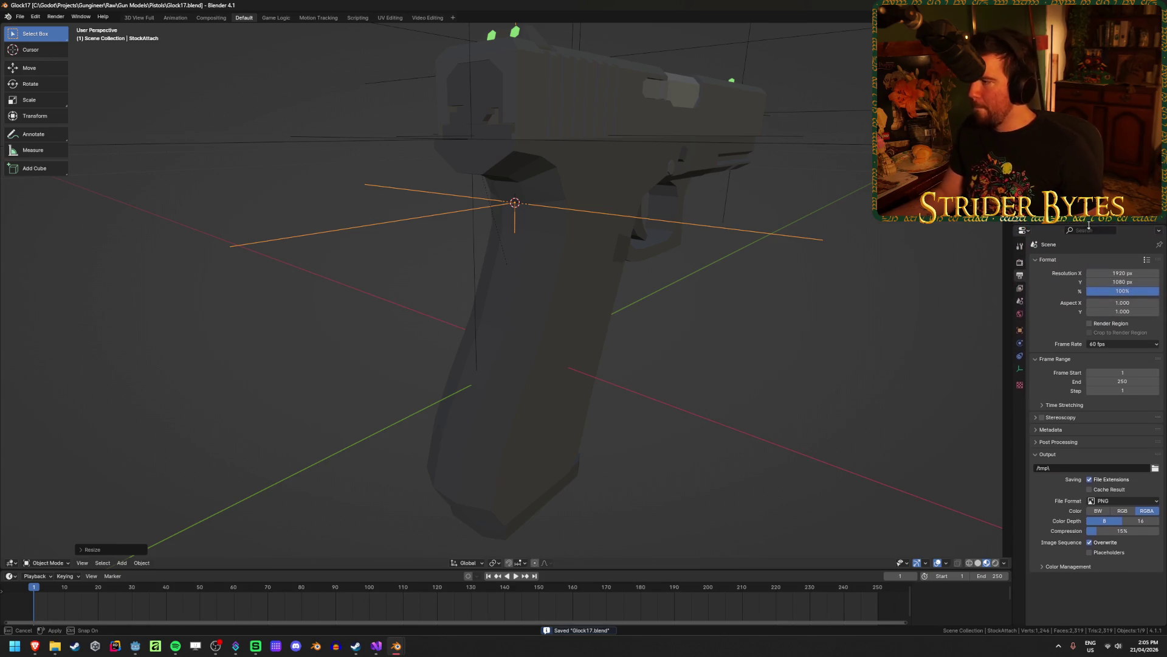
Rename the pistol frame Cube.001 to G17_Receiver.
left_click(837, 339)
middle_click_drag(828, 339, 695, 323)
left_click(533, 312)
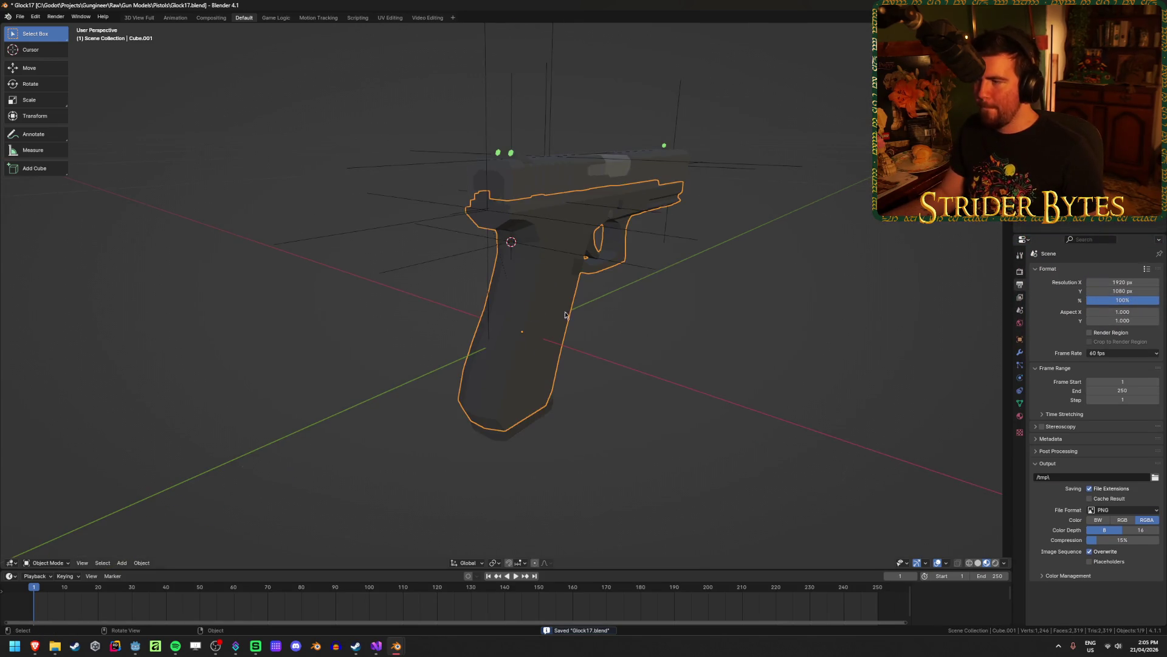
middle_click_drag(534, 312, 727, 335)
key("F2")
type("G")
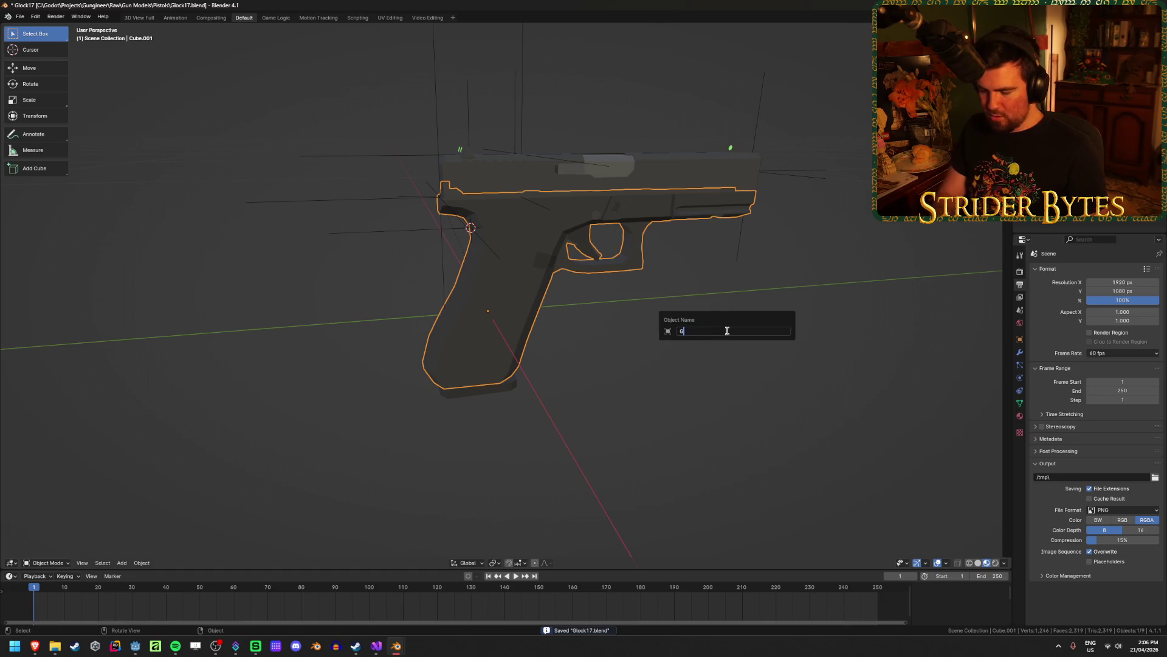
type("17_")
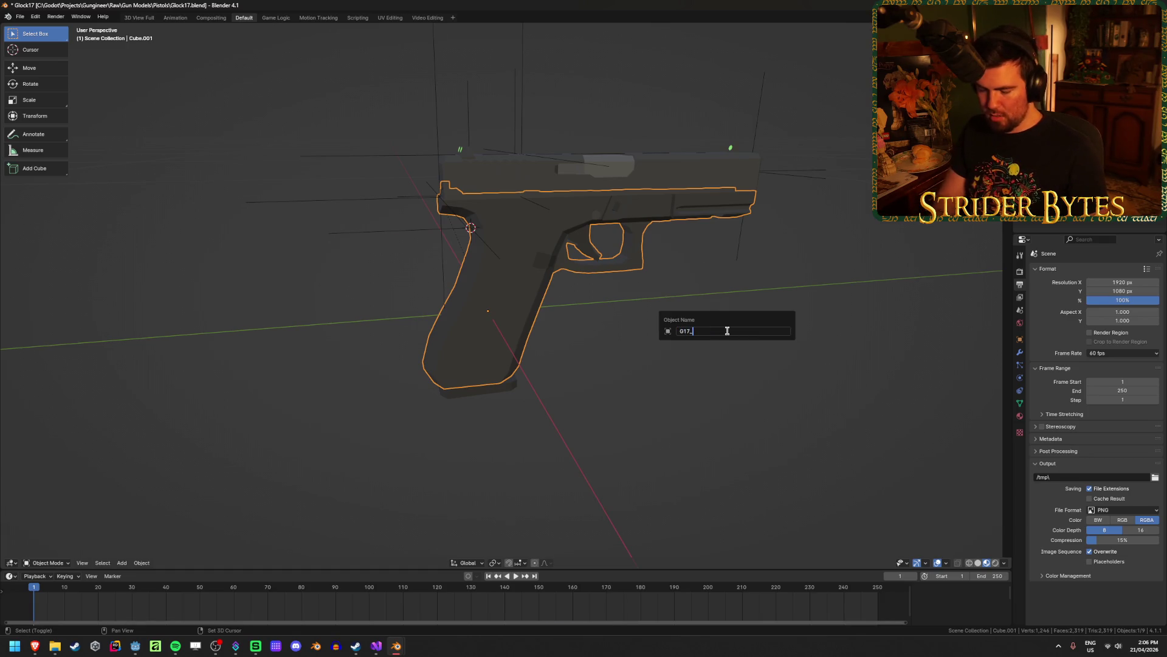
type("Receiver")
key("Return")
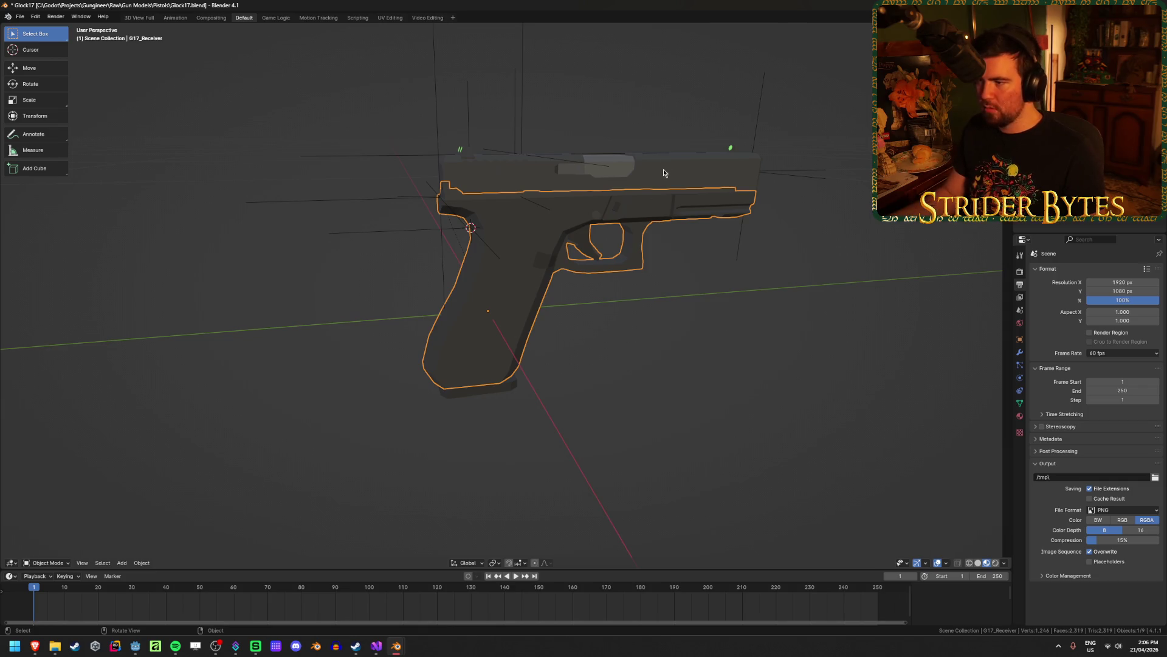
Rename the slide G17_Barrel and the grip magazine G17_Magazine, then save.
left_click(661, 178)
key("F2")
type("G17_Barr")
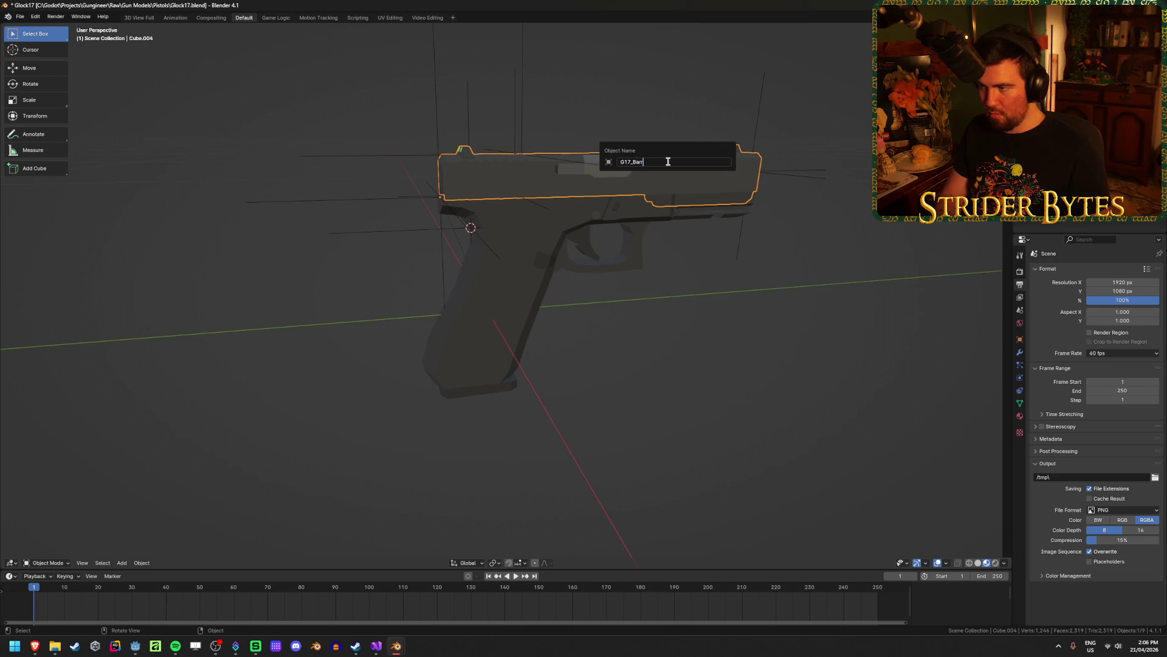
key("Return")
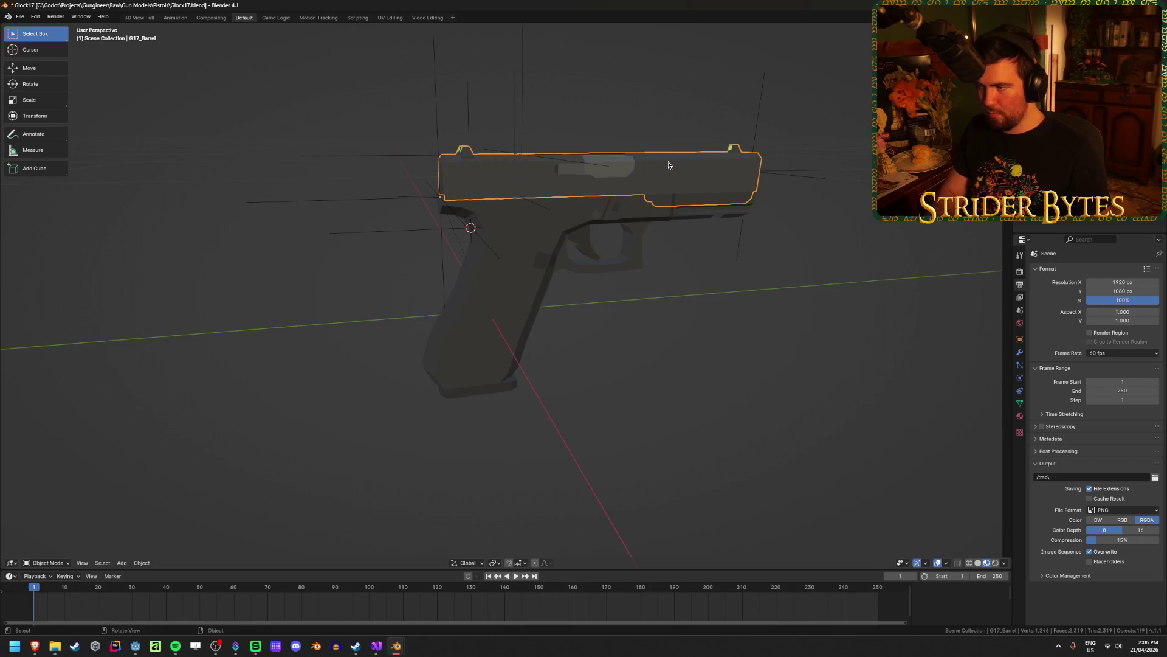
left_click(492, 399)
key("F2")
type("G")
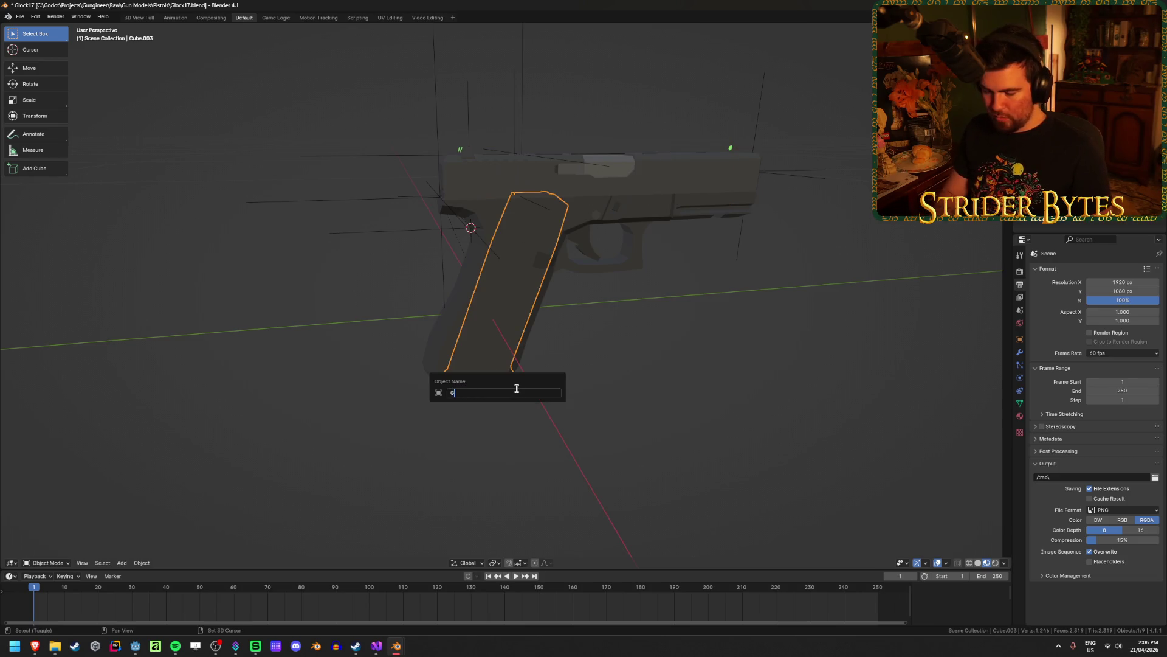
type("17_Magazine")
key("Return")
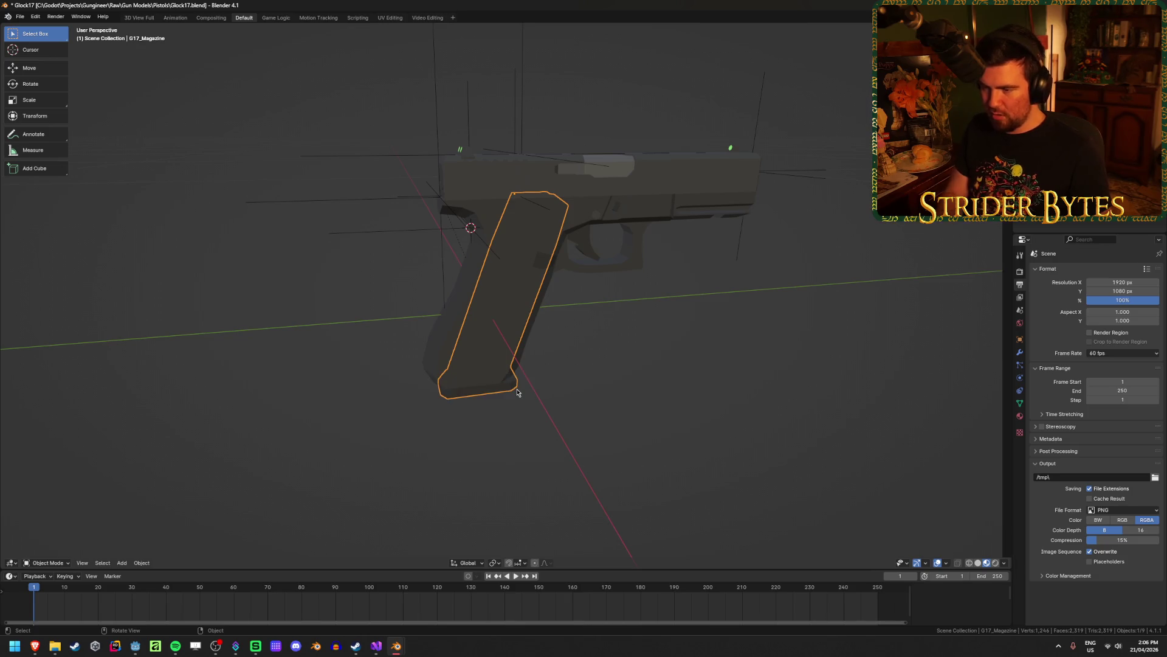
key("ctrl+s")
left_click(681, 406)
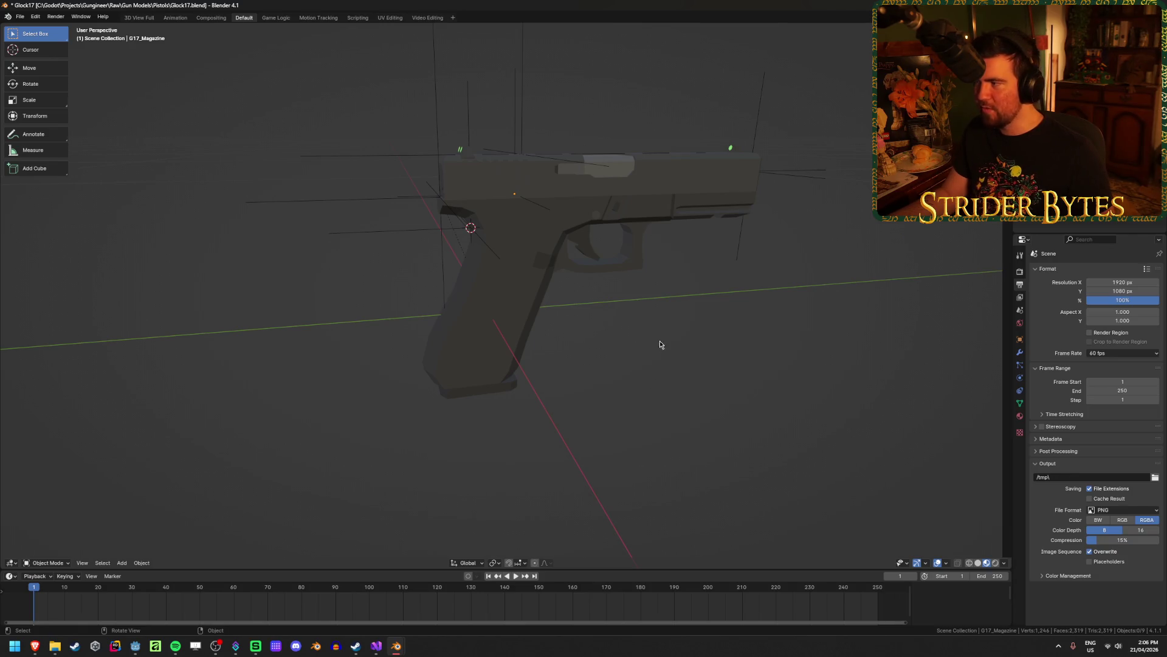
Parent the front and top empties to the G17_Barrel slide.
left_click(741, 243)
left_click(527, 96, "shift")
left_click(672, 178, "shift")
key("ctrl+p")
left_click(672, 178)
left_click(768, 311)
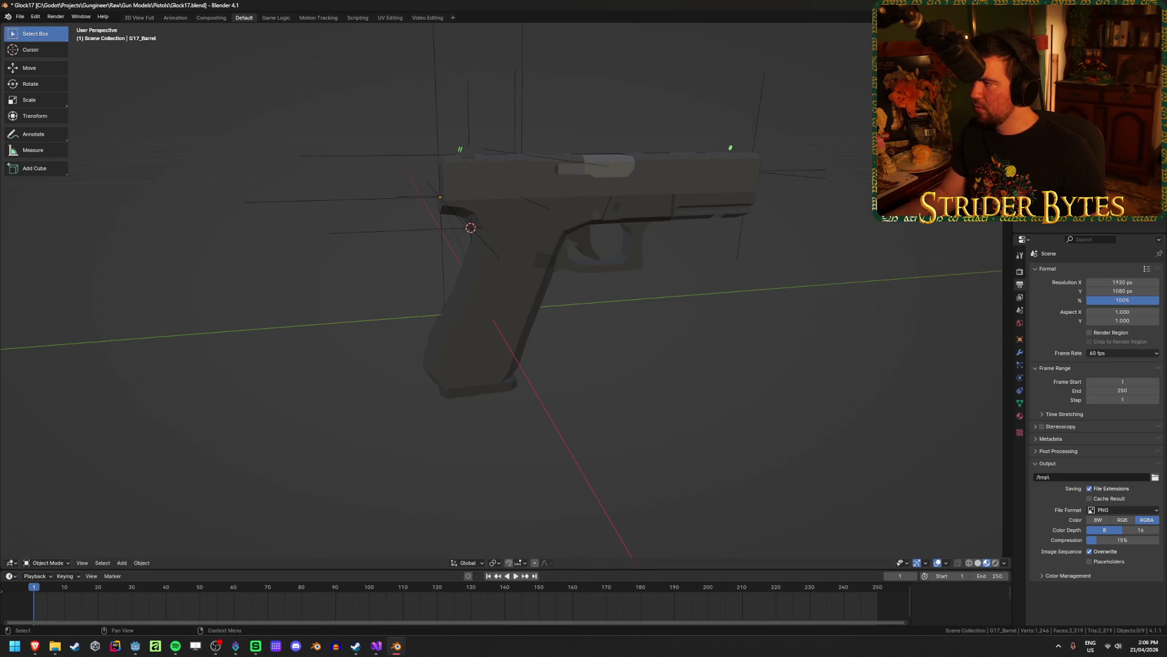
Make the Magazine collection active in the Outliner and select Cube.002.
key("shift+a")
key("Escape")
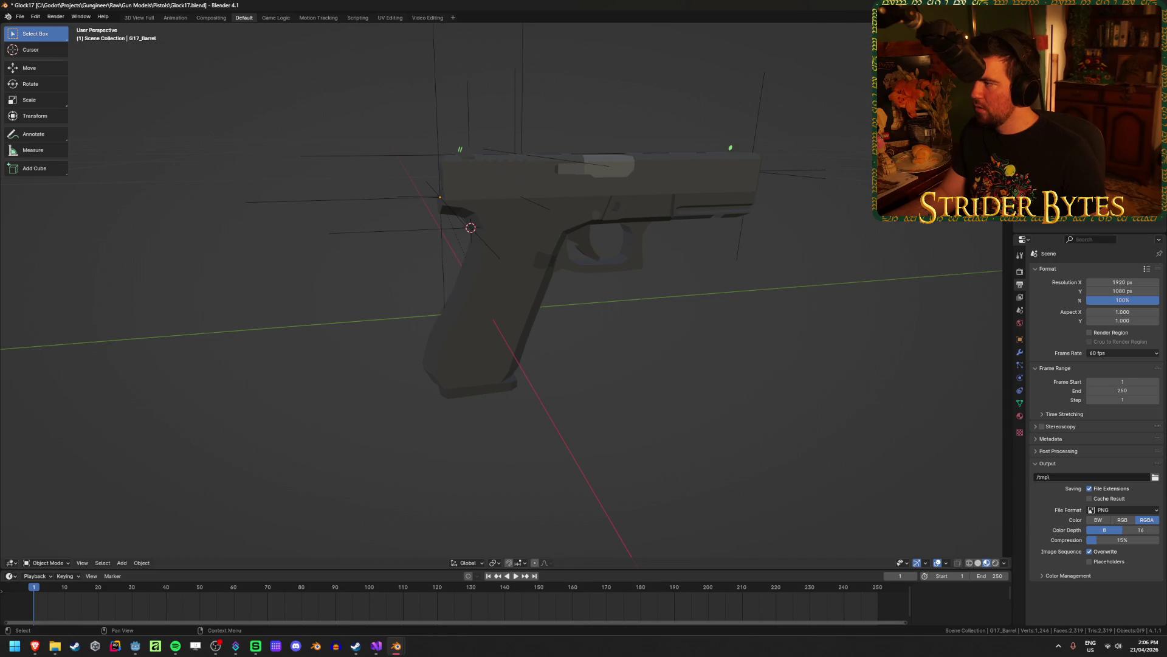
left_click(1057, 49)
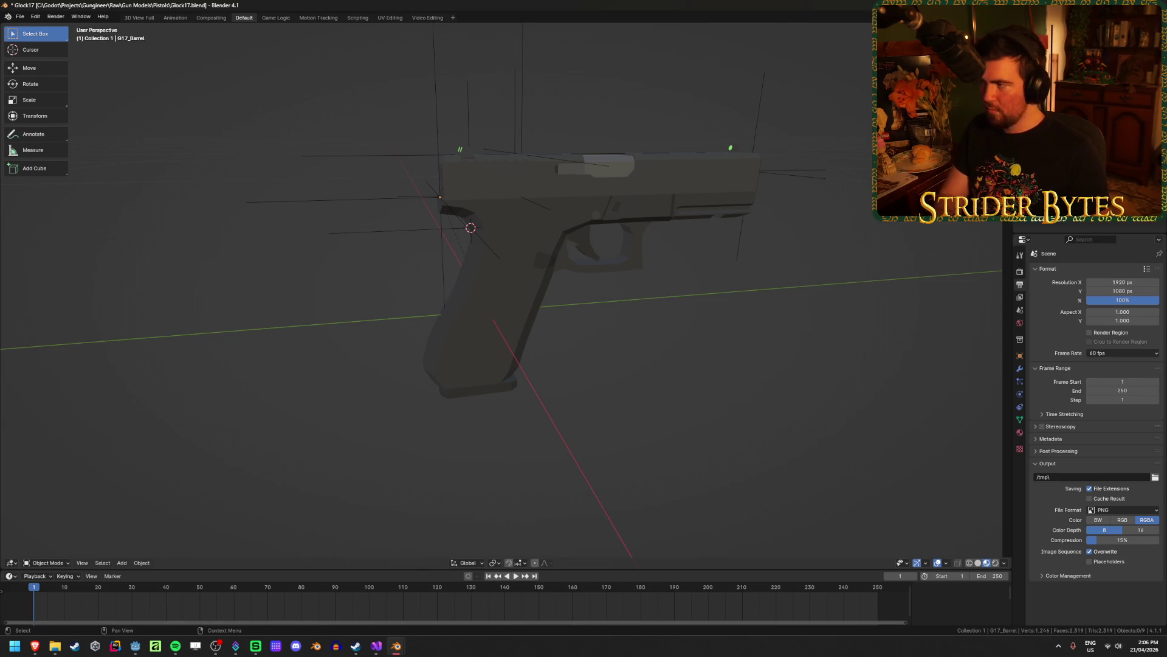
left_click(1058, 61)
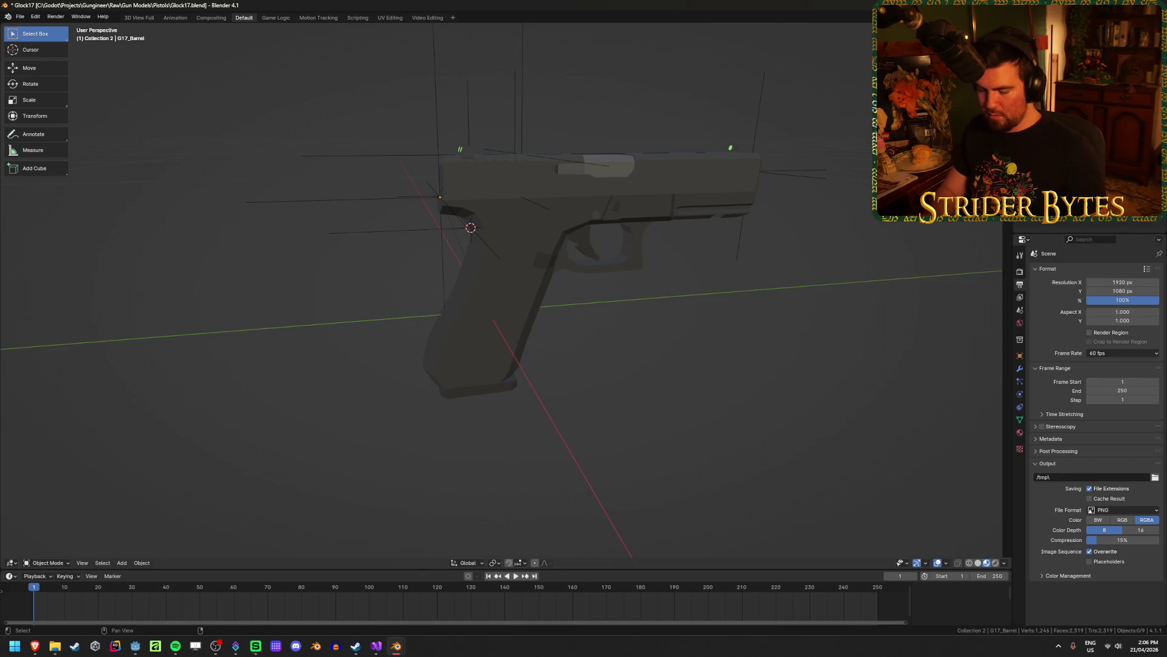
left_click(1057, 73)
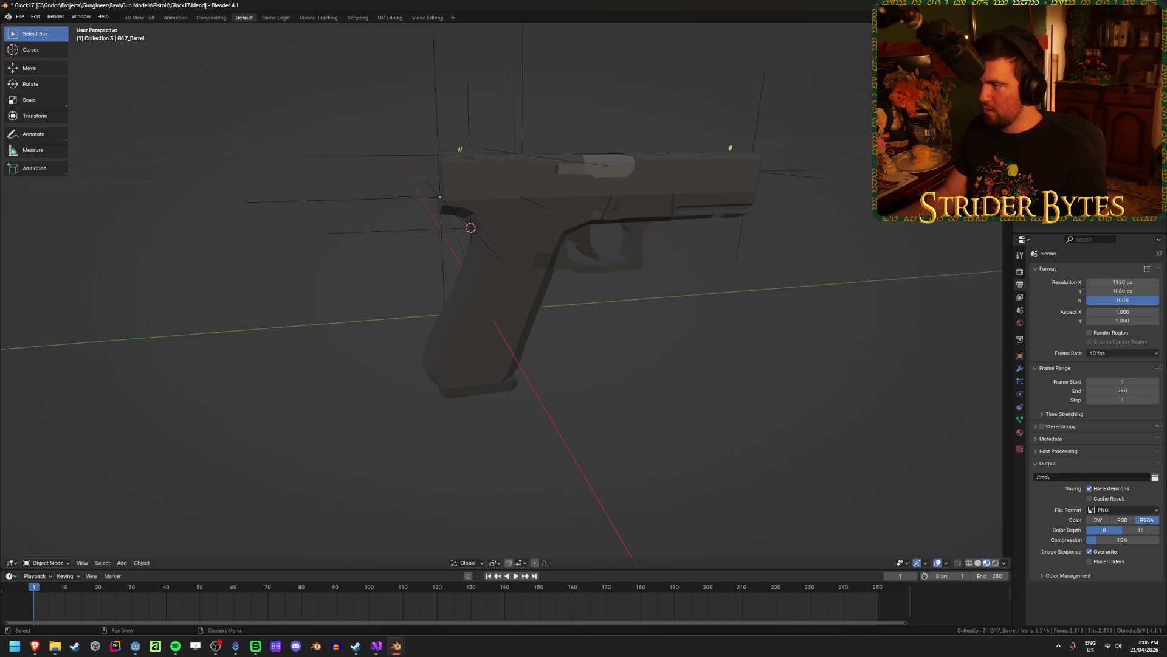
left_click(1058, 86)
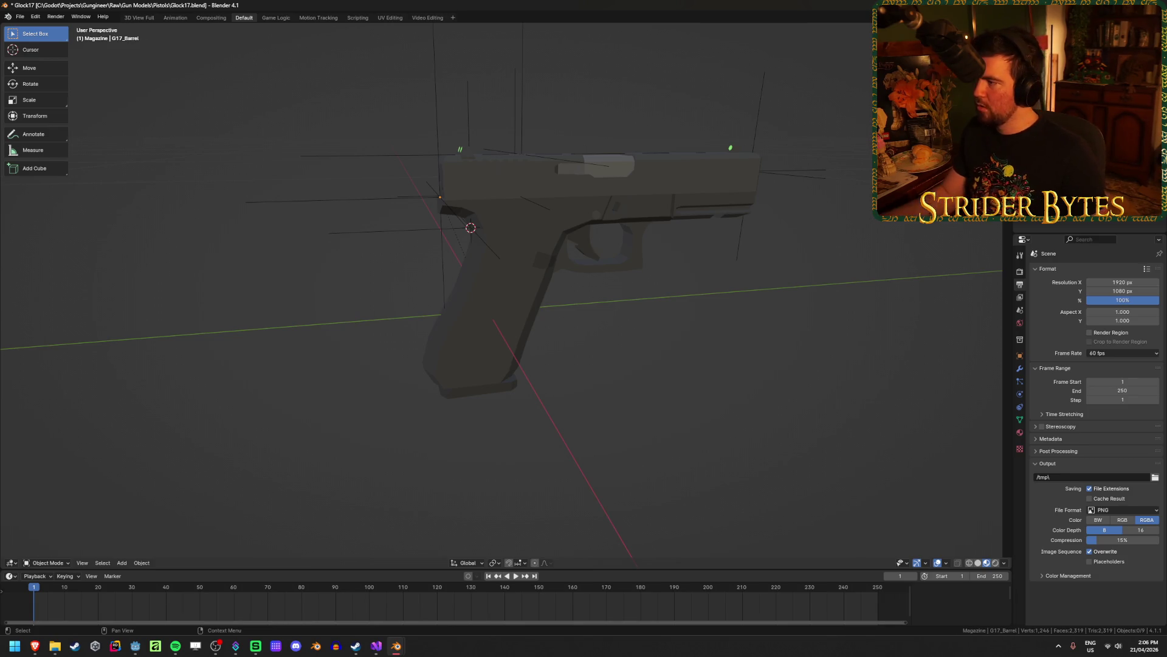
left_click(1063, 97)
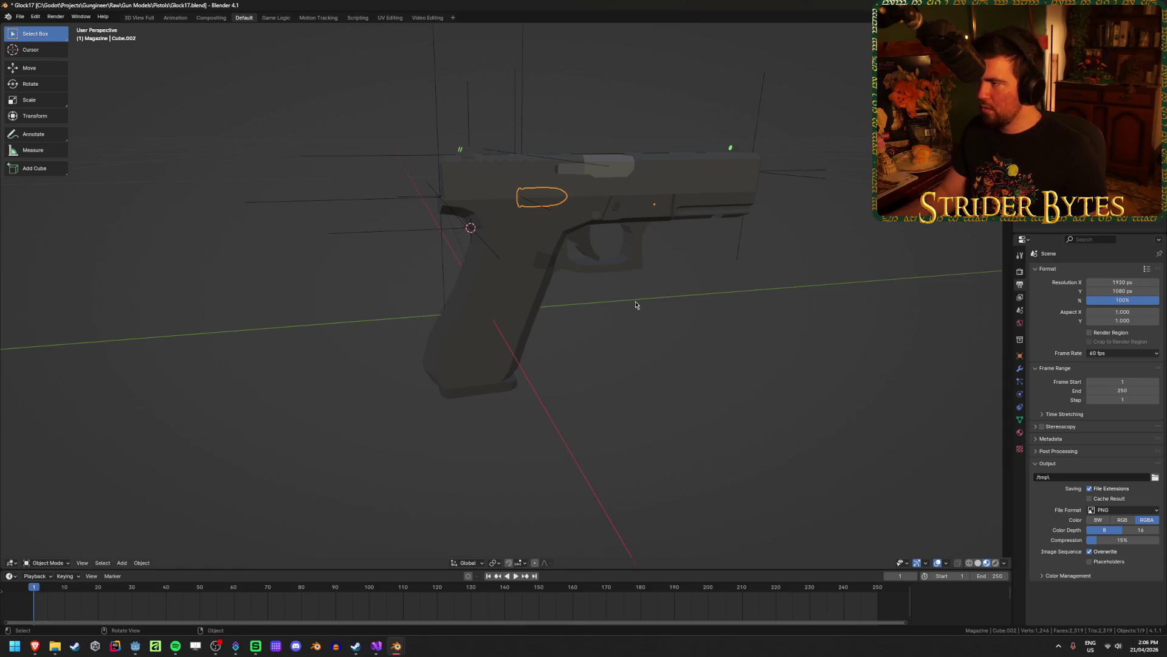
Keep the name Cube.002 and parent the bullet to G17_Magazine with Ctrl+P > Object.
key("F2")
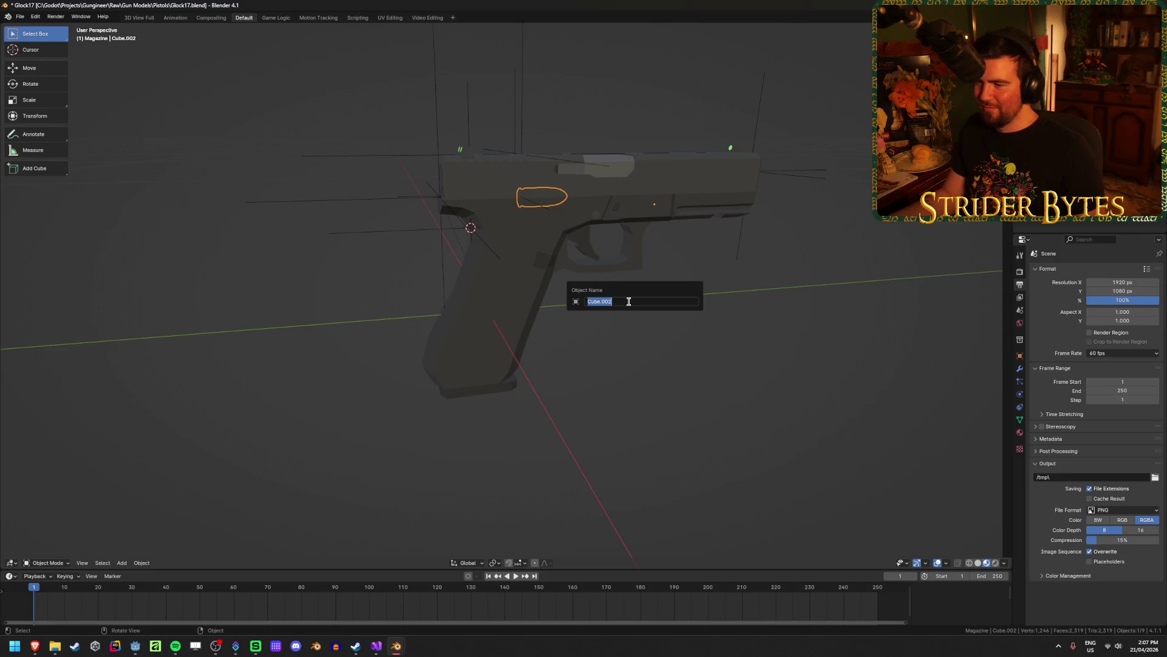
key("Escape")
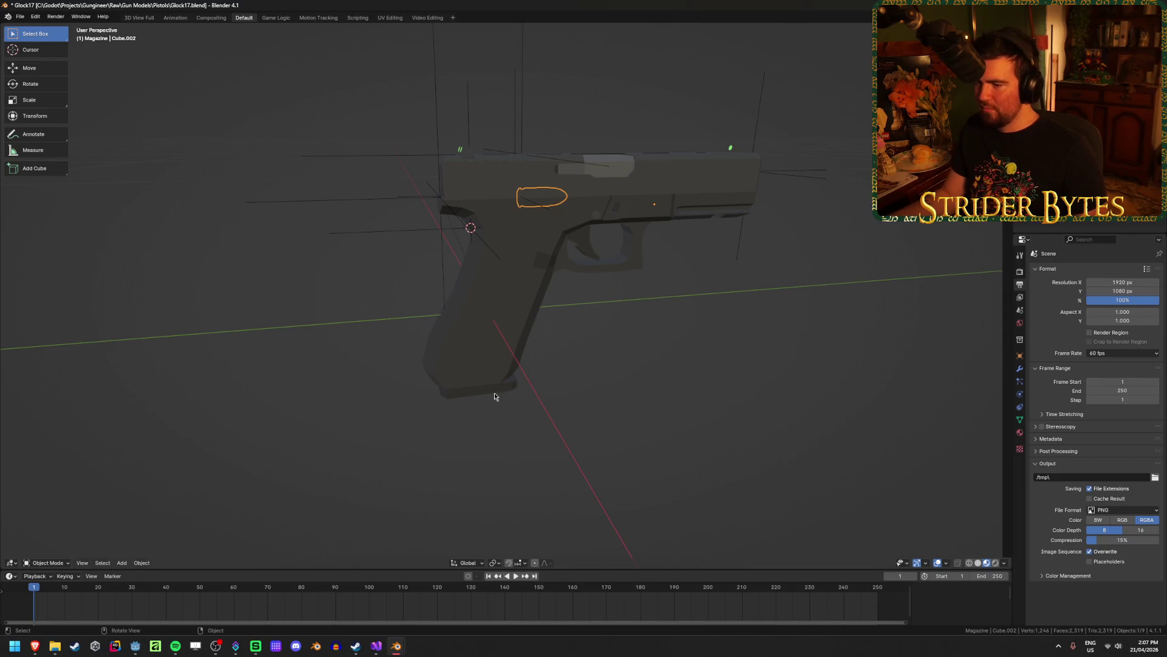
left_click(495, 395, "shift")
key("ctrl+p")
left_click(495, 395)
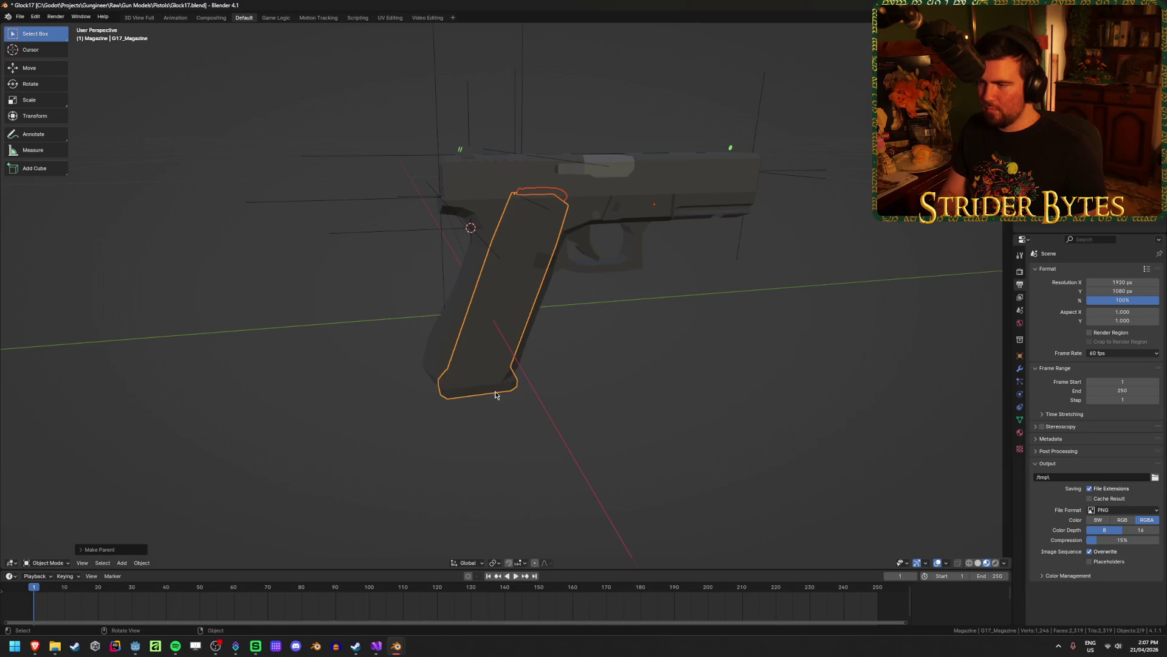
Check the hierarchy by reselecting the magazine, the G17_Barrel slide, and the magazine's child bullet.
left_click(547, 410)
left_click(498, 390)
left_click(949, 91)
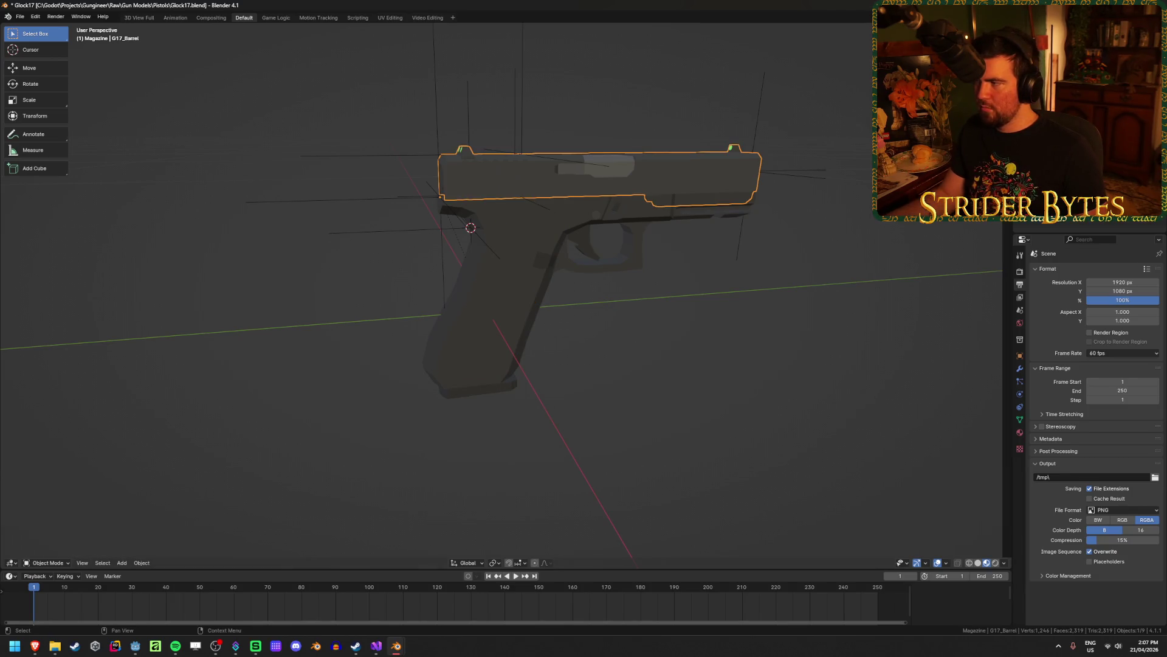
left_click(948, 115)
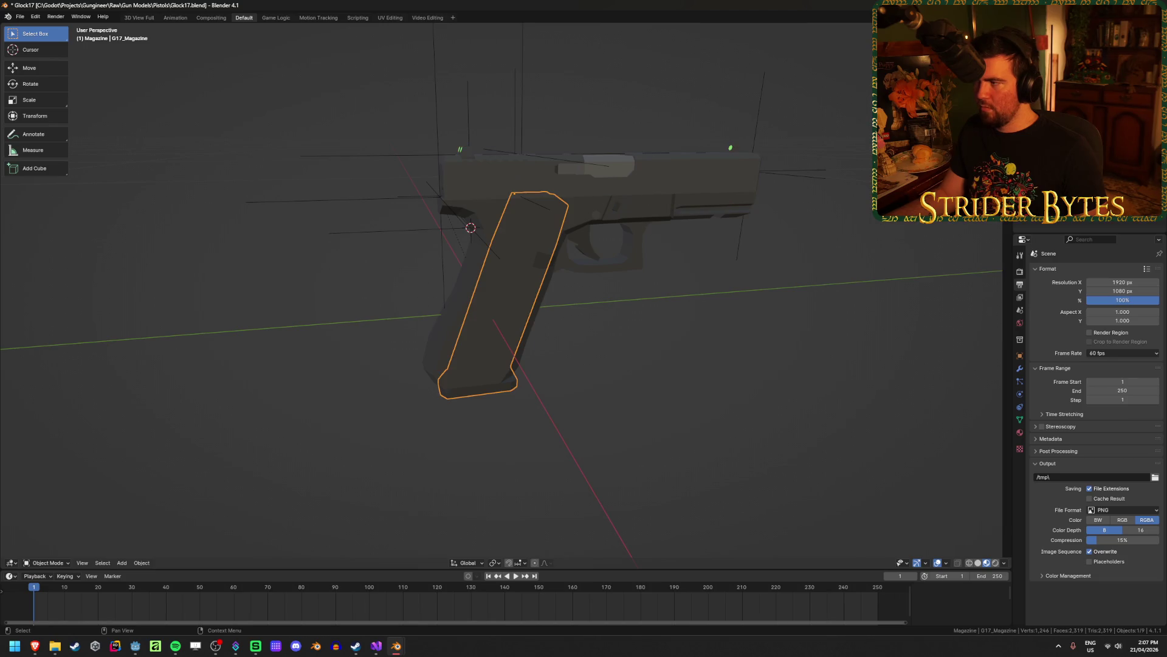
key("Down")
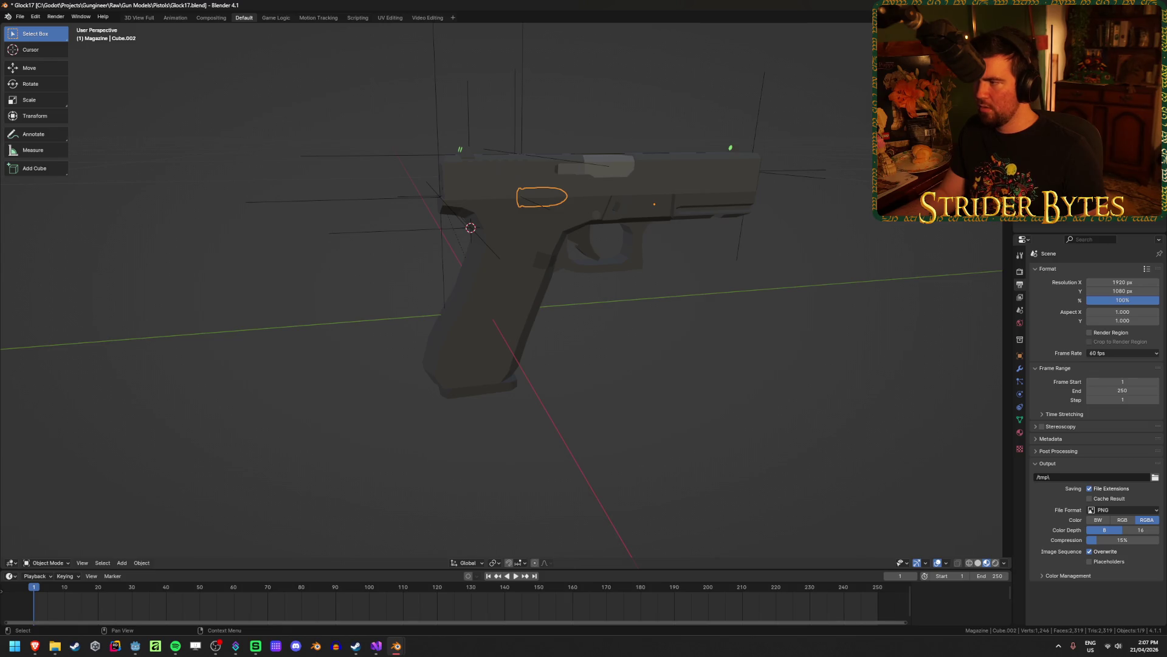
scroll(562, 230, "up", 4)
Isolate the bullet and snap the 3D cursor to the centre of its base face.
key("KP_Decimal")
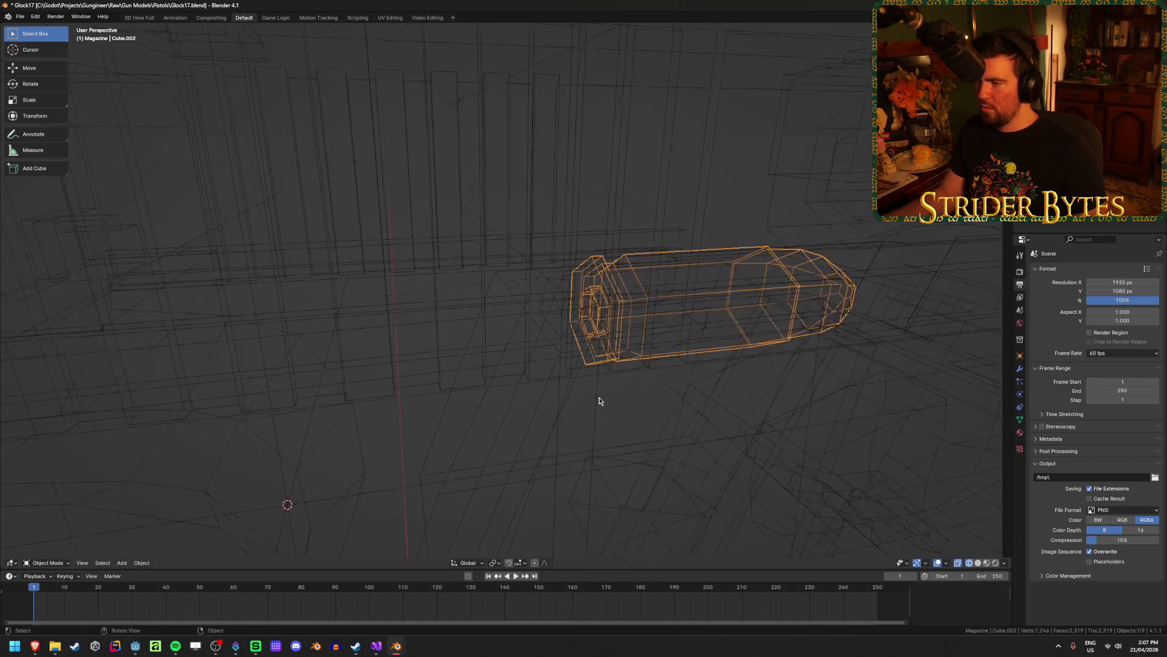
key("Tab")
key("Tab")
key("alt+z")
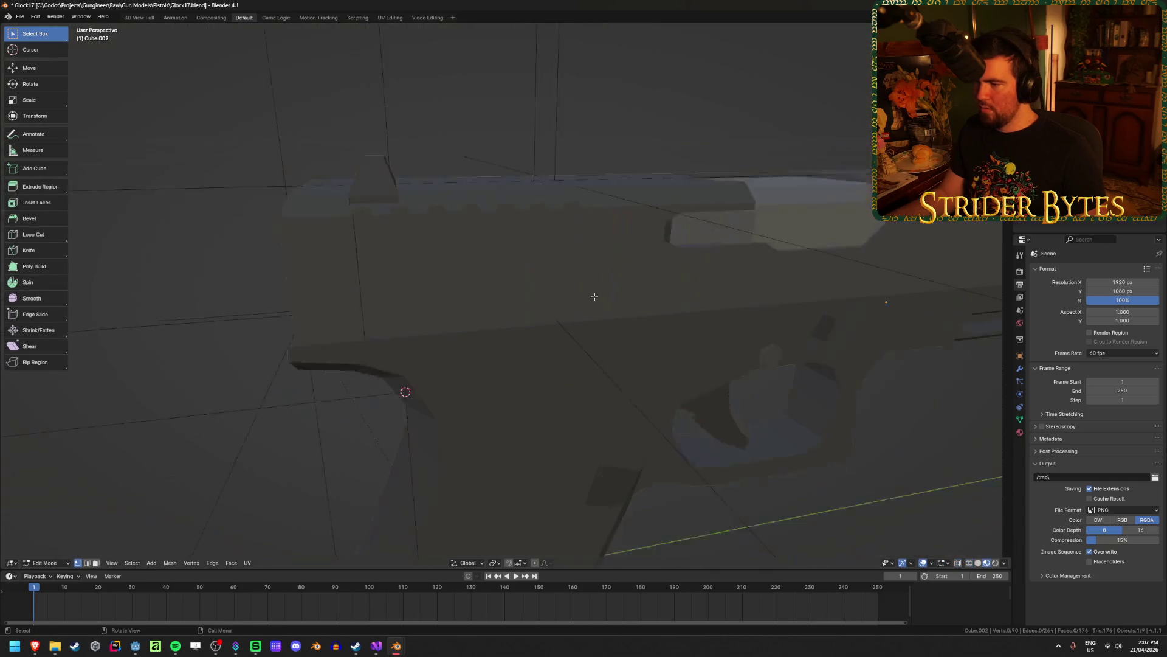
scroll(583, 328, "down", 3)
key("KP_Divide")
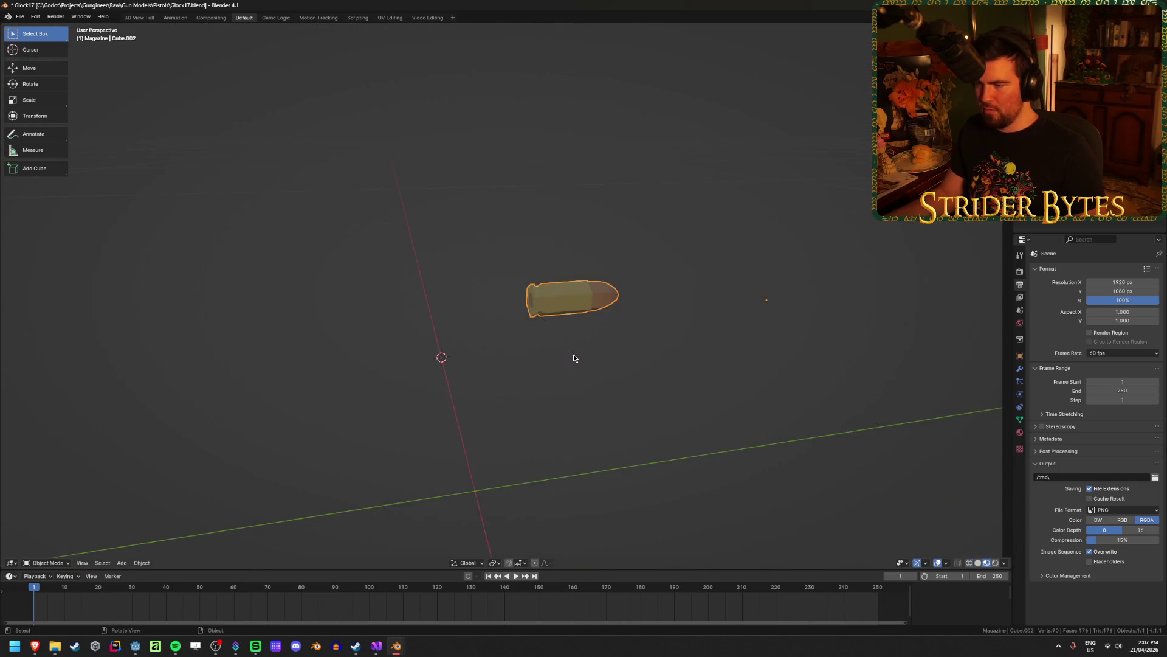
key("Tab")
mouse_move(338, 454)
middle_mouse_down()
mouse_move(347, 545)
mouse_move(643, 337)
mouse_move(760, 328)
middle_mouse_up()
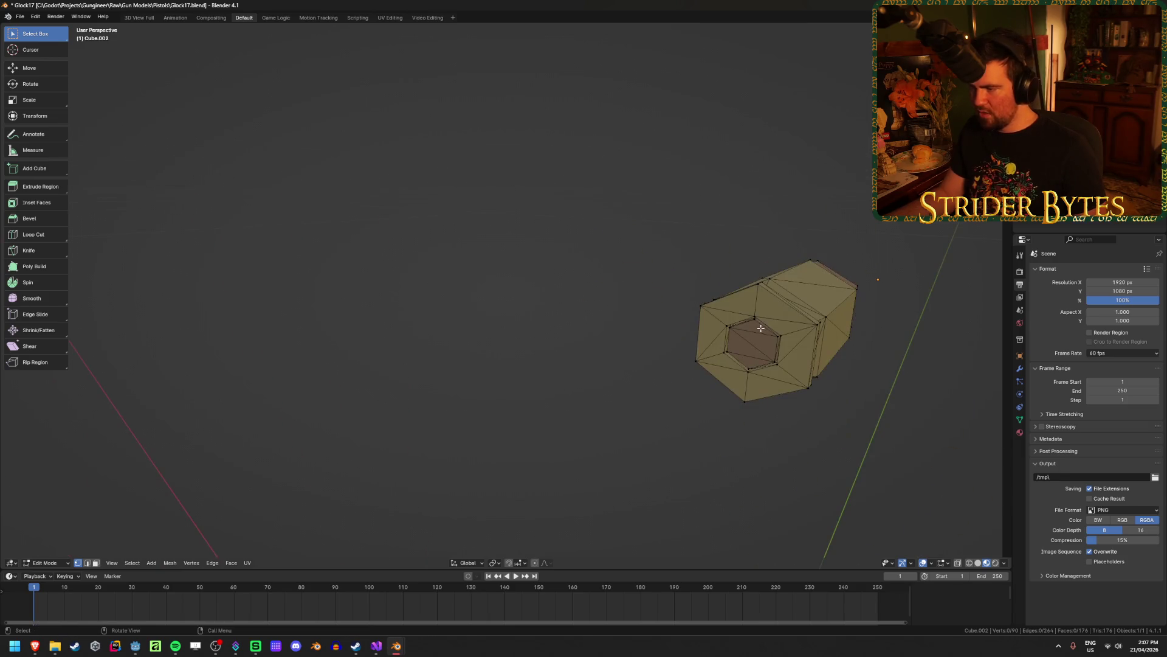
key("ctrl+Tab")
key("Tab")
Set the bullet's origin to the 3D cursor, exit local view, and save Glock17.blend.
scroll(818, 346, "down", 5)
key("ctrl+Tab")
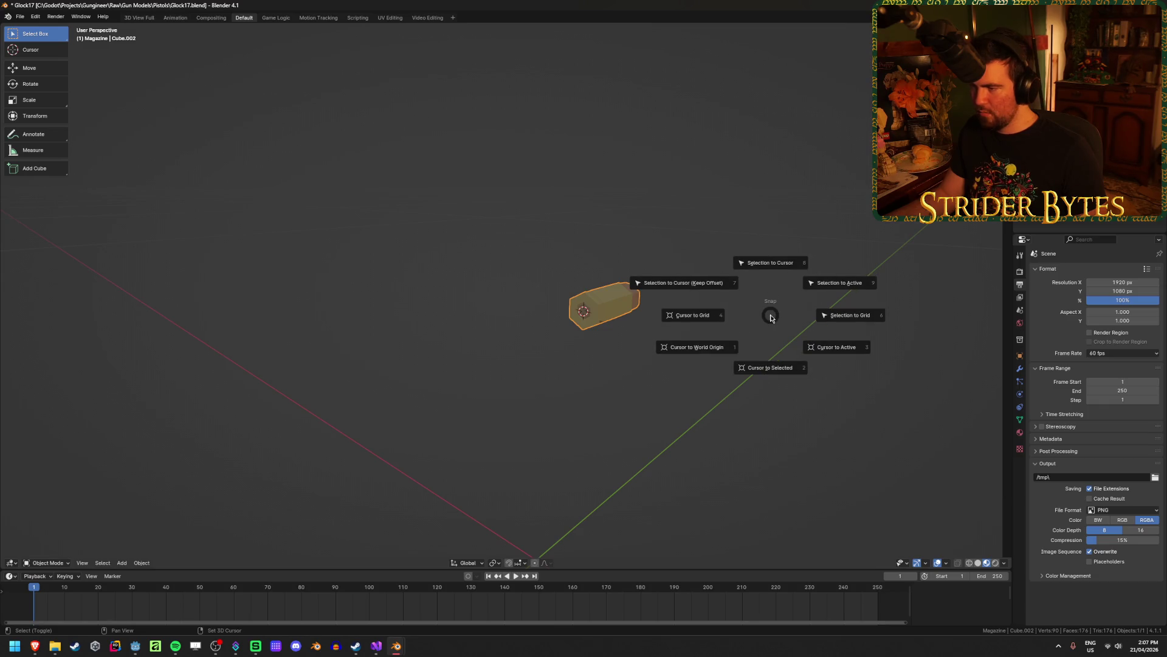
right_click(770, 318)
mouse_move(770, 316)
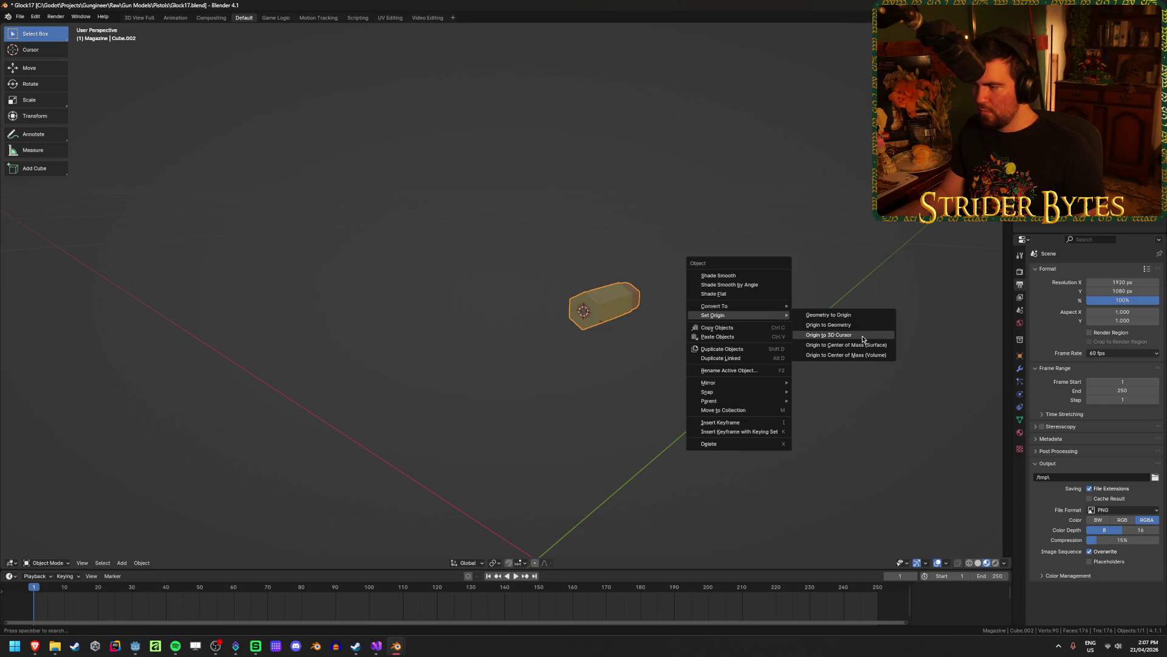
left_click(860, 333)
mouse_move(862, 336)
middle_mouse_down()
mouse_move(802, 379)
mouse_move(746, 396)
middle_mouse_up()
key("KP_Divide")
key("ctrl+s")
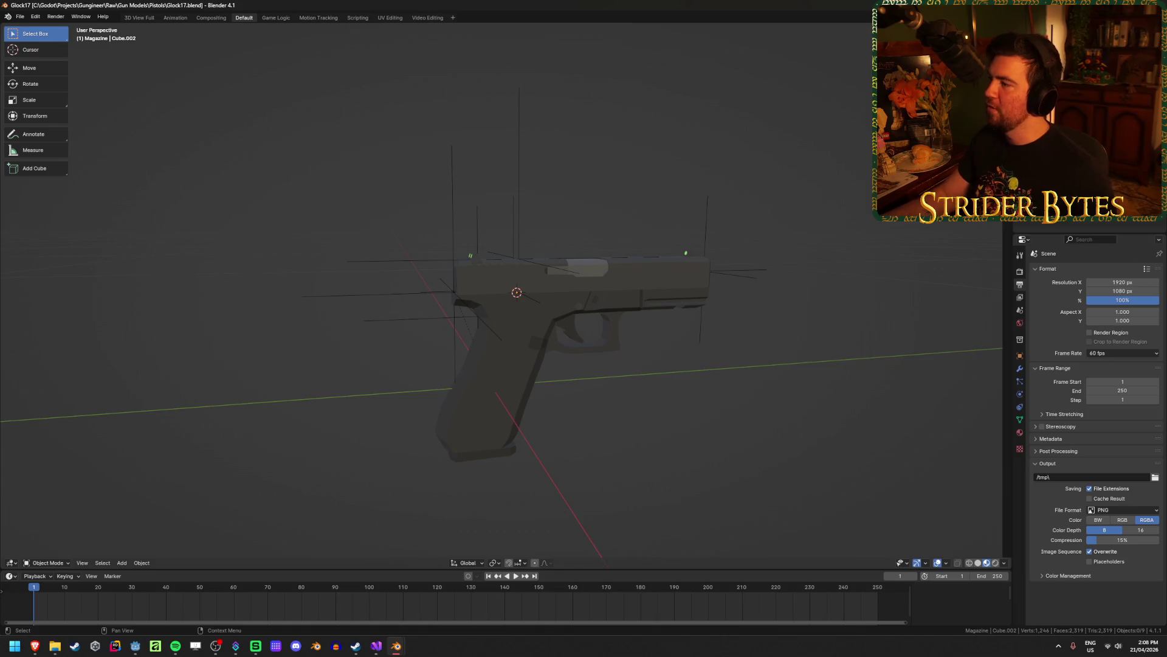
Pick through the BarrelAttach, MagazineAttach and MuzzleAttach empties, ending with StockAttach selected alone.
left_click(453, 294, "shift")
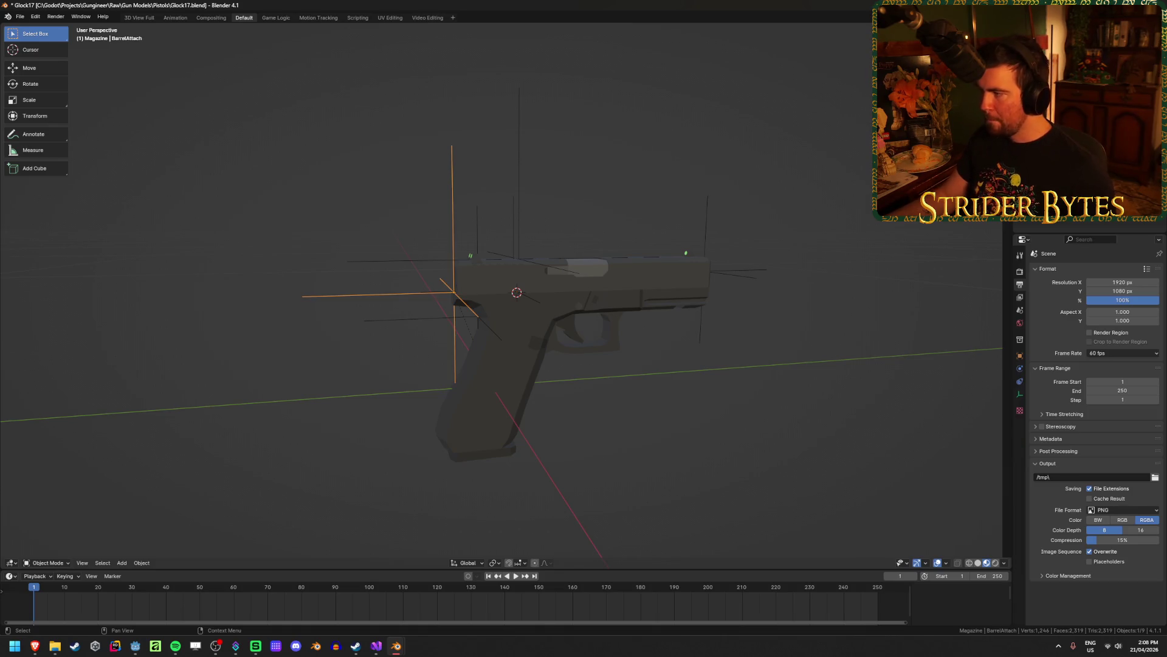
left_click(462, 286)
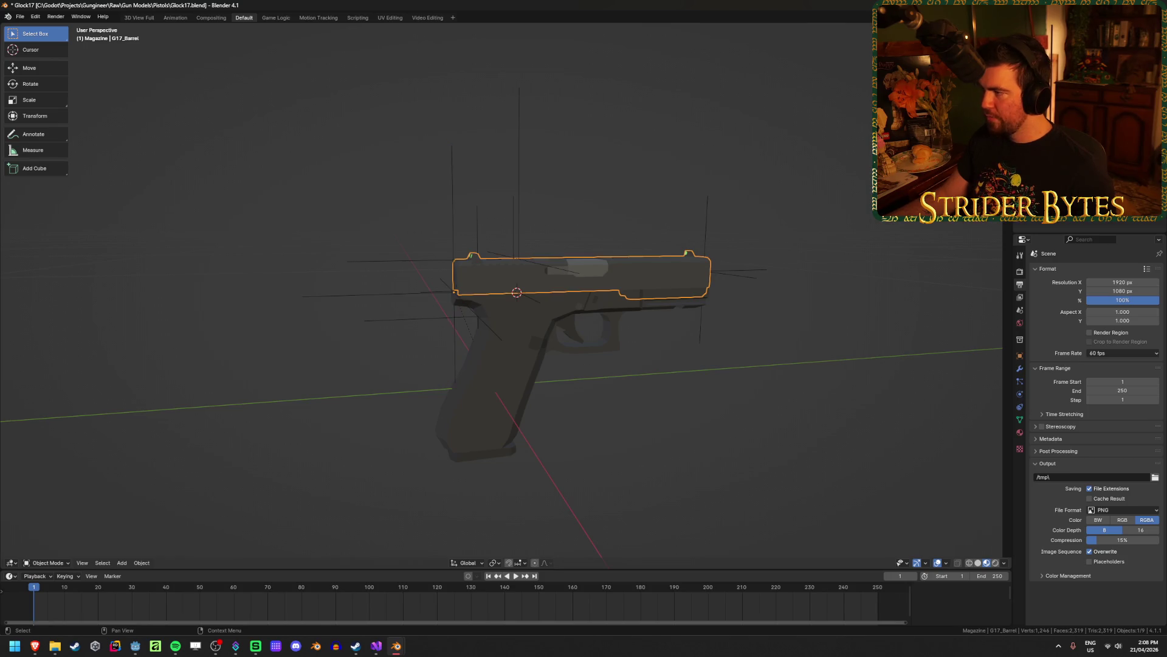
left_click(438, 292)
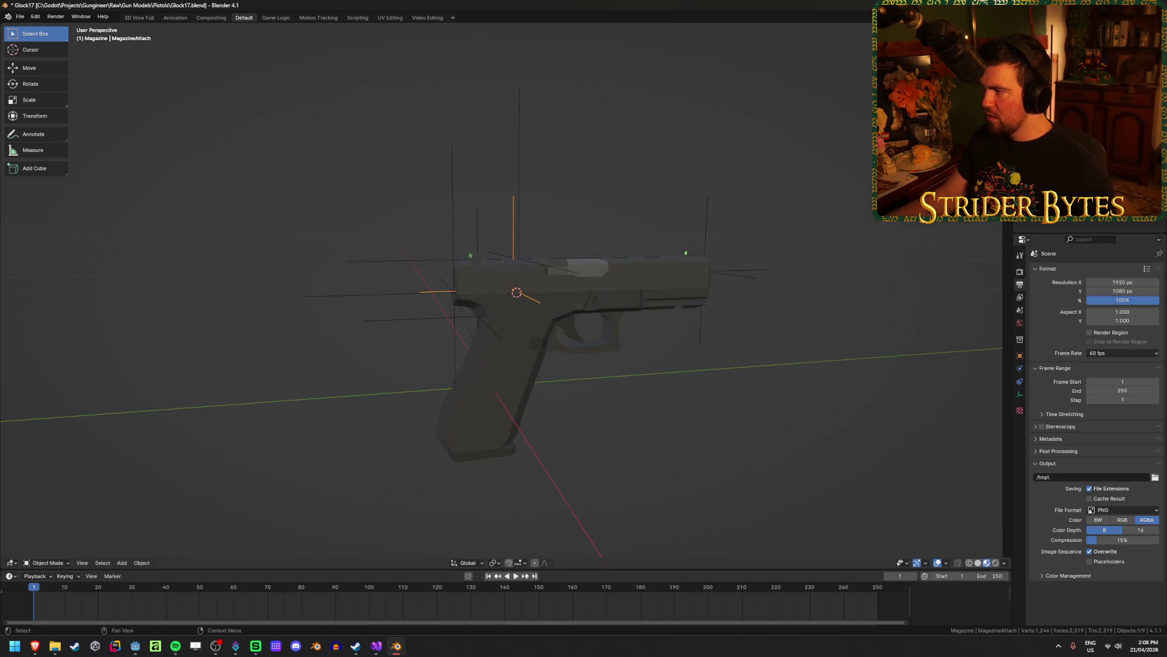
left_click(705, 271)
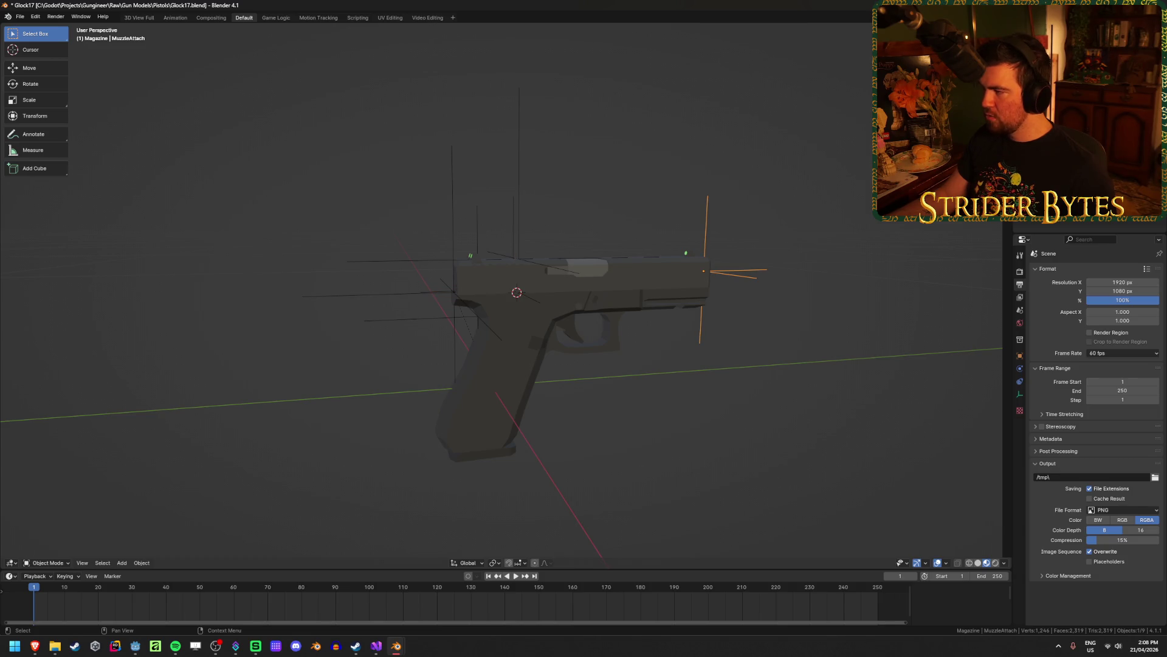
key("shift+bracketleft")
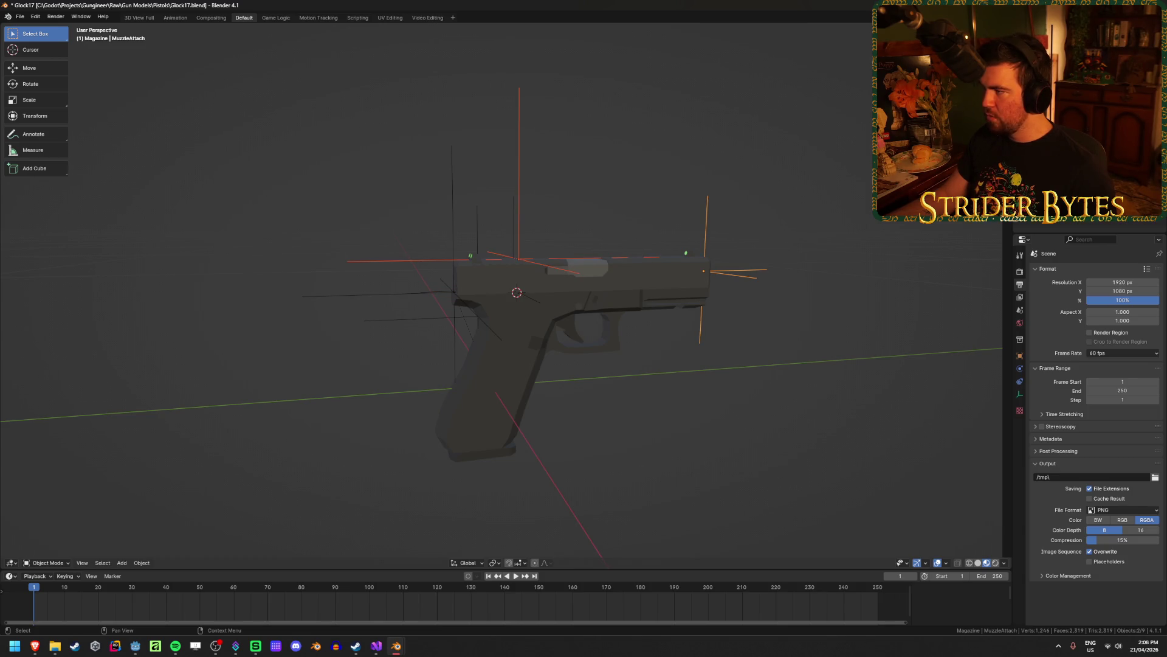
left_click(477, 317)
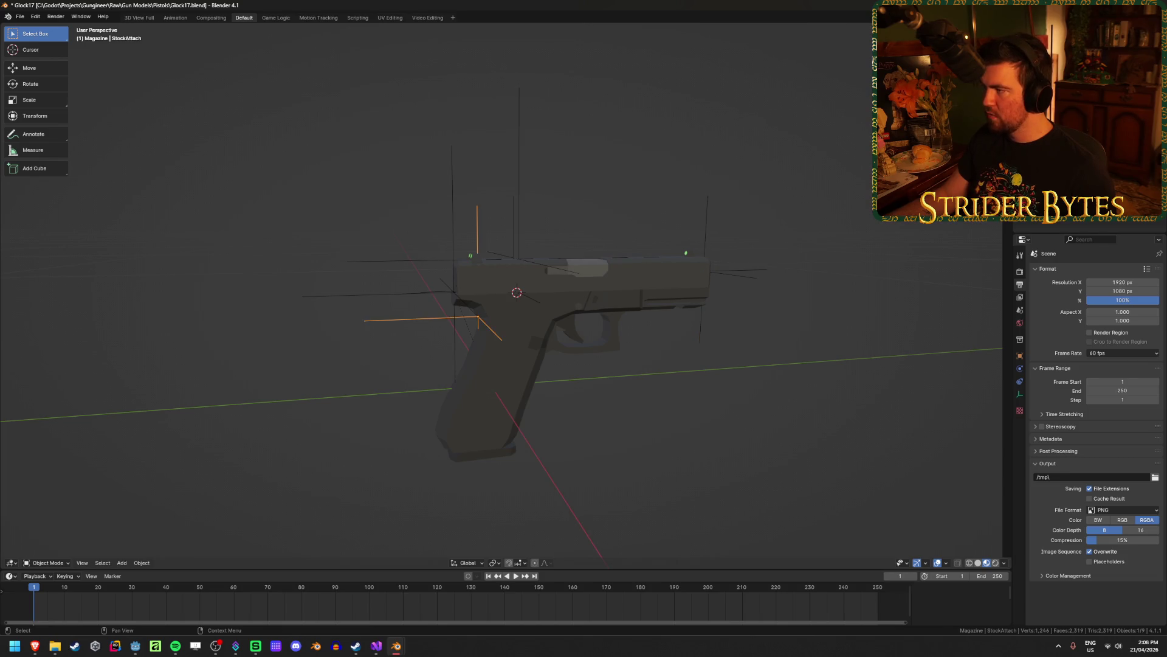
left_click(577, 322)
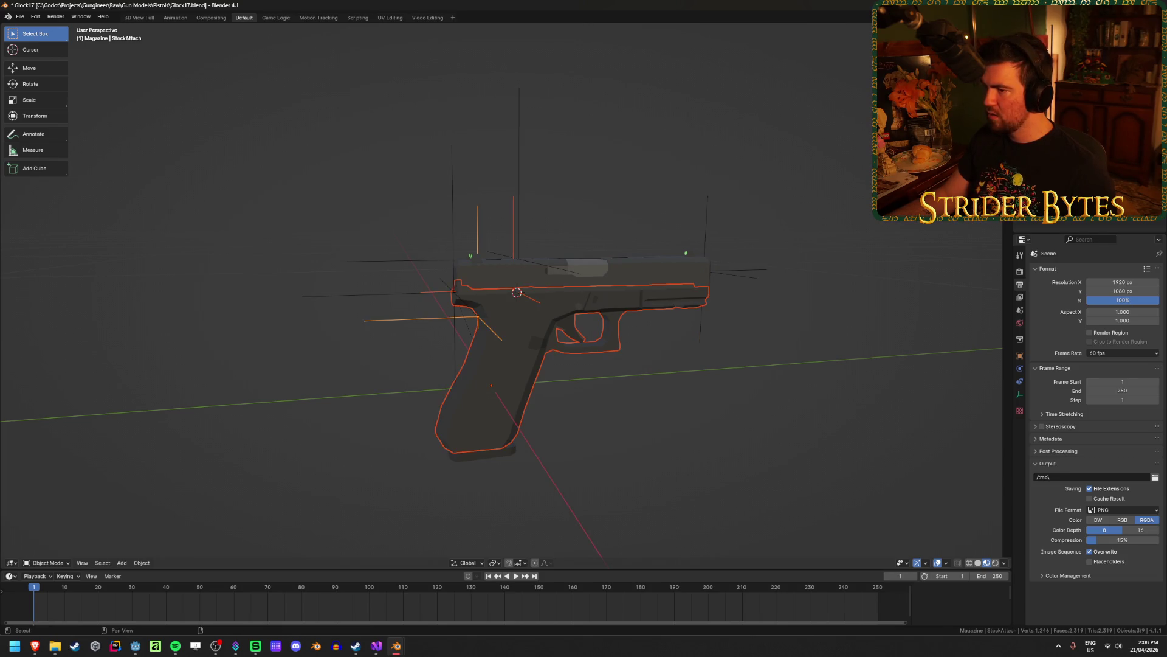
left_click(596, 403)
left_click(425, 319)
Parent StockAttach and another attach empty to G17_Receiver, then save Glock17.blend.
left_click(519, 175, "shift")
left_click(657, 148)
left_click(447, 298, "shift")
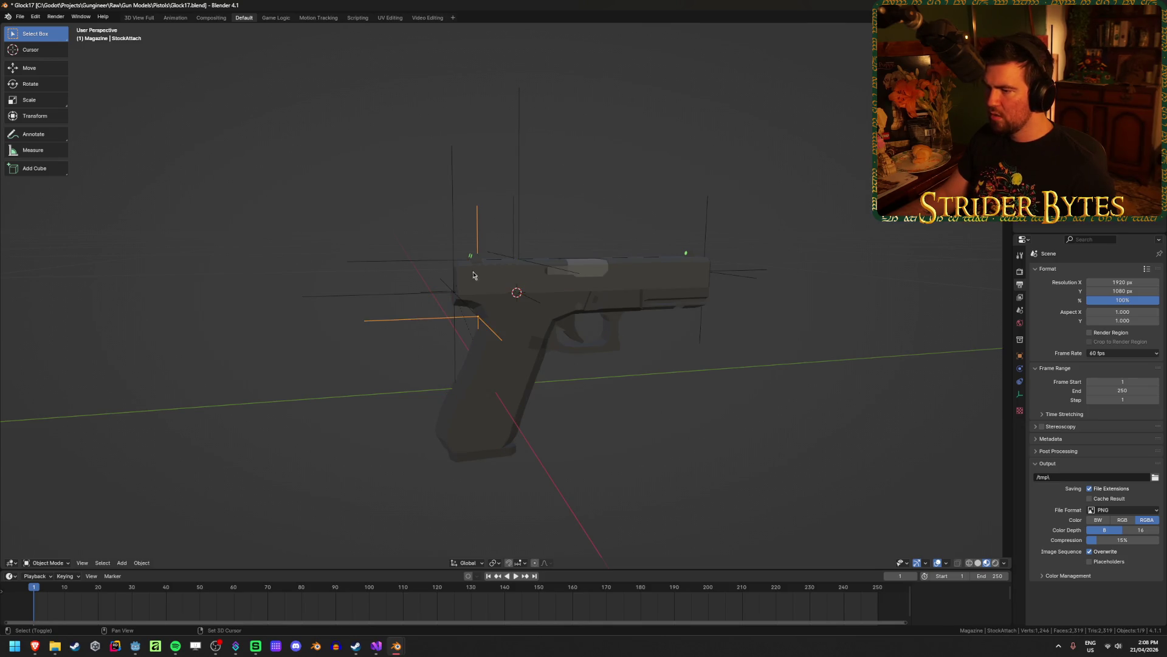
left_click(513, 232, "shift")
left_click(520, 351, "shift")
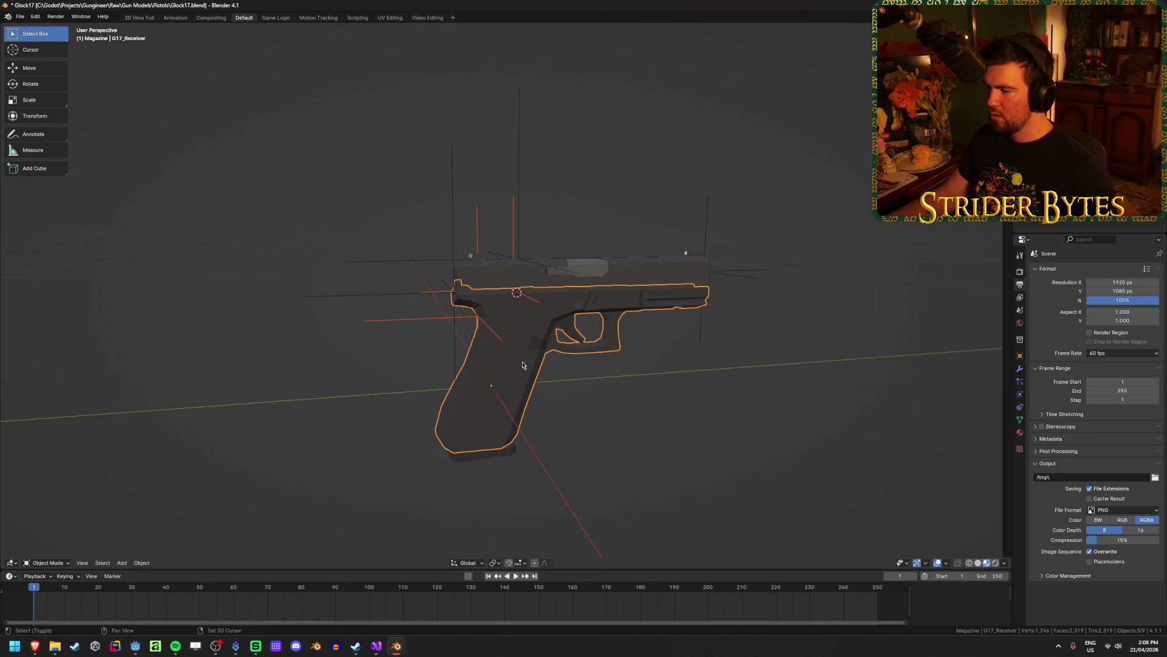
key("ctrl+p")
left_click(522, 364)
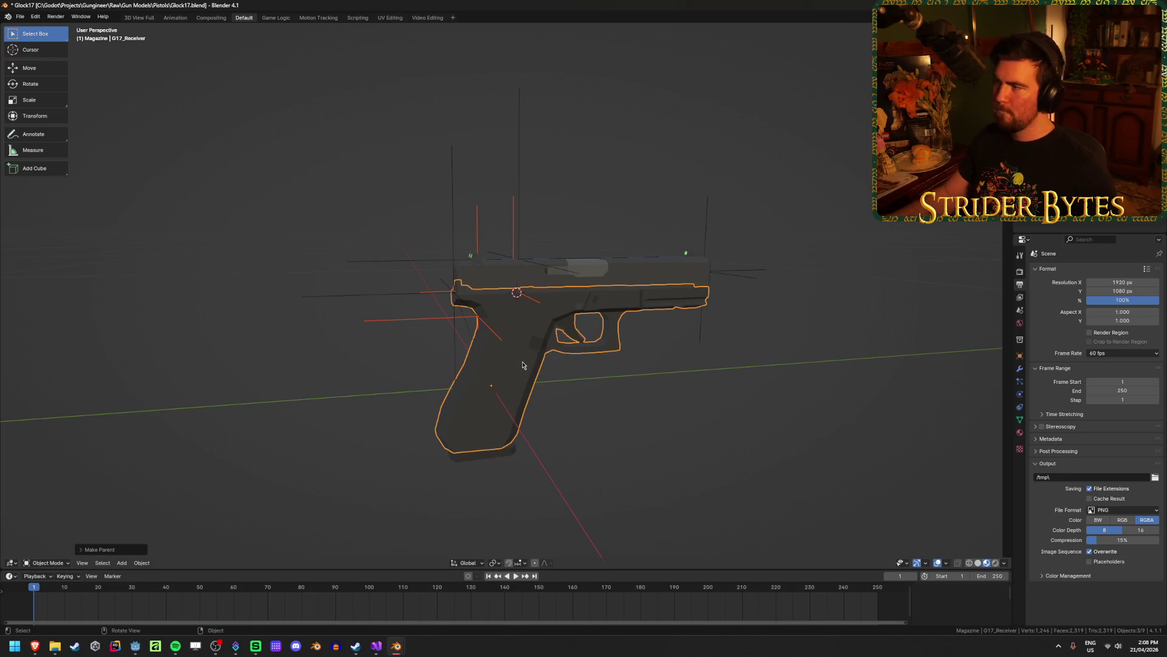
left_click(704, 435)
key("ctrl+s")
Rename the small slide piece to Bullet, save, and select G17_Receiver.
left_click(522, 292)
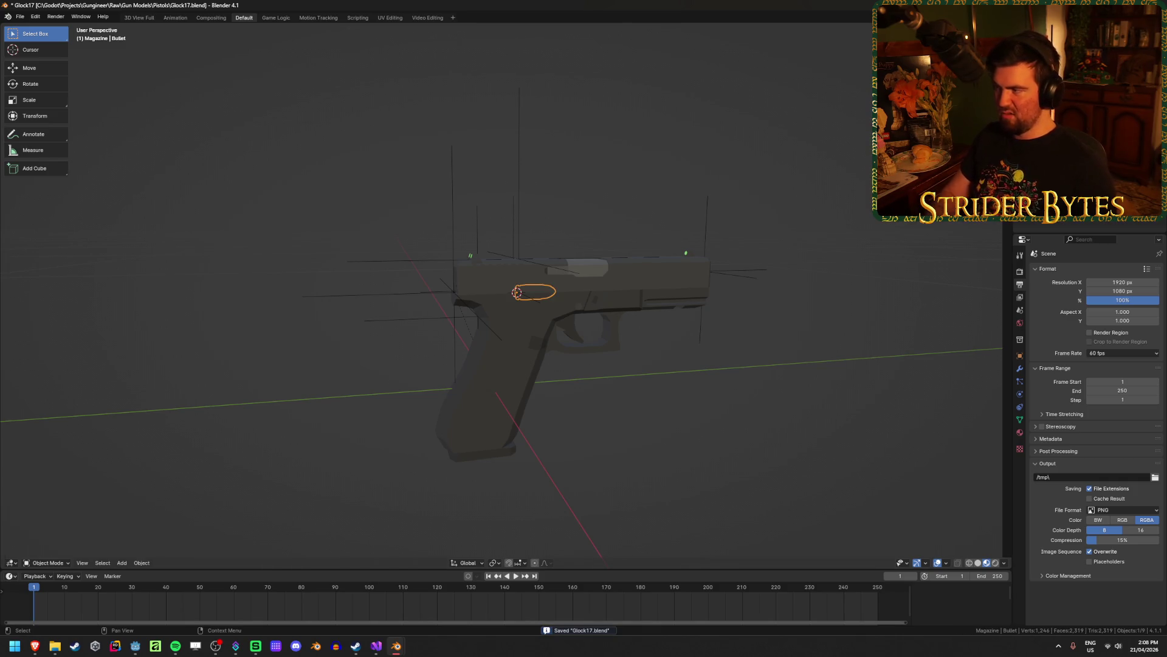
key("ctrl+s")
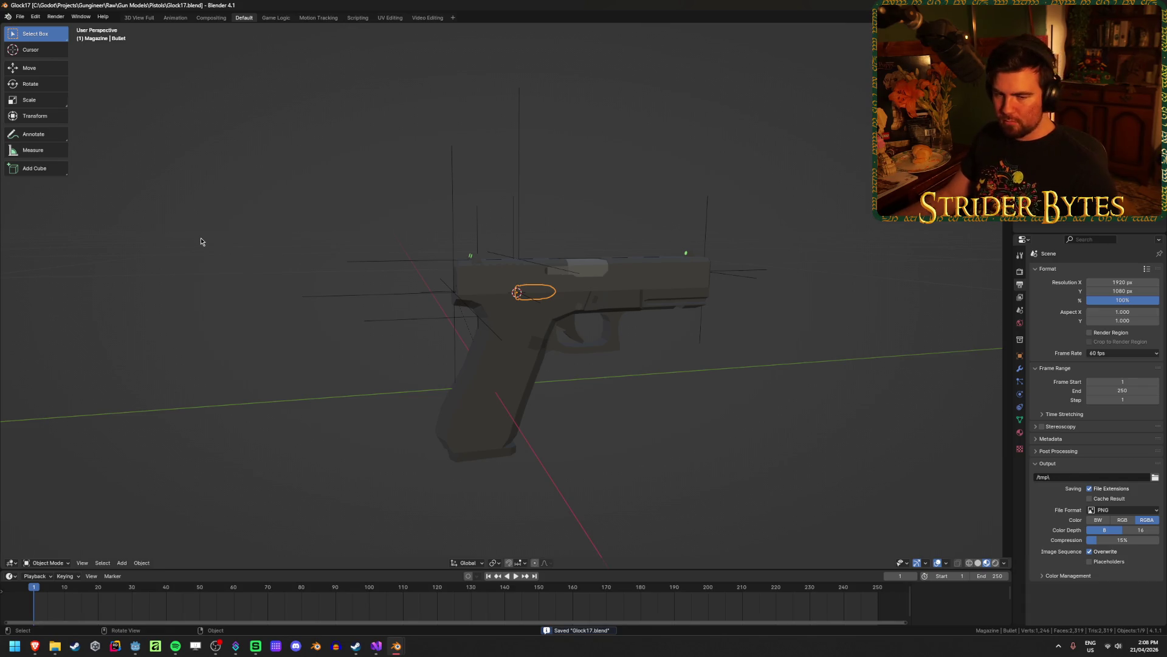
left_click(679, 432)
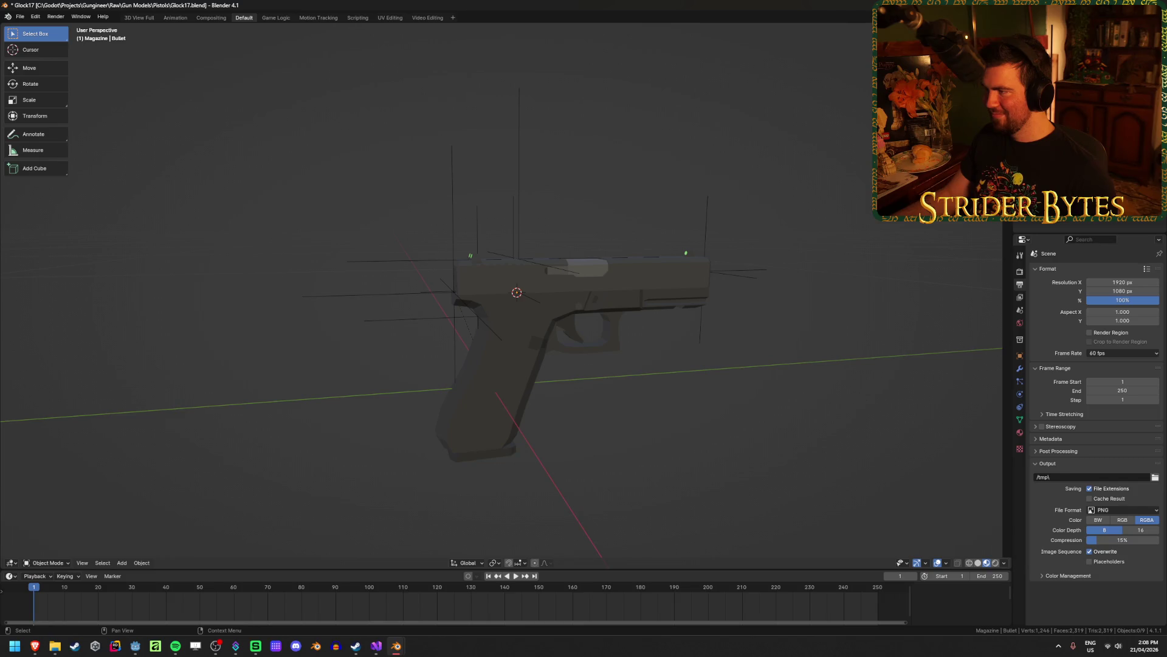
scroll(1088, 227, "up", 2)
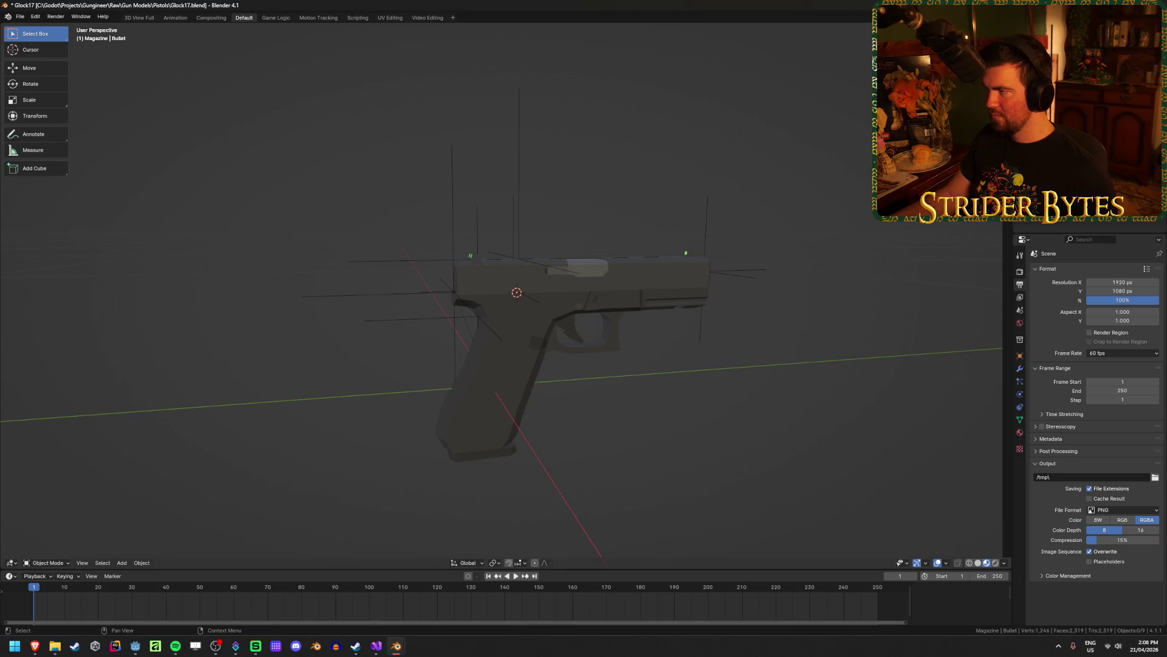
left_click(636, 313)
Inspect the G17_Receiver mesh around the grip in Edit Mode and save Glock17.blend.
mouse_move(643, 326)
middle_mouse_down()
mouse_move(638, 289)
mouse_move(620, 307)
mouse_move(596, 278)
mouse_move(606, 261)
middle_mouse_up()
key("Tab")
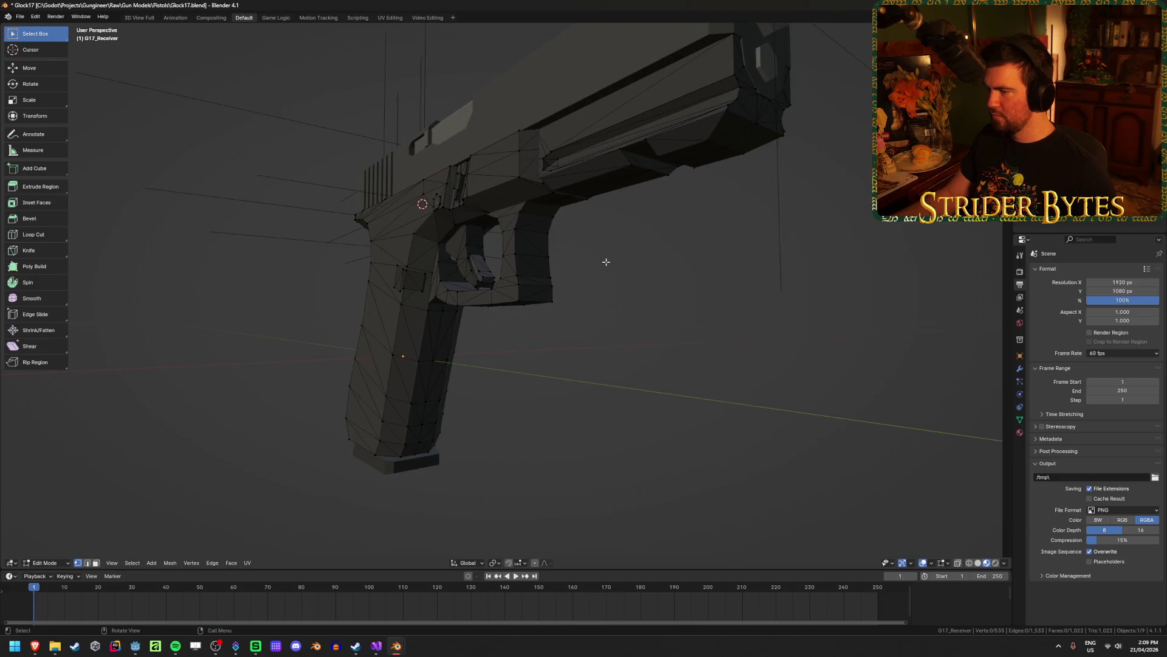
key("Tab")
key("ctrl+s")
middle_click_drag(537, 233, 539, 255)
key("Tab")
scroll(551, 250, "up", 3)
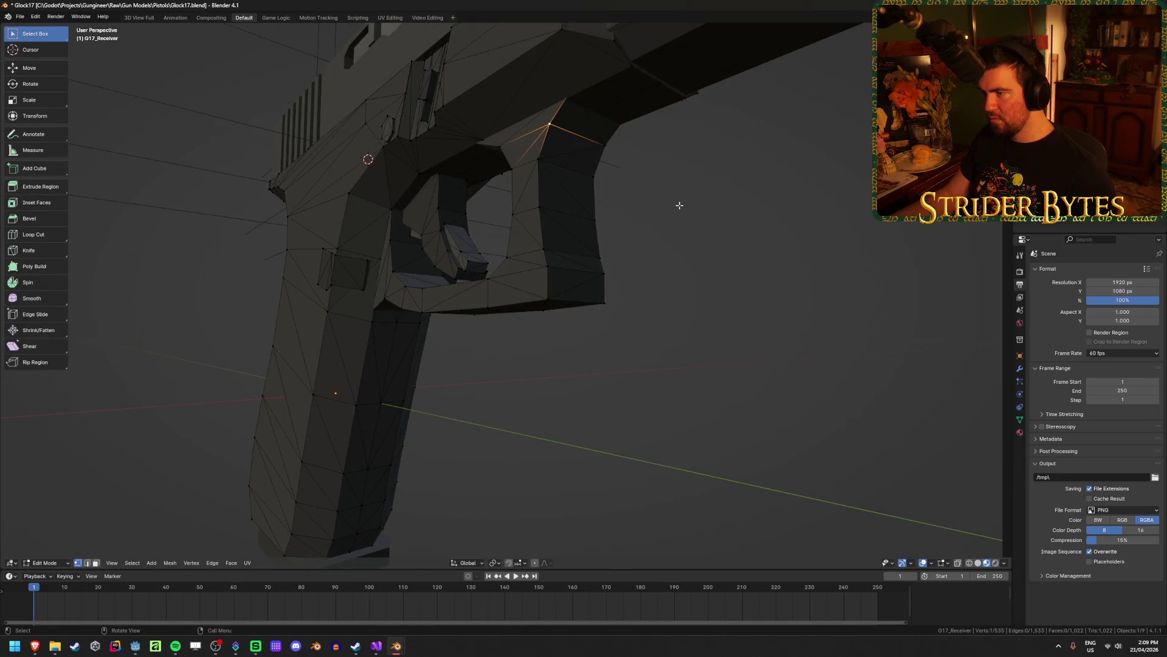
key("Tab")
scroll(698, 245, "down", 4)
key("ctrl+s")
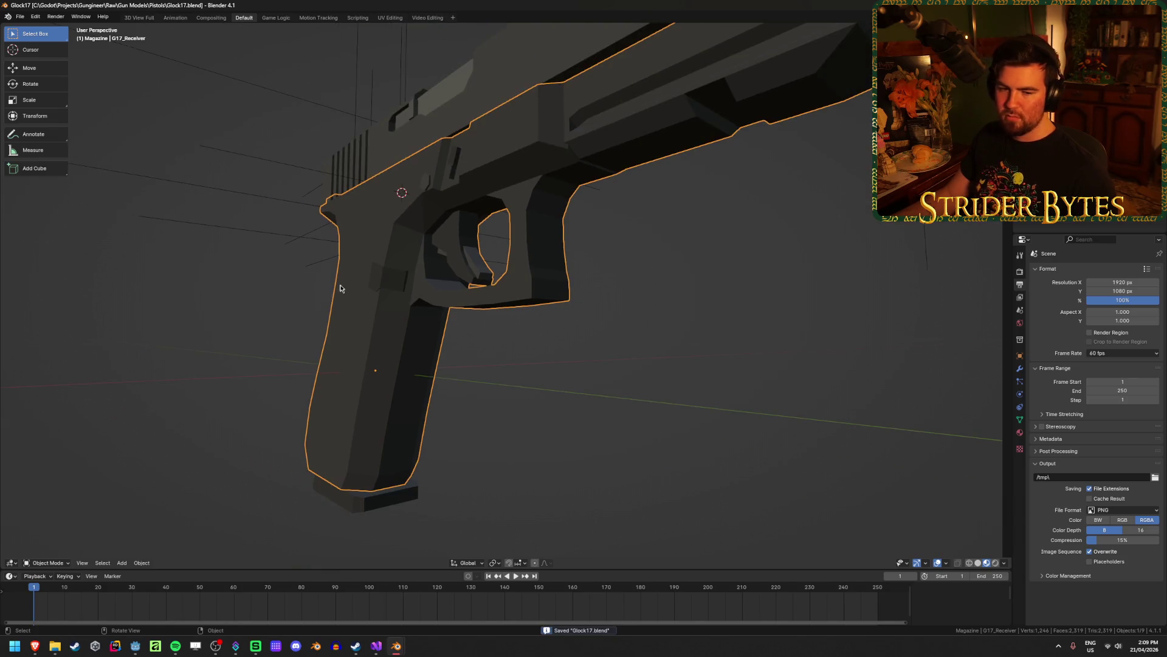
Deselect the receiver, take a side view, save, and switch to the Desert Eagle file.
scroll(357, 325, "up", 3)
scroll(596, 283, "down", 3)
middle_click_drag(596, 284, 573, 269)
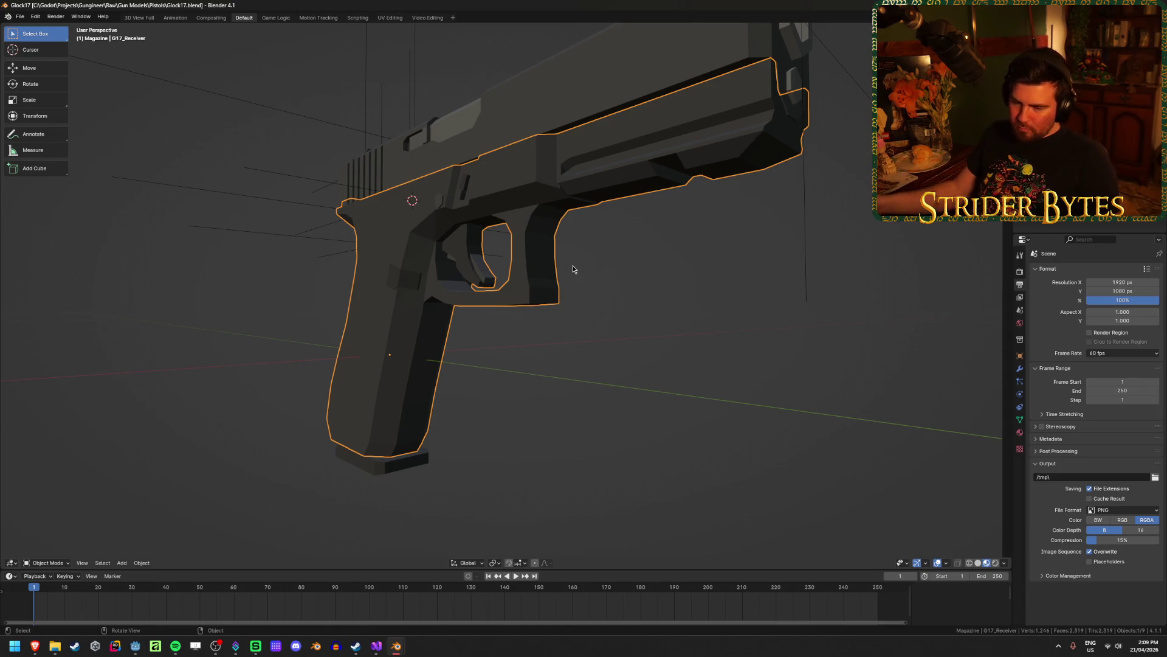
left_click(621, 300)
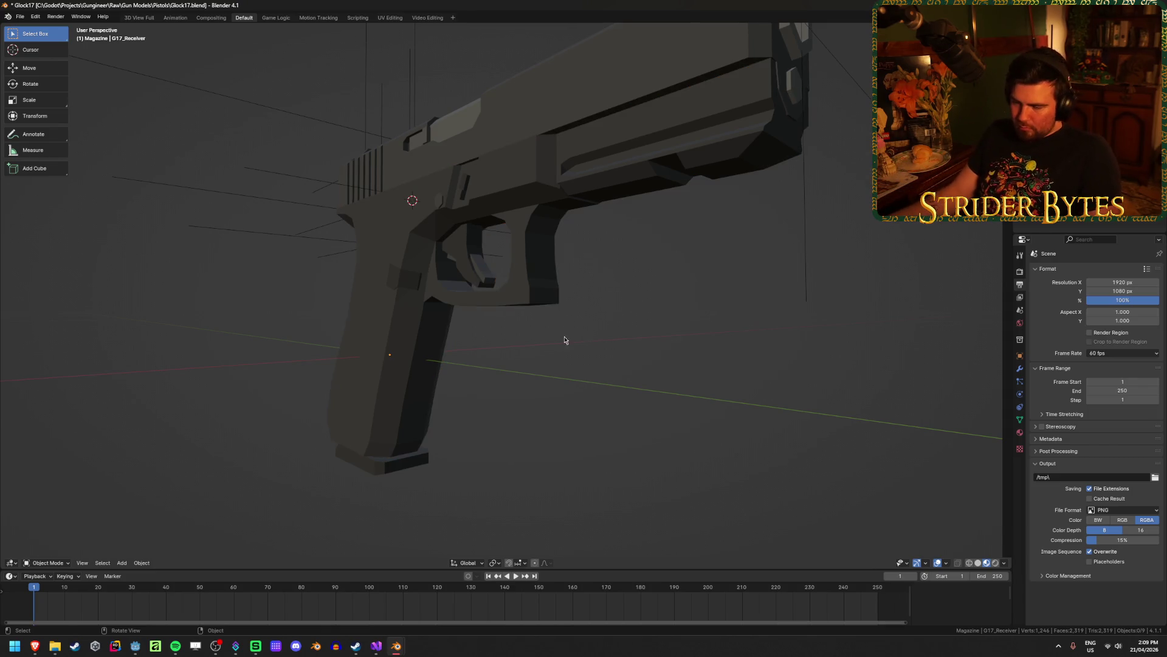
key("KP_3")
key("ctrl+s")
key("KP_6")
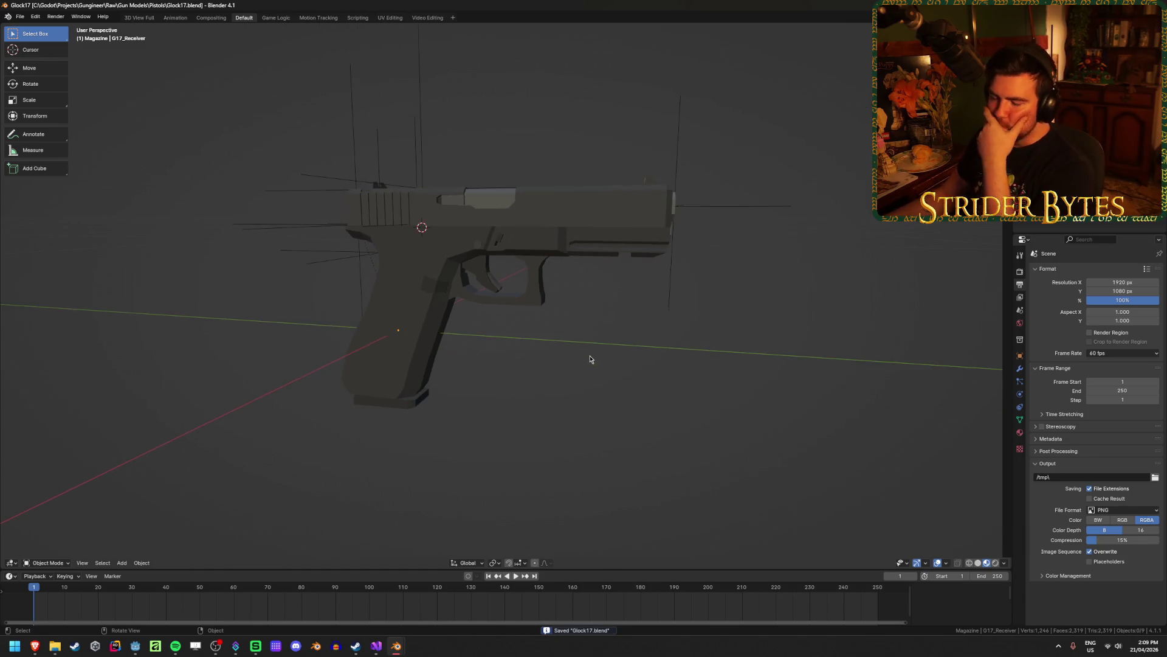
key("alt+Tab")
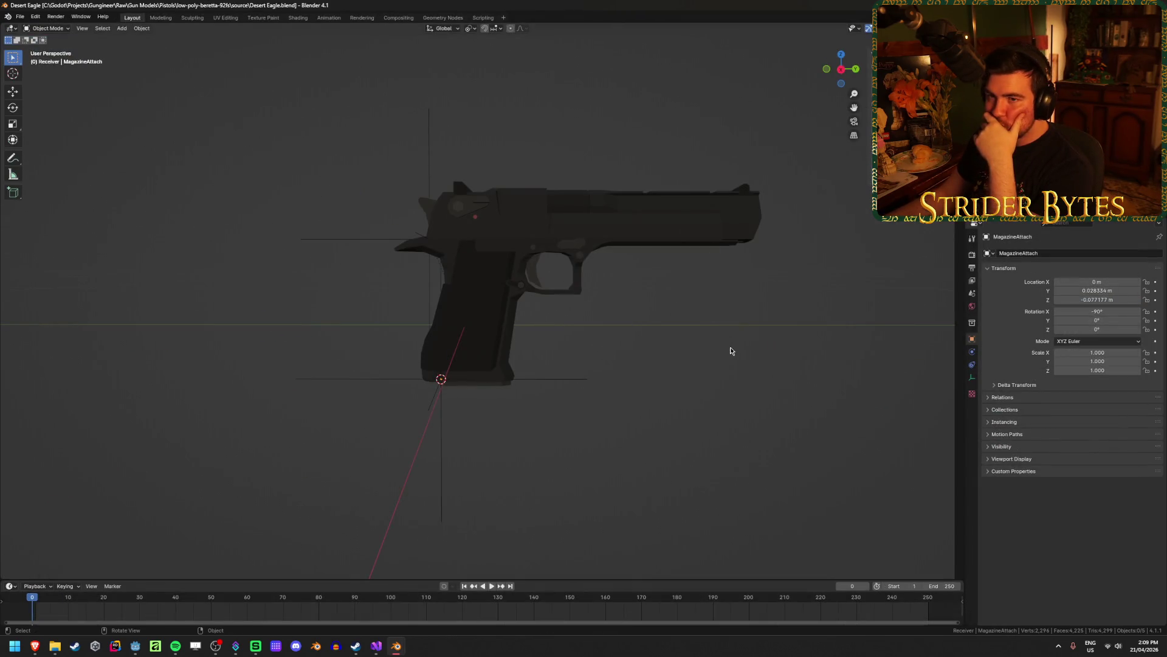
Orbit to an angled view of the Desert Eagle, then bring up Visual Studio.
middle_click_drag(731, 350, 555, 385)
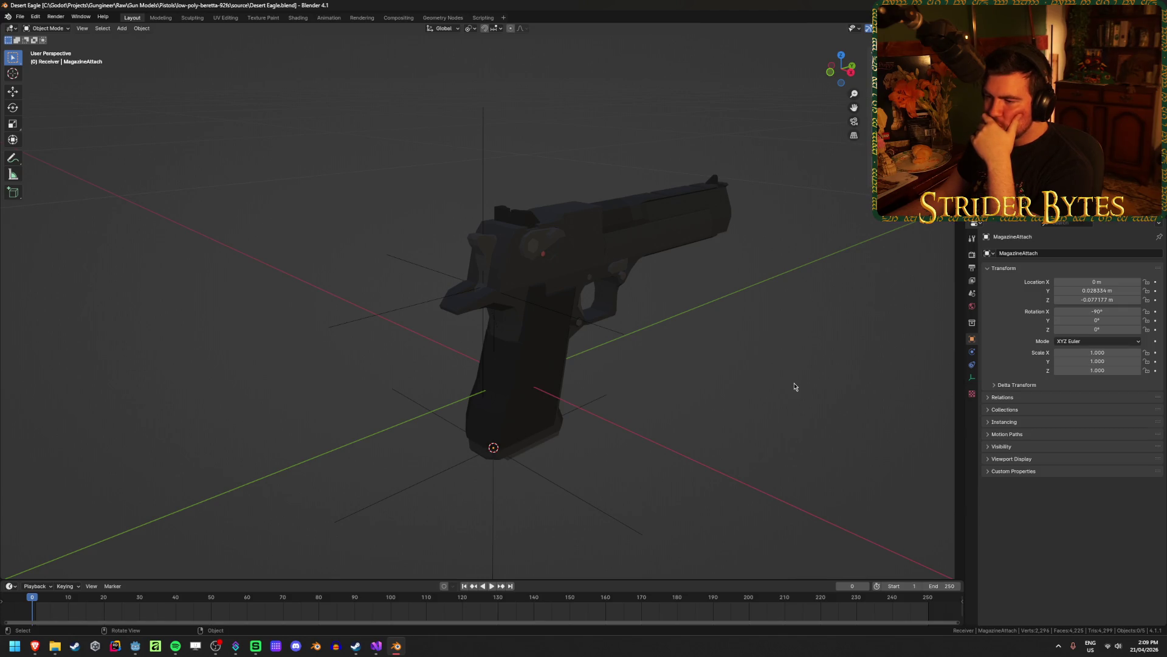
left_click(377, 646)
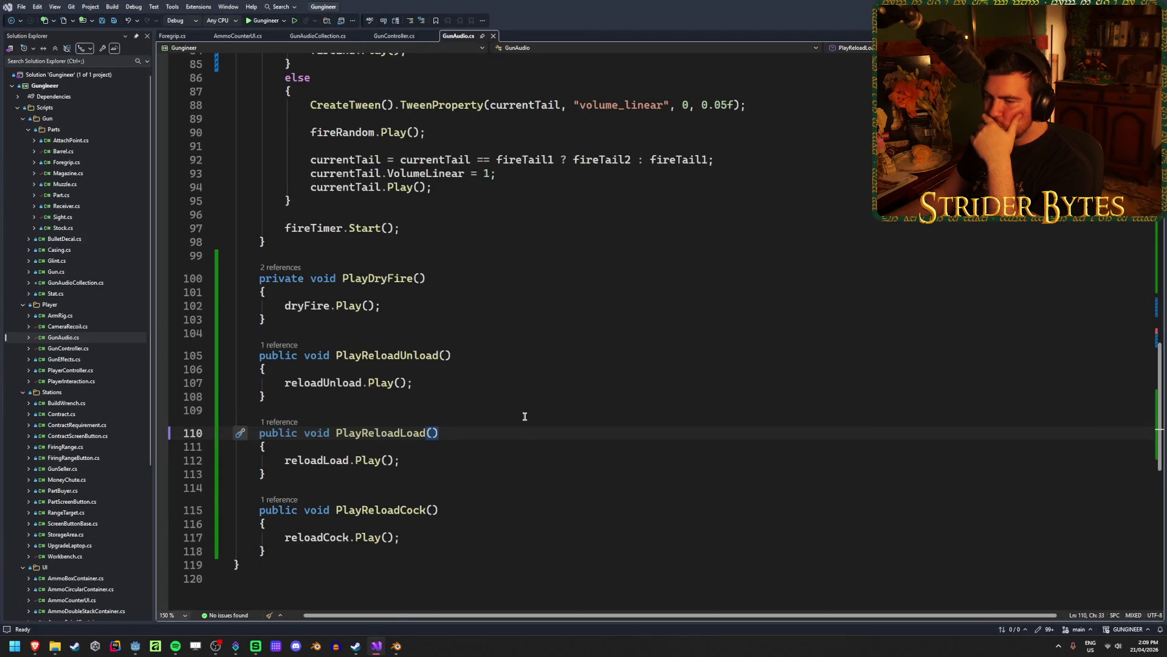
Open GunController.cs and inspect SetupGun's GlobalPosition and Reparent calls on lines 124–130.
scroll(528, 410, "up", 20)
double_click(68, 348)
scroll(434, 439, "up", 20)
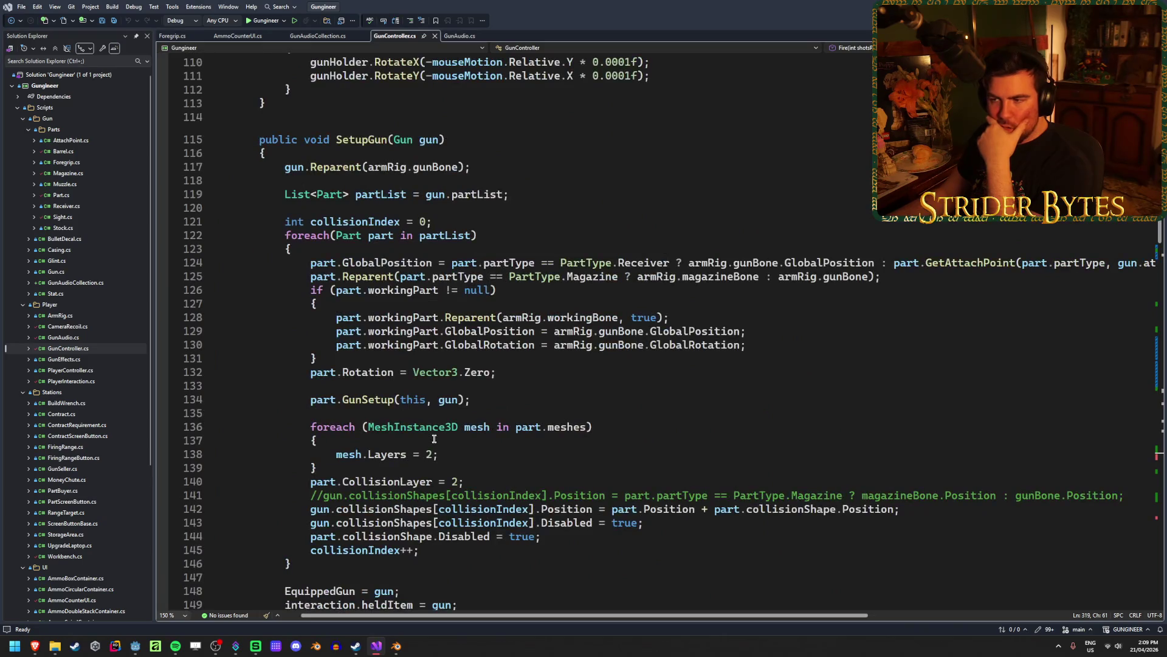
scroll(434, 439, "down", 1)
left_click(374, 304)
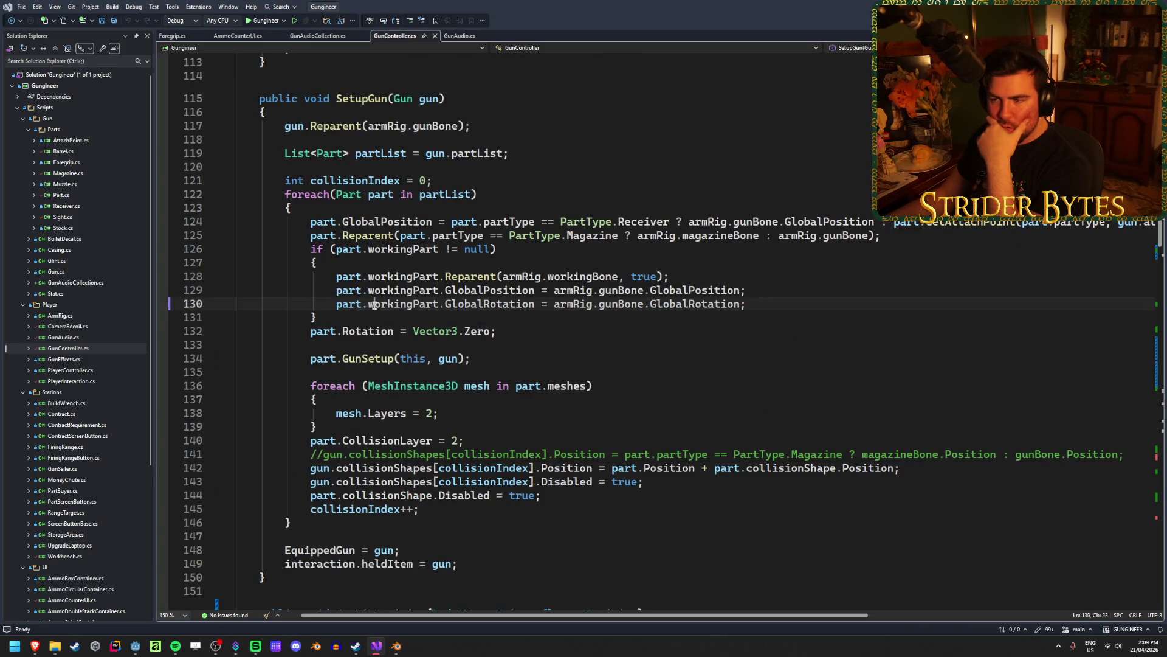
left_click(380, 235)
left_click(382, 221)
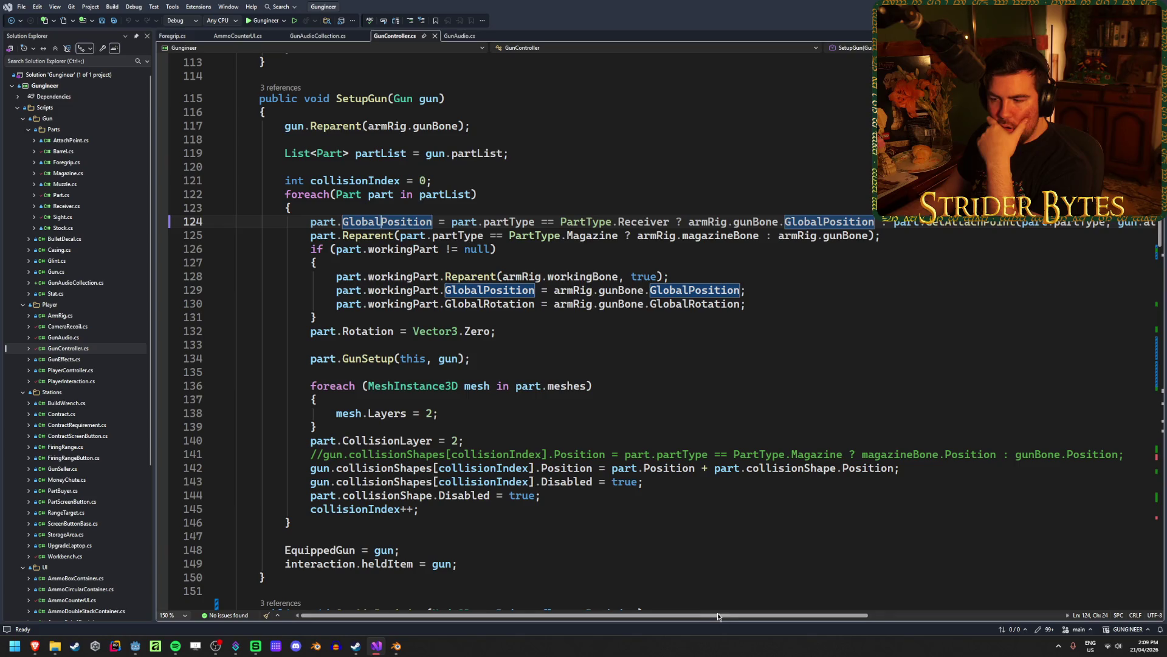
Check the end of line 124's position assignment, then return to Blender.
mouse_move(717, 617)
left_mouse_down()
mouse_move(912, 619)
mouse_move(711, 615)
left_mouse_up()
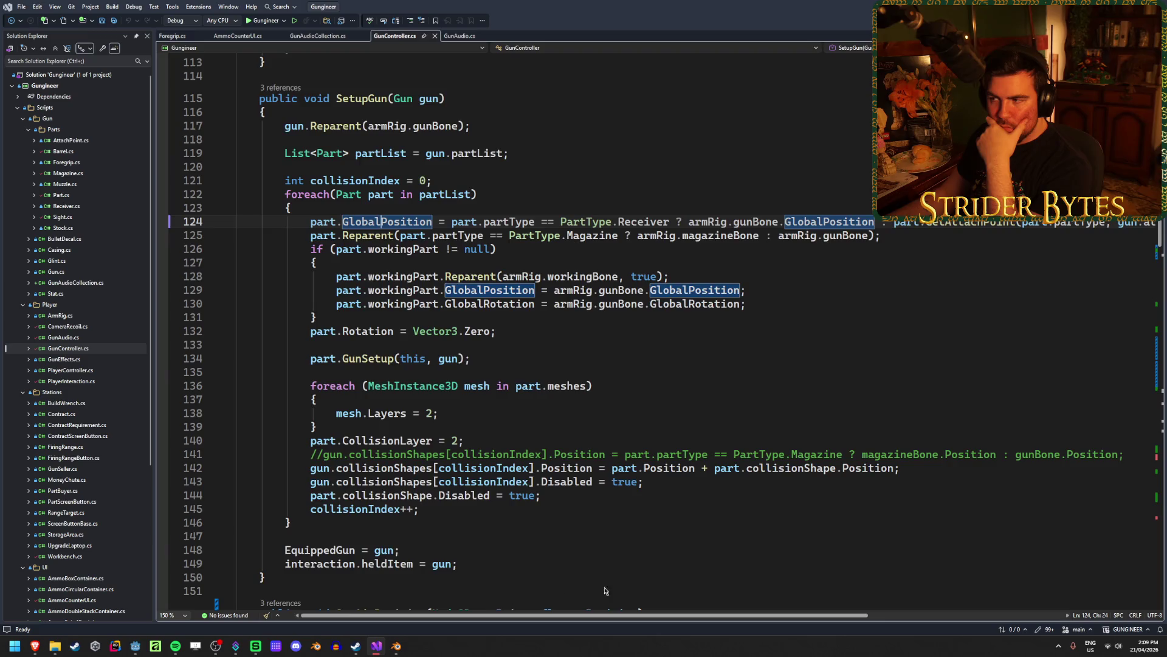
scroll(968, 575, "right", 5)
left_click(1033, 222)
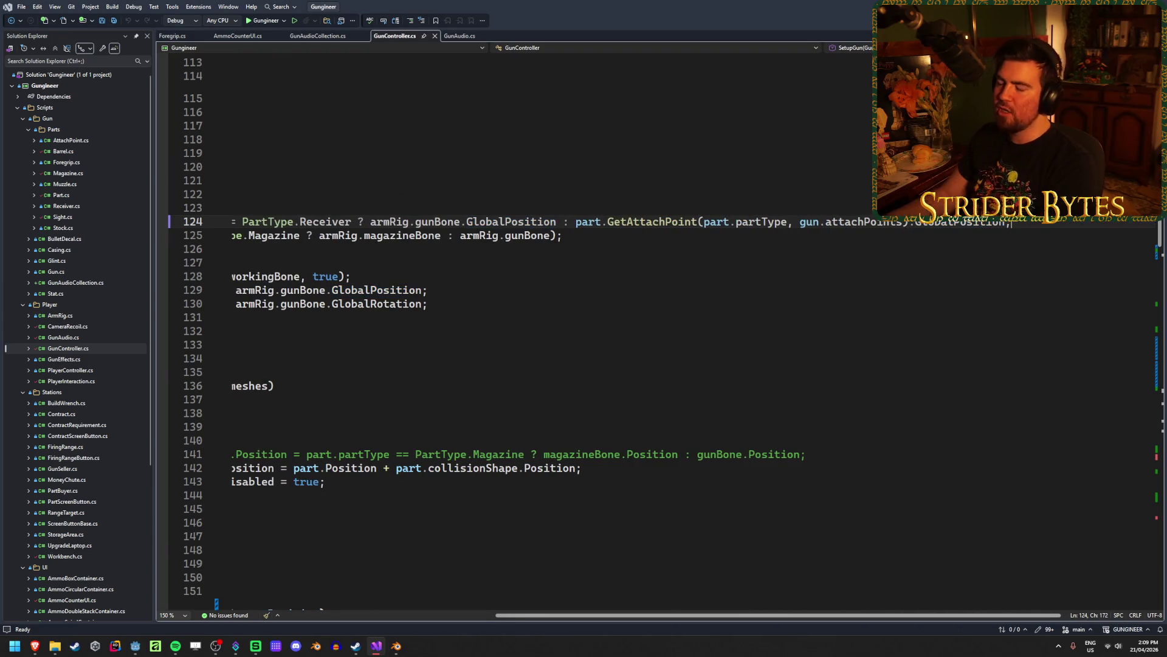
scroll(618, 598, "left", 5)
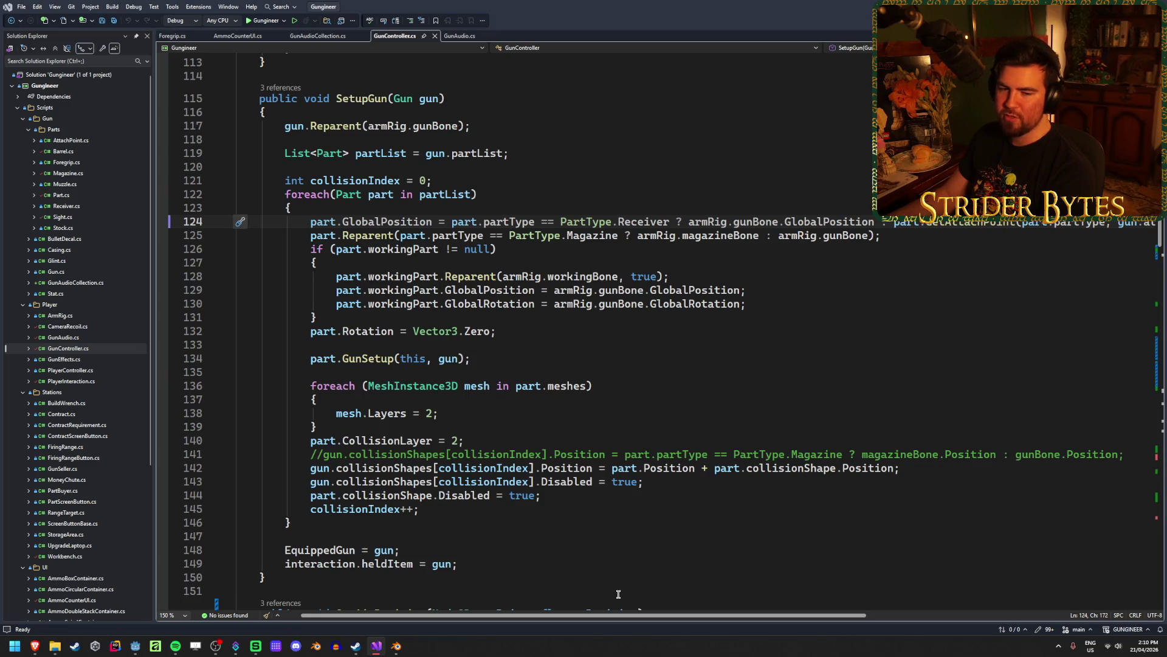
key("alt+Tab")
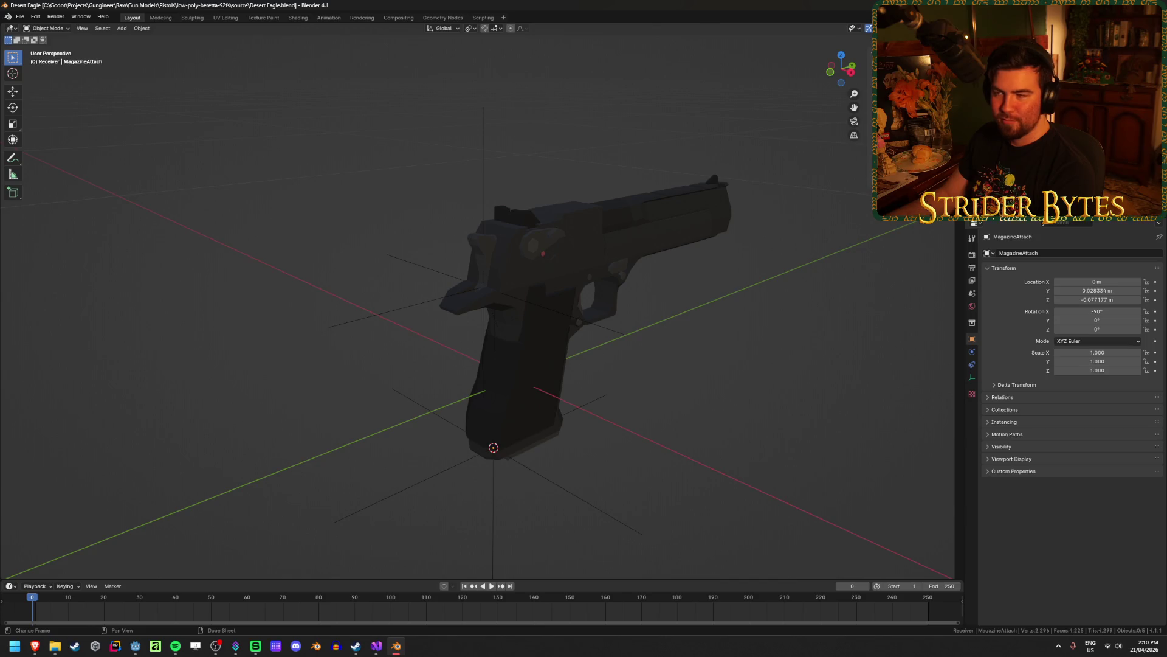
Click through the Desert Eagle's attach empties, barrel and receiver, and level a side view.
left_click(560, 484)
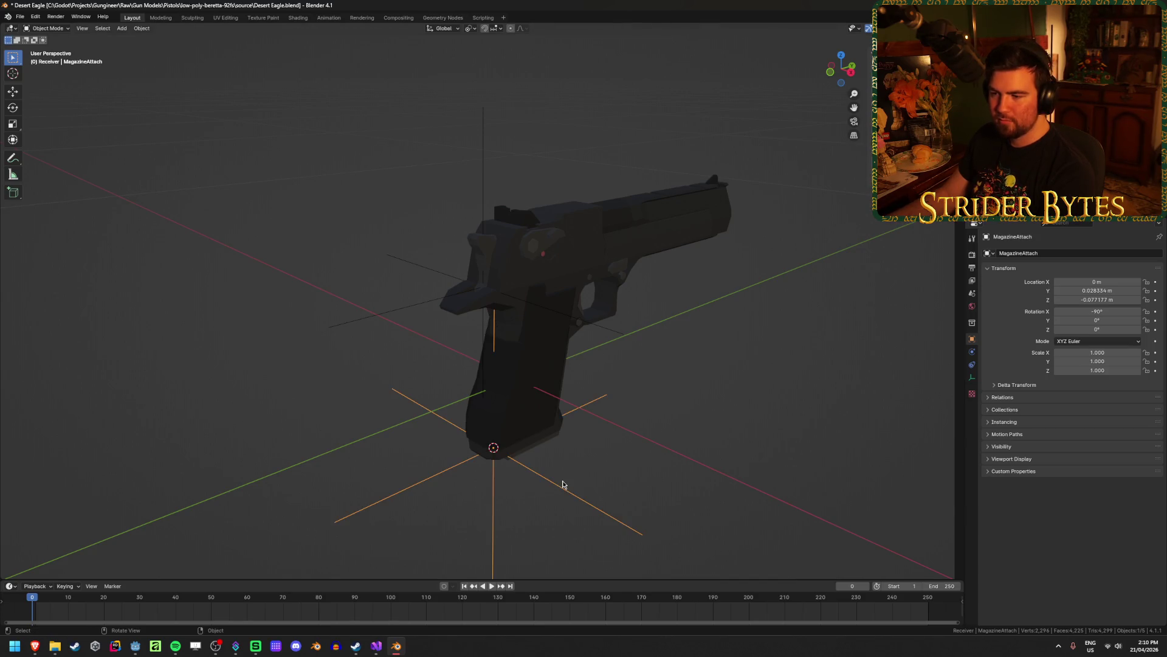
left_click(407, 312)
left_click(665, 367)
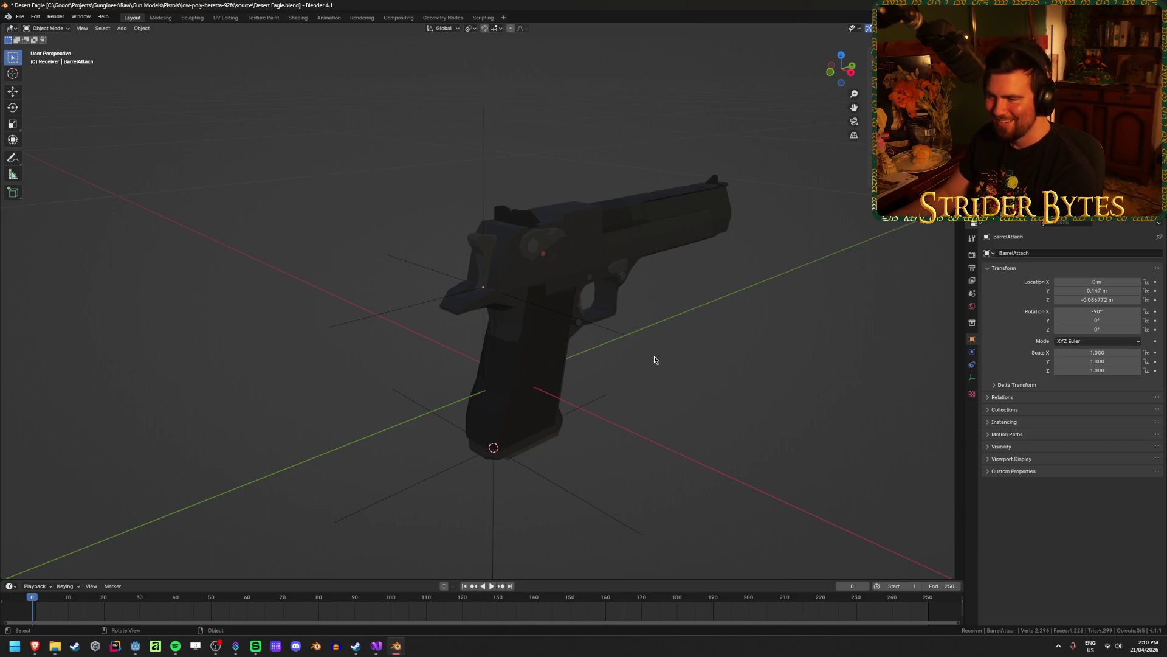
left_click(608, 303)
left_click(608, 306)
mouse_move(608, 306)
middle_mouse_down()
mouse_move(790, 317)
mouse_move(711, 302)
middle_mouse_up()
left_click(707, 306)
scroll(707, 302, "down", 2)
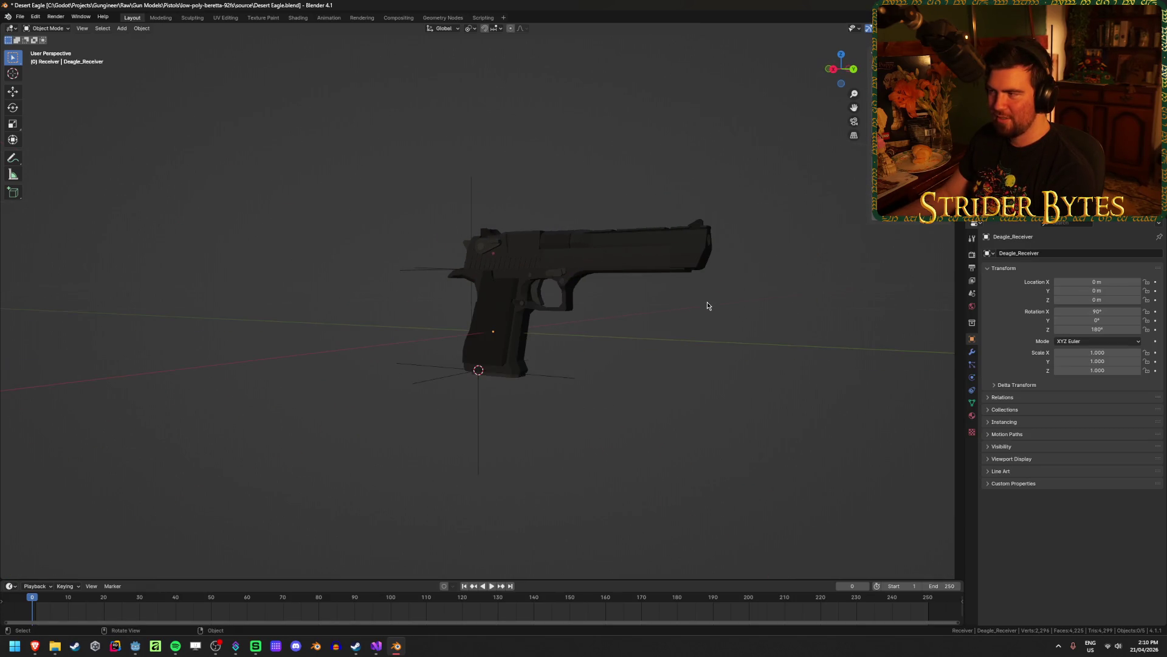
scroll(707, 305, "up", 3)
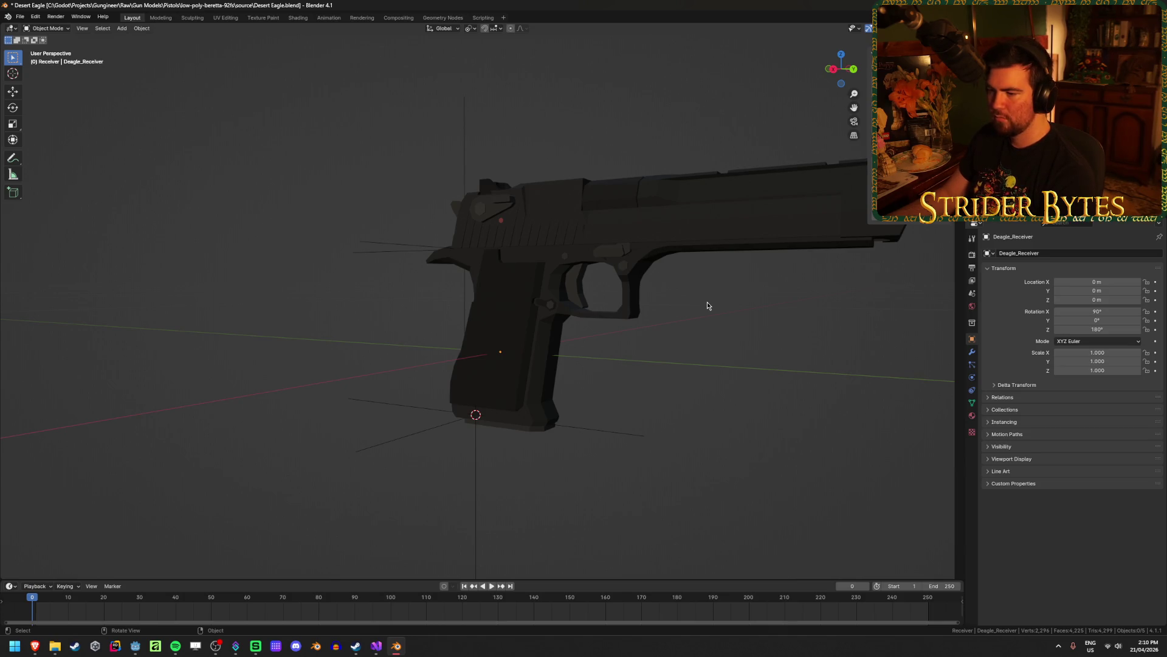
middle_click_drag(547, 446, 578, 449)
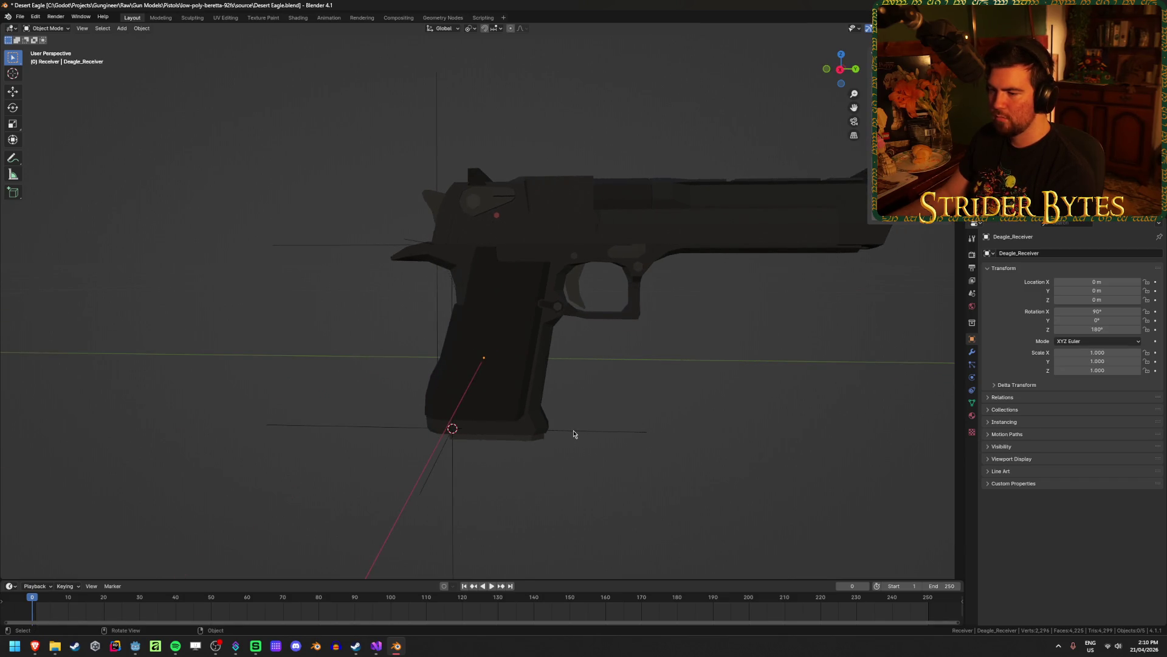
Make the MagazineAttach empty at the grip base the active object instead of Deagle_Magazine.
left_click(573, 433)
left_click(560, 468)
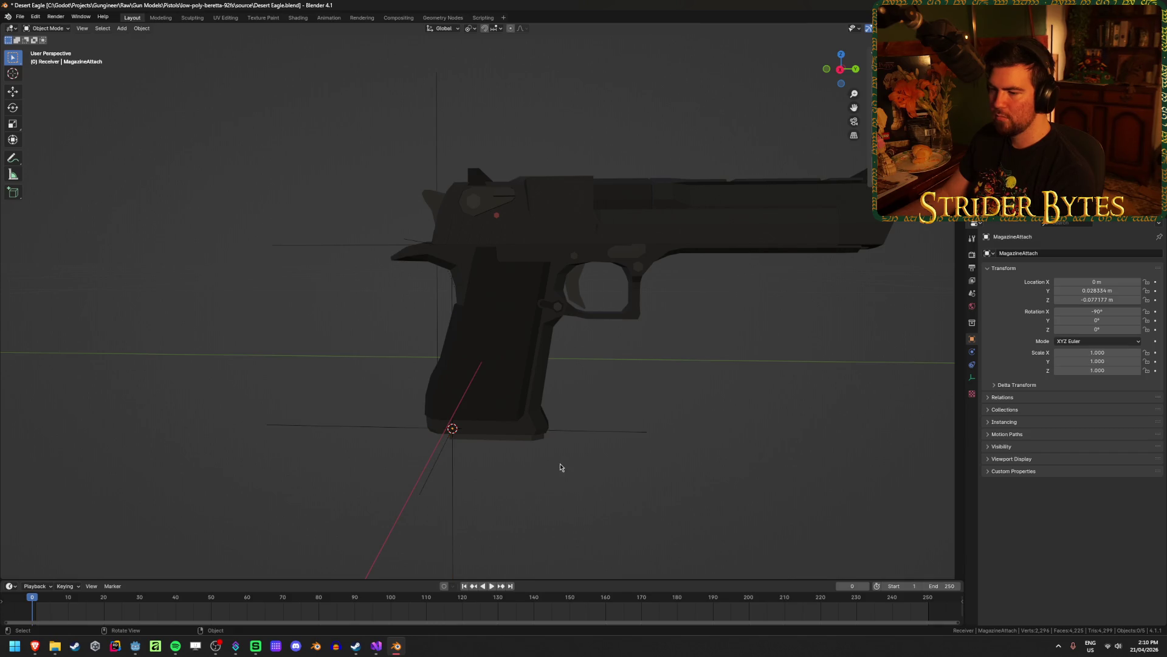
left_click(516, 439)
left_click(558, 465)
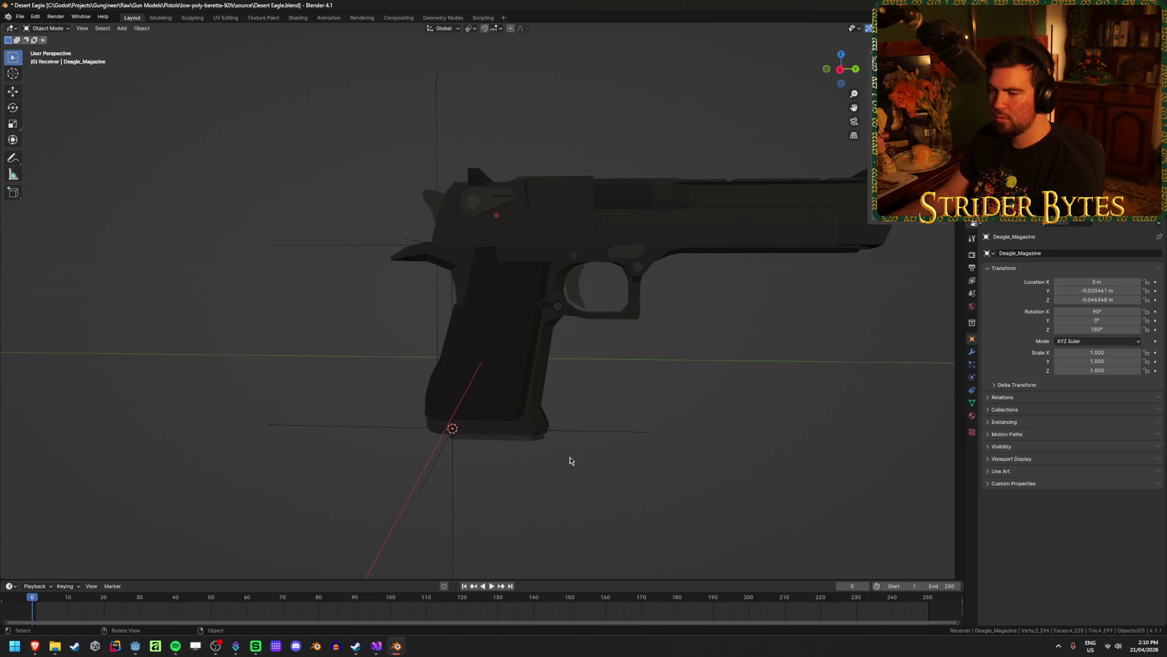
left_click(611, 432)
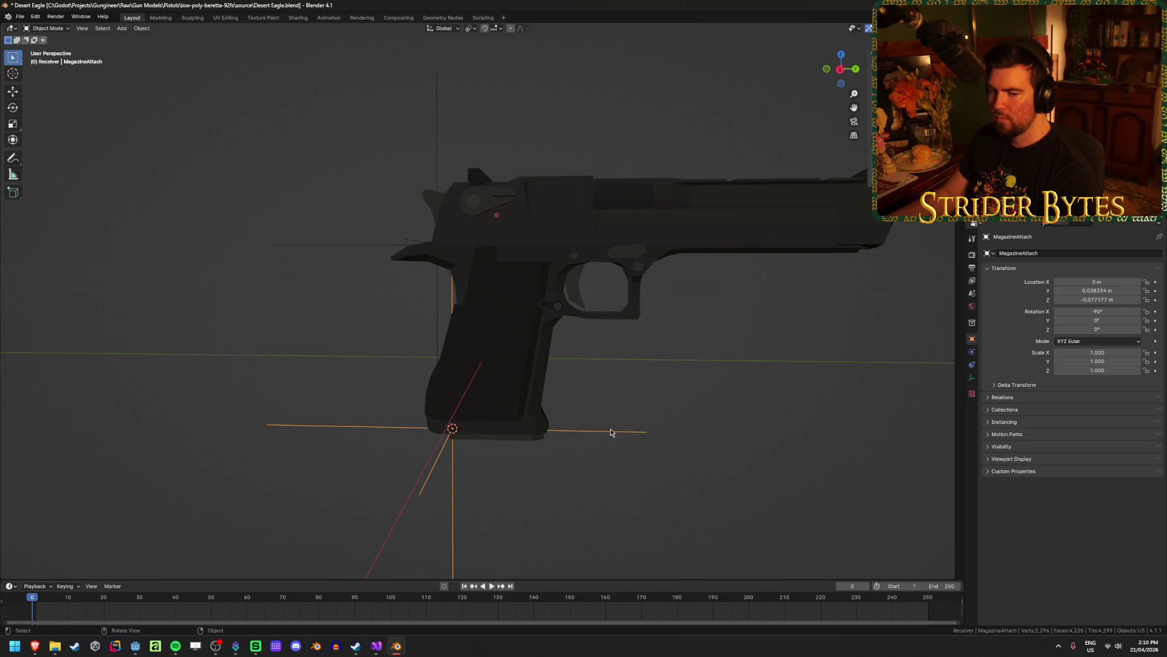
key("ctrl+z")
key("ctrl+z")
key("ctrl+z")
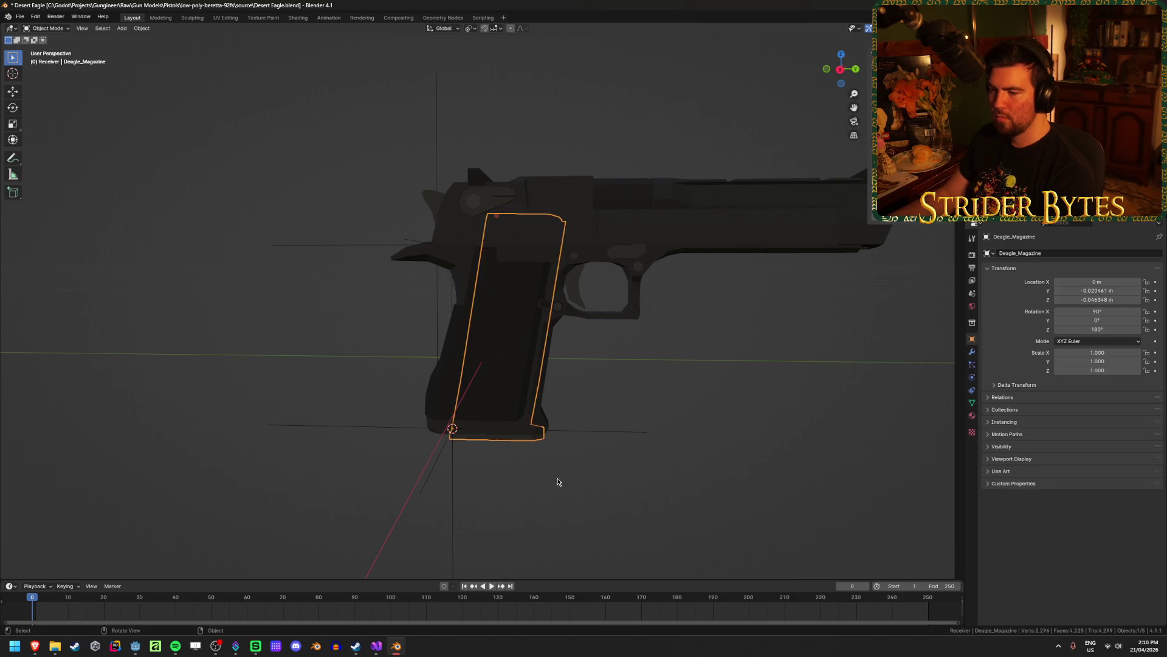
key("ctrl+z")
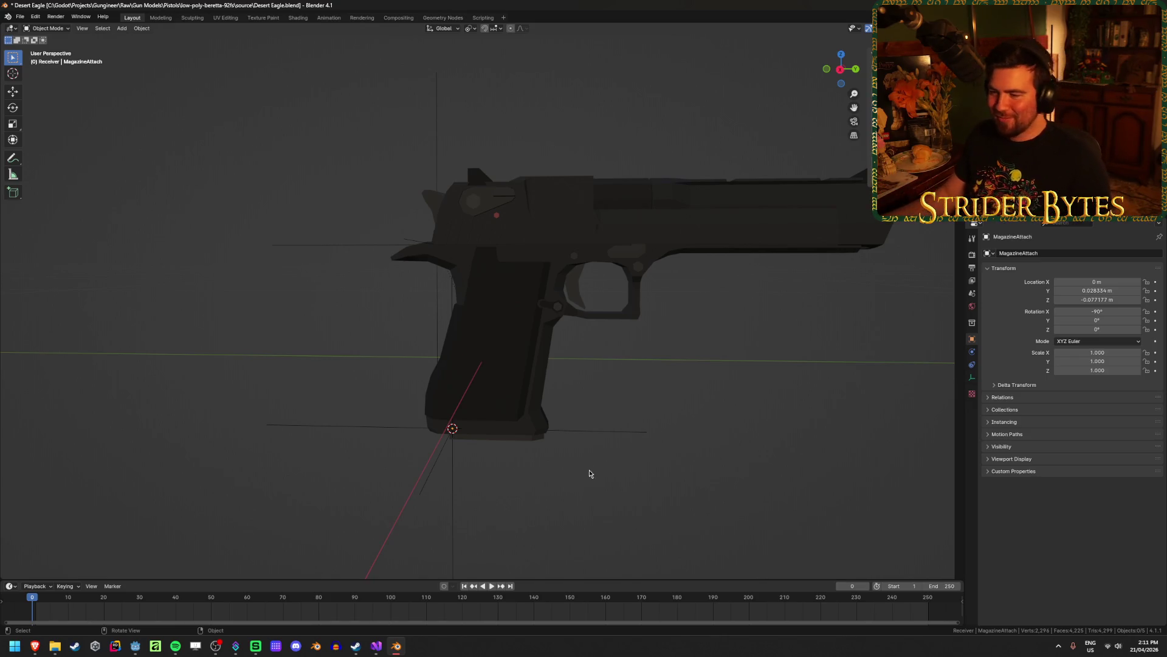
left_click(553, 334)
Hide the other Desert Eagle parts, leaving only Deagle_Magazine visible and selected.
key("h")
left_click(552, 333)
key("h")
left_click(529, 289)
key("h")
left_click(529, 289)
middle_click_drag(529, 289, 547, 340)
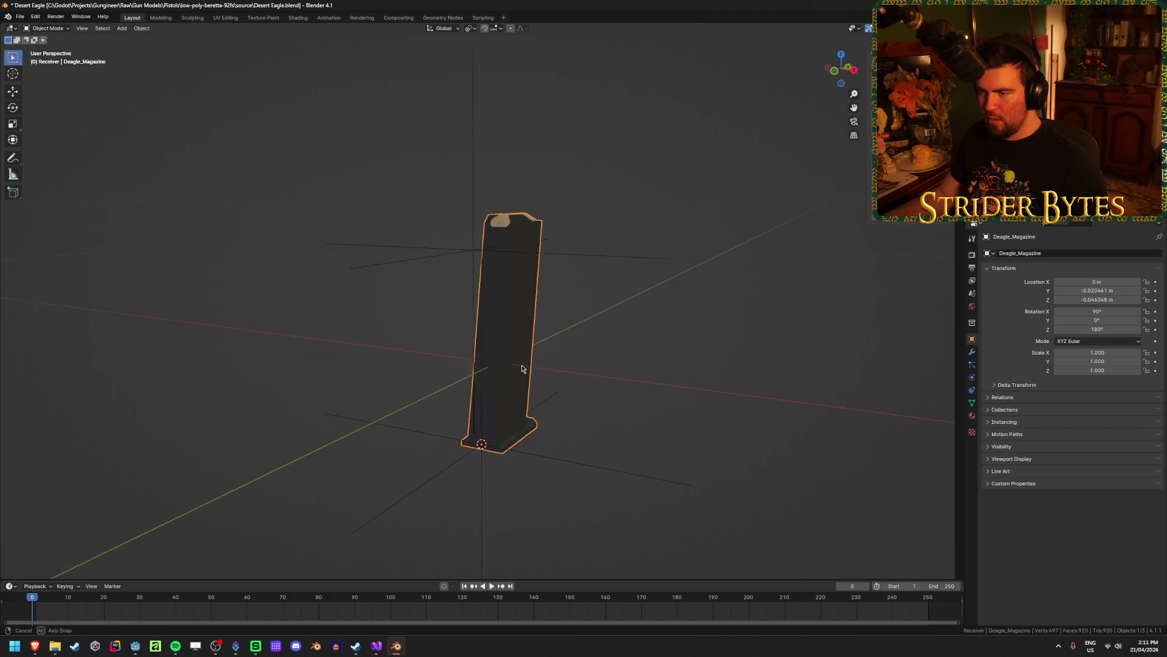
Snap the 3D cursor between a top and a bottom front-edge vertex of the magazine.
key("Tab")
scroll(556, 380, "up", 4)
middle_click_drag(699, 399, 497, 59)
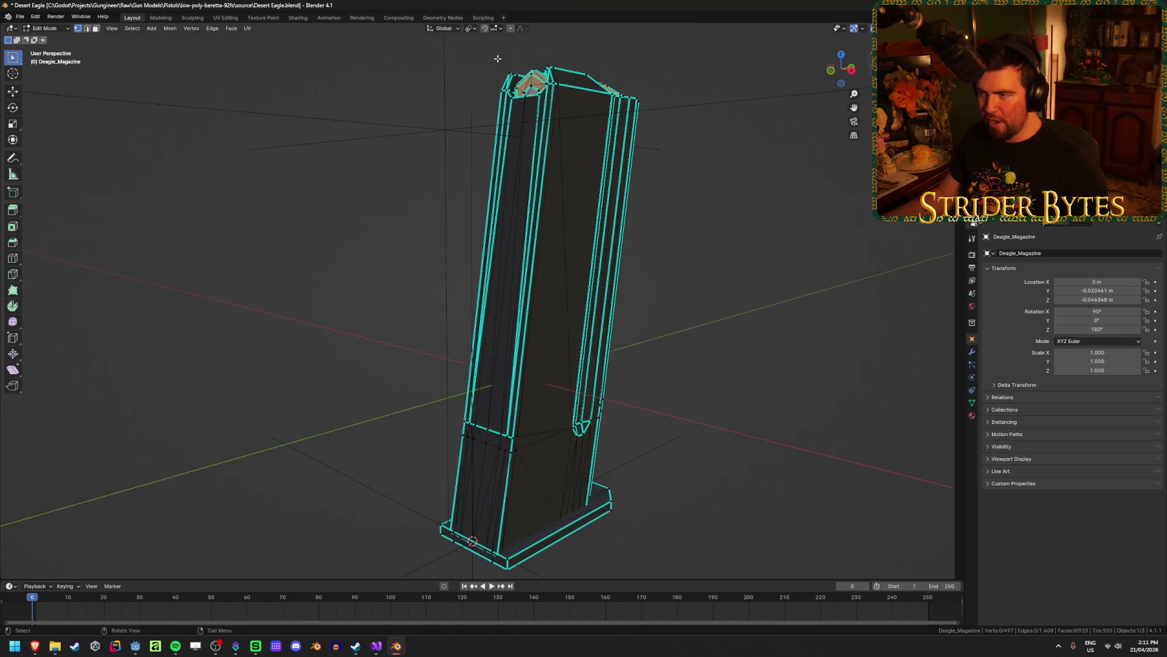
left_click(527, 105)
left_click(473, 540, "shift")
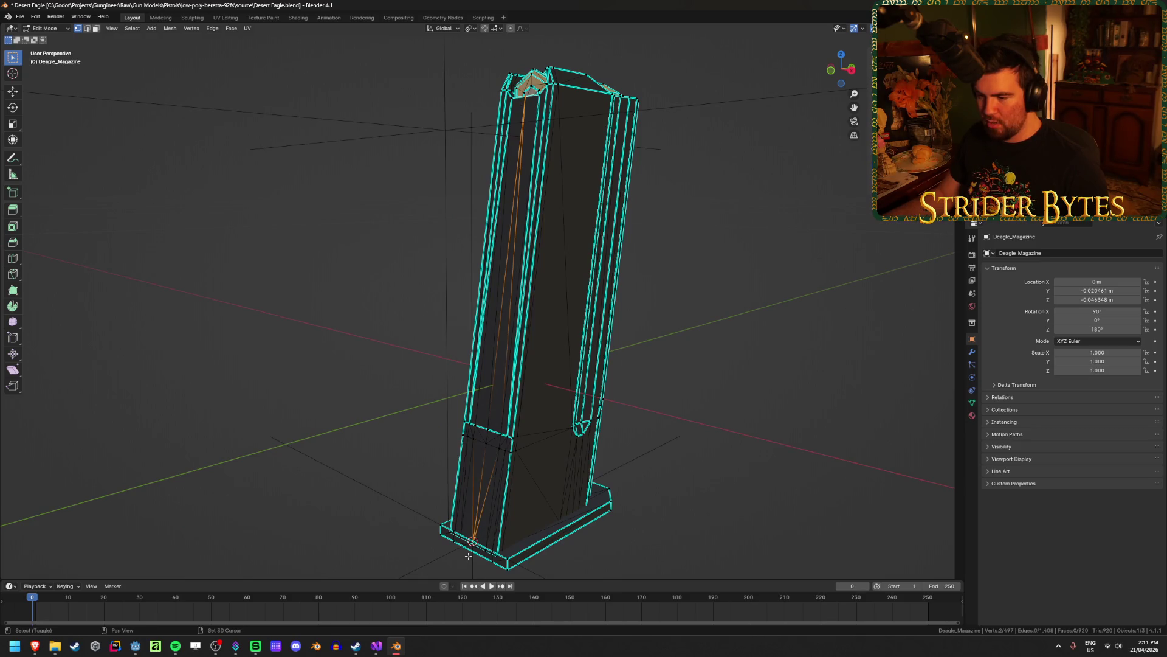
scroll(473, 541, "up", 6)
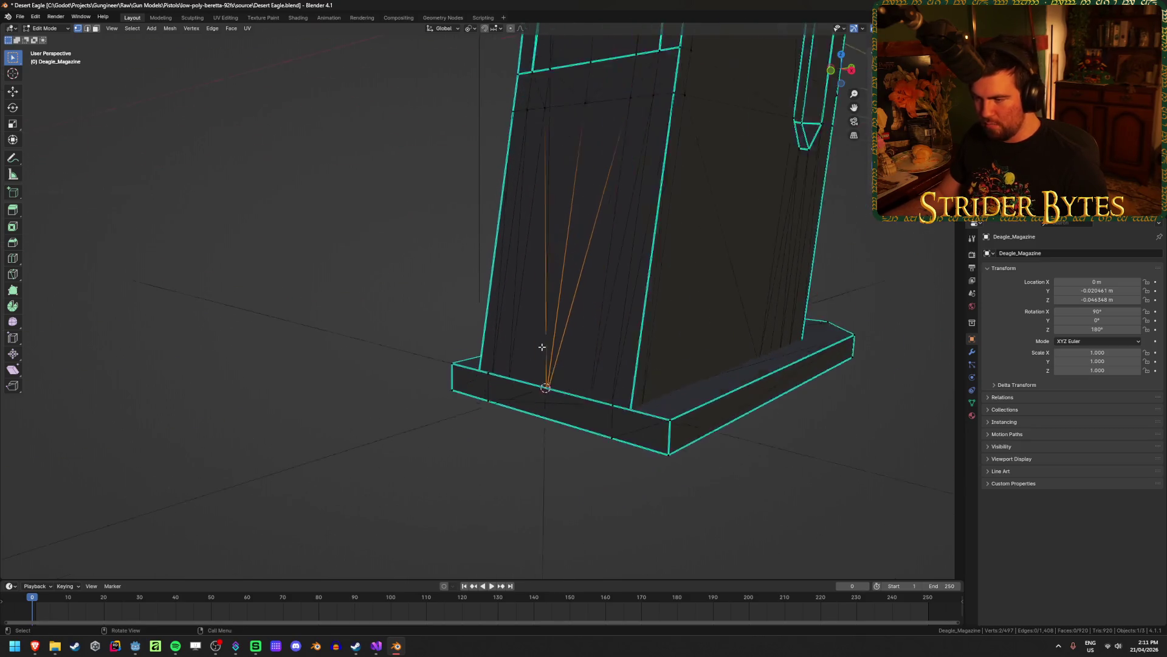
mouse_move(542, 347)
middle_mouse_down()
mouse_move(576, 338)
mouse_move(539, 331)
mouse_move(511, 347)
mouse_move(508, 364)
middle_mouse_up()
key("shift+s")
left_click(505, 409)
Check the cursor from the right side view, return to Object Mode, and restore the full pistol.
key("KP_3")
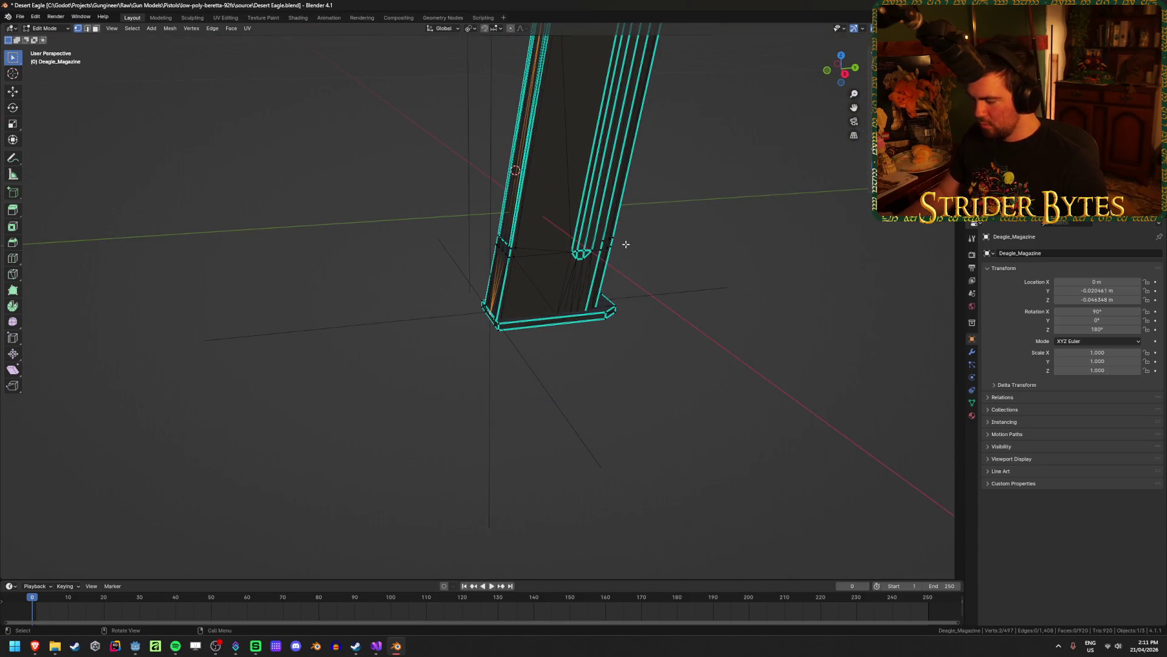
scroll(625, 244, "down", 4)
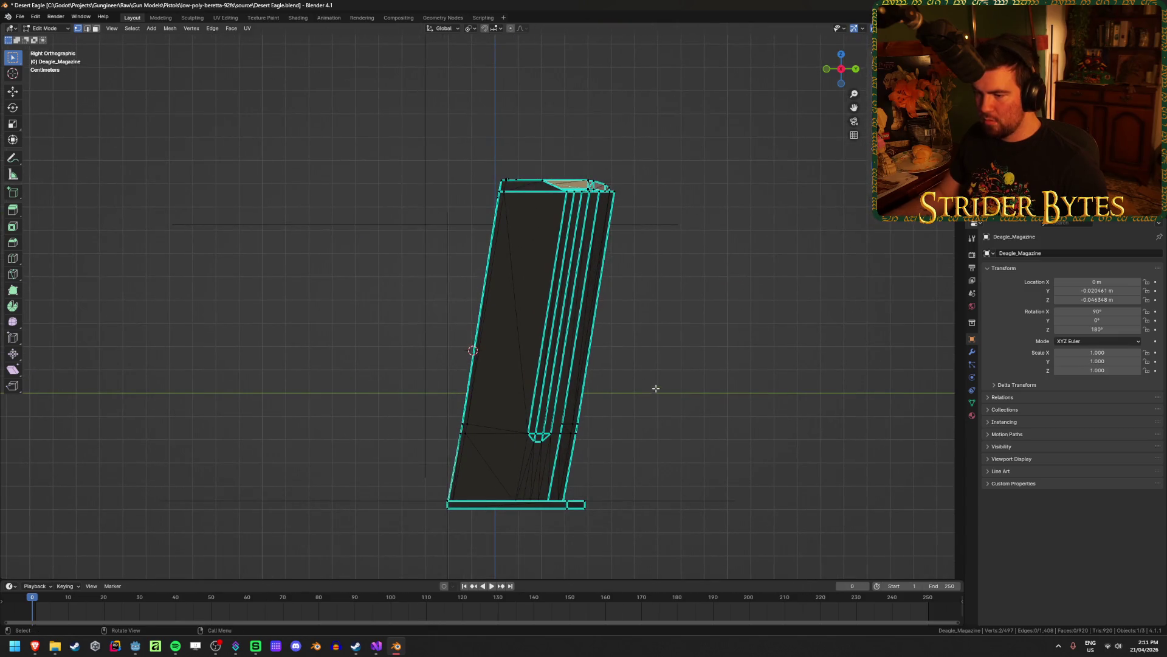
scroll(606, 453, "up", 4)
middle_click_drag(606, 453, 560, 339, "shift")
scroll(560, 339, "up", 1)
scroll(544, 377, "up", 1)
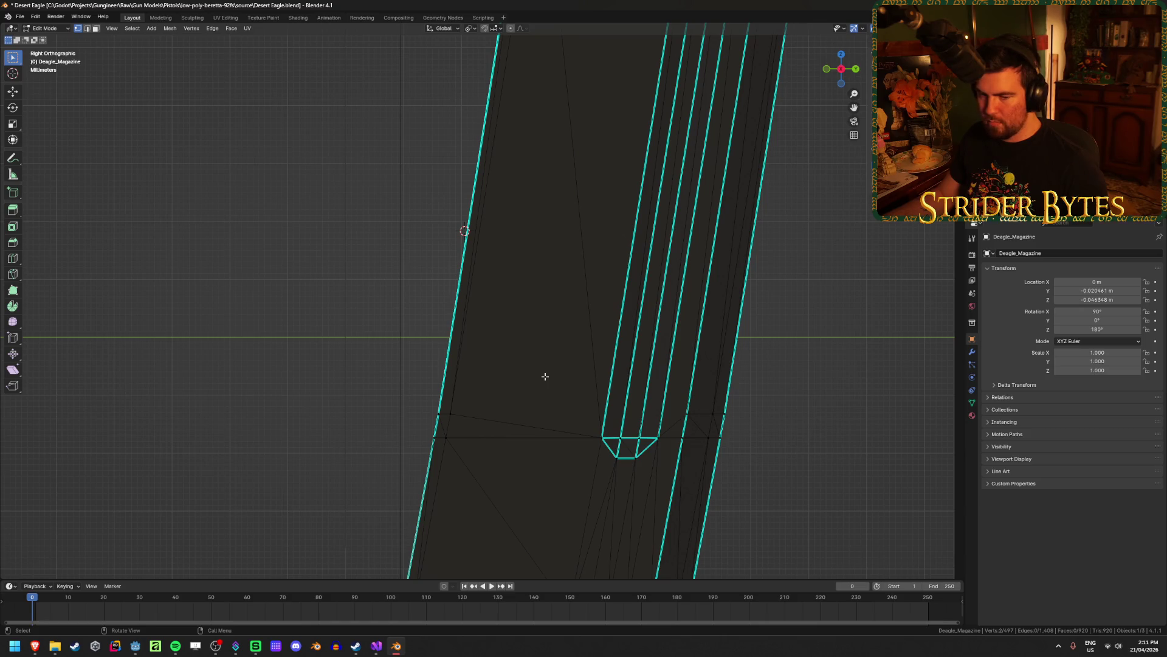
scroll(544, 376, "down", 6)
middle_click_drag(545, 376, 517, 344)
scroll(517, 344, "up", 3)
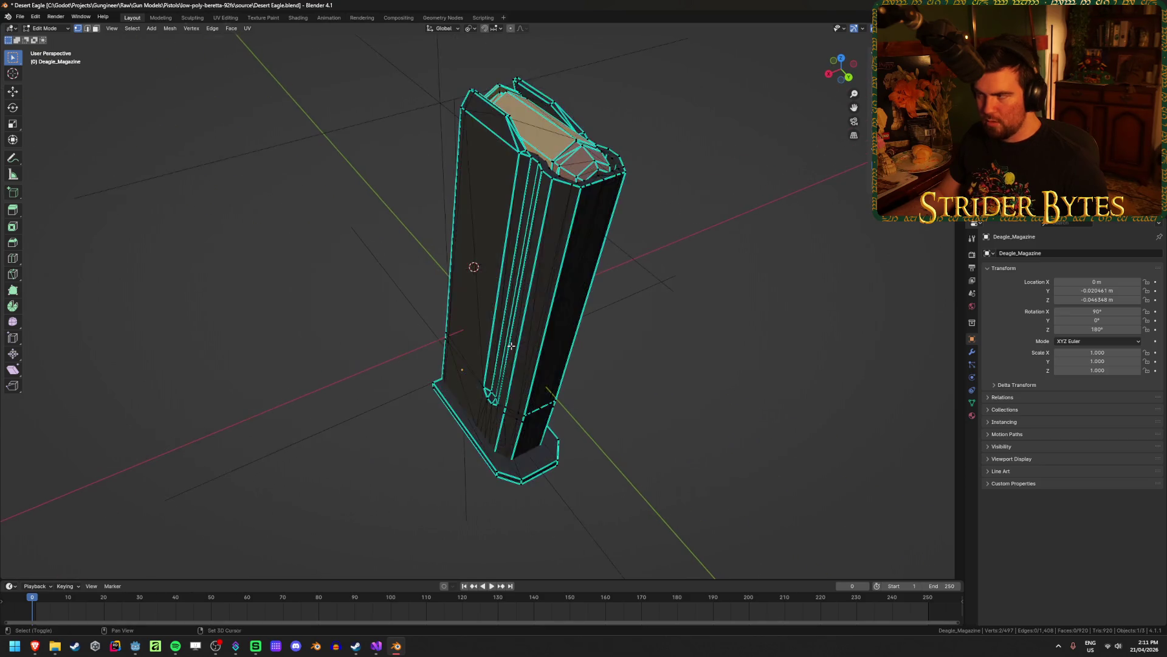
key("Tab")
mouse_move(254, 367)
middle_mouse_down()
mouse_move(430, 318)
mouse_move(422, 326)
middle_mouse_up()
key("KP_Divide")
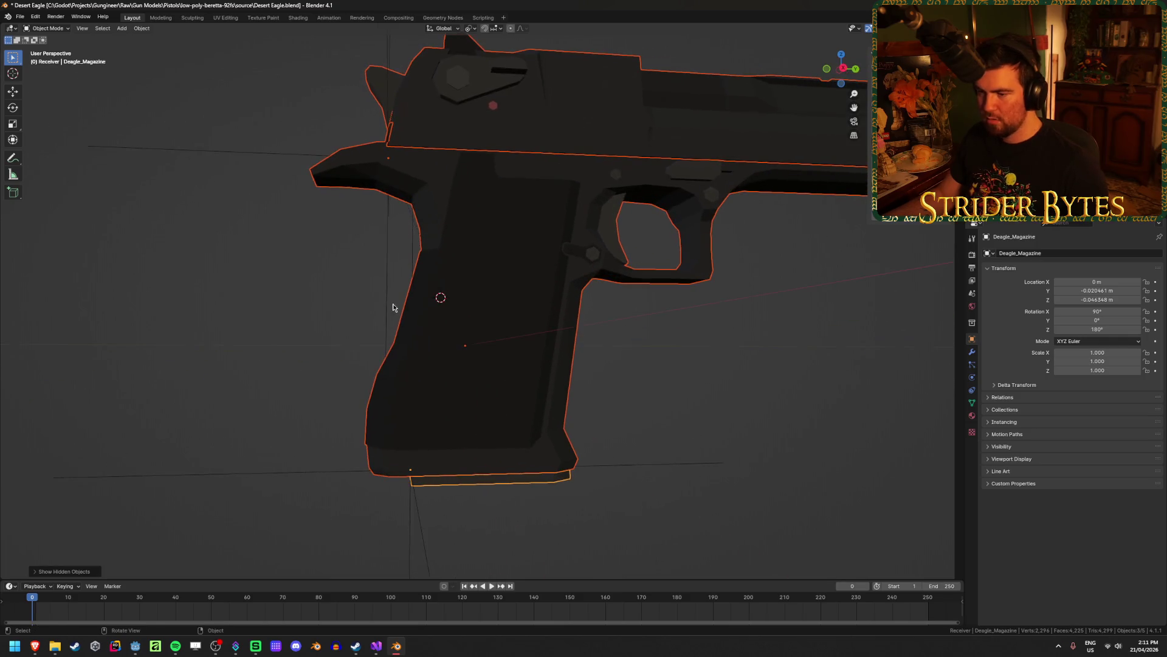
middle_click_drag(465, 463, 457, 482)
key("KP_3")
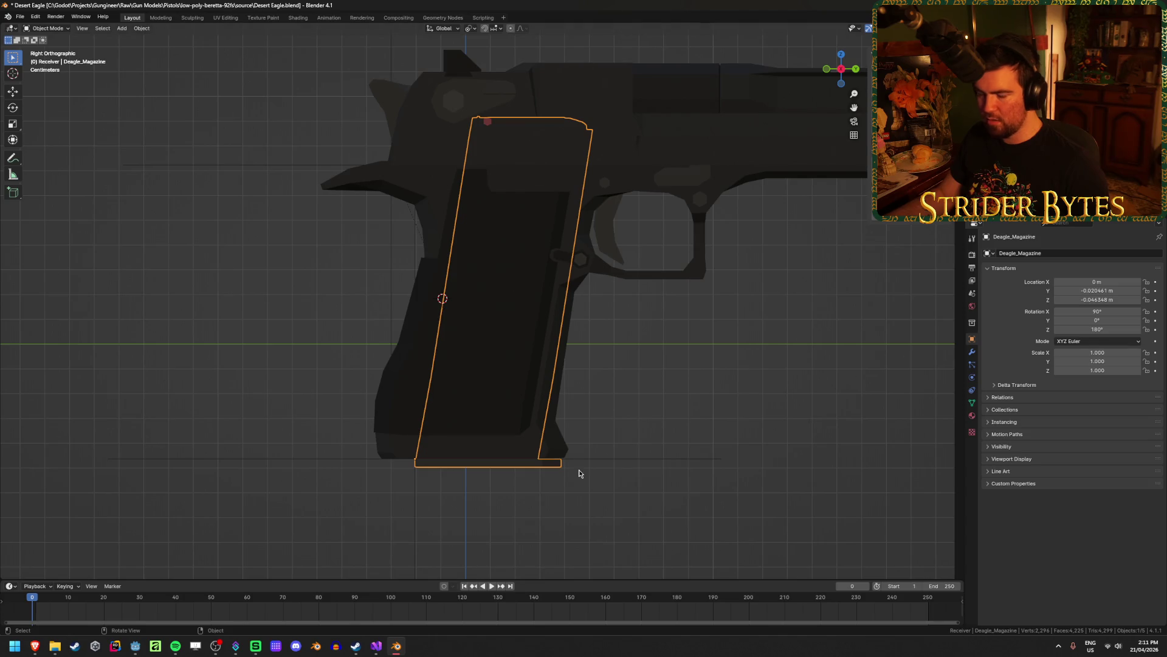
key("KP_Divide")
key("ctrl+s")
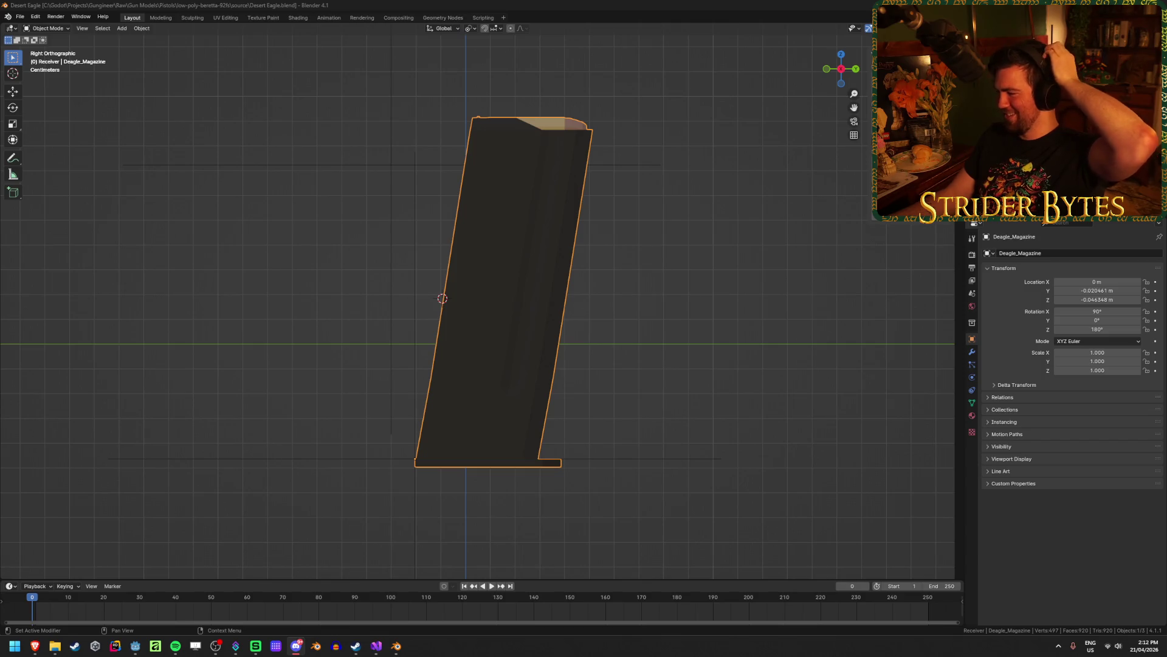
key("alt+Tab")
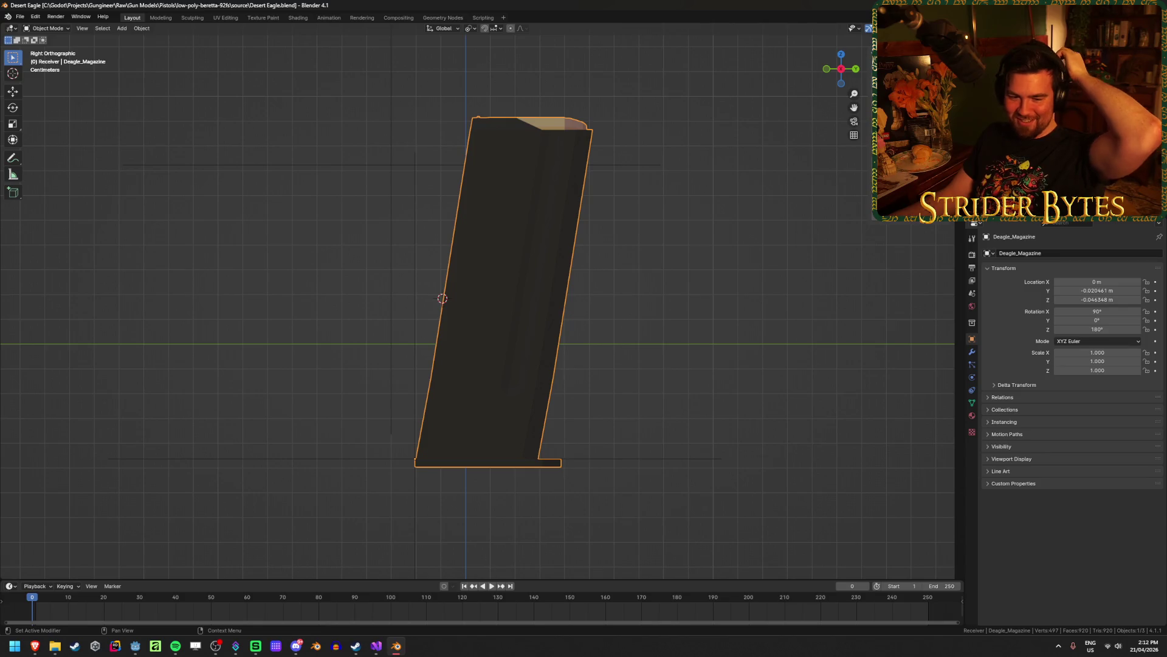
left_click(239, 296)
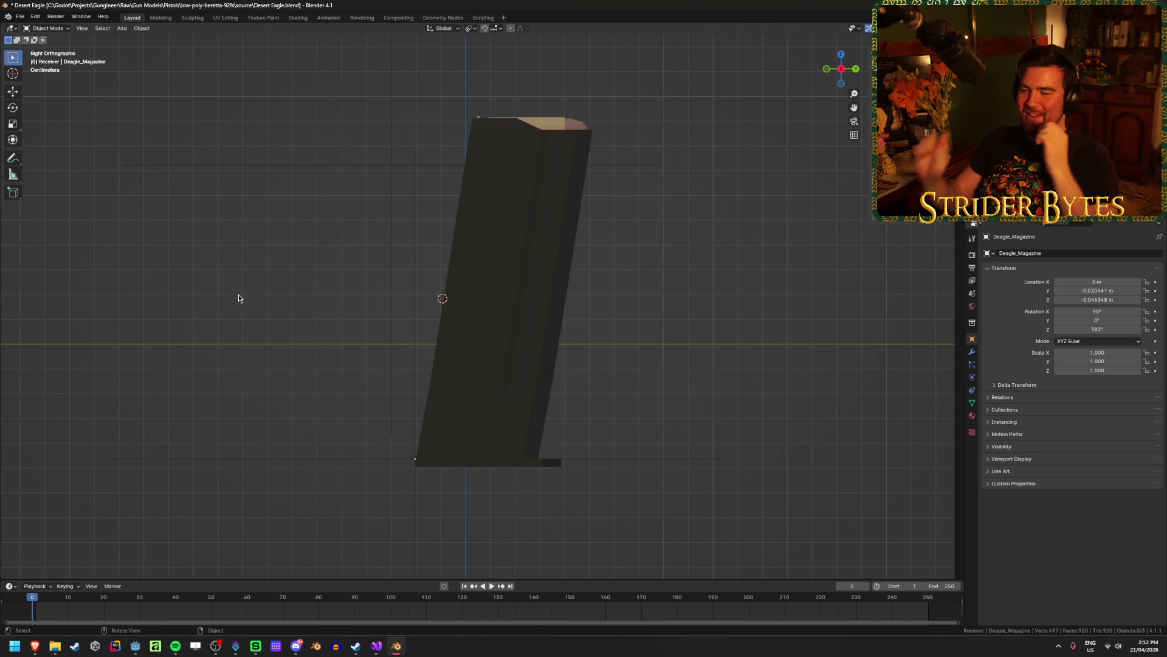
key("alt+h")
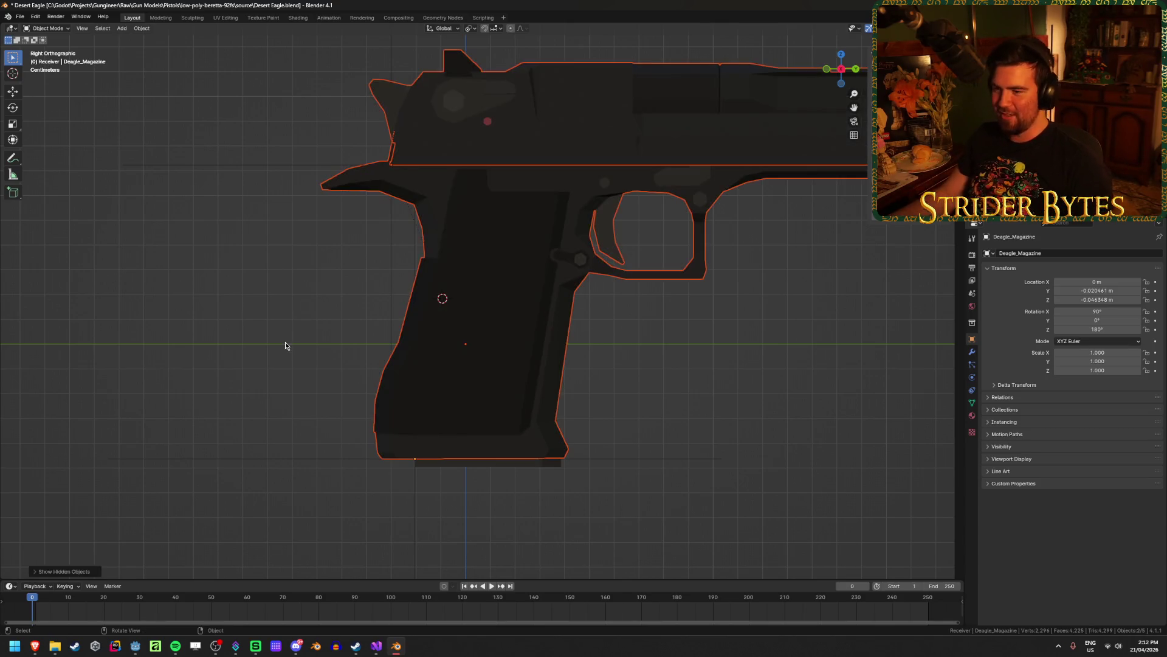
left_click(469, 466)
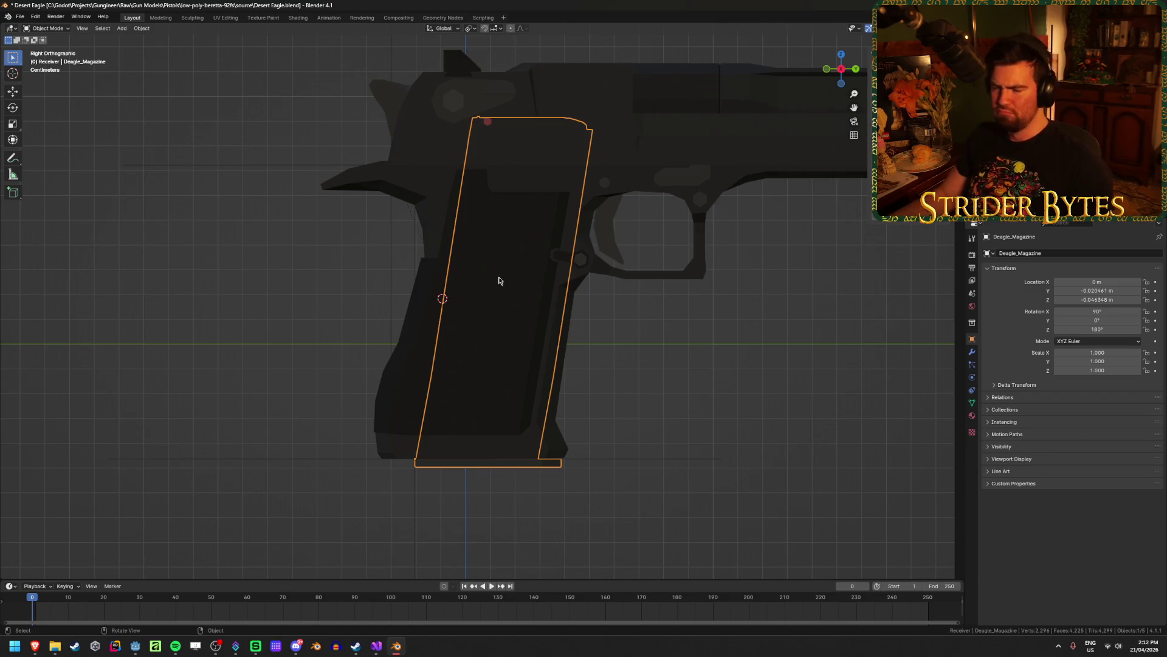
left_click(307, 325)
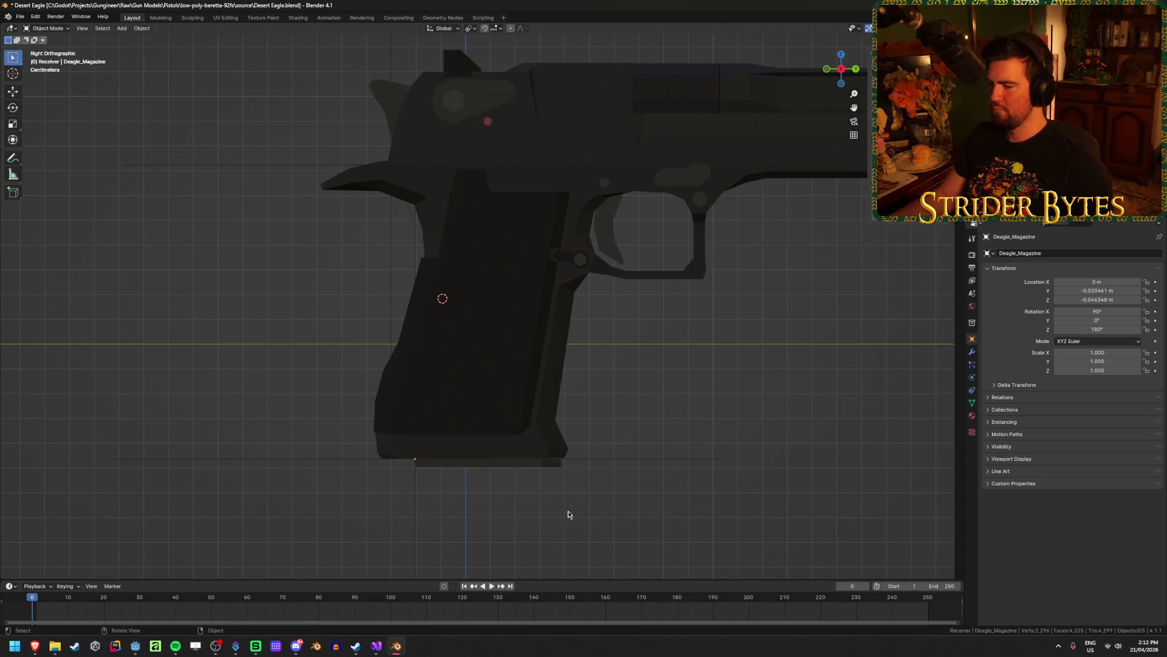
left_click(534, 465)
left_click(578, 504)
left_click(502, 429)
left_click(514, 465)
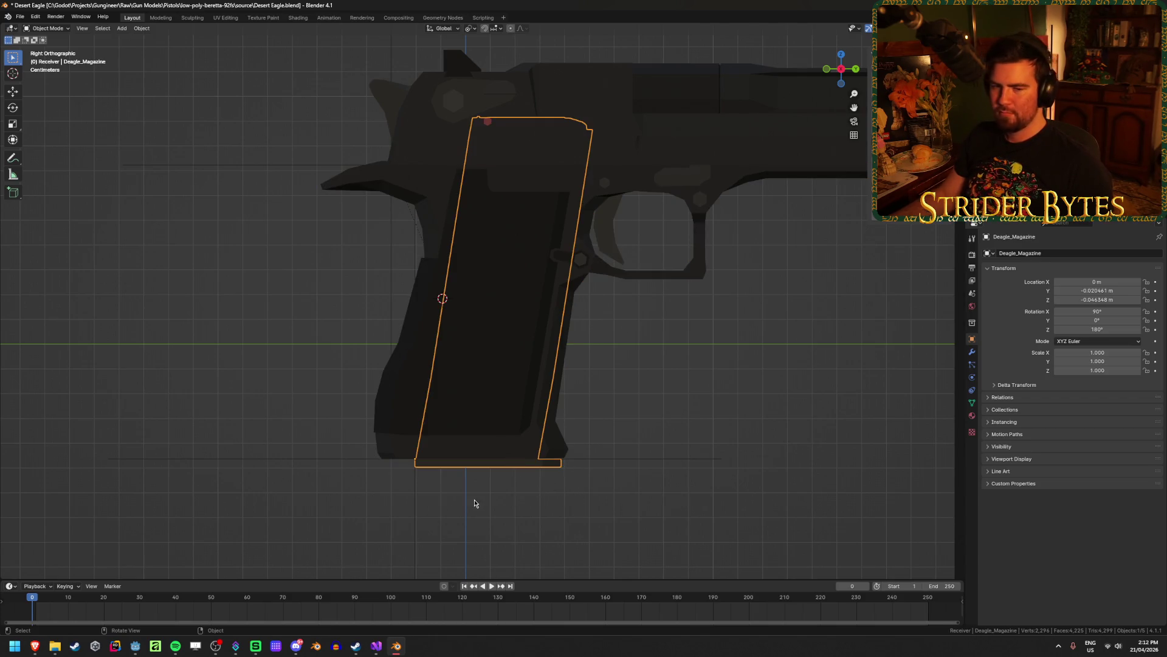
left_click(300, 377)
mouse_move(300, 377)
middle_mouse_down()
mouse_move(352, 399)
mouse_move(286, 389)
mouse_move(402, 367)
middle_mouse_up()
middle_click_drag(638, 419, 661, 421)
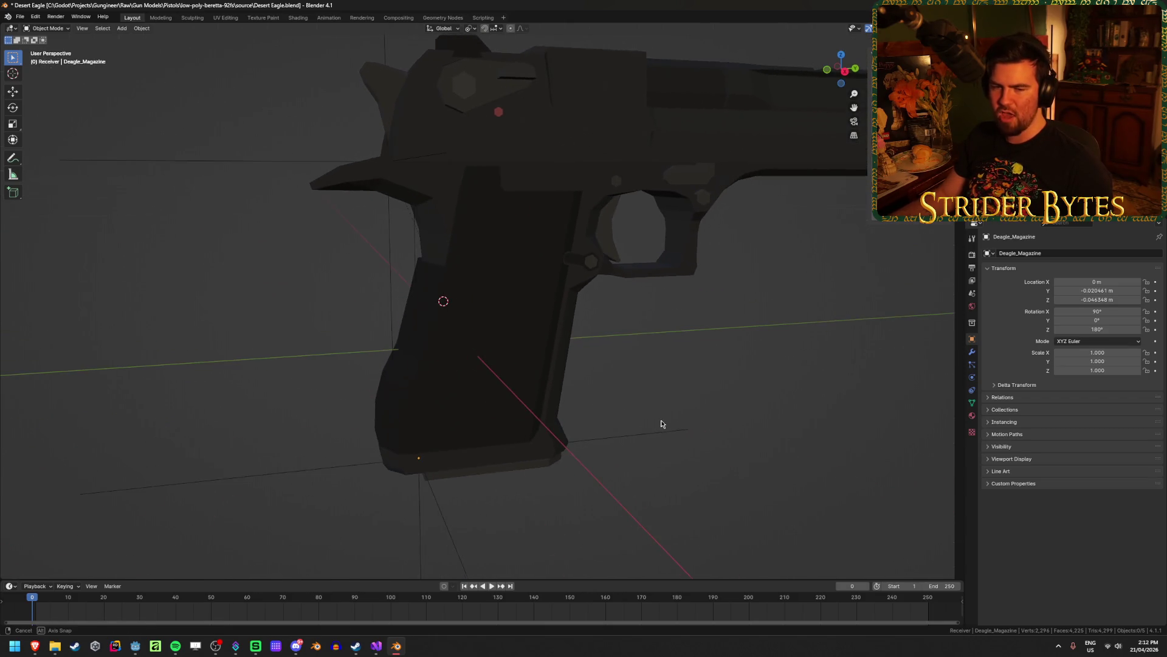
left_click(462, 476)
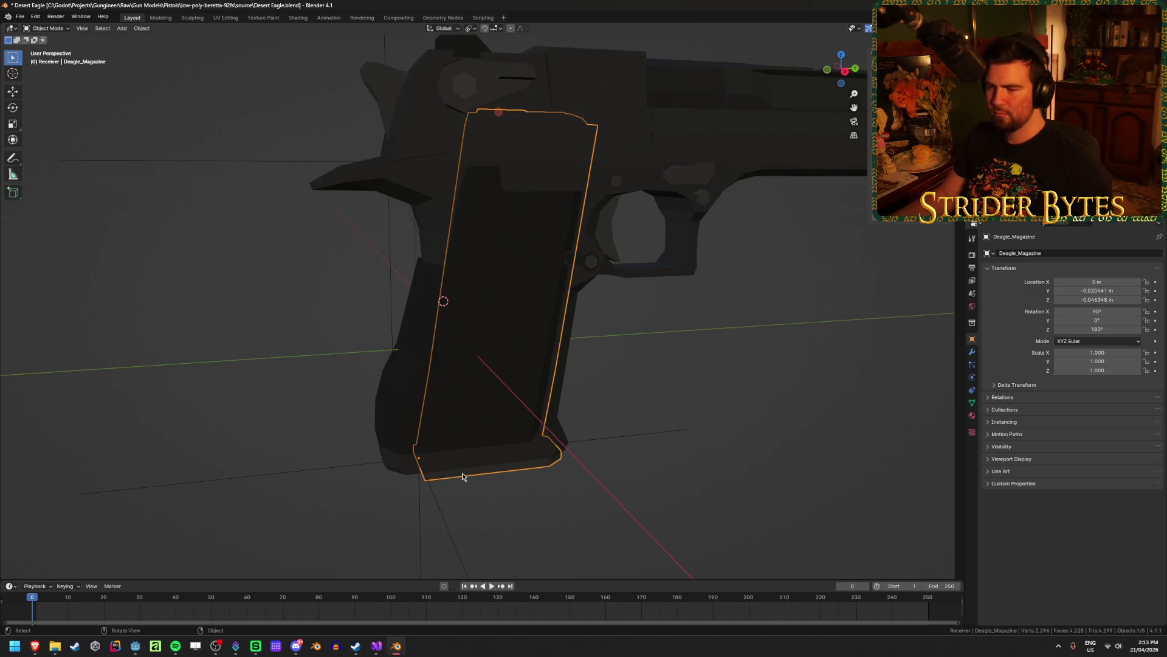
mouse_move(462, 469)
middle_mouse_down()
mouse_move(438, 453)
mouse_move(459, 450)
middle_mouse_up()
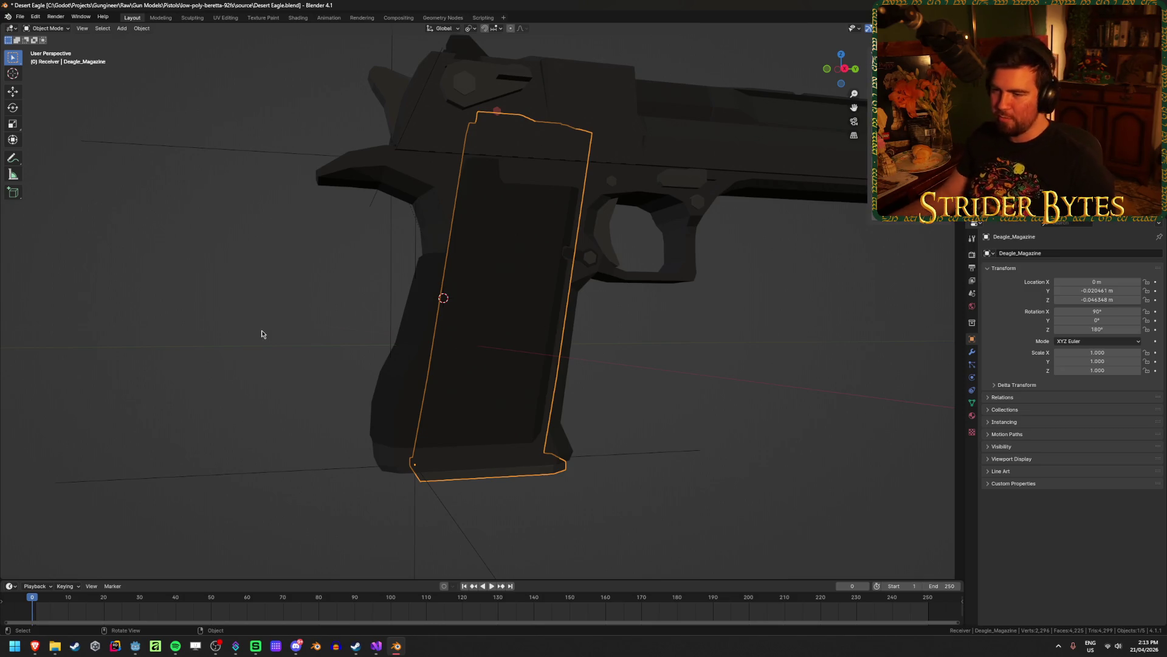
Move the Desert Eagle magazine's origin to the 3D cursor in the grip.
right_click(247, 382)
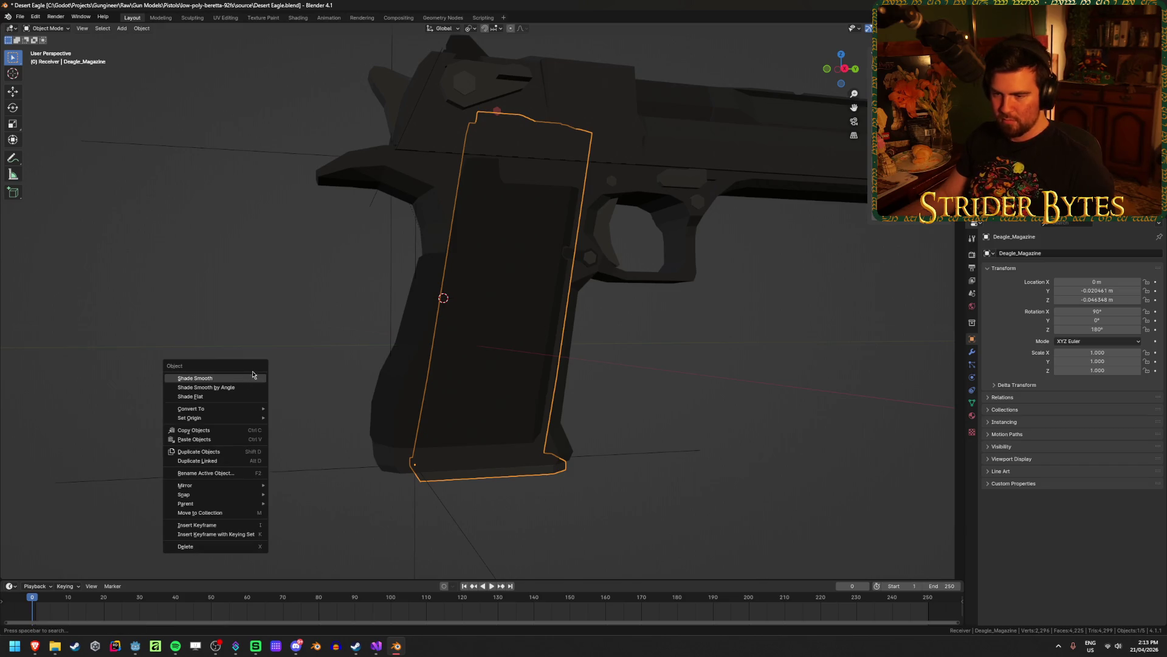
mouse_move(222, 421)
left_click(304, 436)
left_click(245, 385)
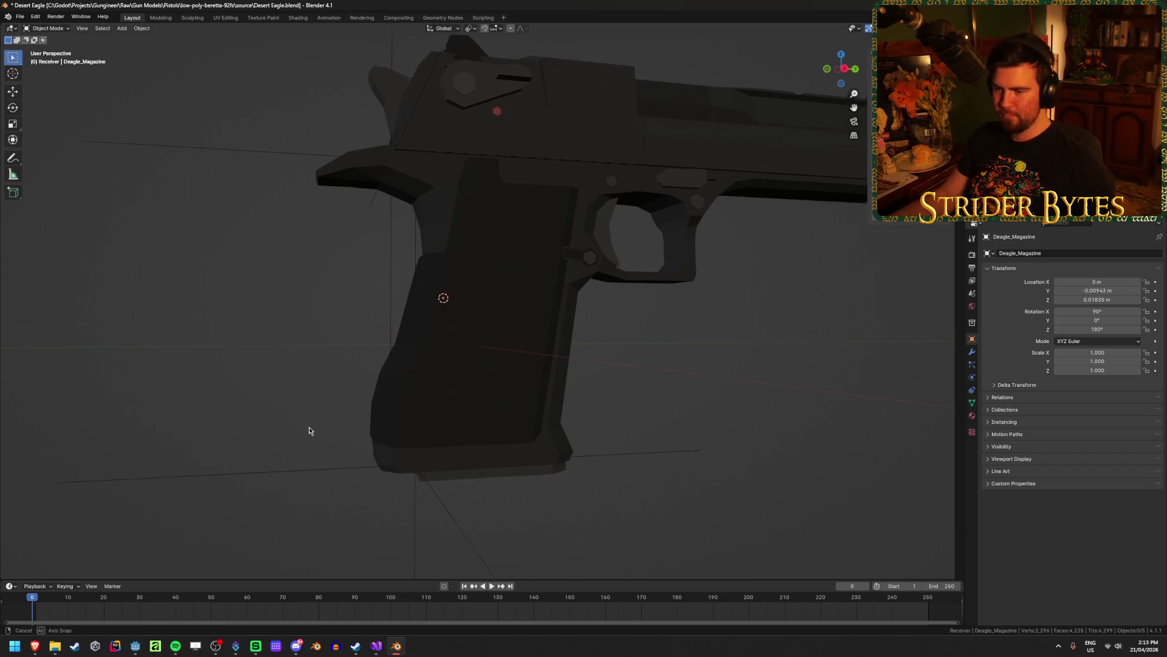
middle_click_drag(310, 430, 348, 422)
Snap the MagazineAttach empty onto the 3D cursor and save Desert Eagle.blend.
left_click(655, 468)
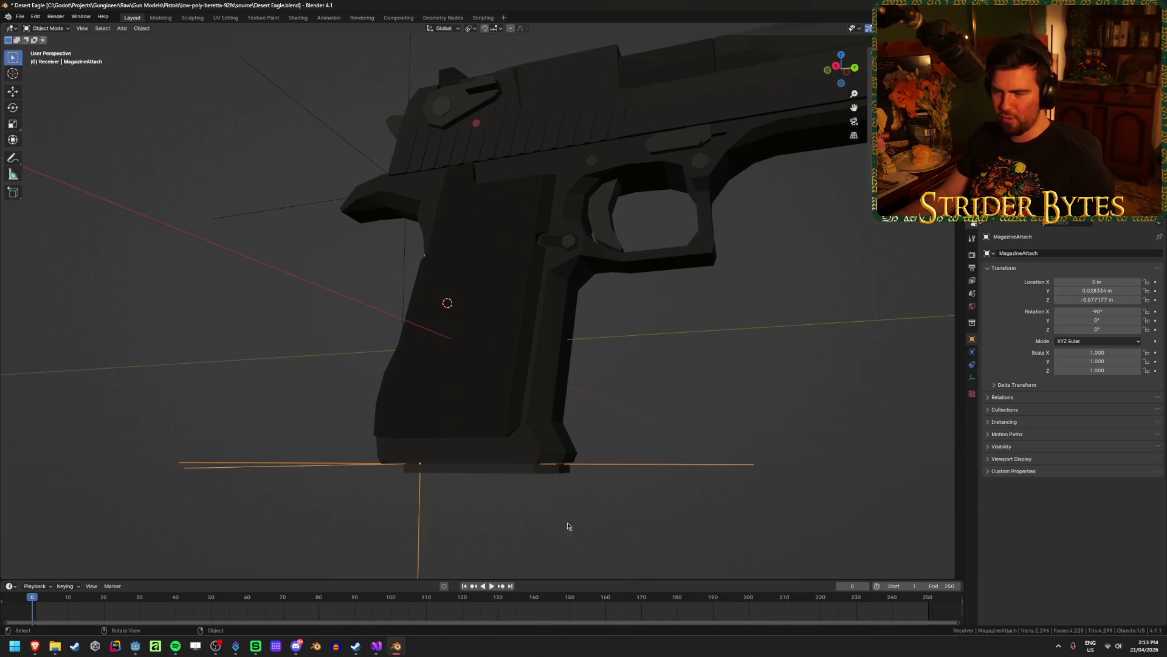
middle_click_drag(529, 500, 548, 511)
key("shift+s")
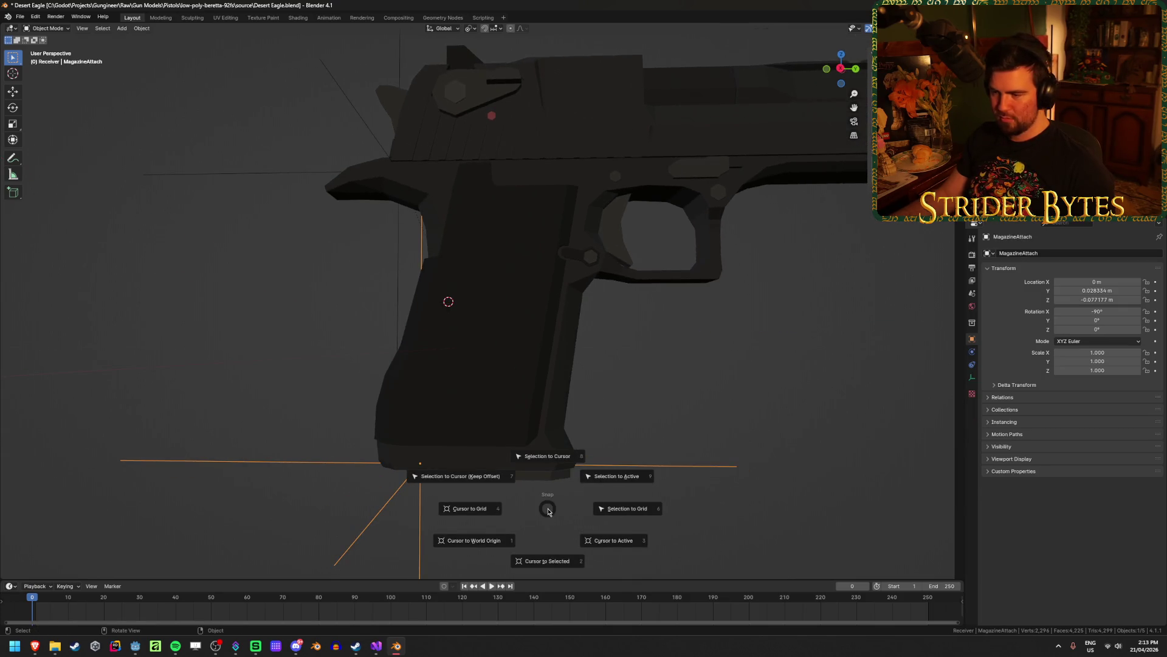
left_click(550, 471)
mouse_move(580, 484)
middle_mouse_down()
mouse_move(743, 459)
mouse_move(614, 361)
middle_mouse_up()
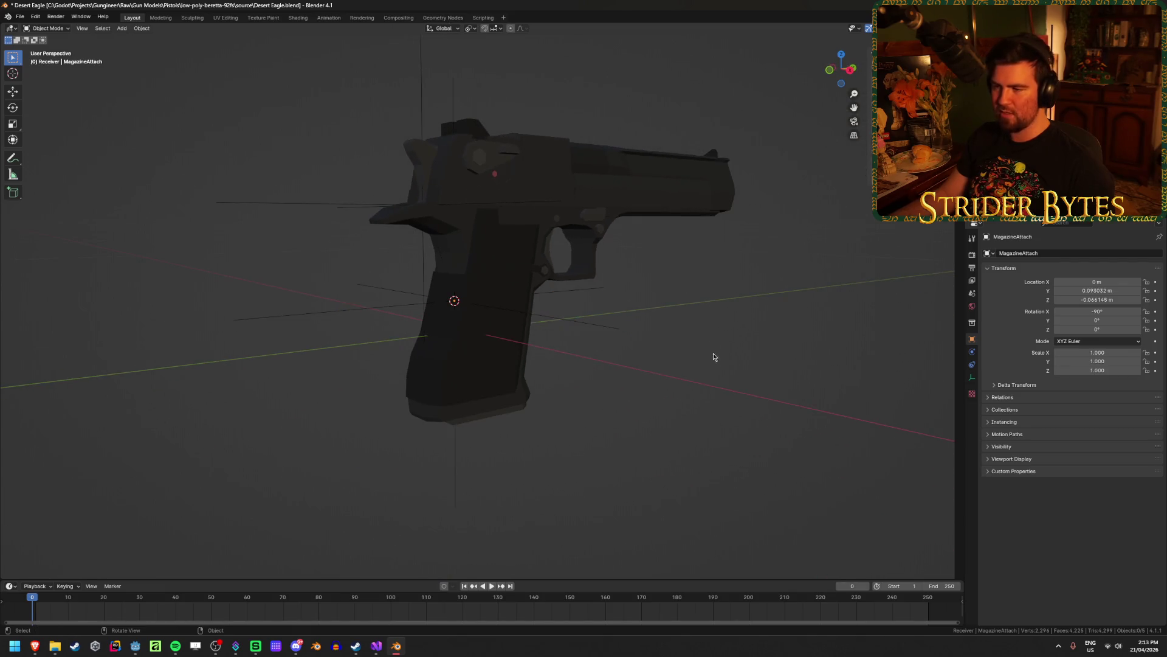
middle_click_drag(713, 354, 645, 356)
key("ctrl+s")
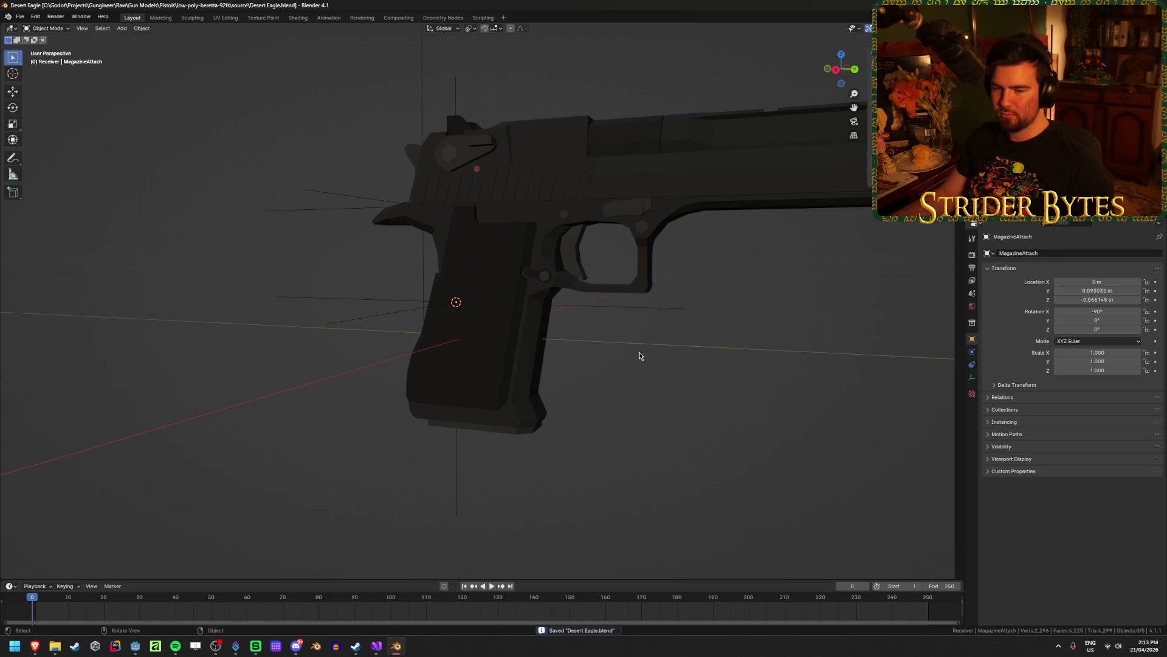
Check the grip and Deagle_Receiver selection from the side and save again.
left_click(509, 431)
left_click(509, 431)
left_click(594, 329)
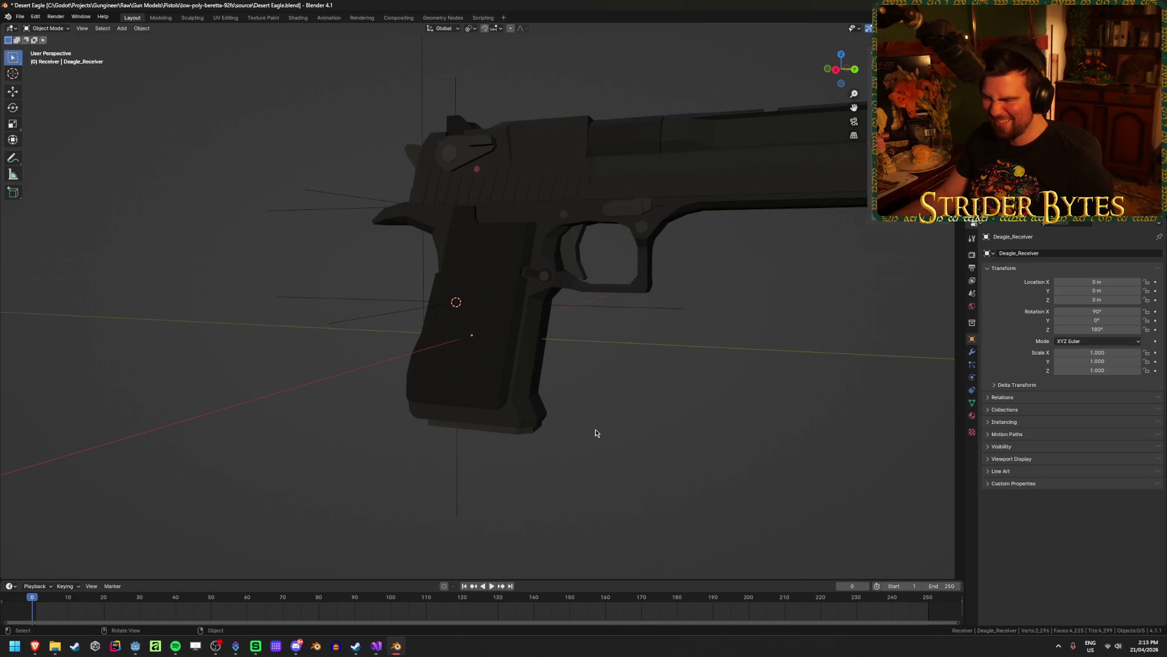
mouse_move(596, 429)
middle_mouse_down()
mouse_move(611, 429)
mouse_move(584, 469)
mouse_move(607, 462)
middle_mouse_up()
key("ctrl+s")
Inspect the receiver, MagazineAttach and BarrelAttach empties by selecting each in turn.
left_click(433, 225)
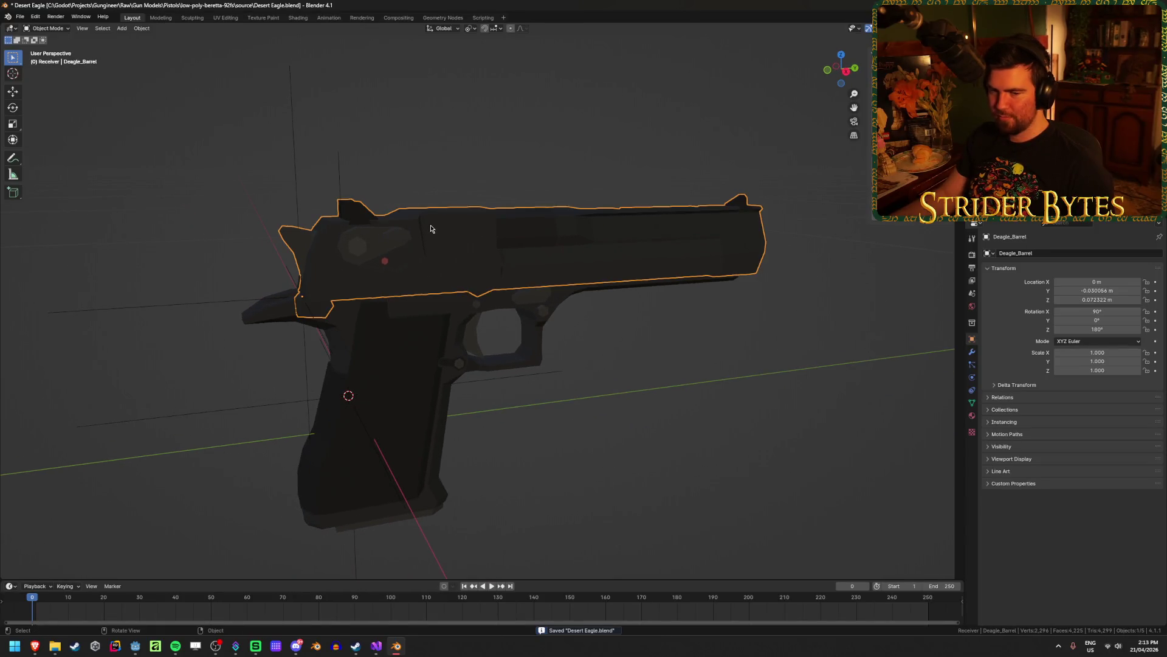
left_click(339, 181)
left_click(602, 463)
scroll(659, 430, "down", 2)
left_click(353, 242)
left_click(646, 405)
mouse_move(647, 405)
middle_mouse_down()
mouse_move(539, 414)
mouse_move(585, 369)
middle_mouse_up()
scroll(585, 373, "up", 2)
Recheck the MagazineAttach empty, save the file once more, and list recent Blender files.
left_click(433, 461)
left_click(659, 411)
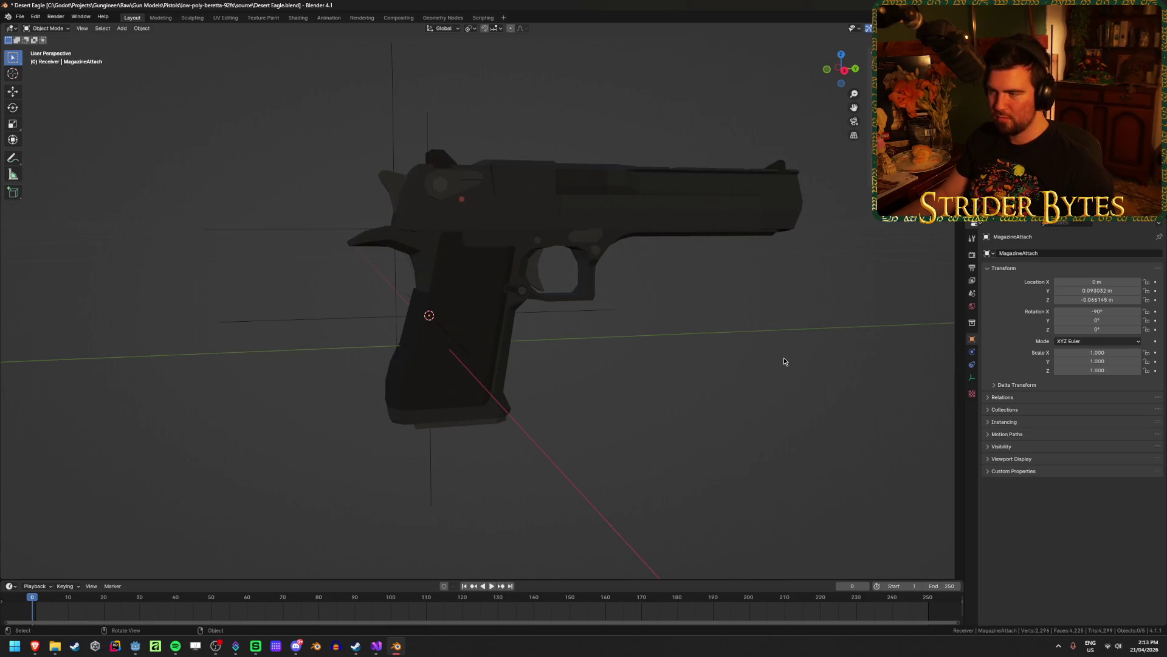
middle_click_drag(784, 361, 728, 376)
key("ctrl+s")
middle_click_drag(652, 393, 657, 412)
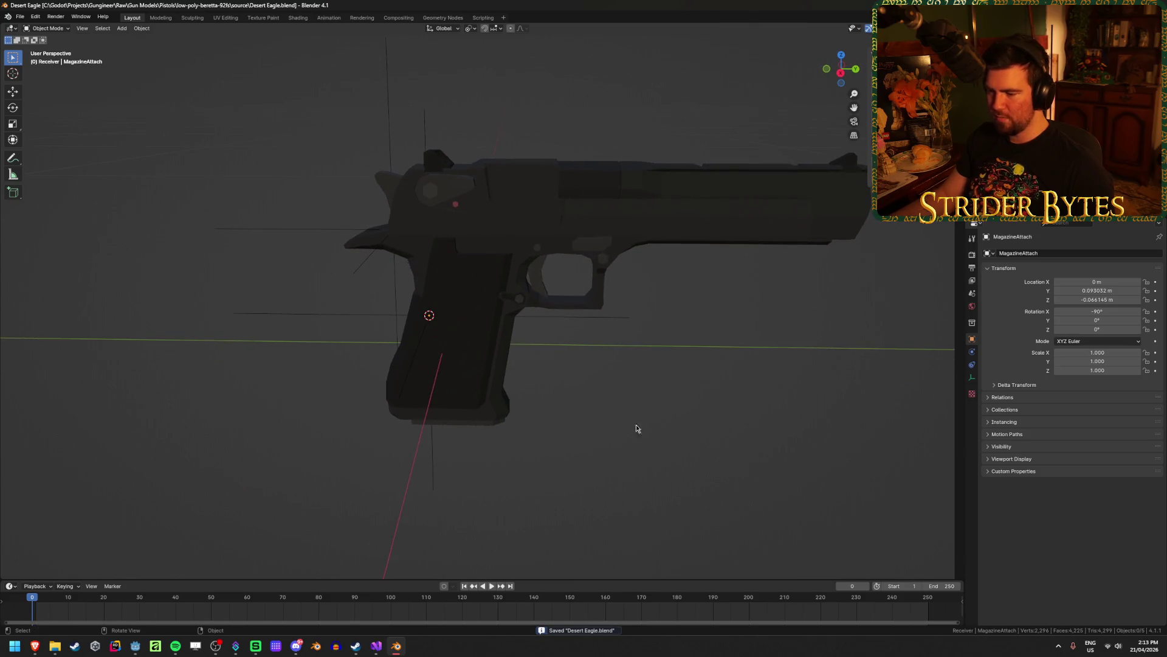
right_click(396, 645)
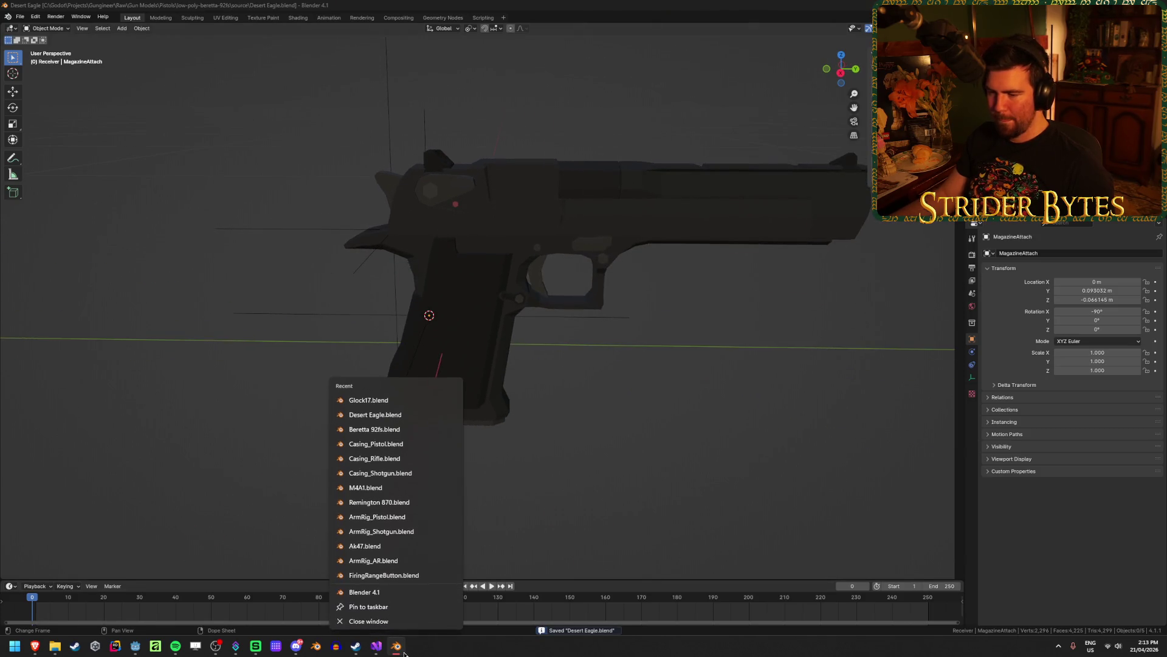
Open Glock17.blend, select its magazine, and enter edit mode in see-through view.
left_click(360, 400)
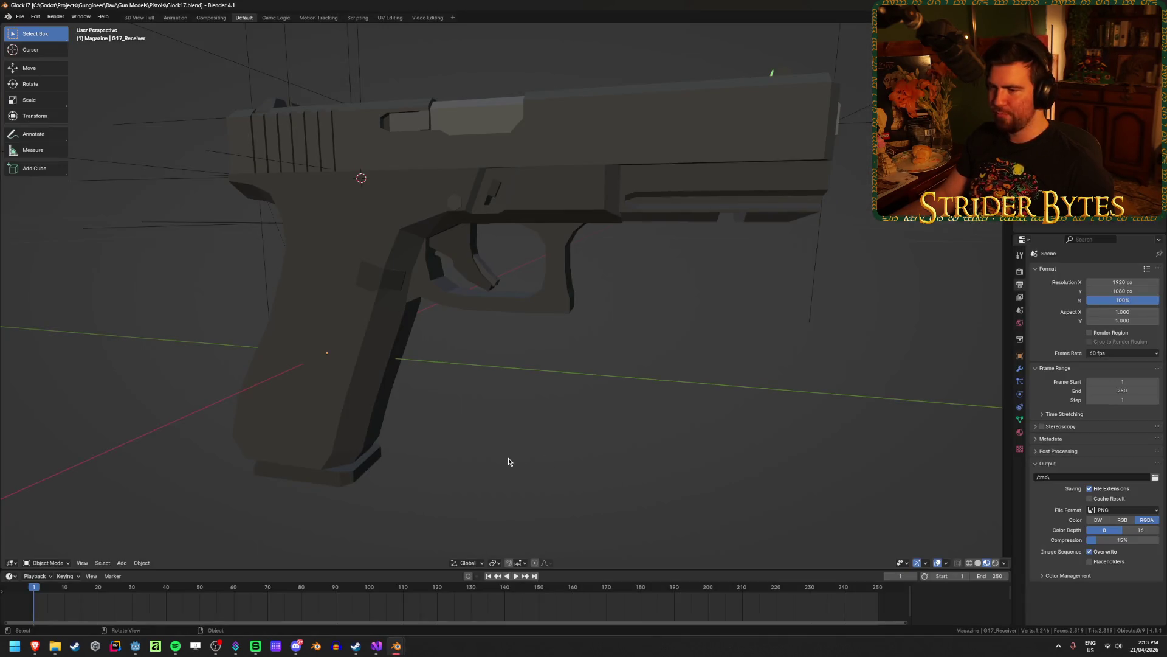
mouse_move(509, 462)
middle_mouse_down()
mouse_move(375, 468)
mouse_move(508, 456)
mouse_move(464, 461)
mouse_move(454, 446)
mouse_move(521, 396)
middle_mouse_up()
left_click(473, 464)
key("shift+z")
key("Tab")
key("Tab")
key("Tab")
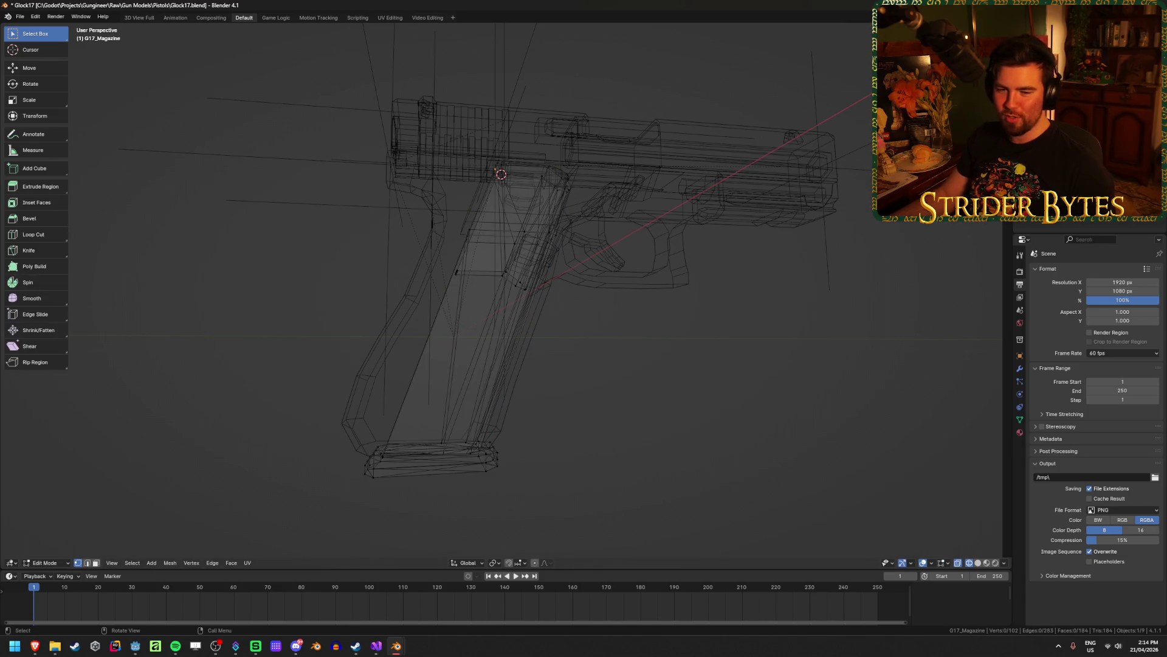
Inspect the G17 magazine's vertices in the grip, then return to solid object mode.
mouse_move(227, 315)
middle_mouse_down()
mouse_move(272, 334)
mouse_move(321, 323)
mouse_move(424, 378)
middle_mouse_up()
left_click(451, 436)
middle_click_drag(452, 436, 482, 327)
scroll(498, 330, "up", 5)
key("shift+z")
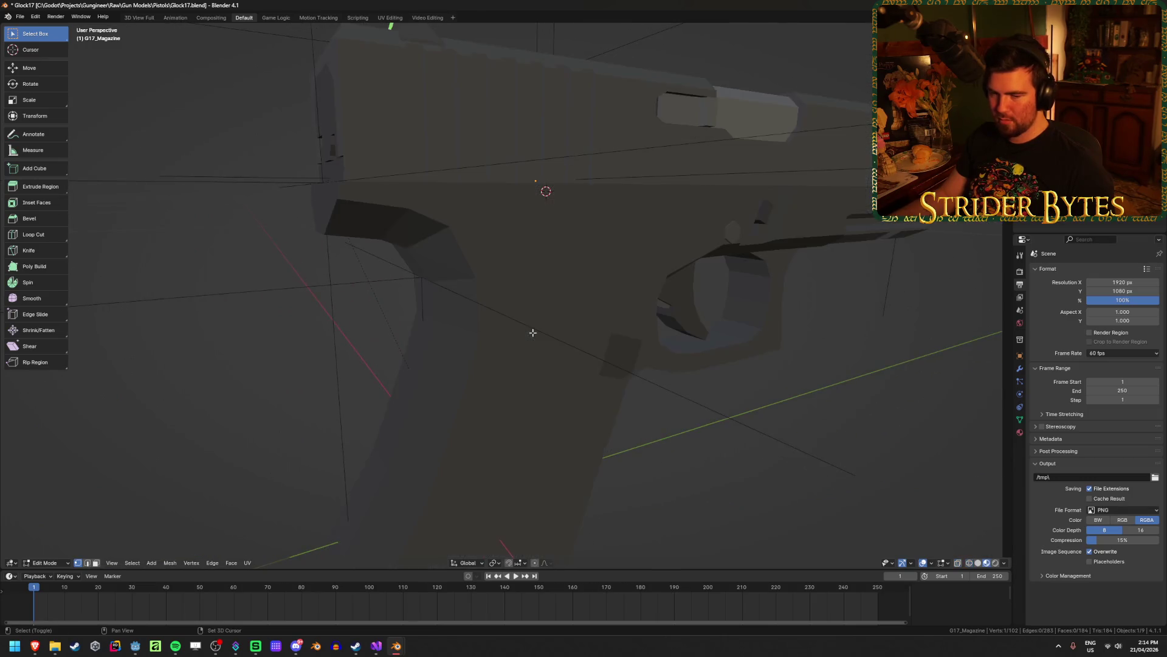
key("Tab")
scroll(533, 336, "down", 3)
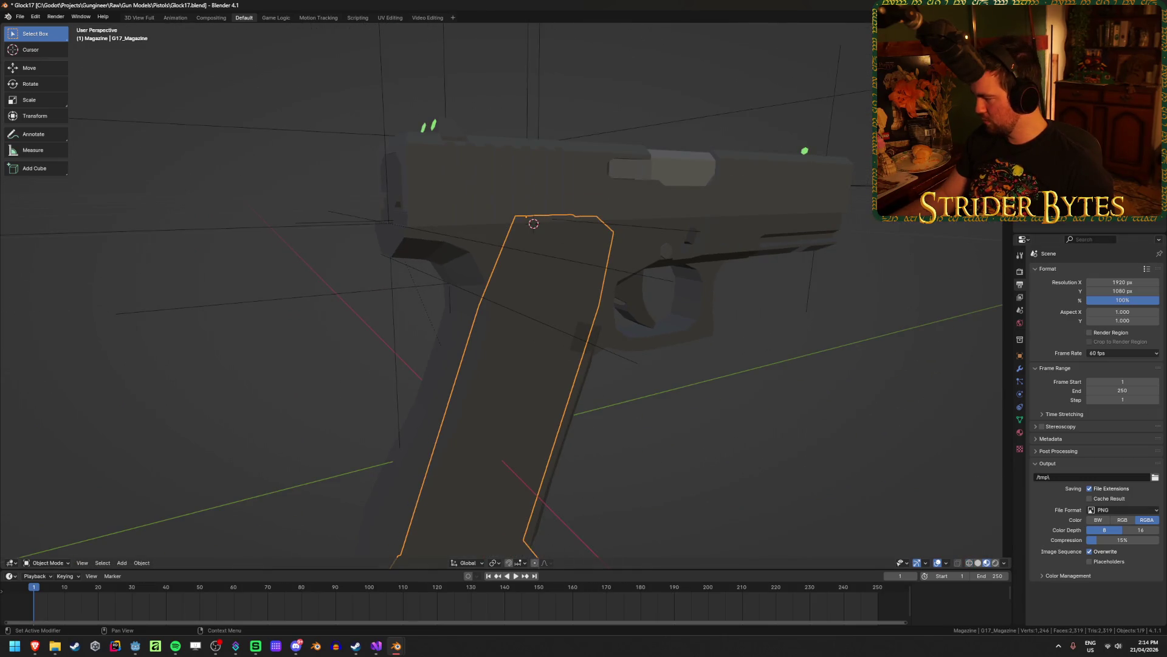
key("alt+Tab")
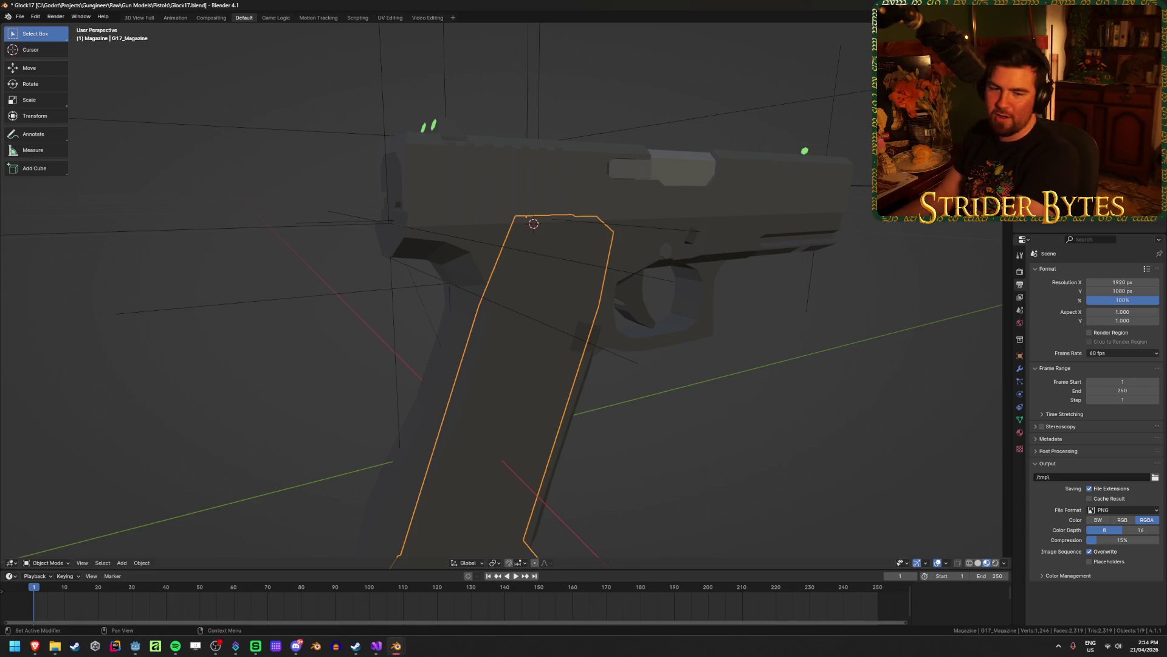
left_click(268, 327)
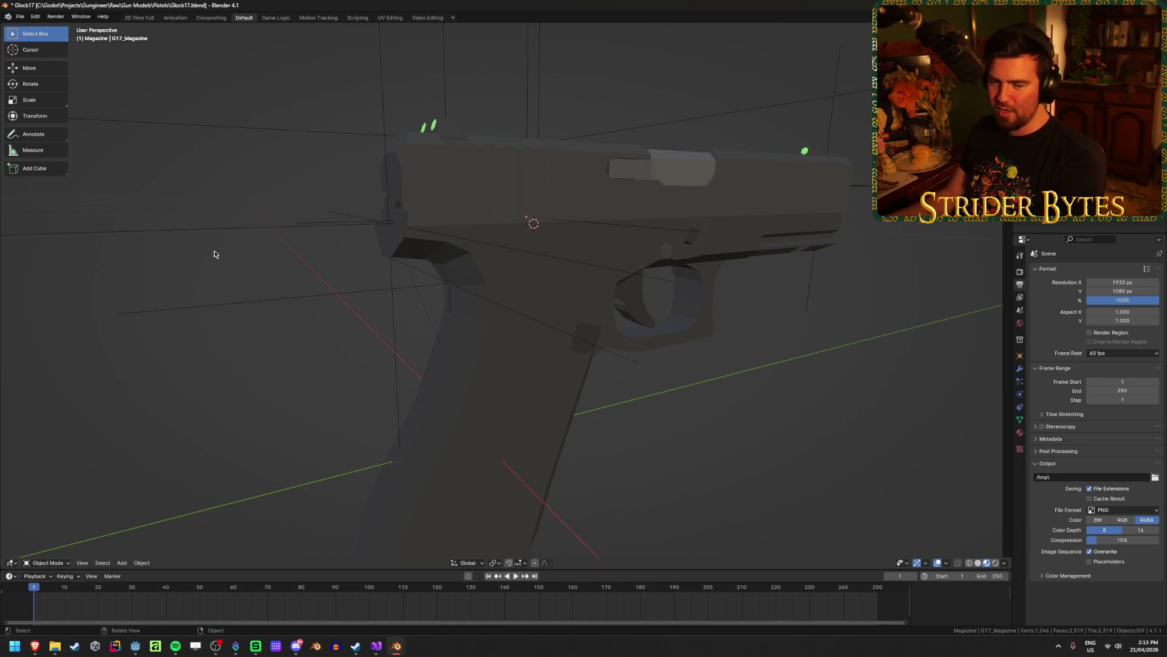
left_click(251, 228)
mouse_move(251, 228)
middle_mouse_down()
mouse_move(253, 292)
mouse_move(737, 370)
middle_mouse_up()
left_click(721, 356)
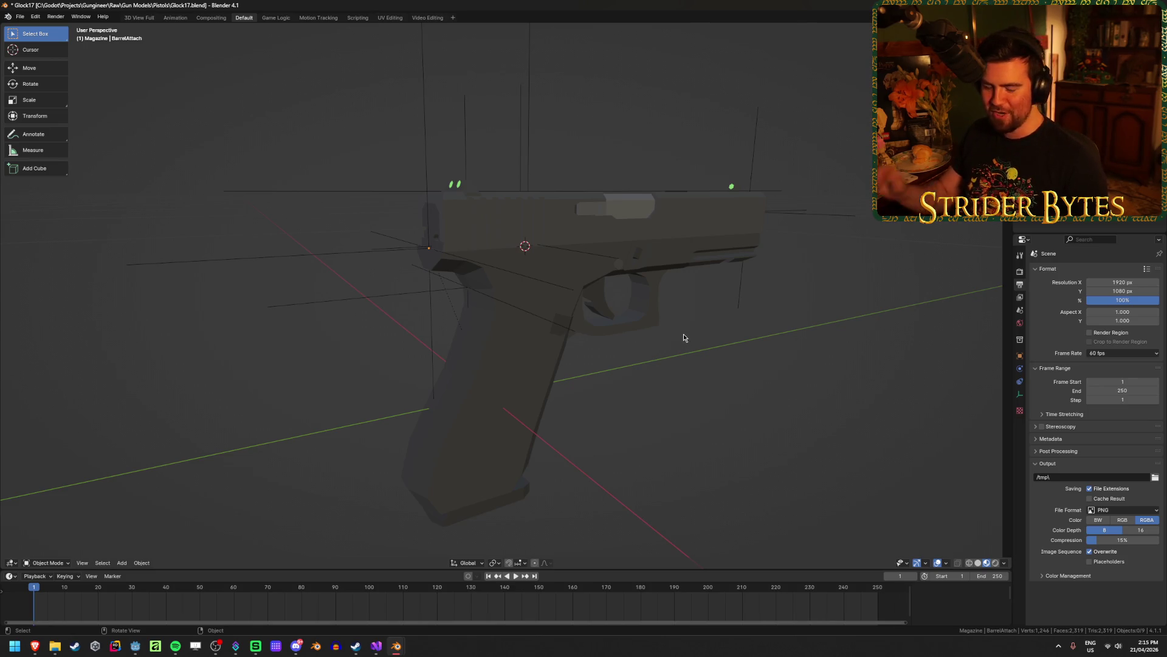
Hide the Glock receiver and slide, then inspect the magazine's top edges in edit mode.
left_click(510, 372)
key("h")
left_click(507, 220)
key("h")
left_click(519, 362)
key("KP_Decimal")
key("Tab")
mouse_move(518, 358)
middle_mouse_down()
mouse_move(537, 305)
mouse_move(523, 219)
middle_mouse_up()
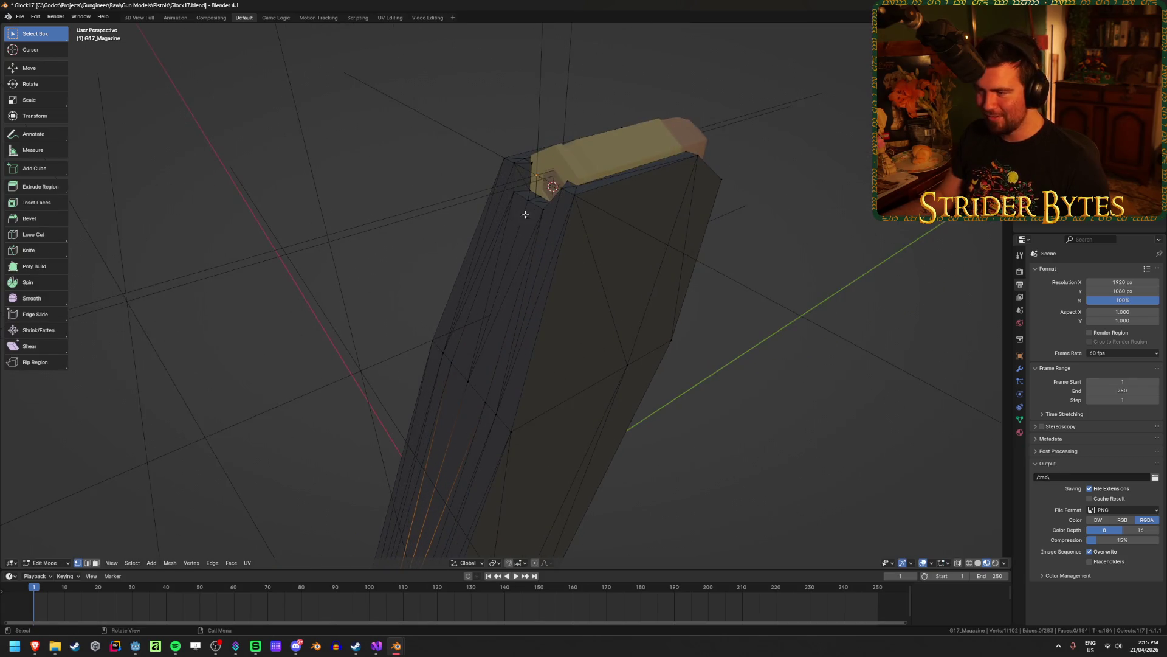
middle_click_drag(456, 435, 539, 83)
left_click(448, 365)
Back in object mode, reset the Glock magazine's origin with Set Origin.
key("ctrl+Tab")
left_click(670, 392)
scroll(659, 336, "down", 8)
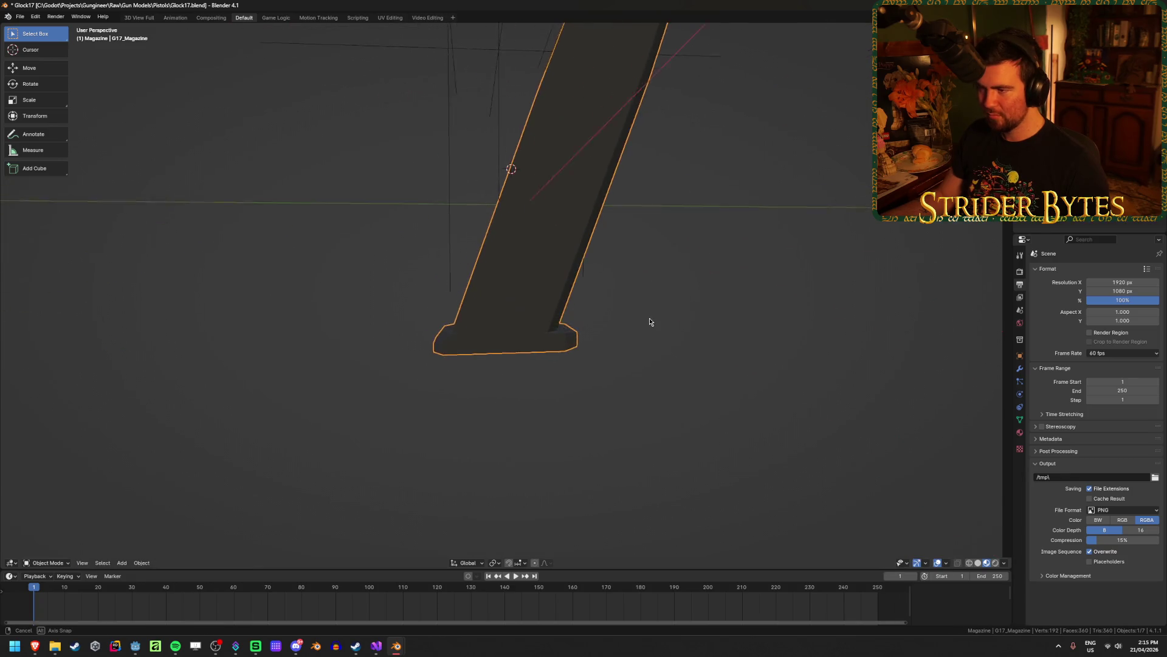
right_click(690, 268)
left_click(690, 265)
key("ctrl+Tab")
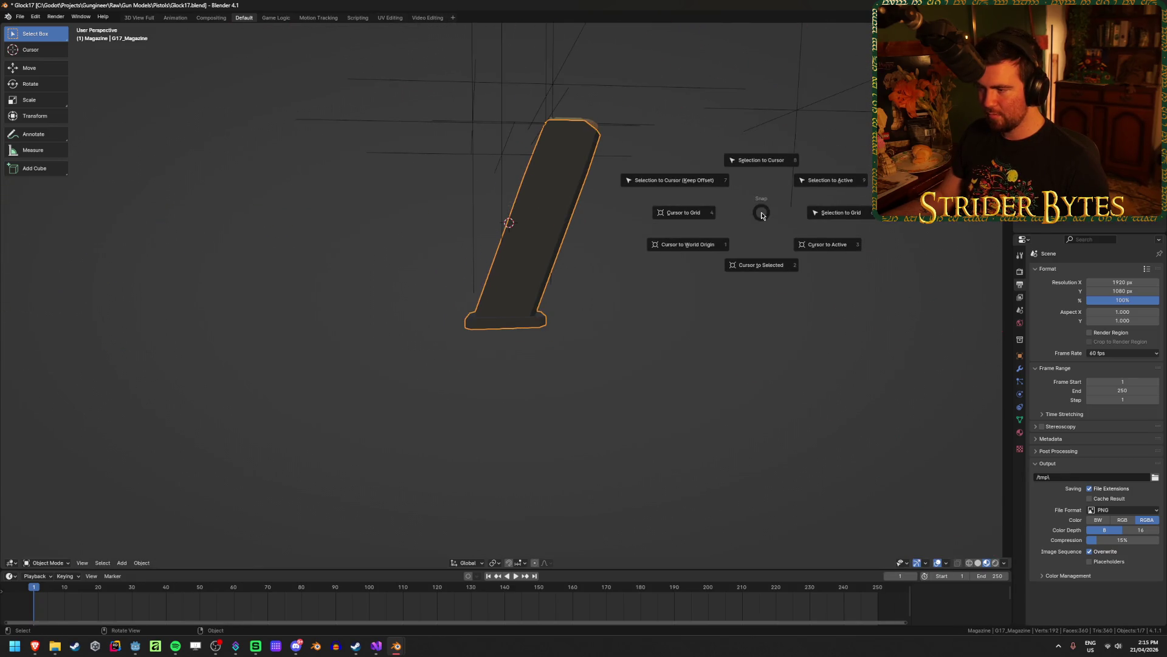
right_click(631, 420)
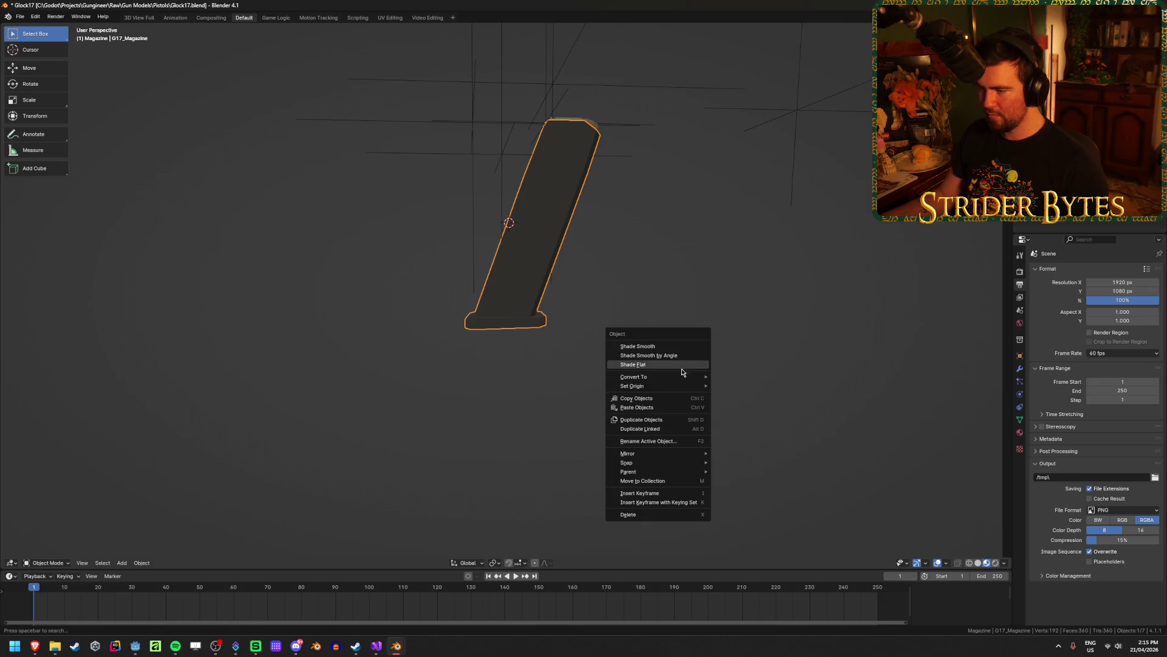
mouse_move(687, 386)
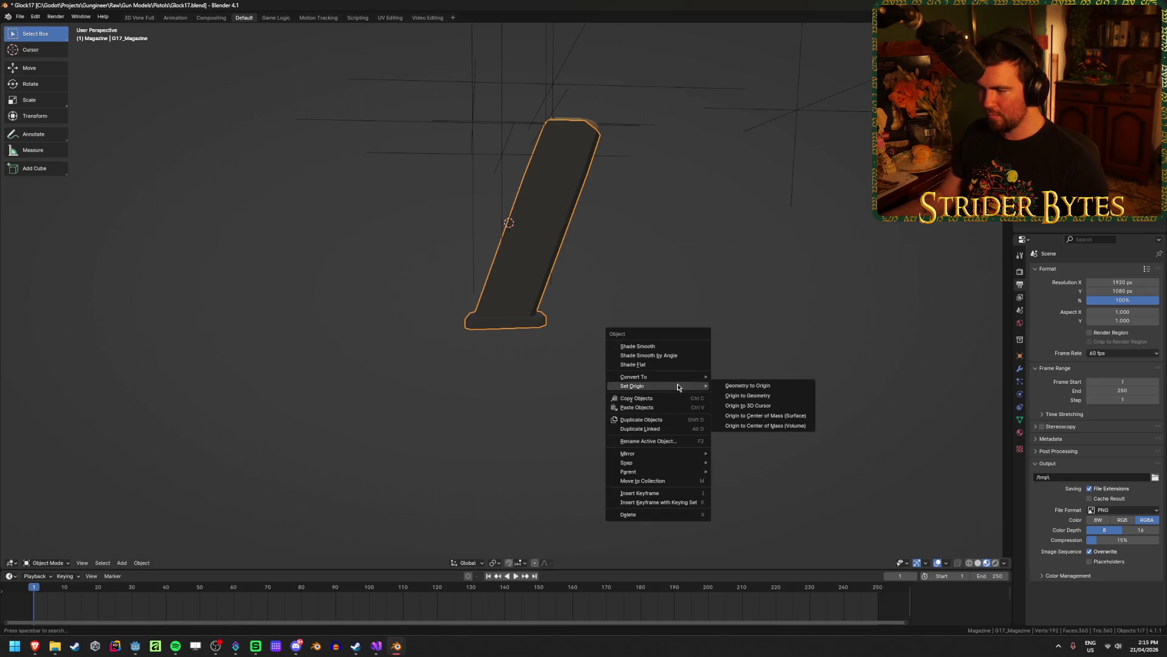
left_click(780, 390)
left_click(724, 330)
key("KP_3")
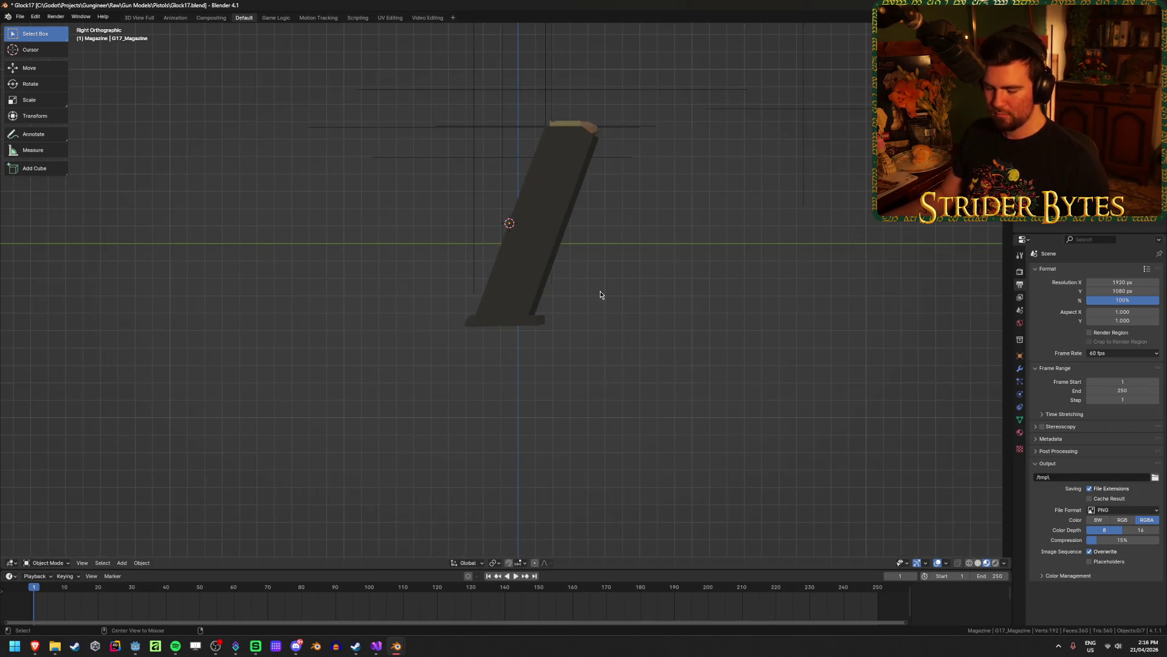
Unhide the pistol and pick through the attach points to select MagazineAttach.
key("alt+h")
left_click(668, 374)
mouse_move(667, 370)
middle_mouse_down()
mouse_move(529, 357)
mouse_move(587, 387)
middle_mouse_up()
scroll(587, 384, "down", 5)
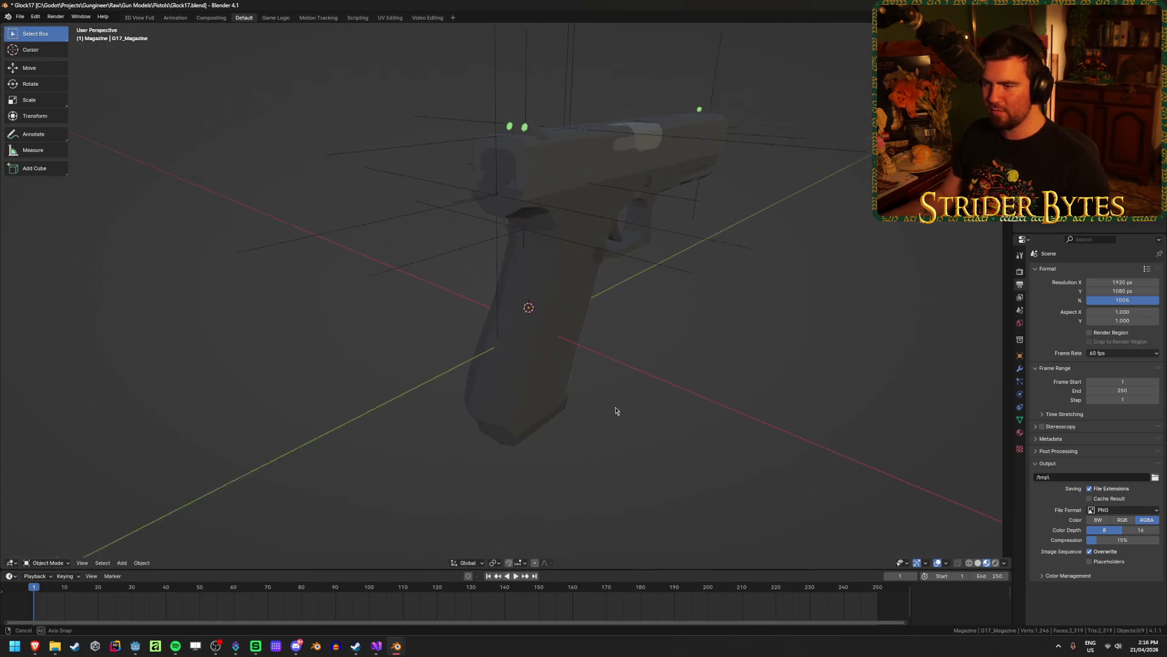
left_click(587, 257)
left_click(600, 248)
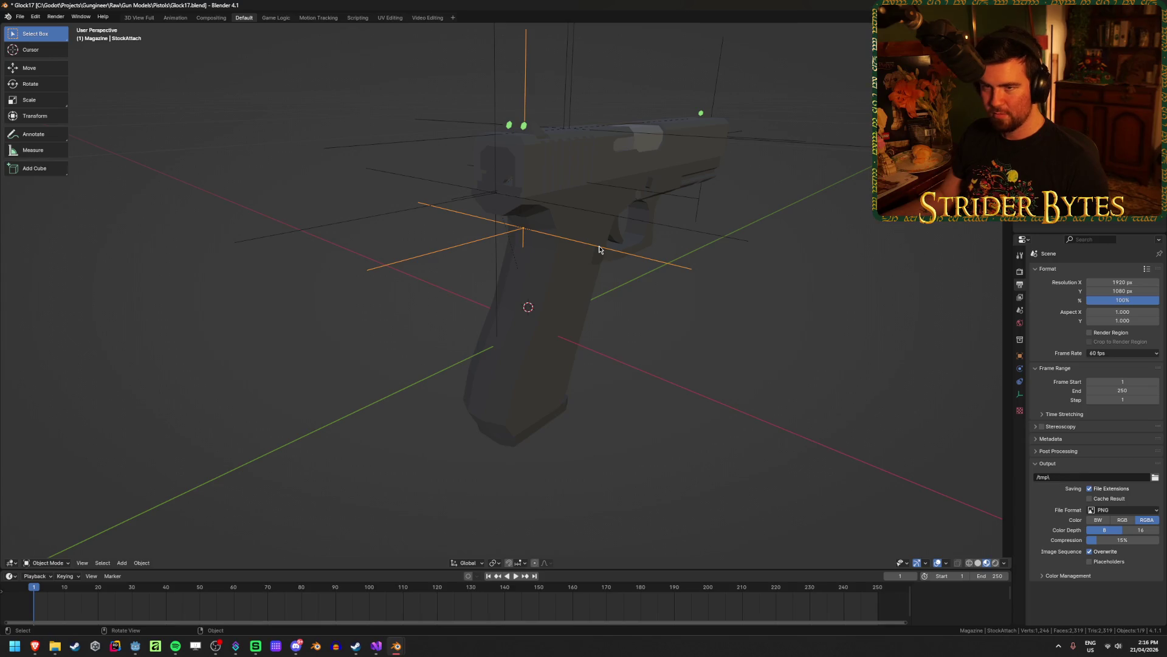
left_click(629, 223)
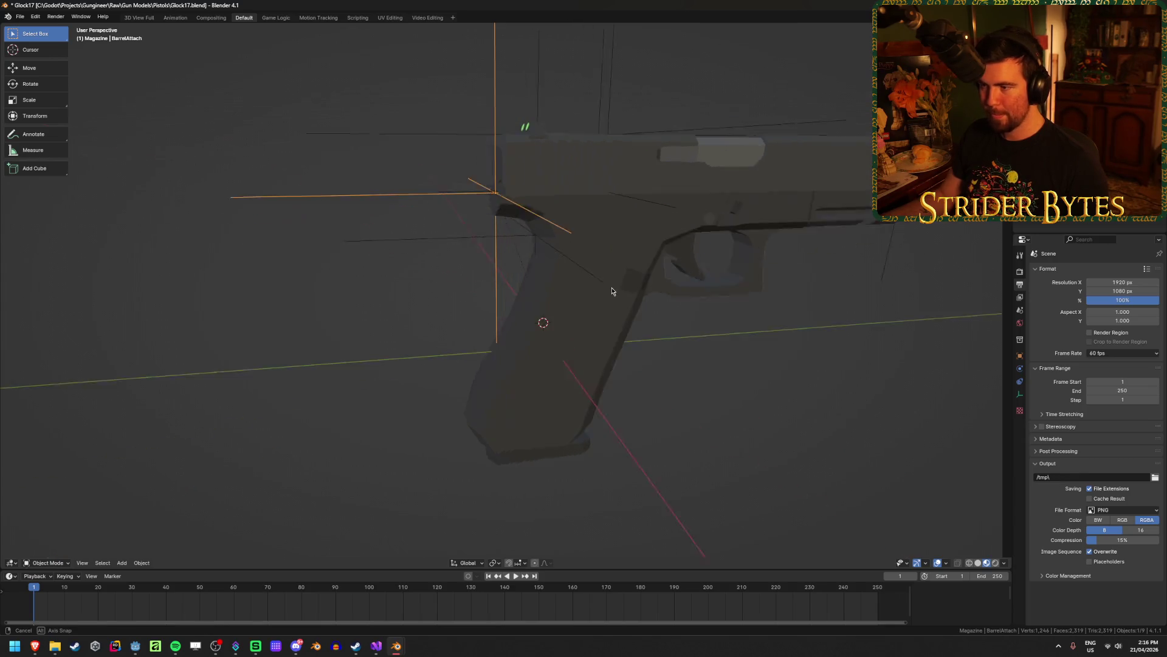
scroll(612, 286, "up", 3)
middle_click_drag(611, 287, 566, 182)
left_click(541, 62)
left_click(612, 52)
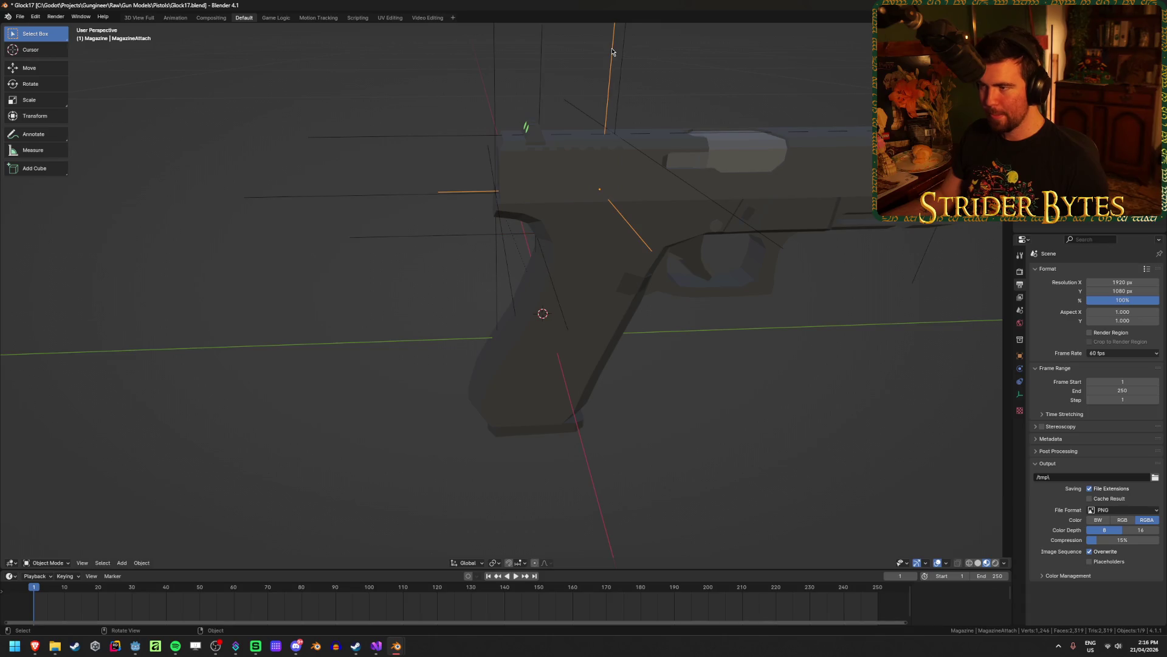
Snap MagazineAttach onto the 3D cursor in the grip and save Glock17.blend.
key("shift+s")
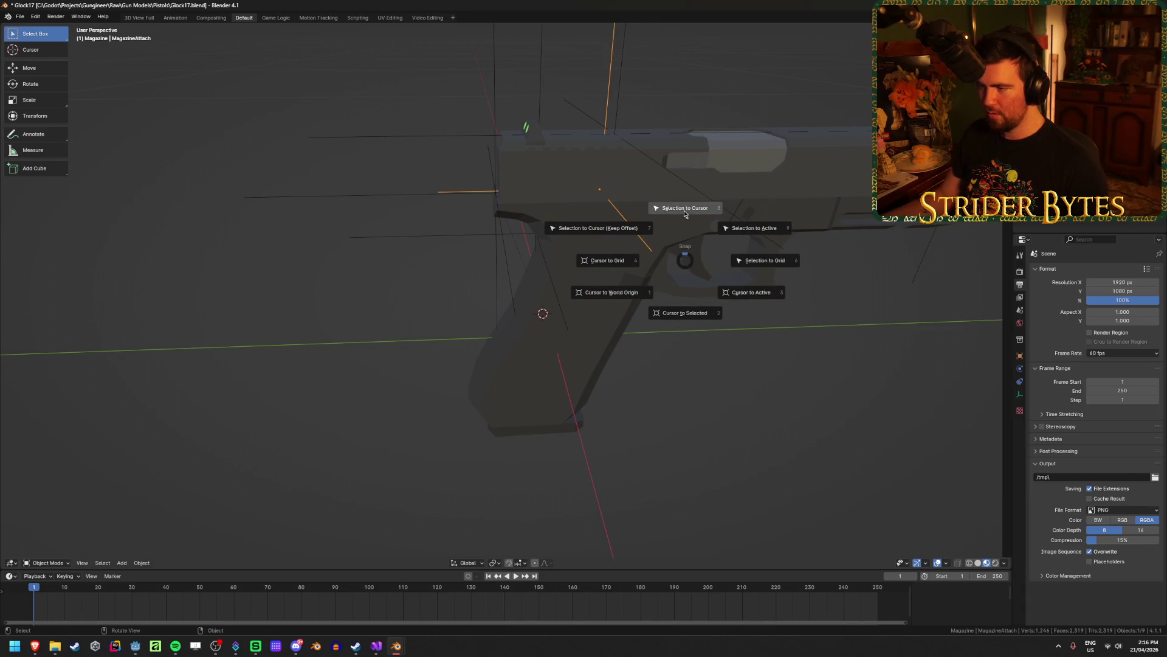
left_click(685, 208)
left_click(693, 443)
key("ctrl+s")
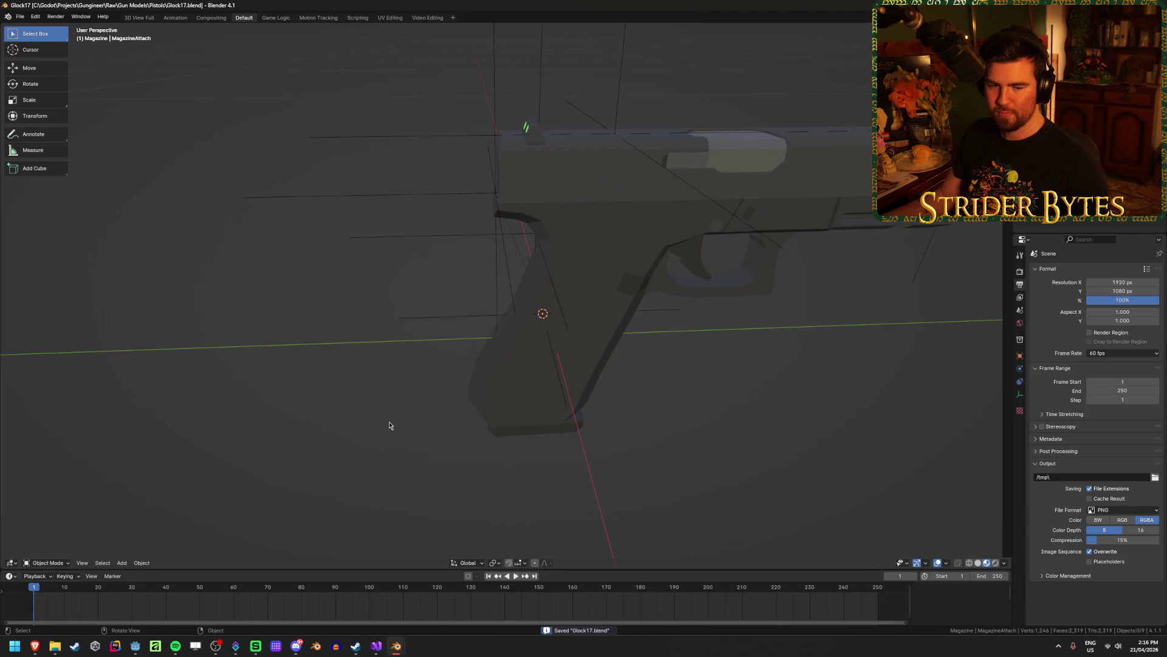
middle_click_drag(317, 399, 346, 383)
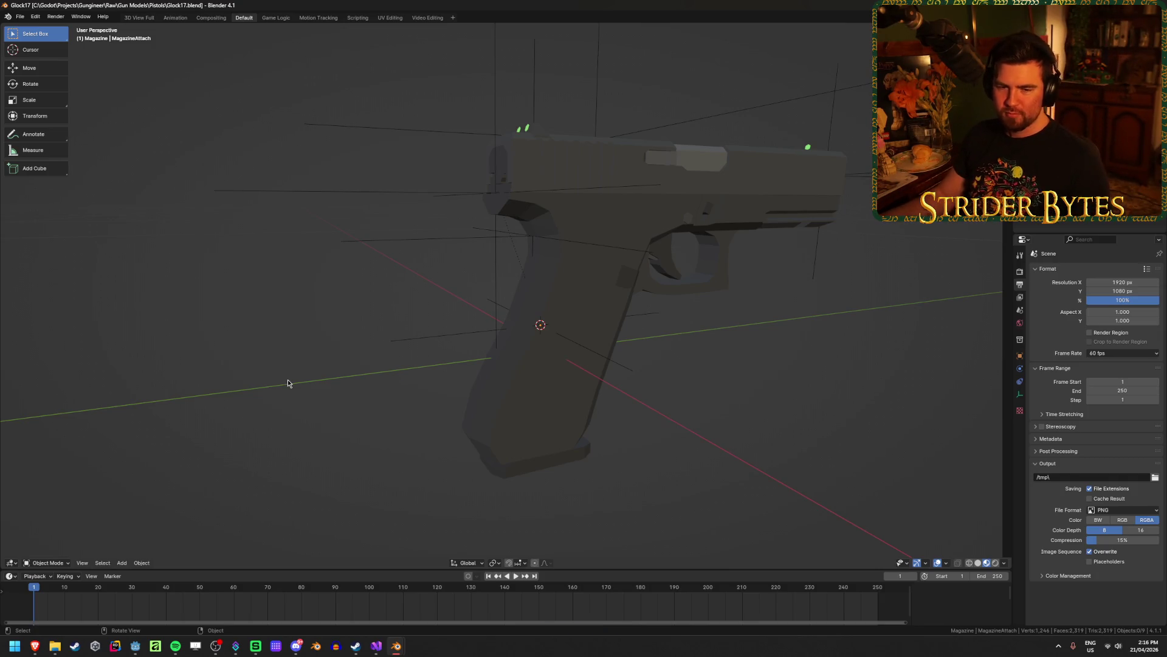
key("ctrl+s")
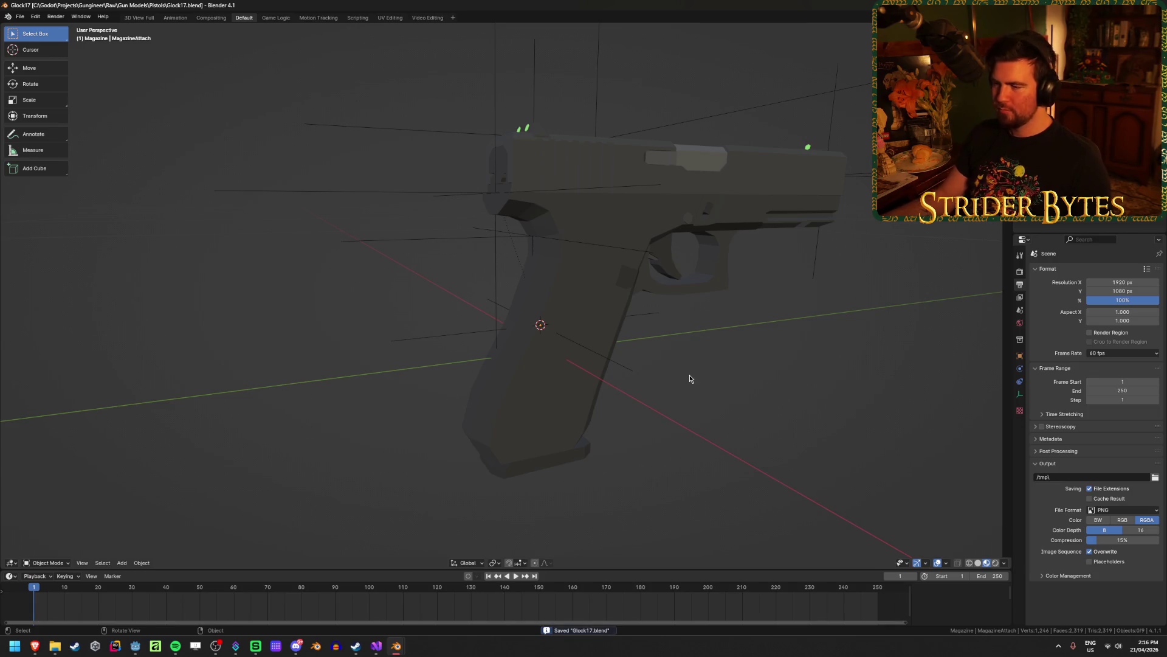
Check the magazine and receiver selections and save Glock17 again.
left_click(605, 368)
left_click(547, 447)
left_click(569, 414)
left_click(760, 351)
key("ctrl+s")
Recheck the MagazineAttach point and receiver from behind and the side, then resave.
mouse_move(399, 433)
middle_mouse_down()
mouse_move(432, 437)
mouse_move(547, 352)
middle_mouse_up()
left_click(585, 316)
left_click(616, 371)
middle_click_drag(626, 397, 547, 391)
left_click(547, 391)
left_click(704, 455)
key("ctrl+s")
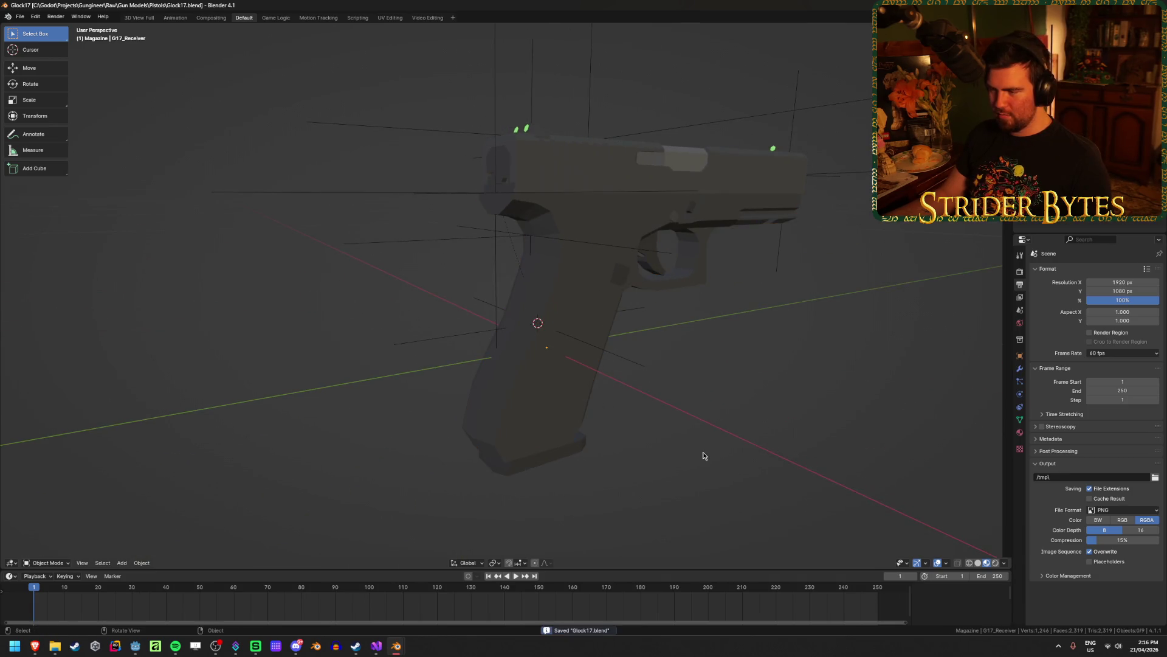
middle_click_drag(703, 456, 564, 437)
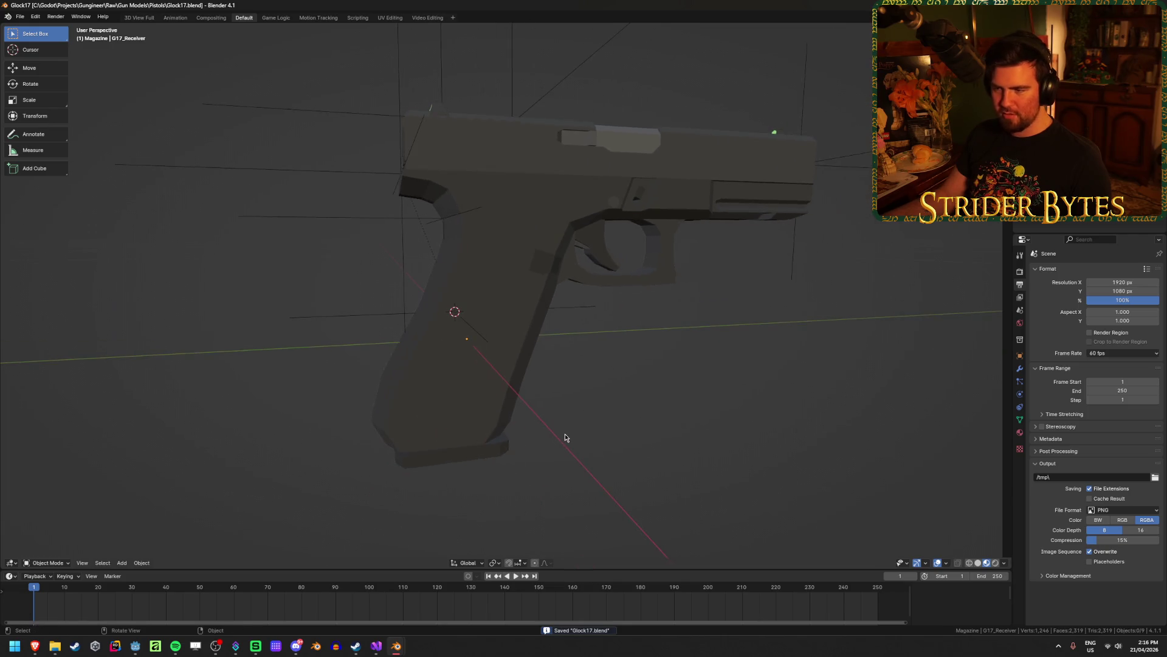
Switch to the Desert Eagle window and select its magazine to copy.
mouse_move(396, 645)
left_click(368, 607)
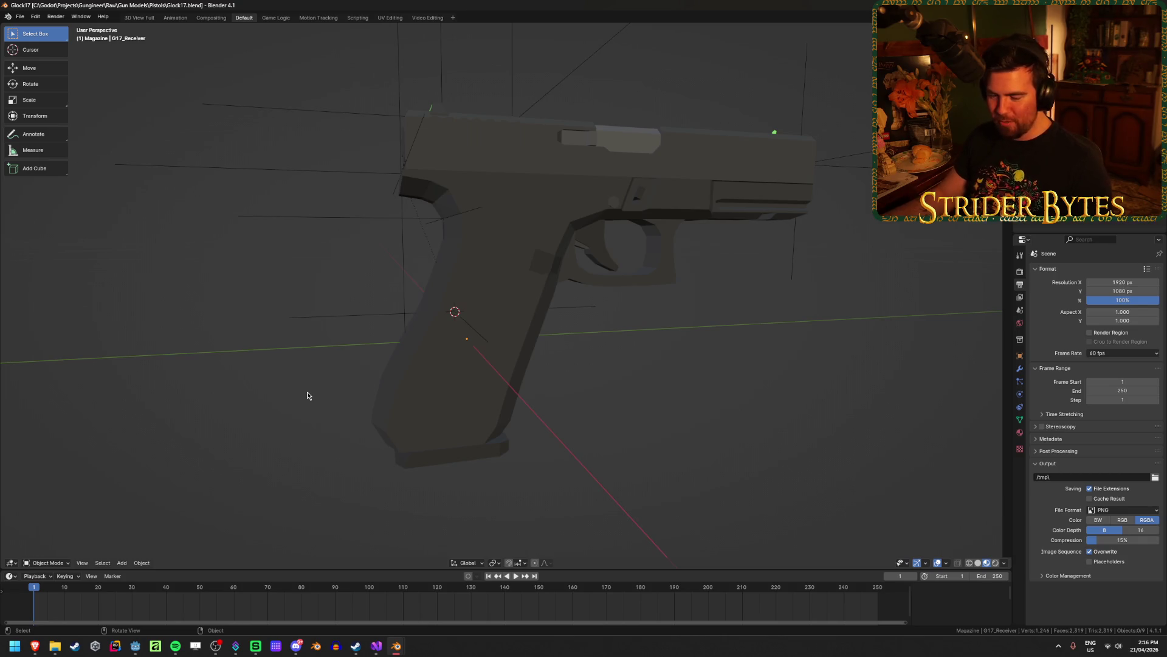
mouse_move(396, 645)
mouse_move(367, 602)
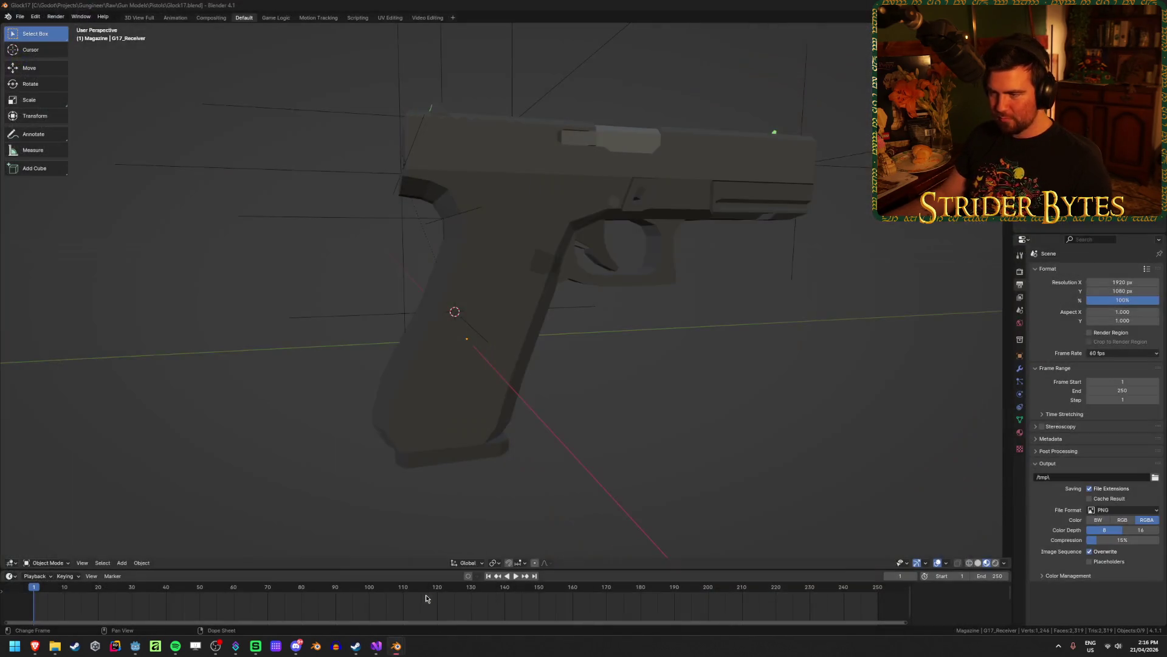
left_click(464, 423)
mouse_move(397, 646)
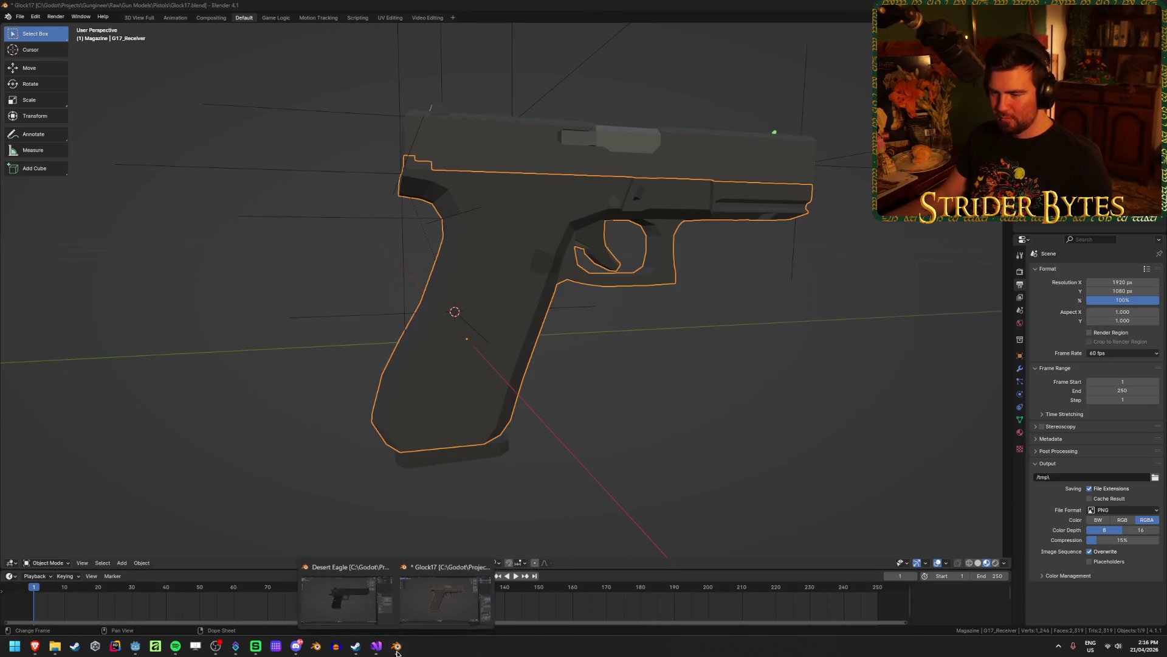
left_click(366, 602)
left_click(482, 424)
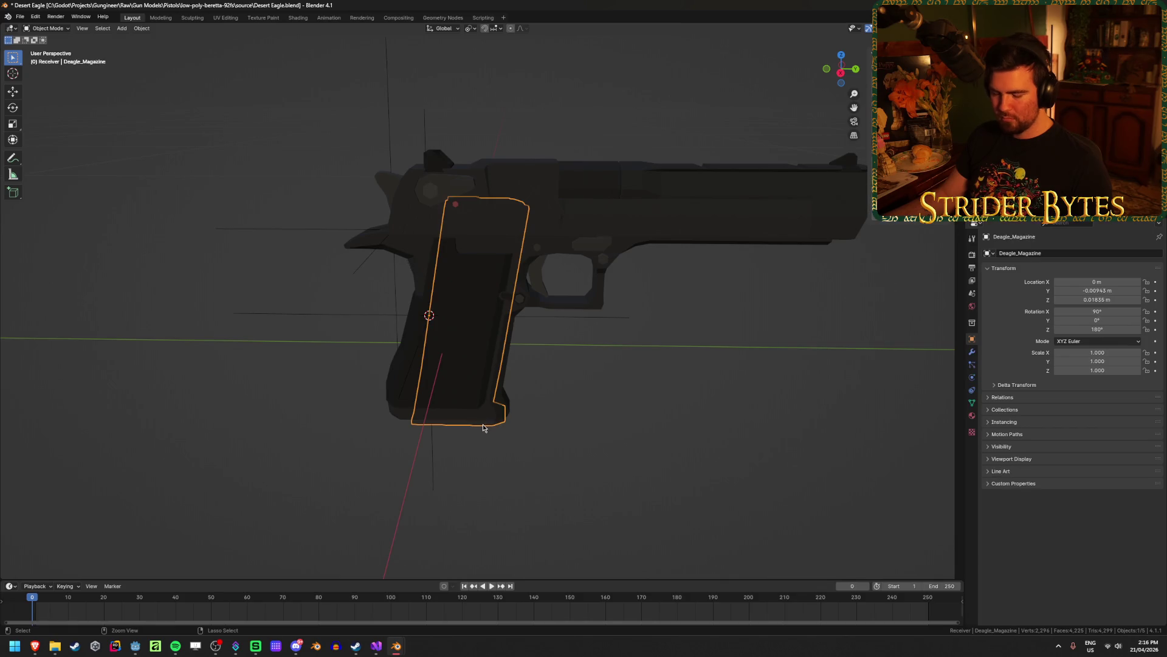
Paste the Deagle_Magazine into the Glock17 scene and select it.
mouse_move(396, 646)
left_click(450, 598)
left_click(637, 377)
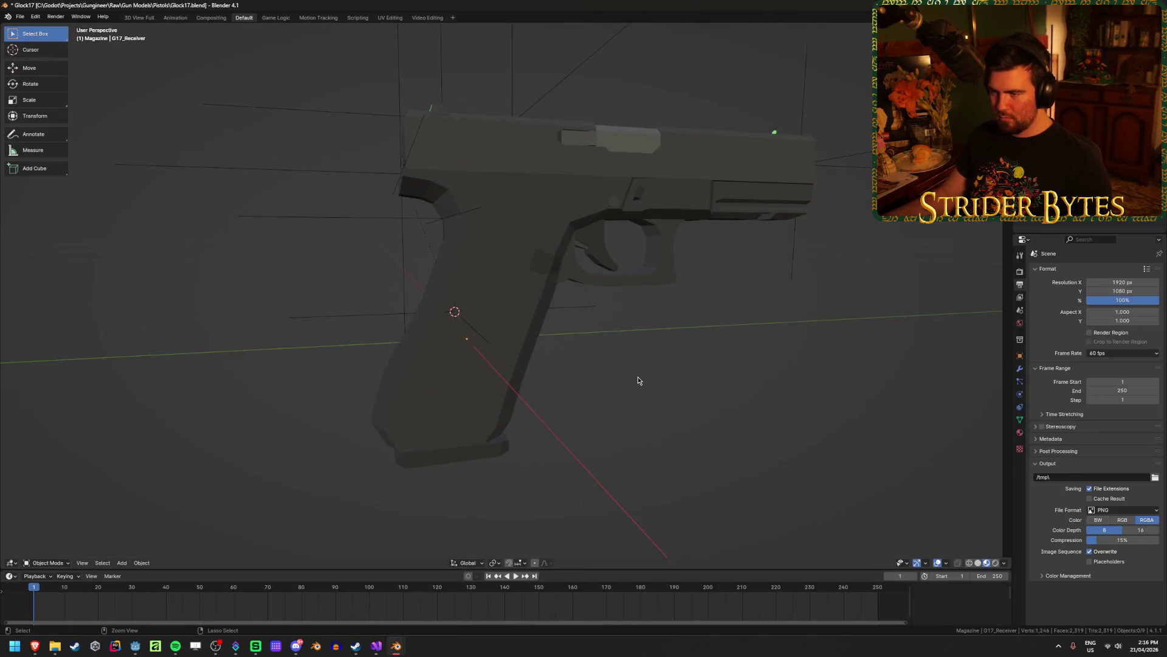
key("ctrl+v")
left_click(369, 321)
left_click(498, 341)
Snap the Deagle magazine onto the 3D cursor and view it in Right Ortho.
key("shift+s")
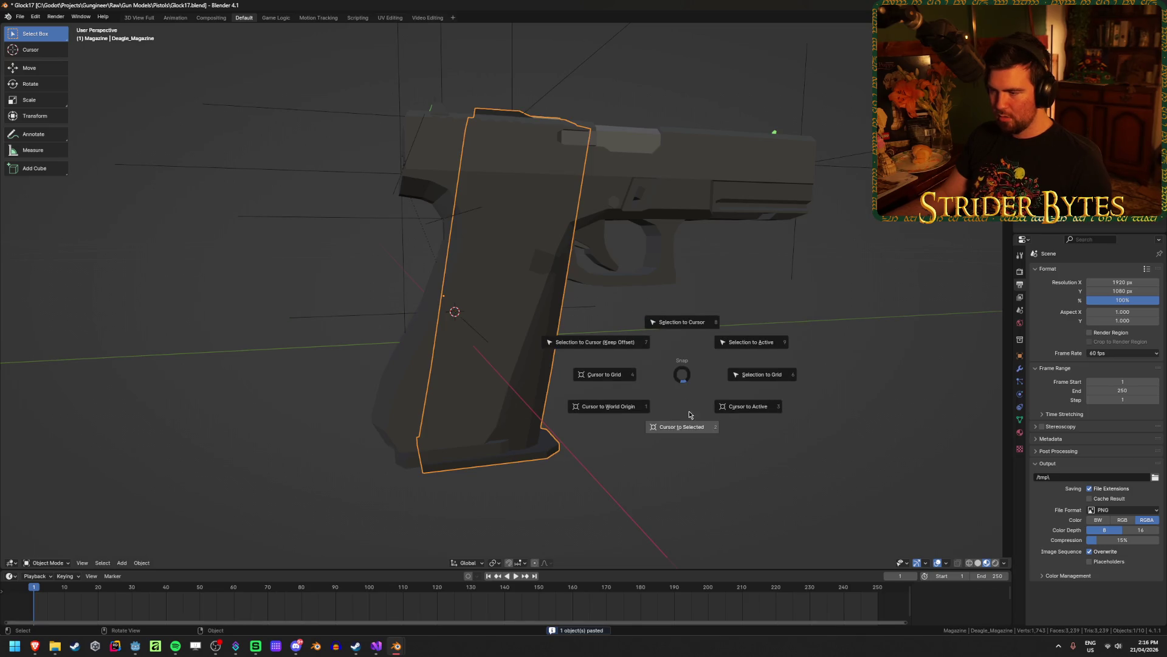
left_click(683, 326)
left_click(669, 474)
mouse_move(672, 453)
middle_mouse_down()
mouse_move(641, 438)
mouse_move(663, 440)
middle_mouse_up()
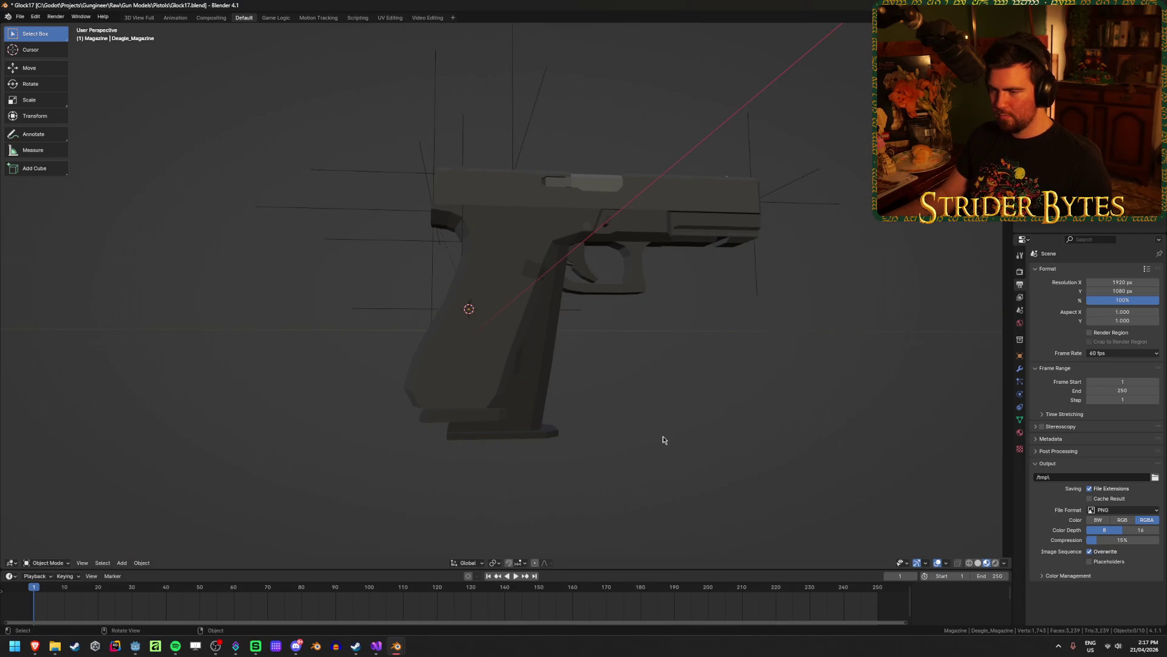
left_click(528, 398)
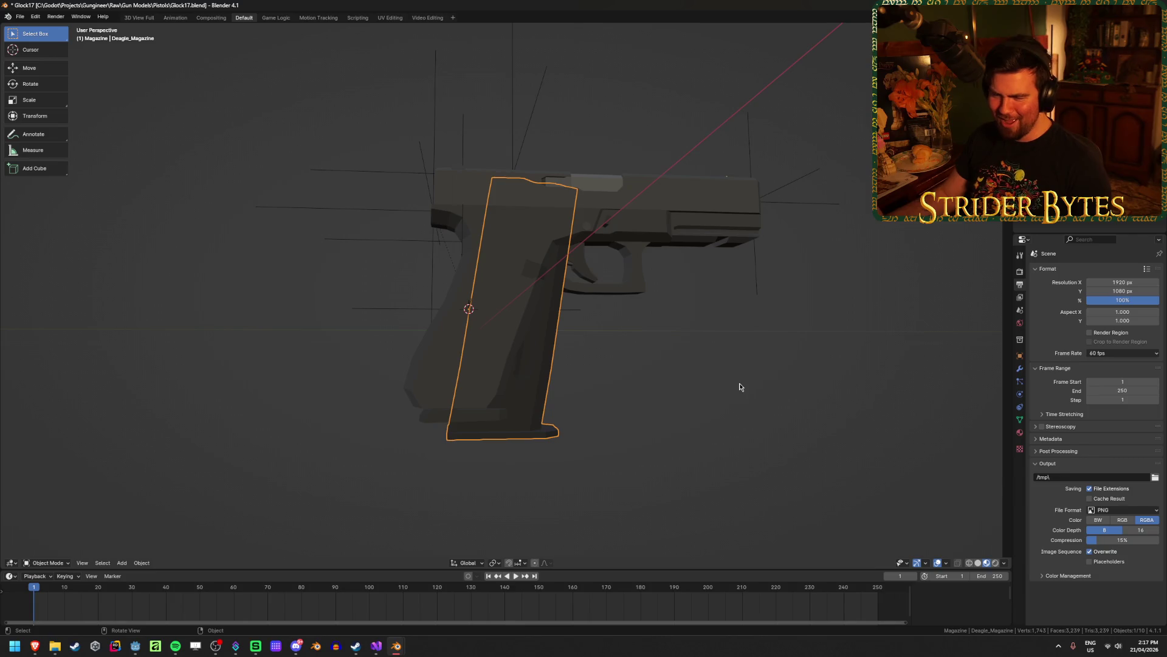
key("KP_3")
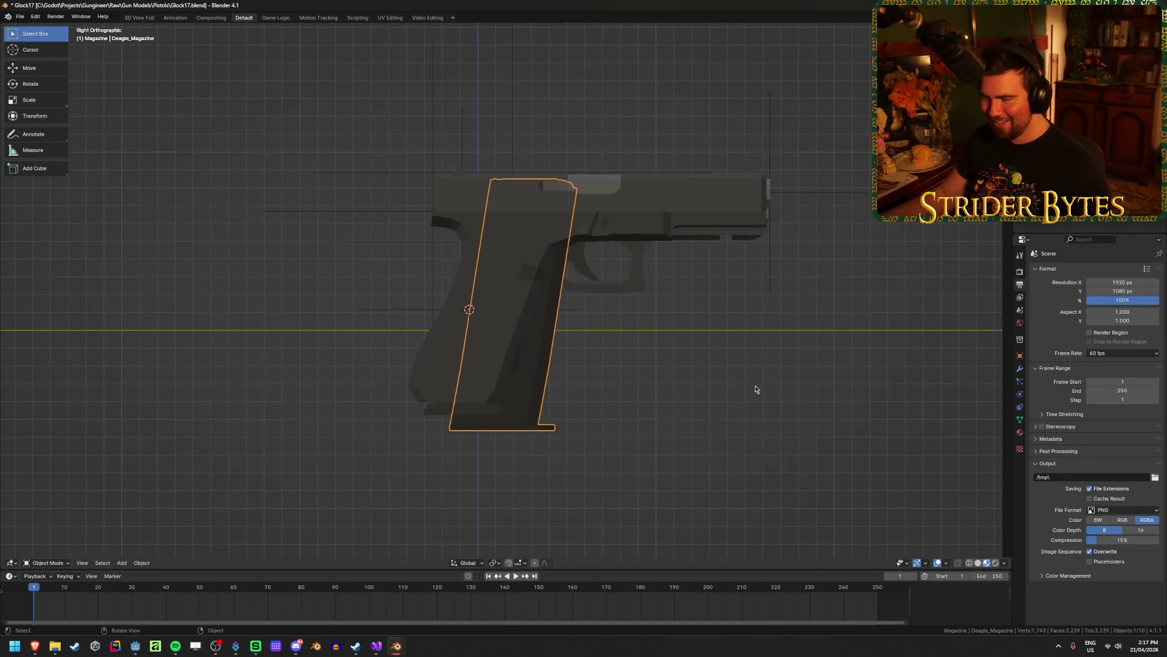
scroll(756, 388, "up", 2)
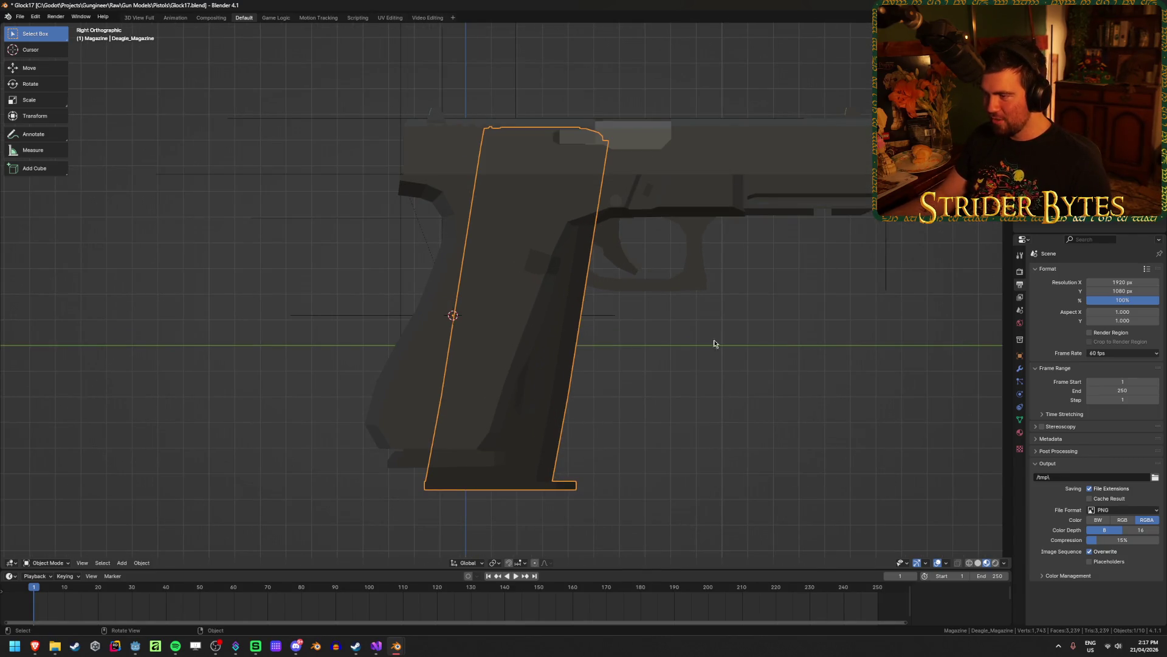
Apply the Deagle magazine's scale and rotate it about 10° to match the grip slant.
key("ctrl+a")
left_click(665, 396)
key("ctrl+a")
key("Escape")
left_click(493, 430)
left_click(493, 430)
key("ctrl+a")
left_click(659, 394)
key("ctrl+a")
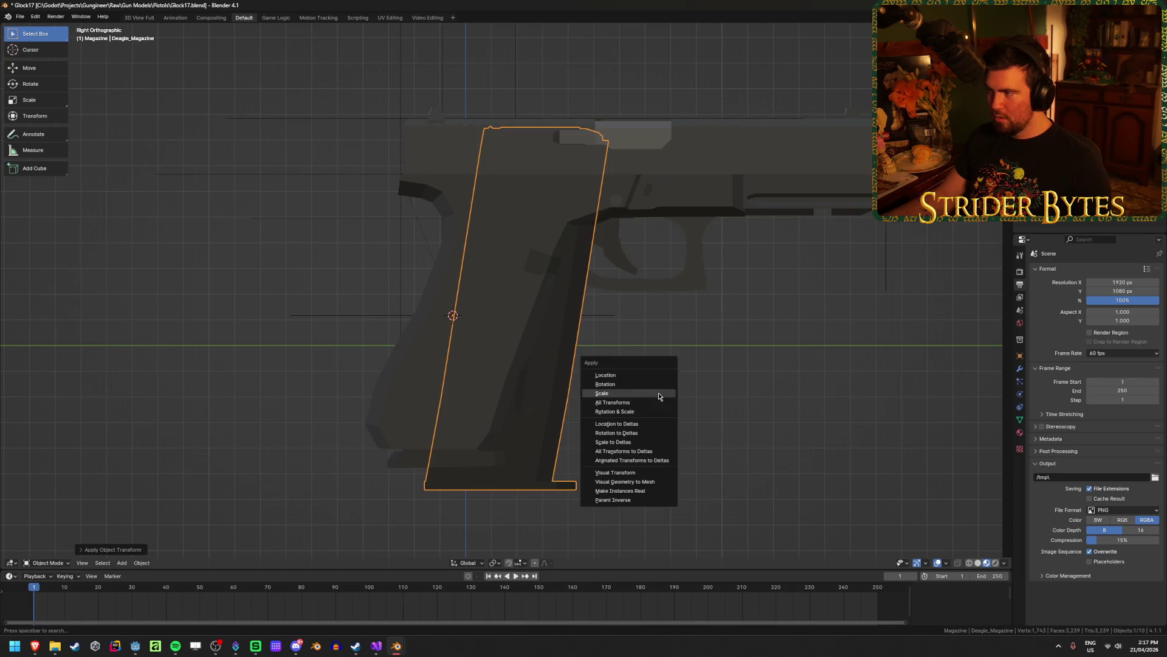
left_click(659, 386)
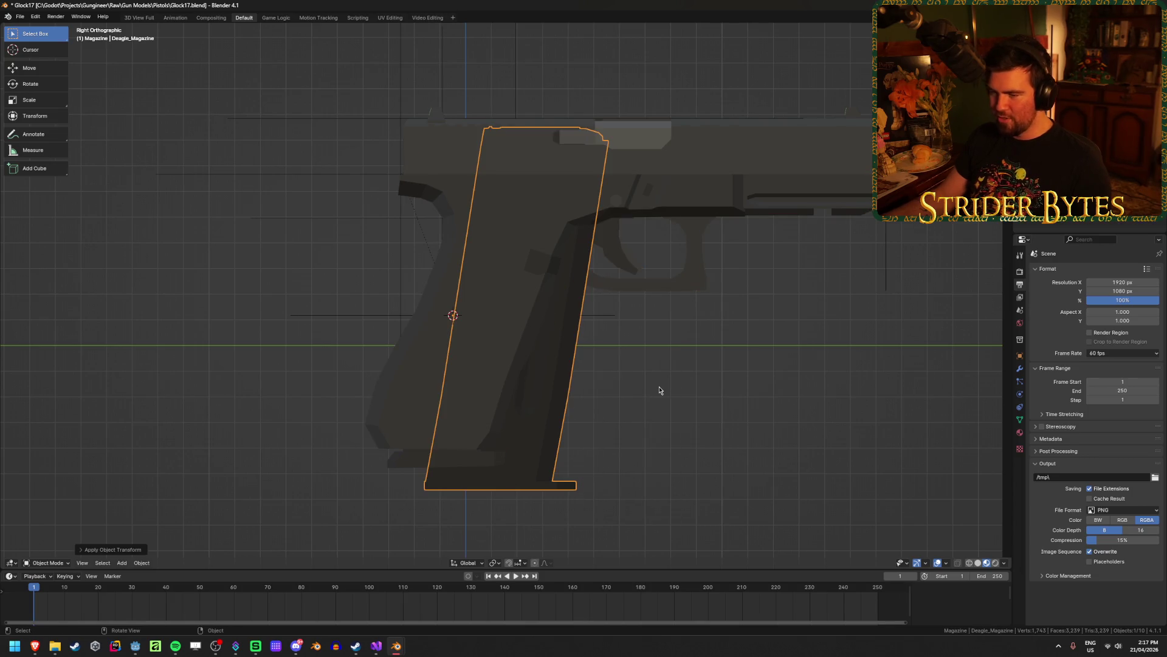
key("r")
left_click(697, 401)
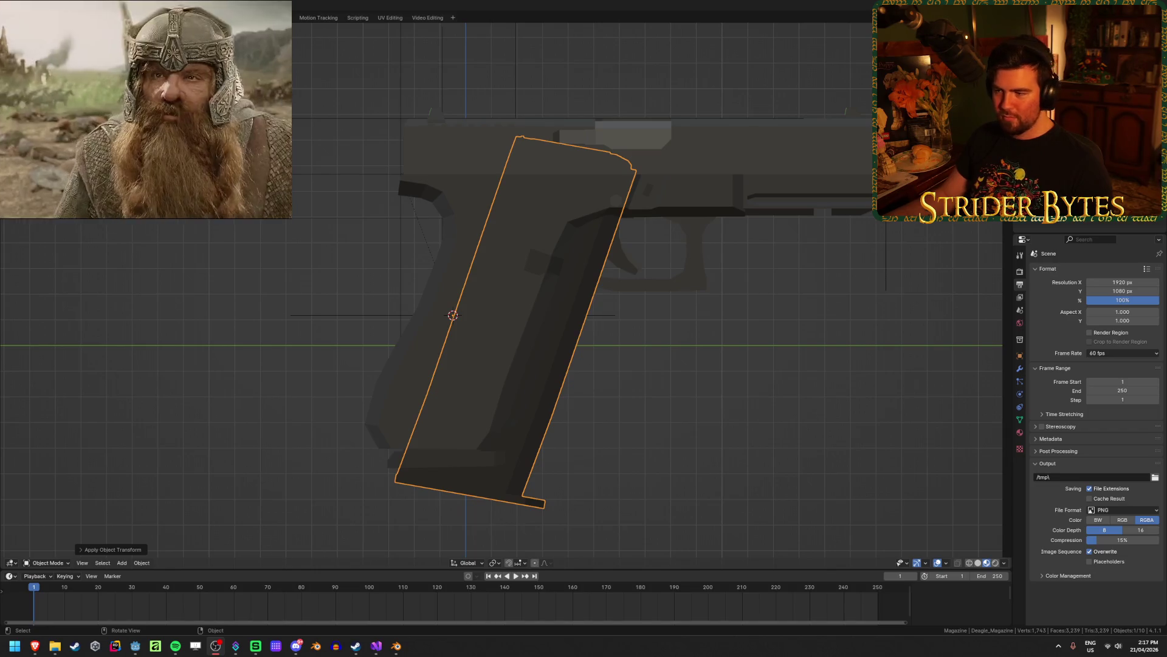
Turn on X-ray and slightly readjust the Deagle magazine's angle inside the Glock grip.
key("alt+z")
key("alt+z")
mouse_move(586, 429)
middle_mouse_down()
mouse_move(619, 442)
mouse_move(661, 430)
mouse_move(613, 413)
middle_mouse_up()
middle_click_drag(592, 431, 594, 432)
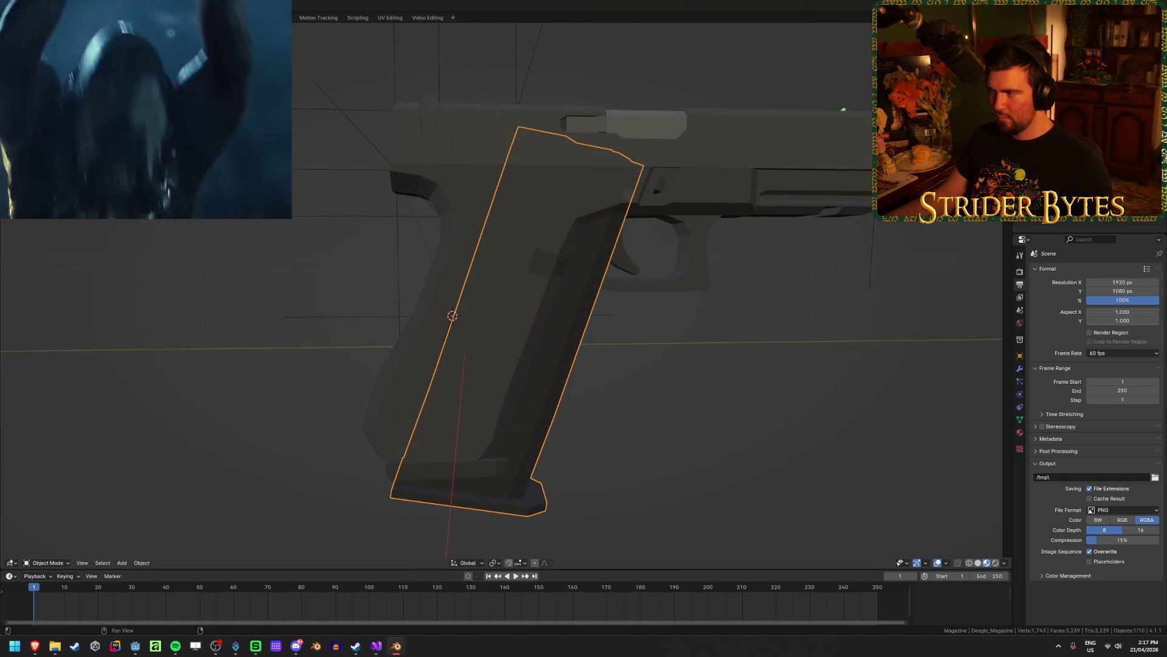
key("ctrl+shift+z")
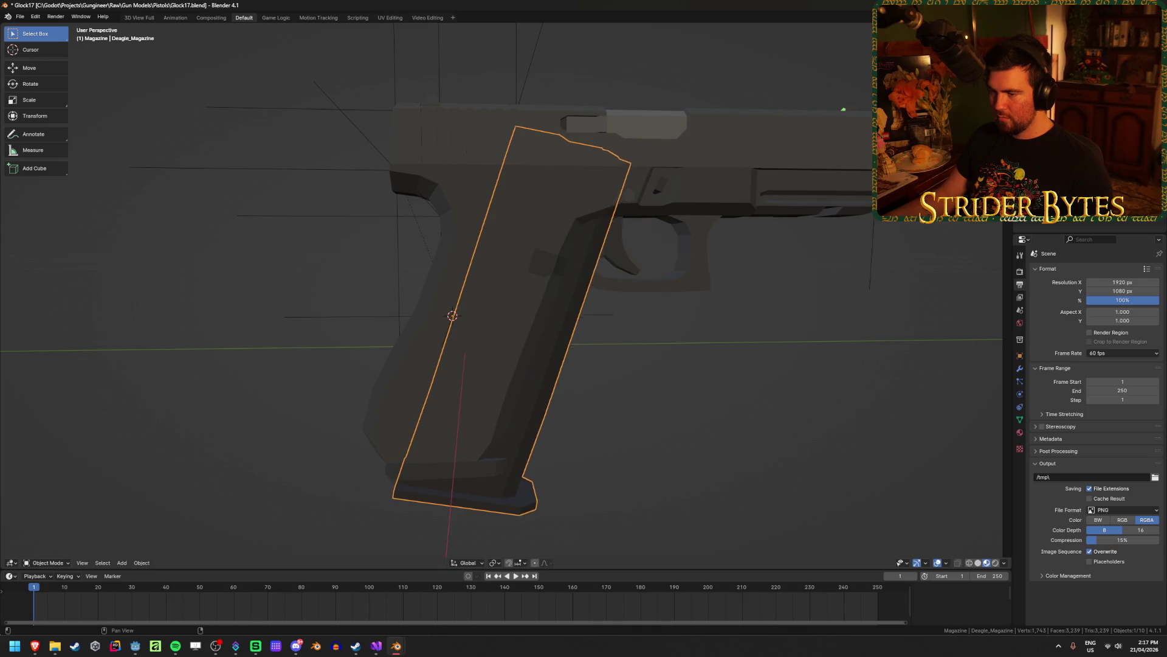
key("ctrl+shift+z")
key("ctrl+shift+z")
key("ctrl+shift+z")
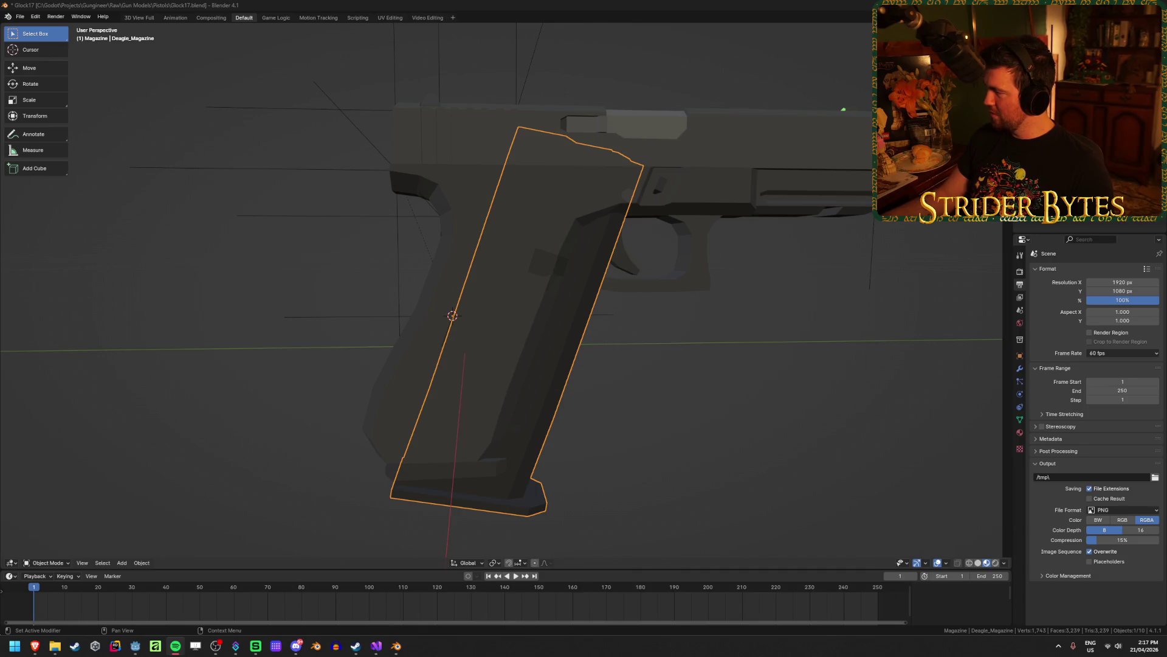
mouse_move(1166, 267)
left_mouse_down()
mouse_move(304, 214)
mouse_move(324, 275)
left_mouse_up()
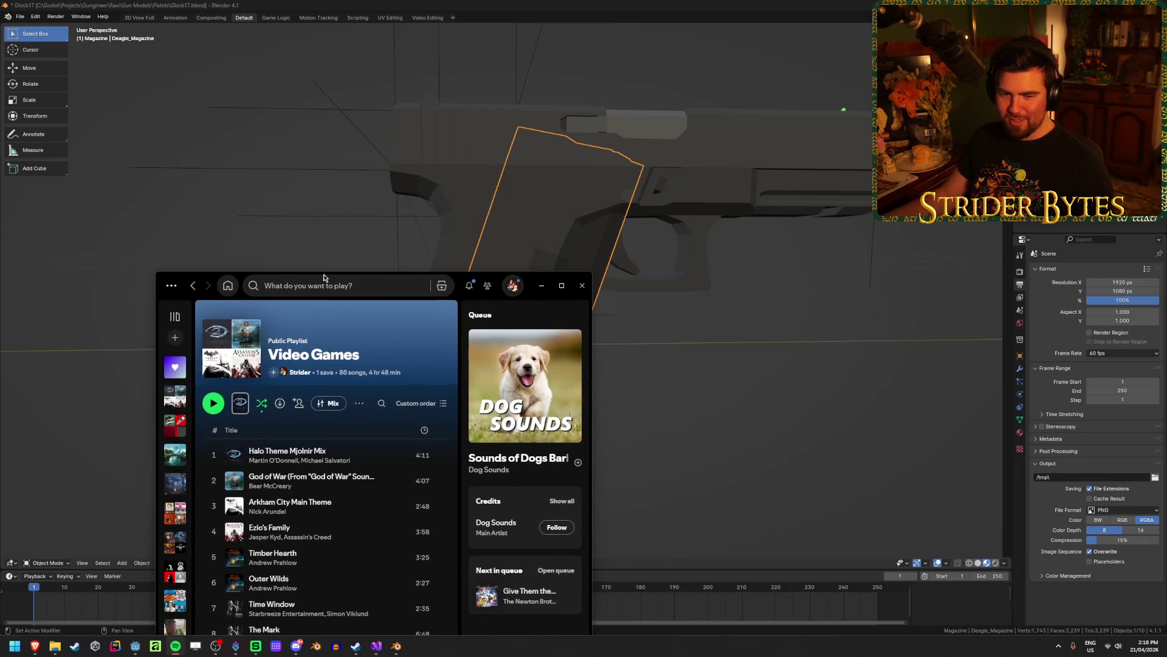
left_click_drag(324, 278, 1166, 274)
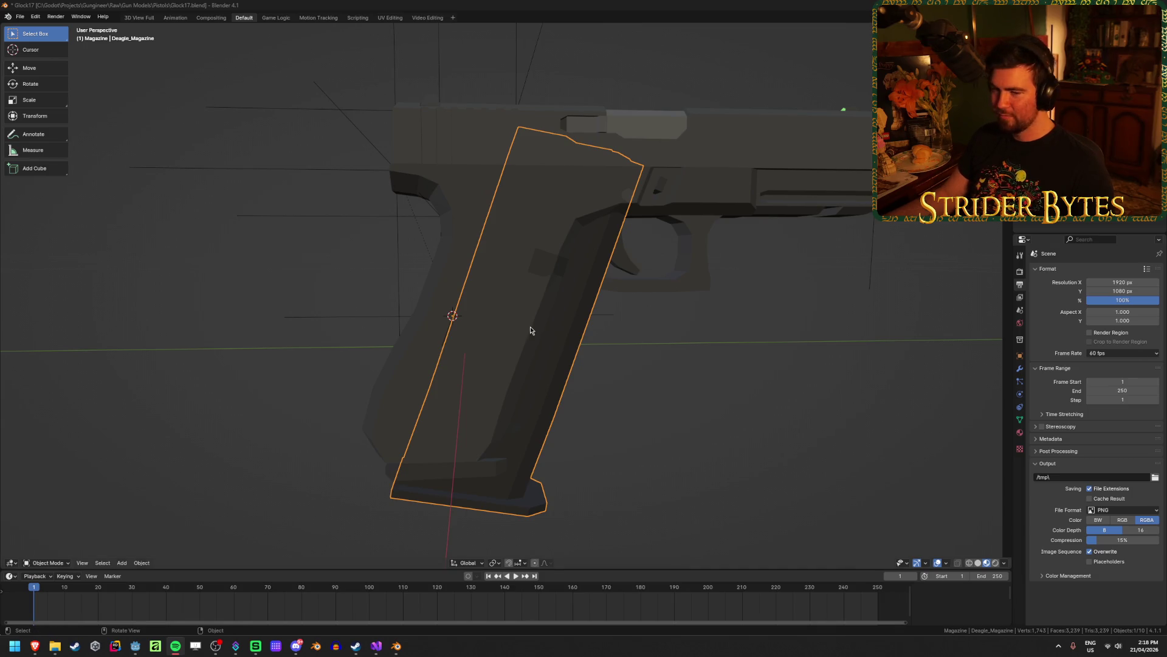
Reselect and rotate the Deagle magazine, then undo back to its upright pose in the grip.
left_click(677, 422)
left_click(558, 399)
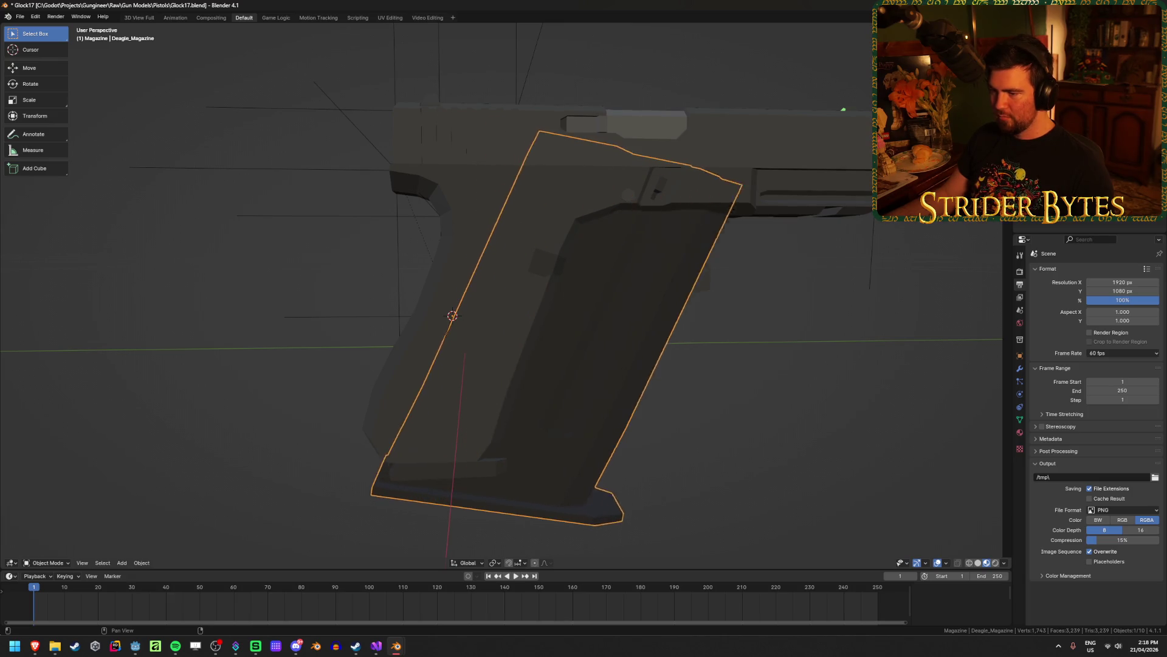
left_click(771, 306)
key("ctrl+z")
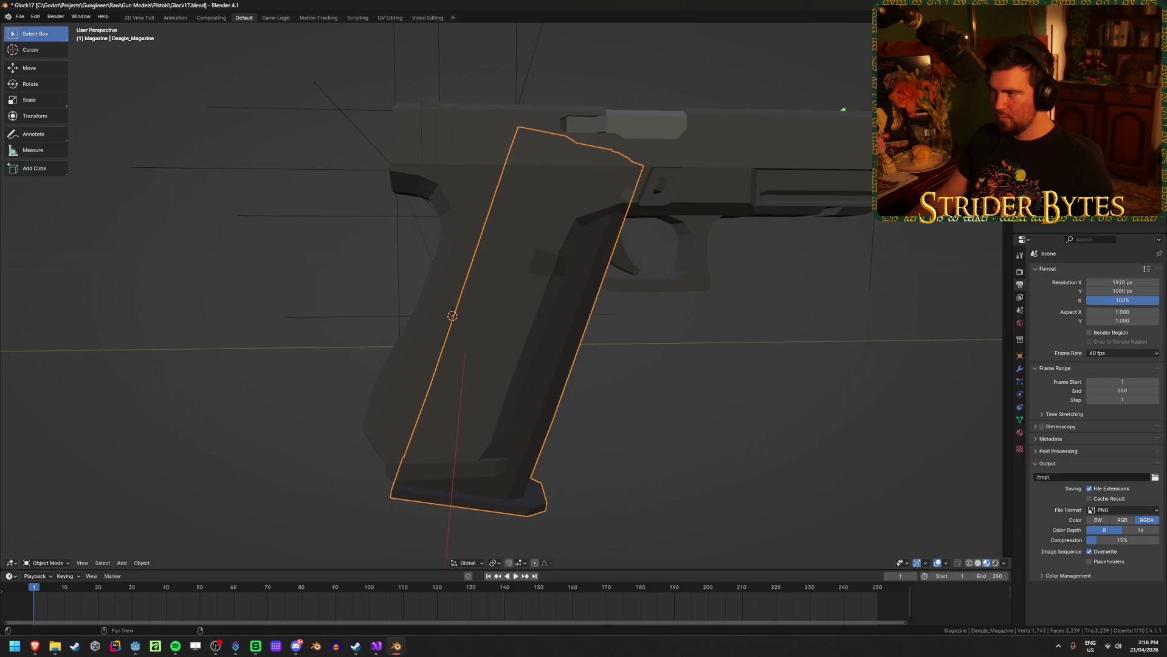
key("ctrl+z")
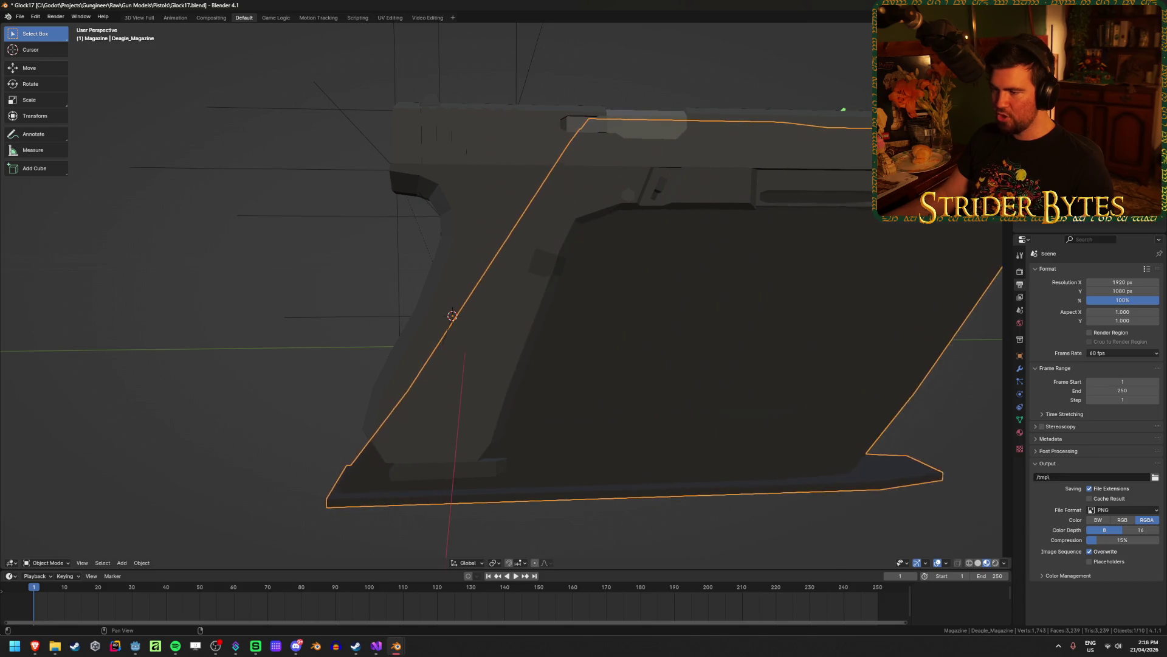
key("ctrl+z")
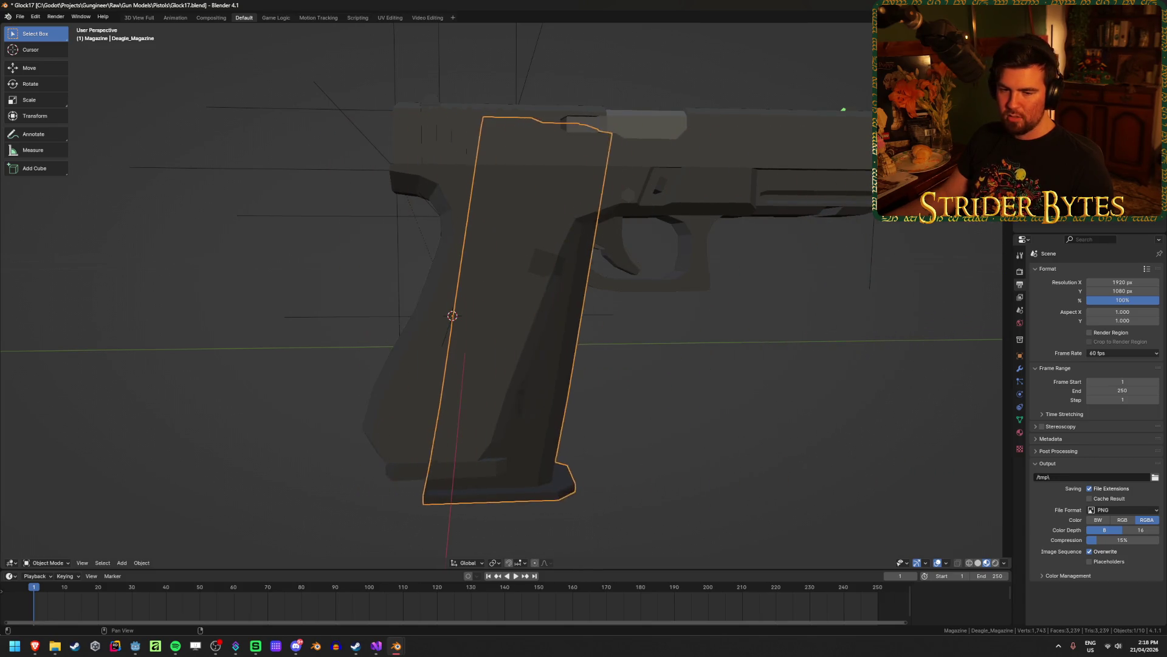
key("ctrl+z")
key("ctrl+z")
From a side view, try rotating the Deagle_Magazine about 90 degrees, then undo it.
left_click(562, 451)
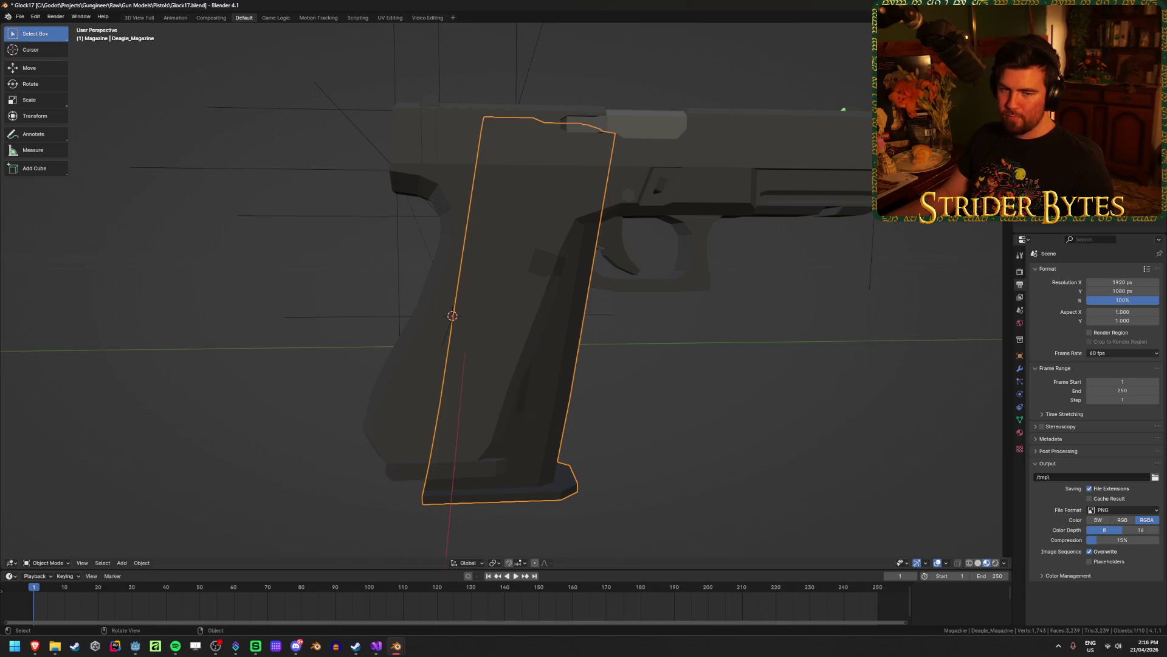
left_click(724, 399)
mouse_move(729, 429)
middle_mouse_down()
mouse_move(555, 396)
mouse_move(545, 425)
mouse_move(538, 385)
mouse_move(643, 398)
middle_mouse_up()
left_click(517, 340)
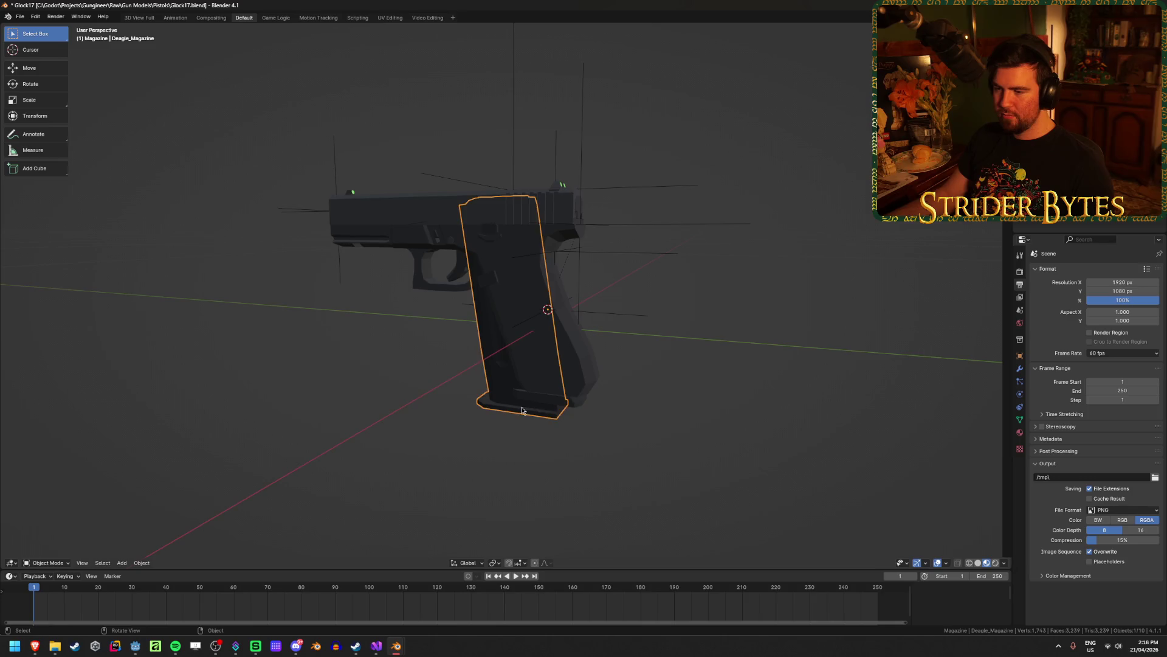
middle_click_drag(517, 341, 529, 316)
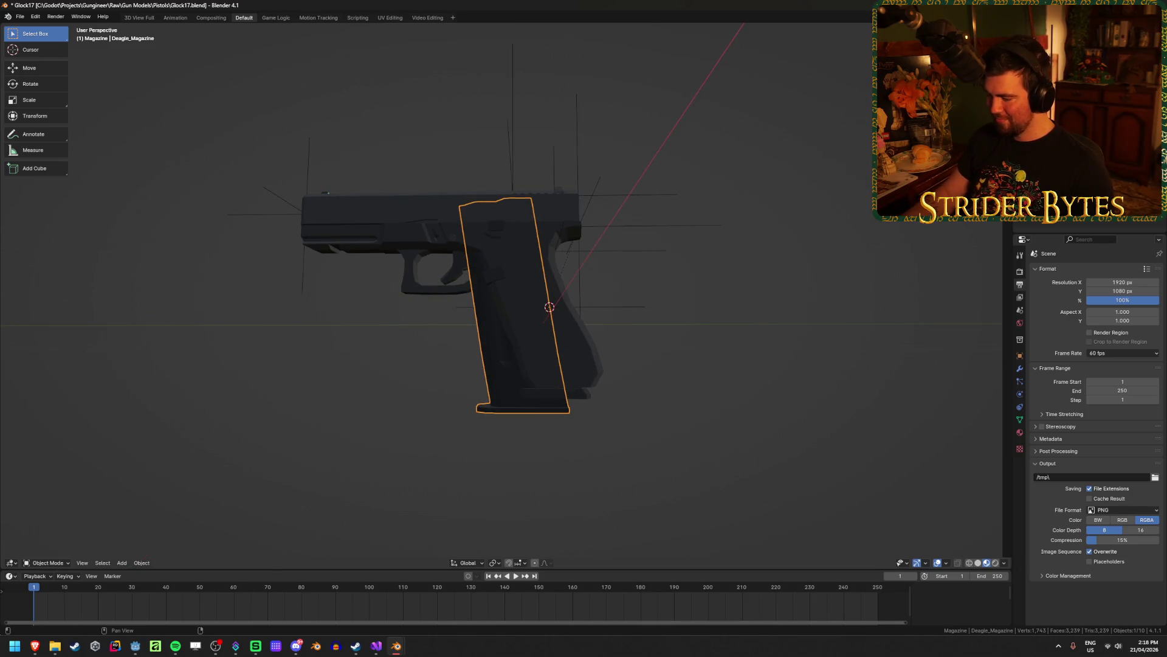
scroll(726, 355, "up", 2)
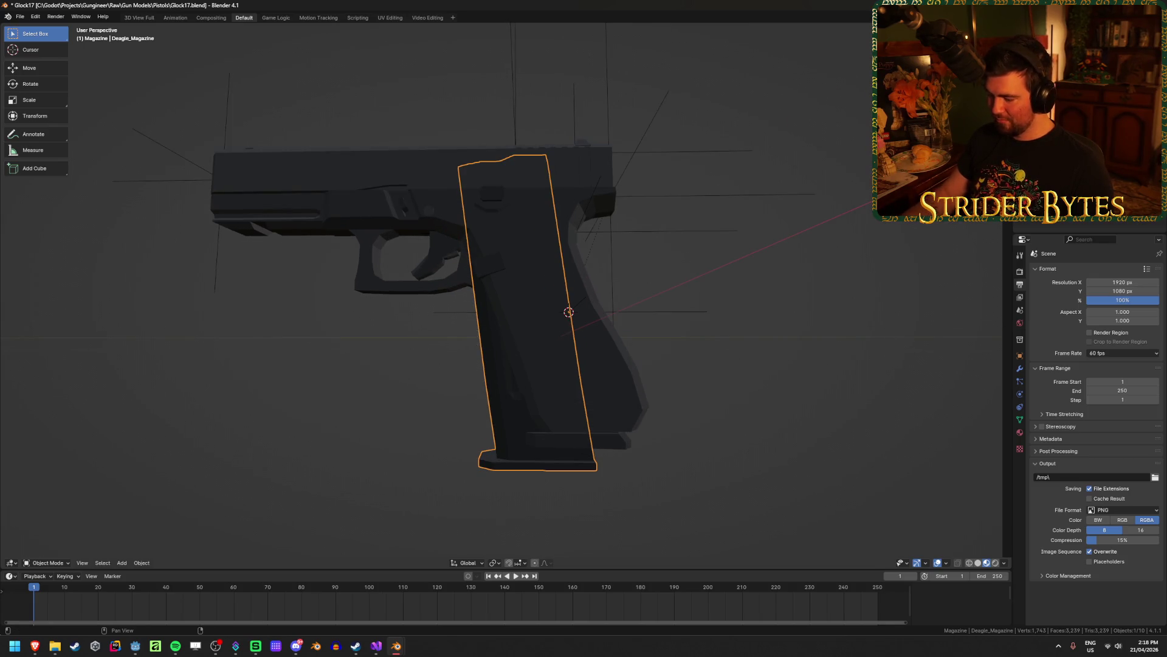
key("r")
key("Return")
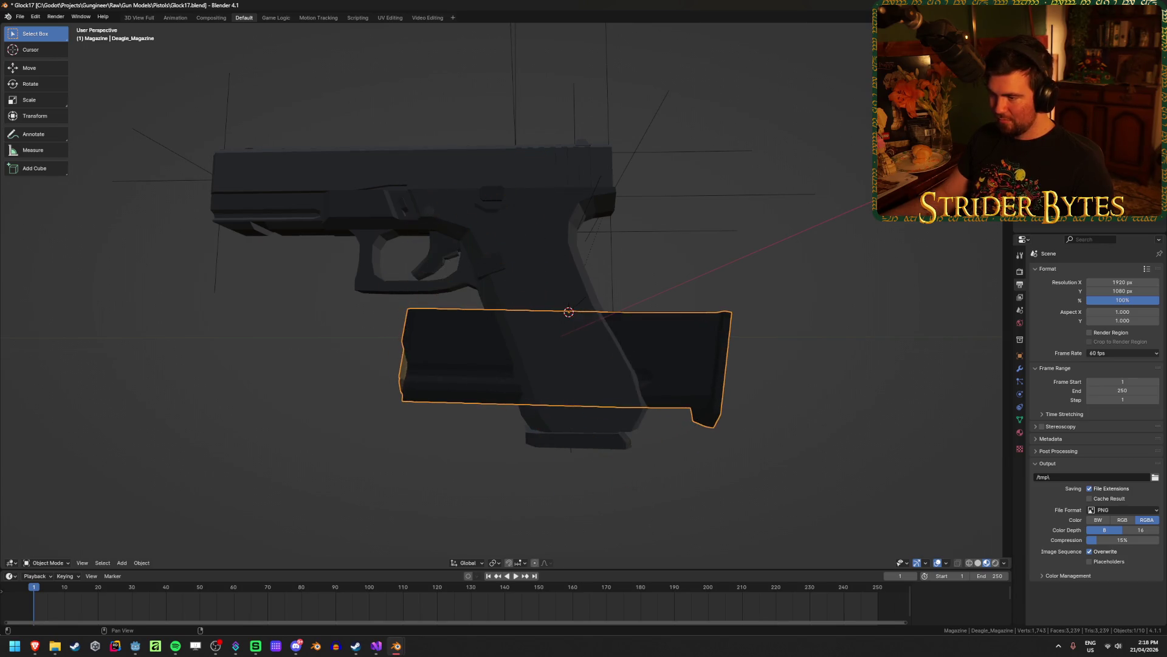
key("ctrl+z")
Slide the Deagle magazine along Y so it follows the Glock grip's slant.
key("g")
key("y")
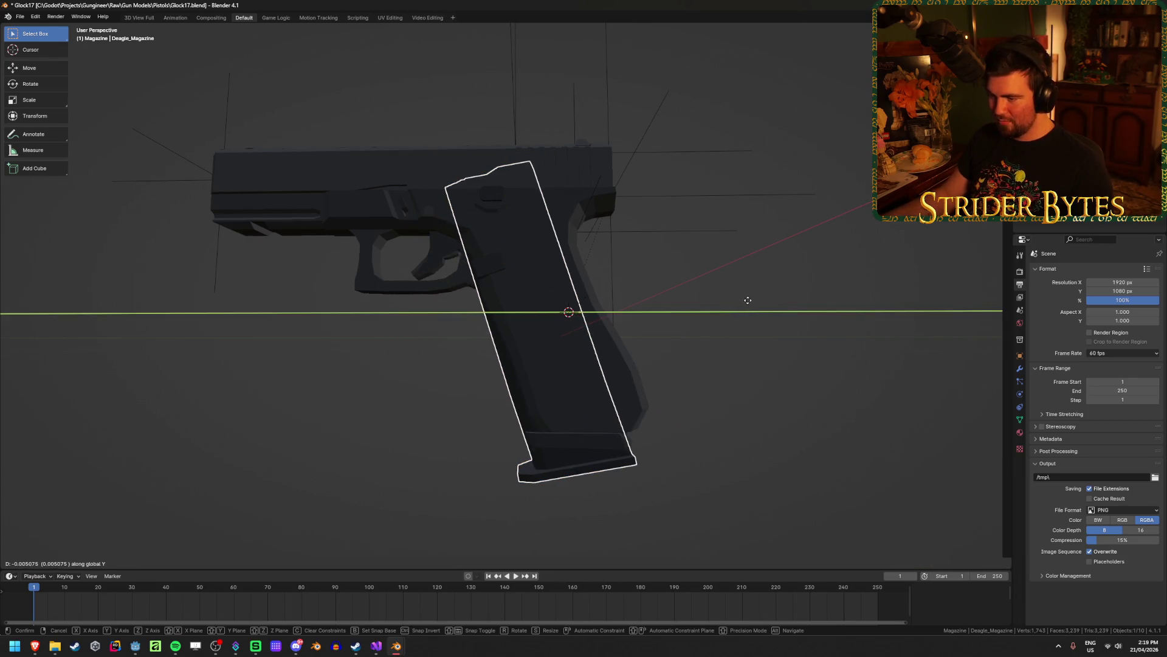
right_click(747, 300)
left_click(755, 365)
mouse_move(755, 365)
middle_mouse_down()
mouse_move(705, 389)
mouse_move(784, 362)
mouse_move(954, 368)
mouse_move(6, 372)
mouse_move(899, 378)
mouse_move(682, 377)
mouse_move(545, 418)
mouse_move(570, 355)
middle_mouse_up()
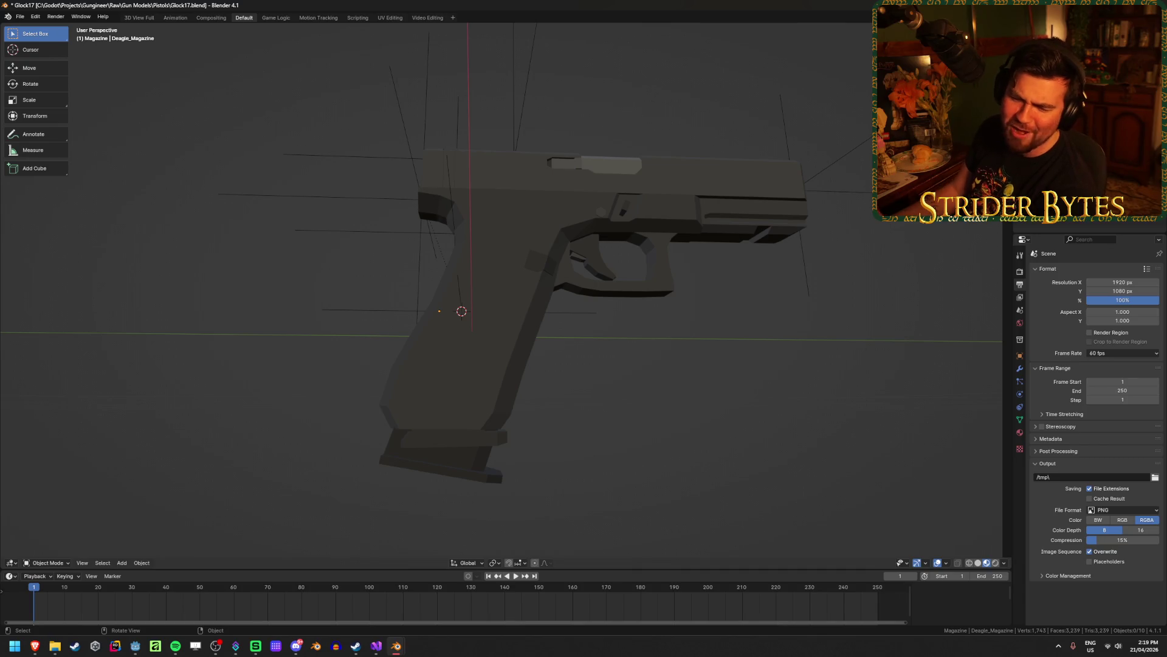
Return to Blender and select the Glock's own G17_Magazine for comparison.
key("alt+Tab")
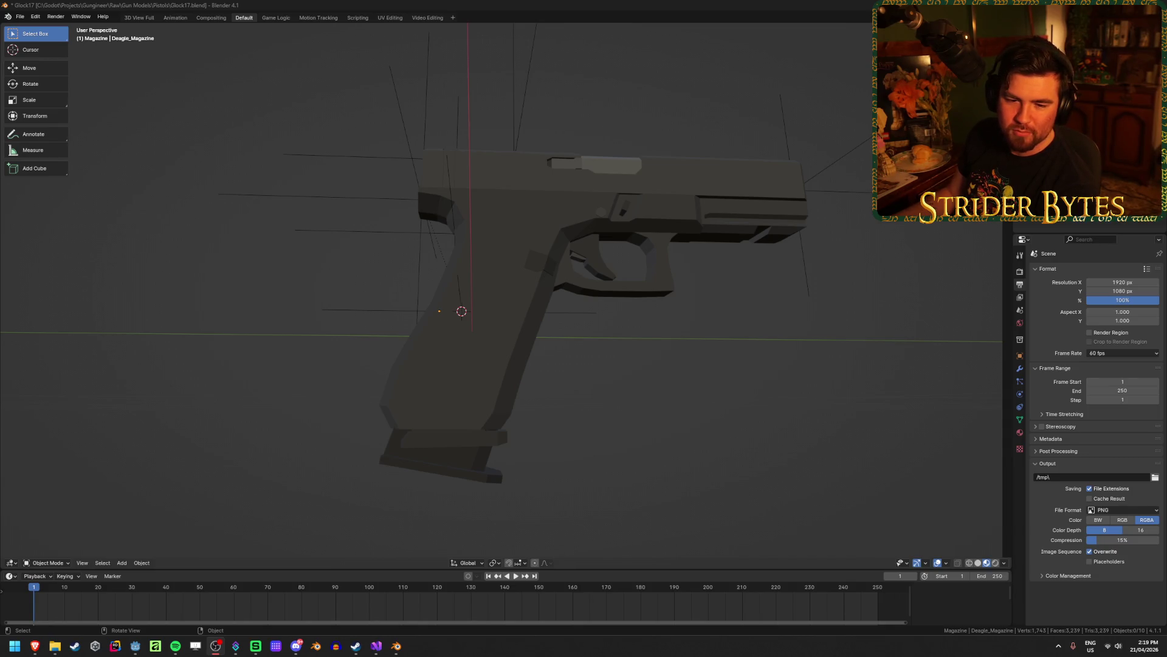
left_click(260, 312)
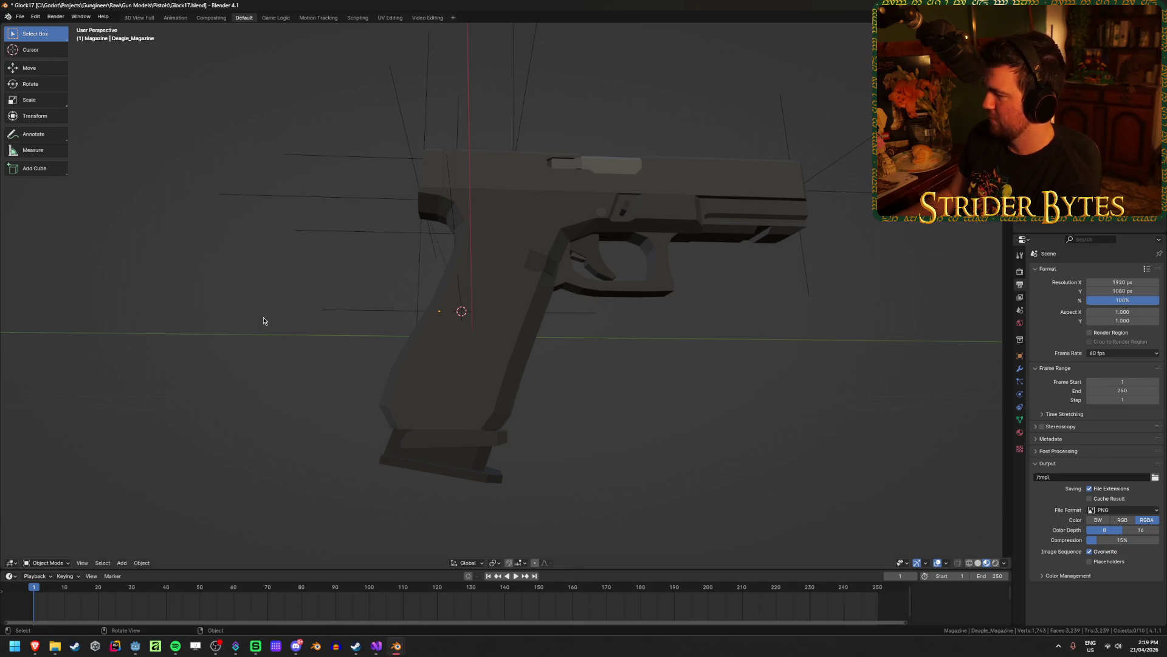
left_click(461, 440)
middle_click_drag(469, 435, 490, 447)
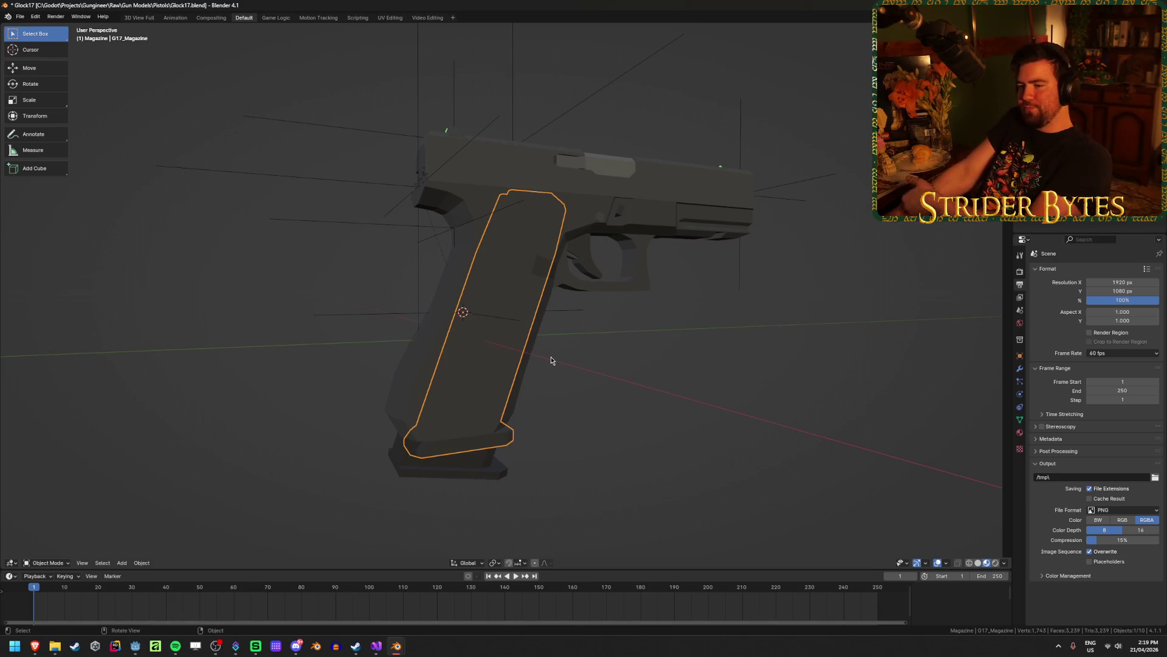
Compare the two overlapping magazines by selecting between them from several angles.
left_click(485, 472)
left_click(637, 454)
key("ctrl+z")
middle_click_drag(618, 464, 557, 468)
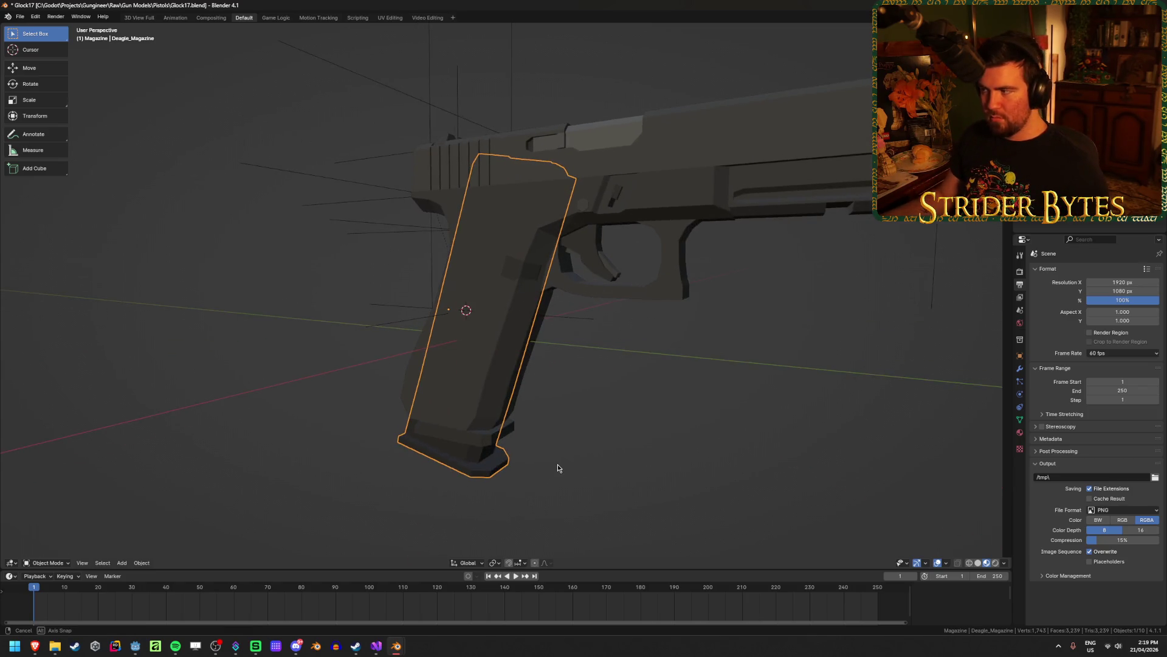
left_click(558, 467)
key("ctrl+z")
left_click(330, 485)
mouse_move(330, 484)
middle_mouse_down()
mouse_move(256, 521)
mouse_move(341, 472)
middle_mouse_up()
key("ctrl+z")
left_click(268, 513)
Delete the Deagle magazine as a test, then restore it with undo.
left_click(403, 462)
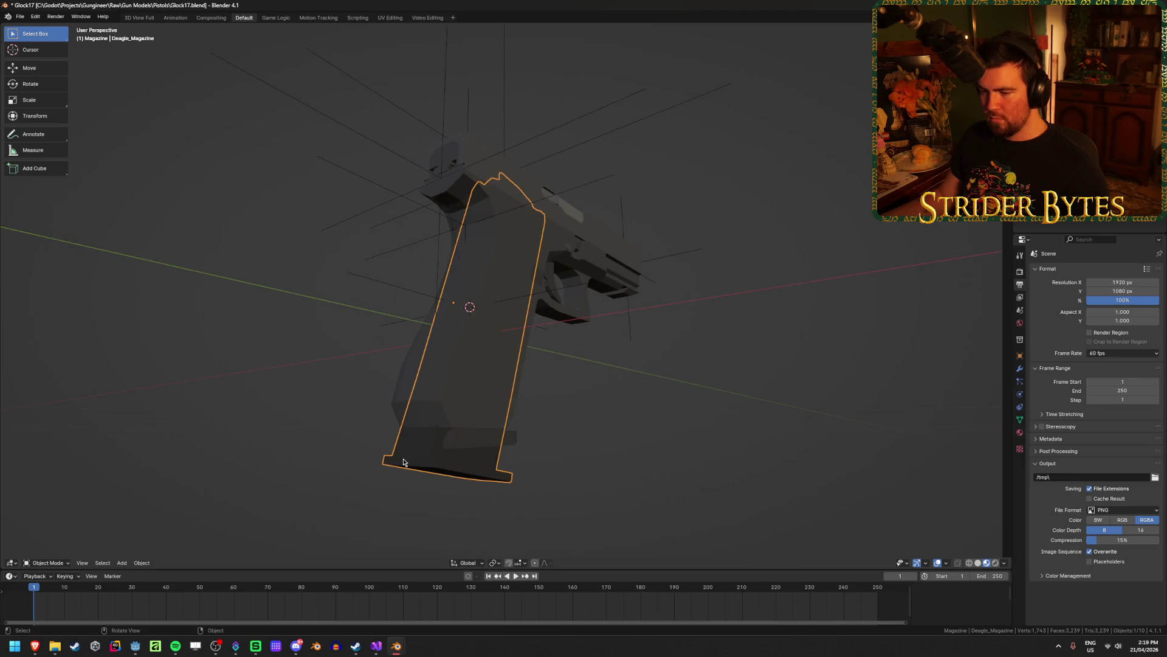
key("Delete")
left_click(450, 444)
left_click(448, 488)
mouse_move(448, 488)
middle_mouse_down()
mouse_move(581, 484)
mouse_move(757, 505)
middle_mouse_up()
key("ctrl+z")
key("ctrl+z")
key("ctrl+z")
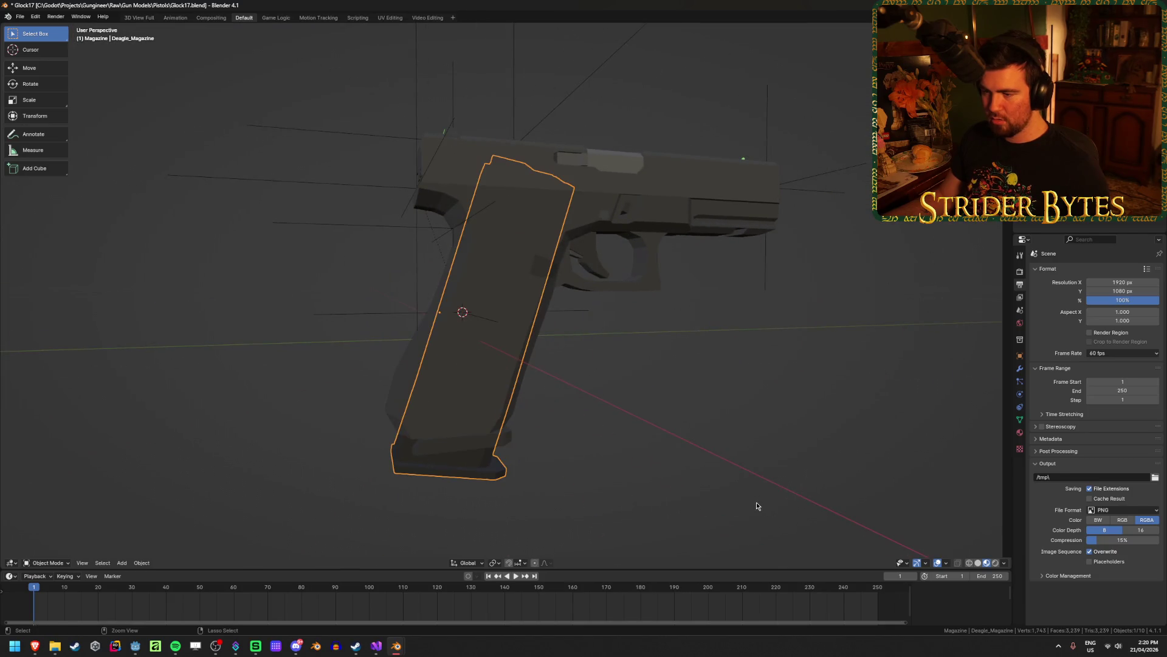
key("ctrl+z")
Delete the Deagle magazine again, check the grip in wireframe, then restore it.
left_click(469, 464)
key("Delete")
left_click(467, 451)
key("shift+z")
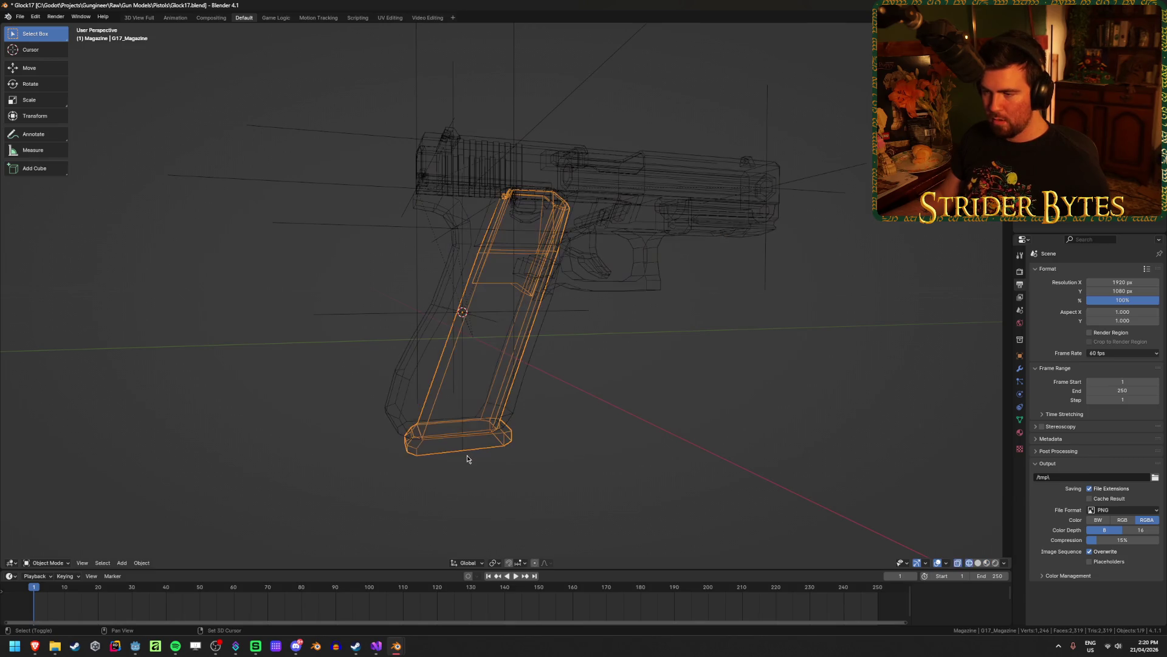
key("shift+z")
key("ctrl+z")
key("ctrl+z")
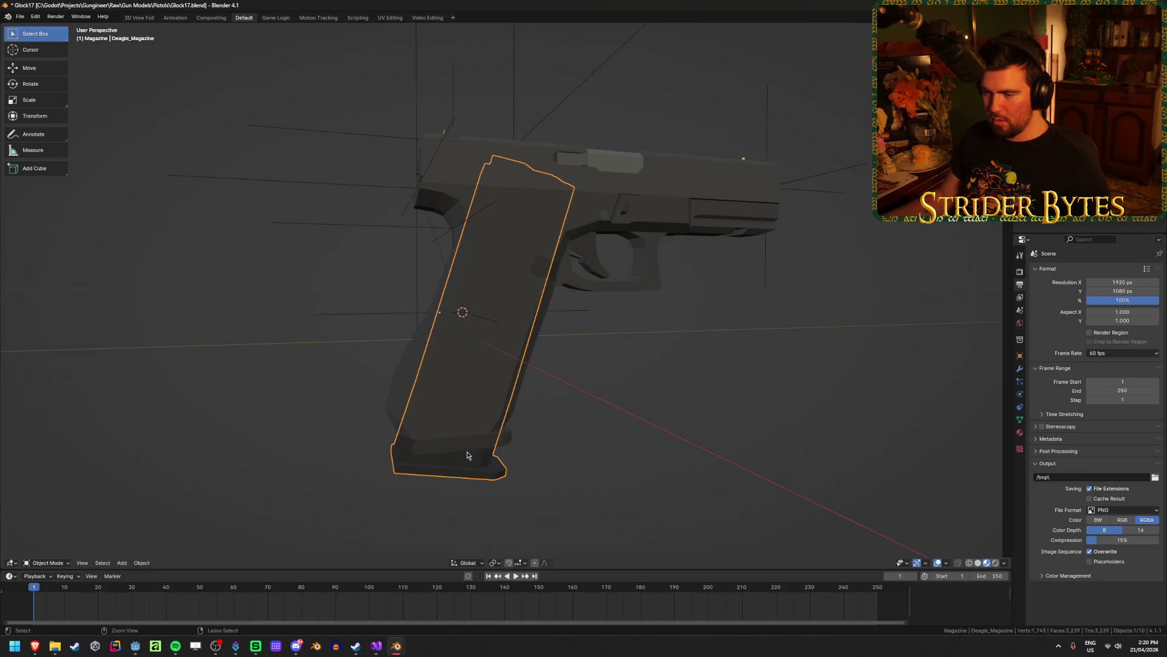
left_click(591, 468)
left_click(443, 479)
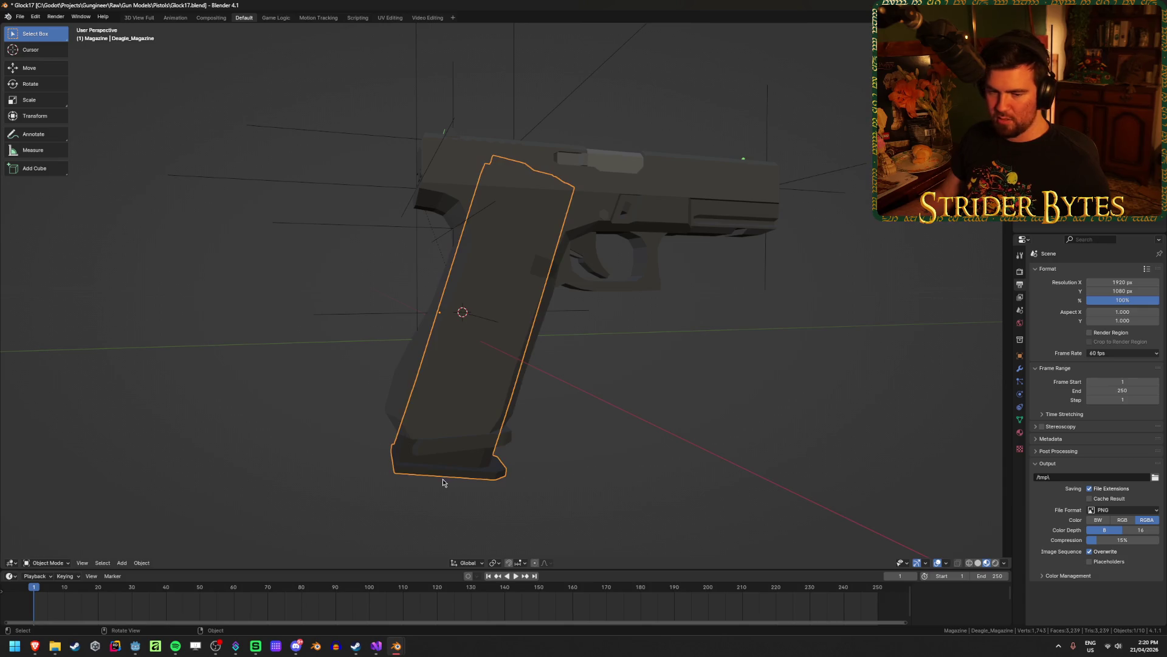
mouse_move(492, 468)
middle_mouse_down()
mouse_move(559, 470)
mouse_move(537, 472)
middle_mouse_up()
Snap the 3D cursor to the Deagle magazine, then select the G17_Magazine.
key("shift+s")
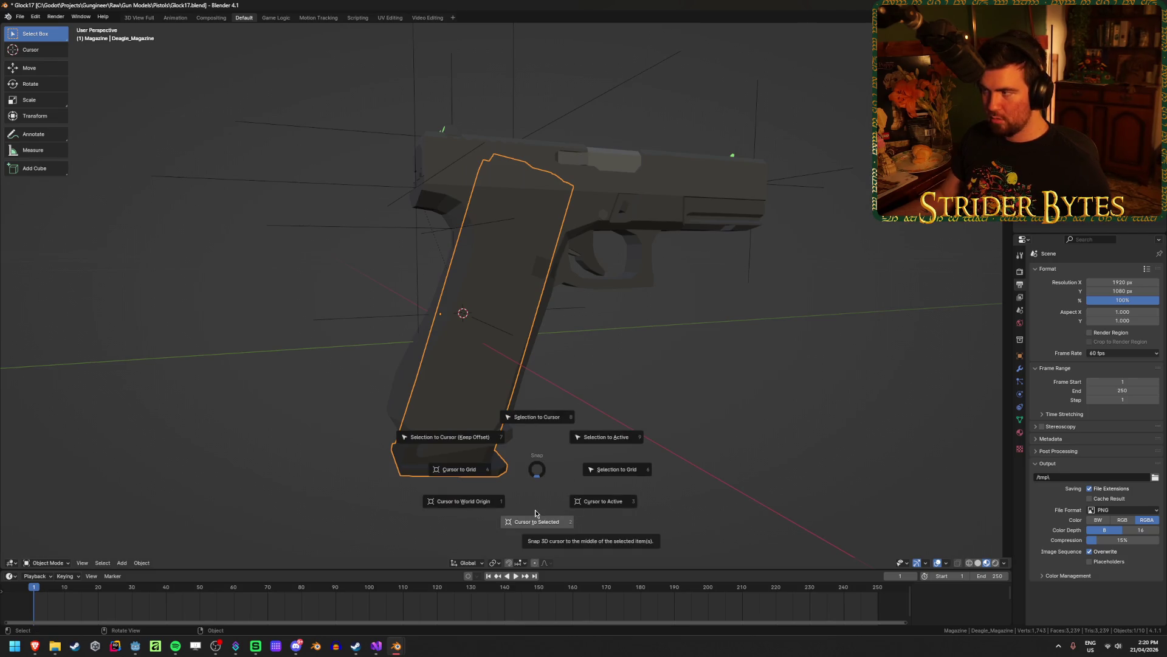
left_click(535, 510)
left_click(559, 456)
left_click(490, 447)
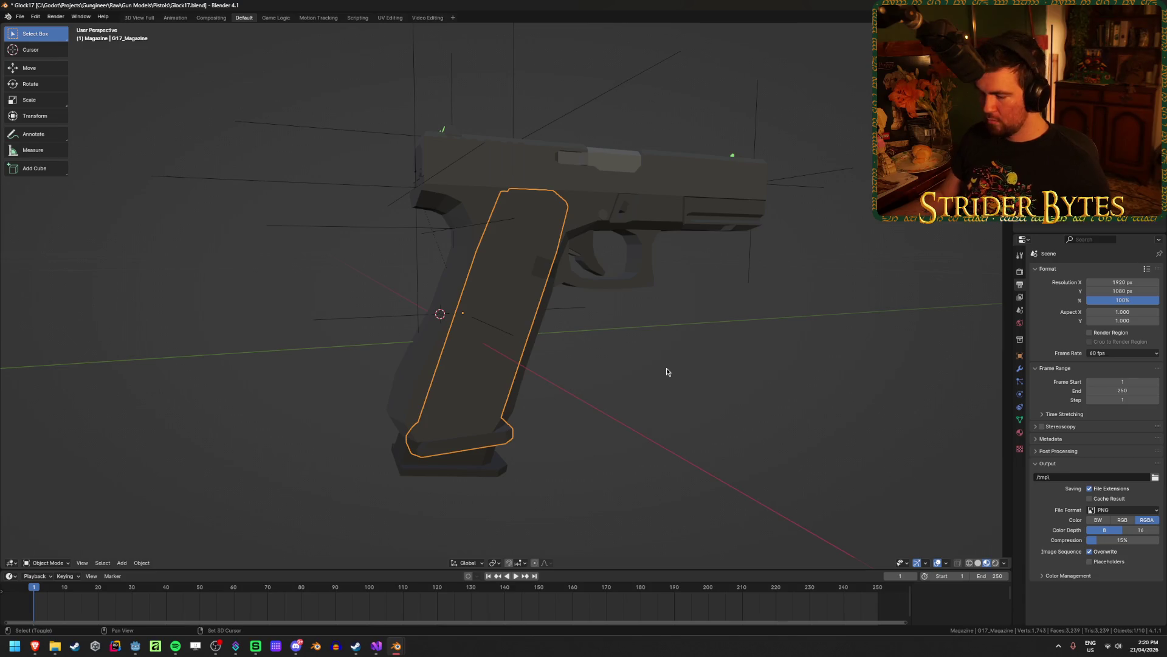
key("shift+s")
left_click(669, 305)
Delete the G17_Magazine so only the Deagle magazine remains in the grip.
key("Delete")
key("ctrl+z")
key("Delete")
mouse_move(456, 476)
middle_mouse_down()
mouse_move(417, 453)
mouse_move(430, 435)
mouse_move(464, 472)
mouse_move(636, 435)
middle_mouse_up()
key("alt+Tab")
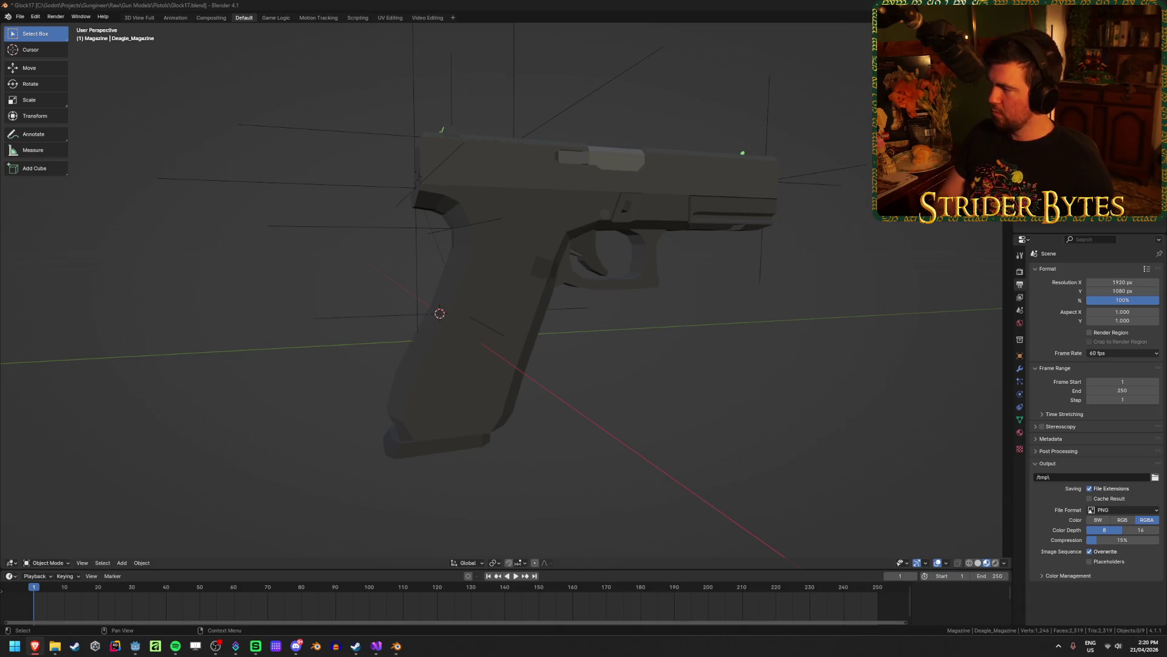
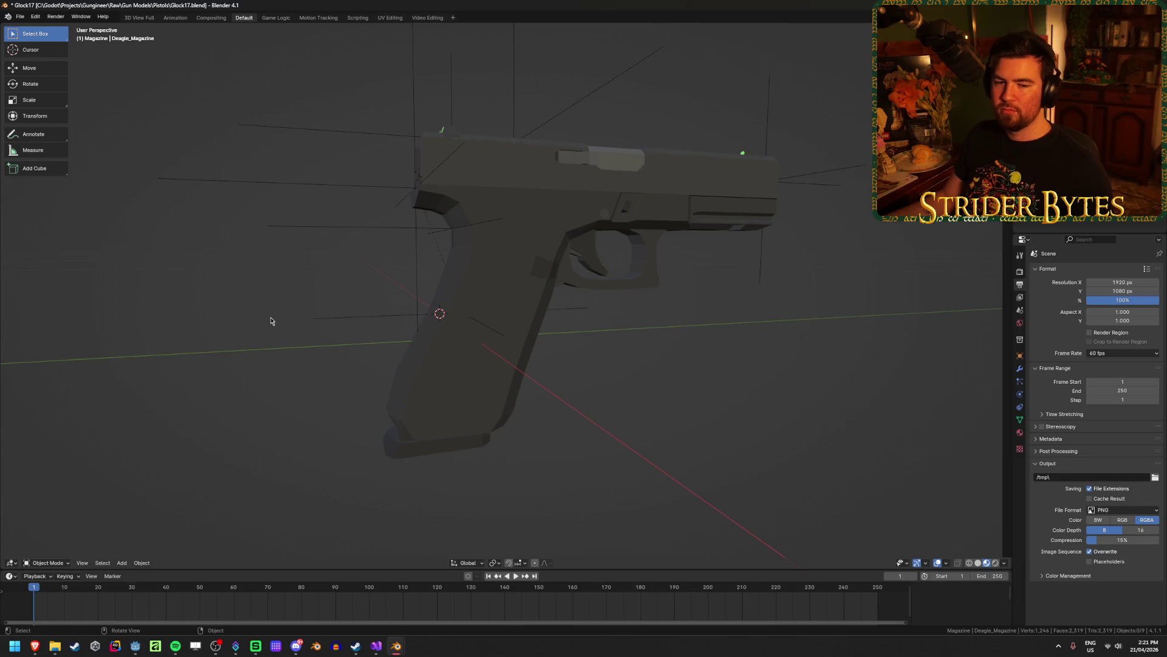
Save Glock17.blend, then paste a copied Deagle magazine into it and delete it again.
key("ctrl+s")
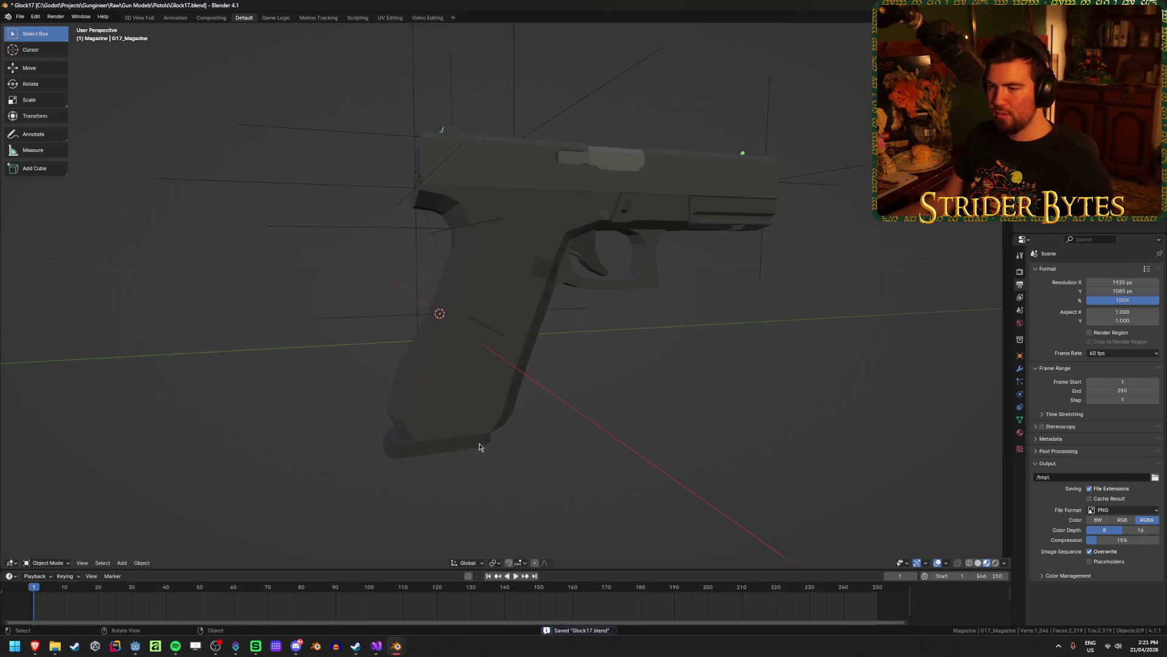
left_click(462, 454)
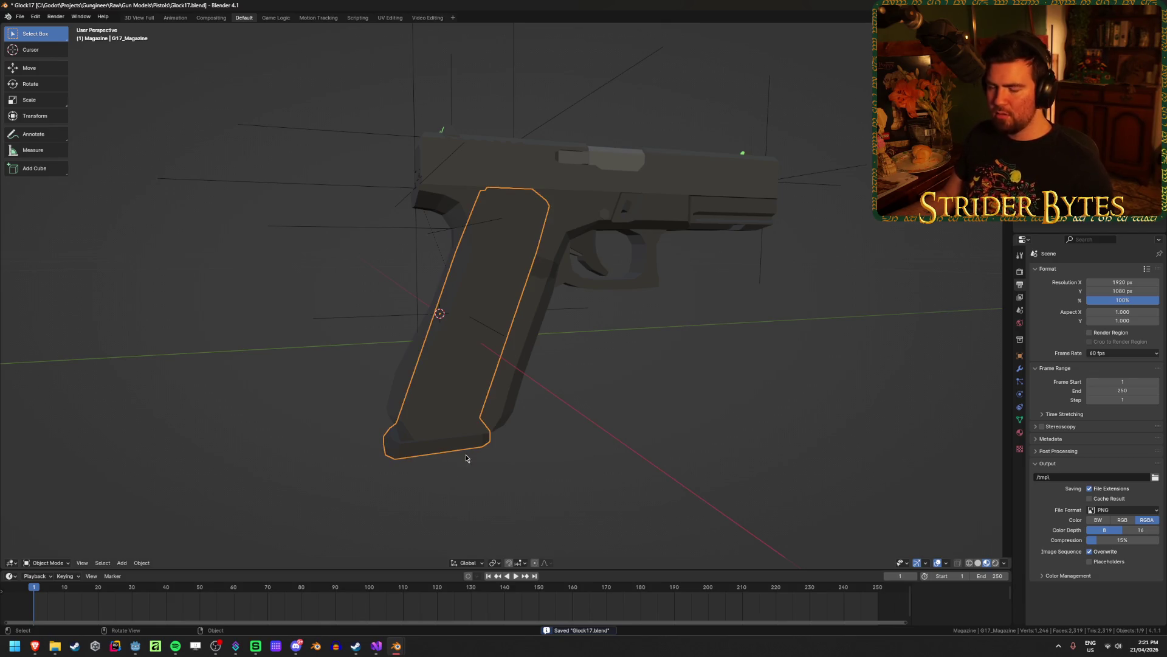
mouse_move(654, 417)
middle_mouse_down()
mouse_move(638, 477)
mouse_move(385, 448)
mouse_move(496, 484)
mouse_move(459, 466)
middle_mouse_up()
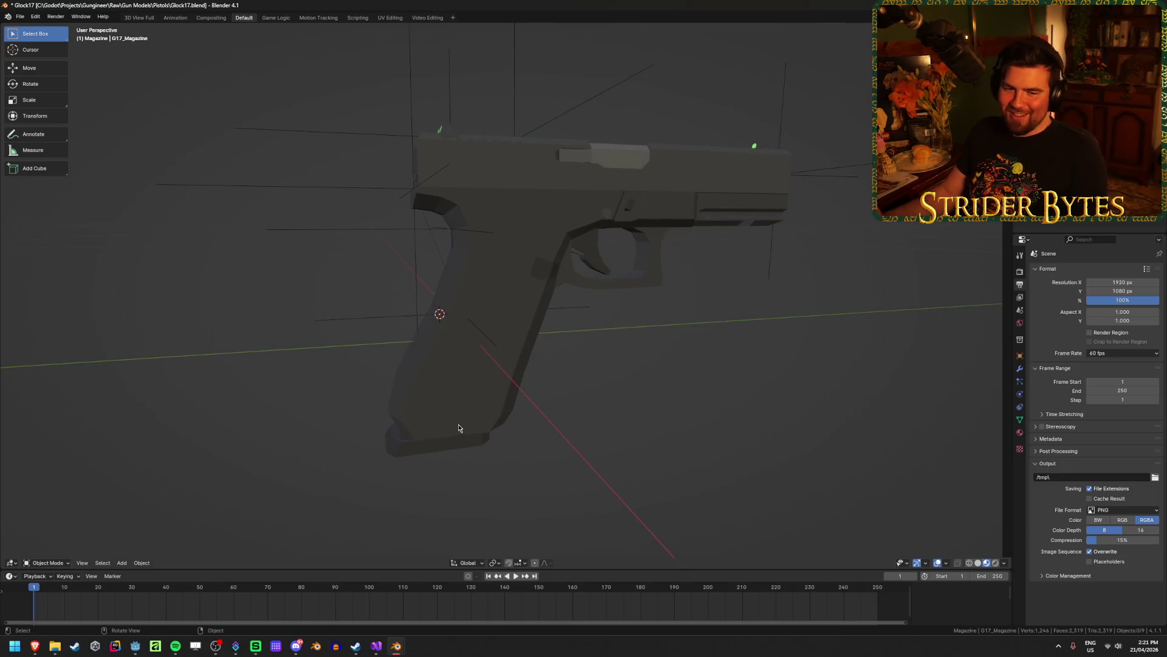
left_click(503, 327)
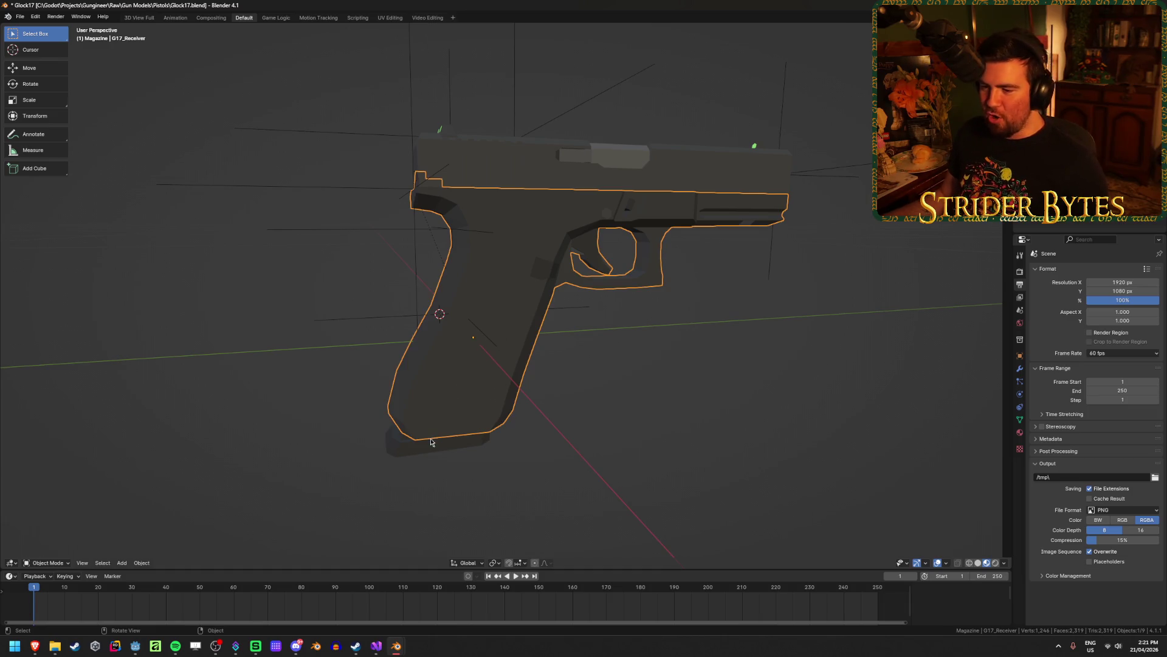
left_click(385, 448)
left_click(538, 430)
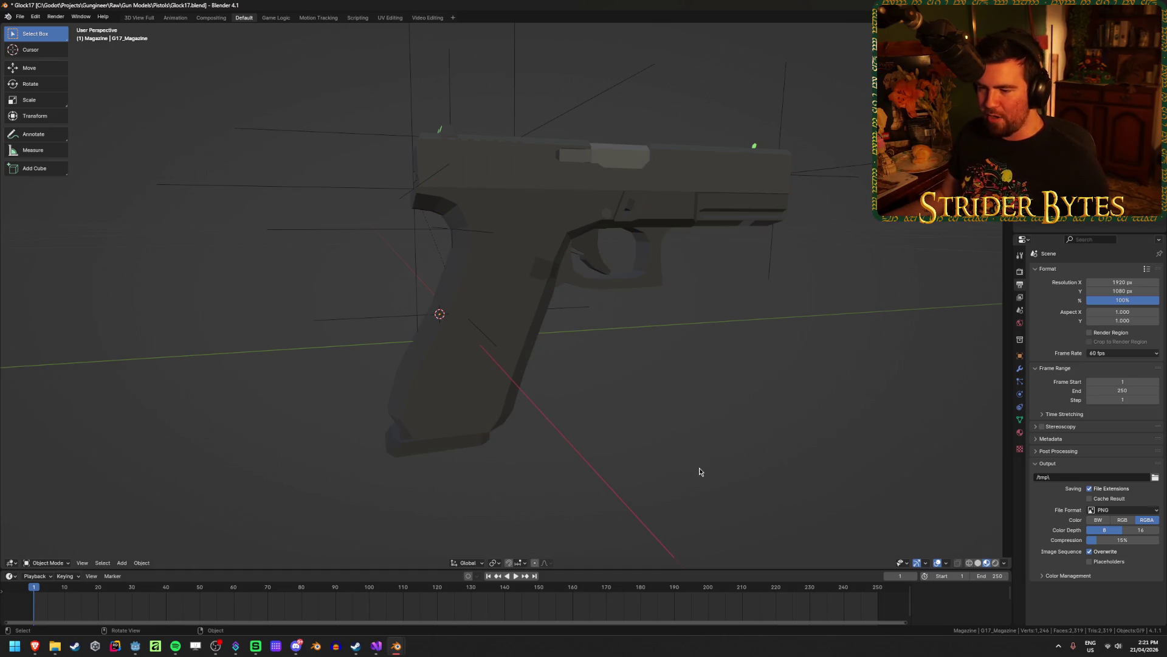
key("ctrl+v")
mouse_move(675, 462)
middle_mouse_down()
mouse_move(606, 407)
mouse_move(614, 417)
middle_mouse_up()
left_click(614, 417)
left_click(421, 429)
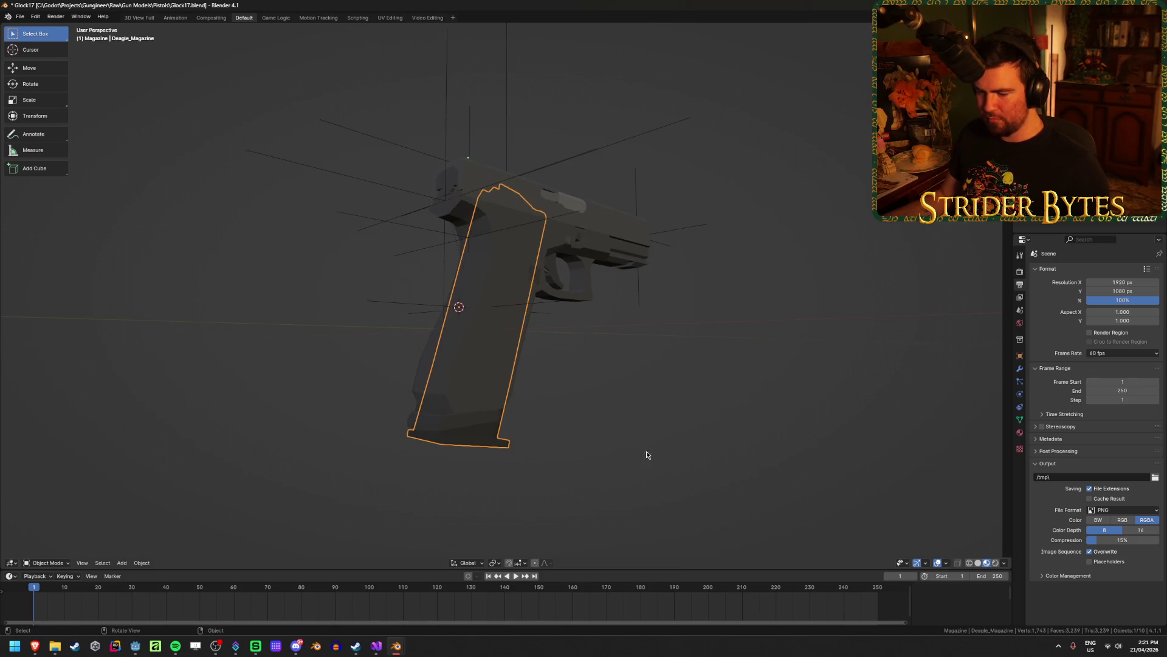
key("Delete")
Try moving G17_Magazine along the Y axis, using undo and redo to compare against the grip.
scroll(637, 451, "up", 3)
mouse_move(634, 456)
middle_mouse_down()
mouse_move(586, 417)
mouse_move(430, 469)
mouse_move(553, 474)
middle_mouse_up()
left_click(430, 469)
key("g")
key("y")
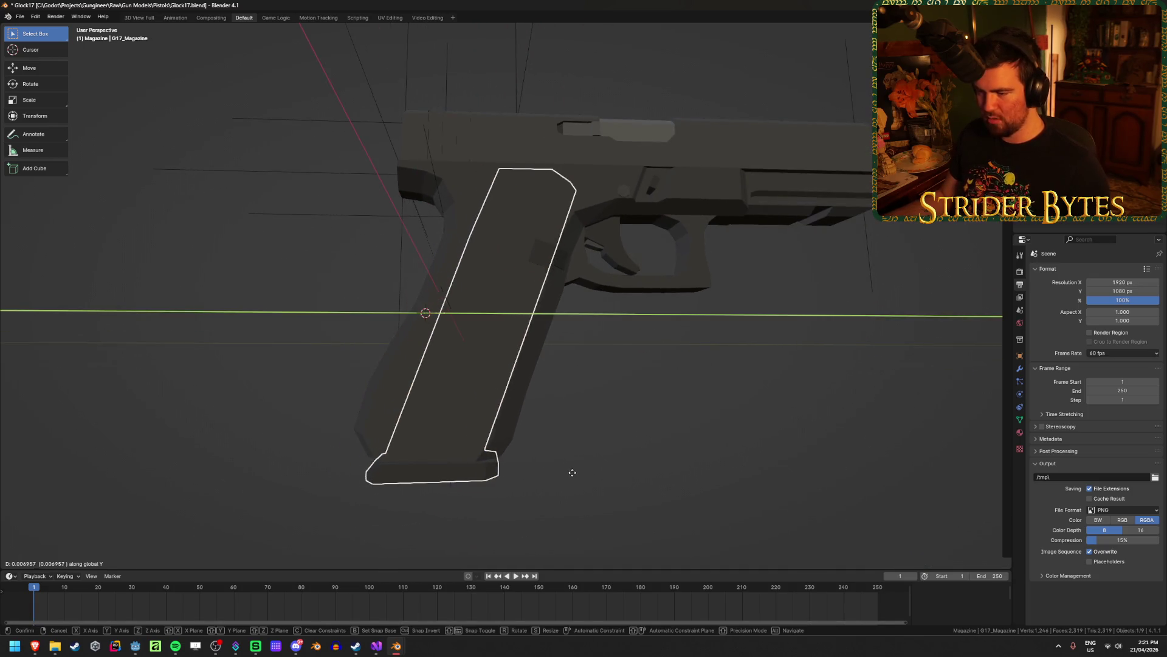
left_click(568, 472)
key("ctrl+z")
key("ctrl+shift+z")
mouse_move(458, 469)
middle_mouse_down()
mouse_move(588, 436)
mouse_move(586, 417)
mouse_move(587, 462)
middle_mouse_up()
Set G17_Magazine's origin to its geometry and save Glock17.blend.
key("shift+s")
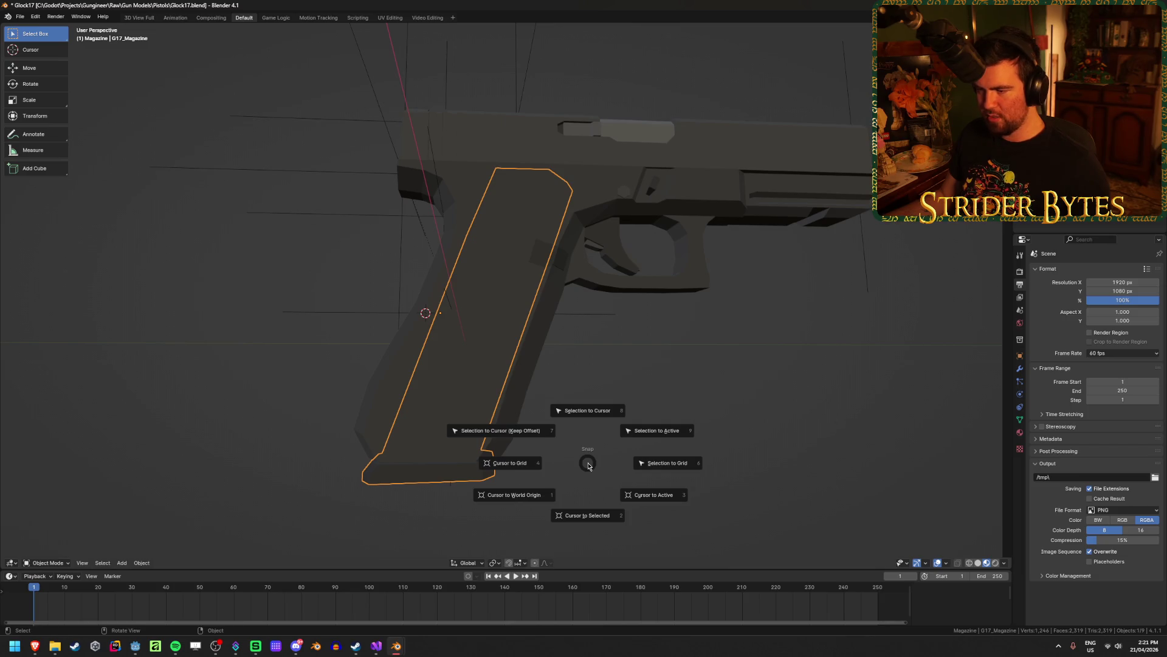
right_click(587, 466)
right_click(586, 466)
mouse_move(586, 463)
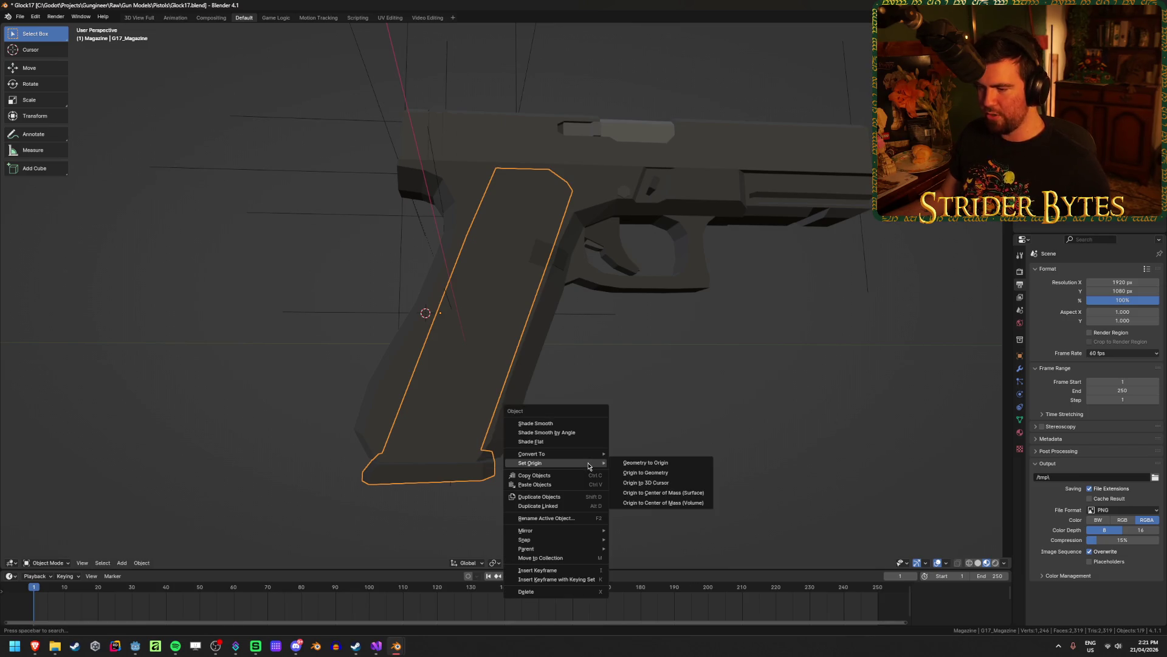
left_click(682, 481)
left_click(648, 450)
key("ctrl+s")
Snap the 3D cursor to MagazineAttach, reselect G17_Magazine, and switch to the Desert Eagle file.
mouse_move(648, 448)
middle_mouse_down()
mouse_move(550, 351)
mouse_move(483, 472)
mouse_move(600, 386)
middle_mouse_up()
left_click(483, 477)
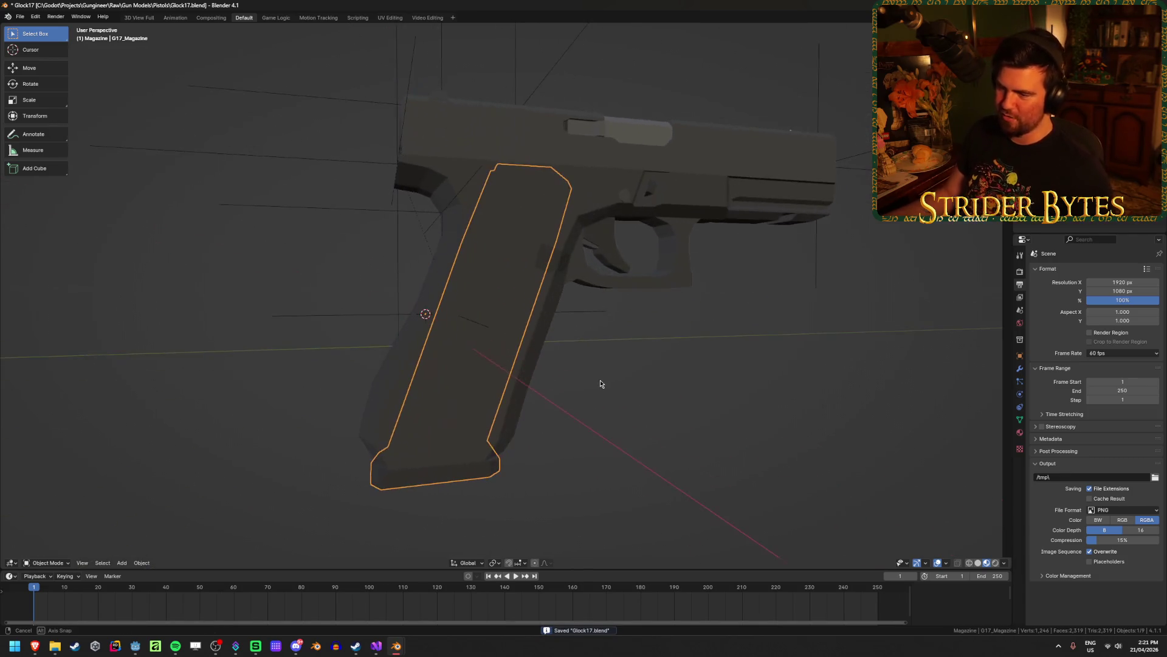
left_click(340, 316)
key("shift+s")
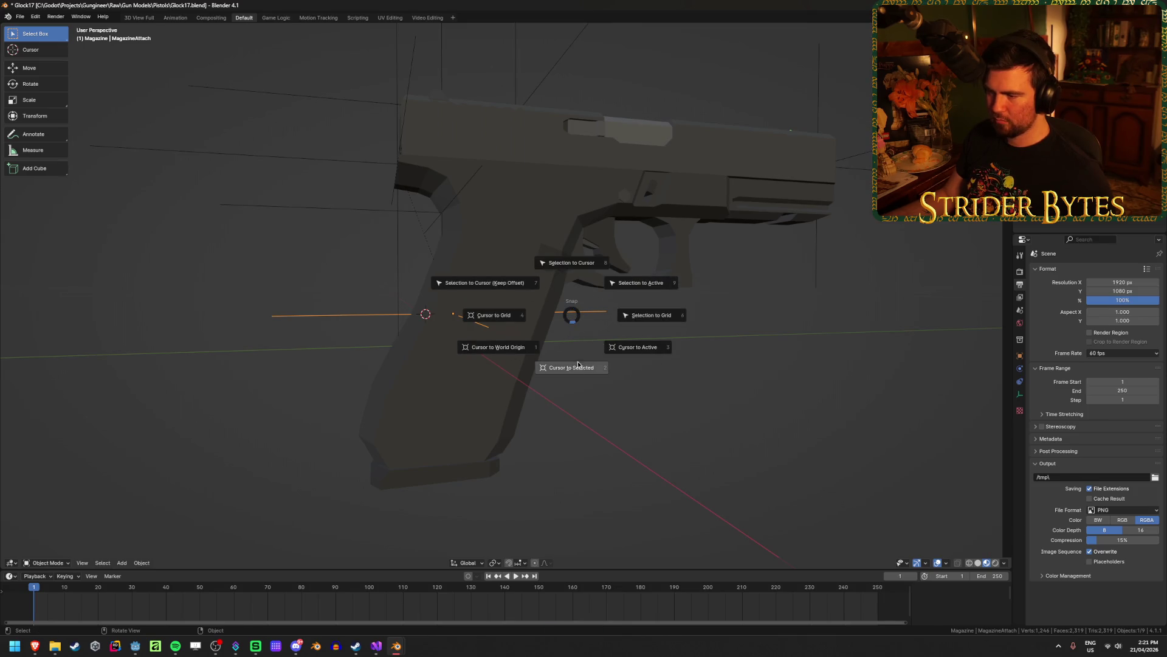
left_click(579, 331)
left_click(445, 478)
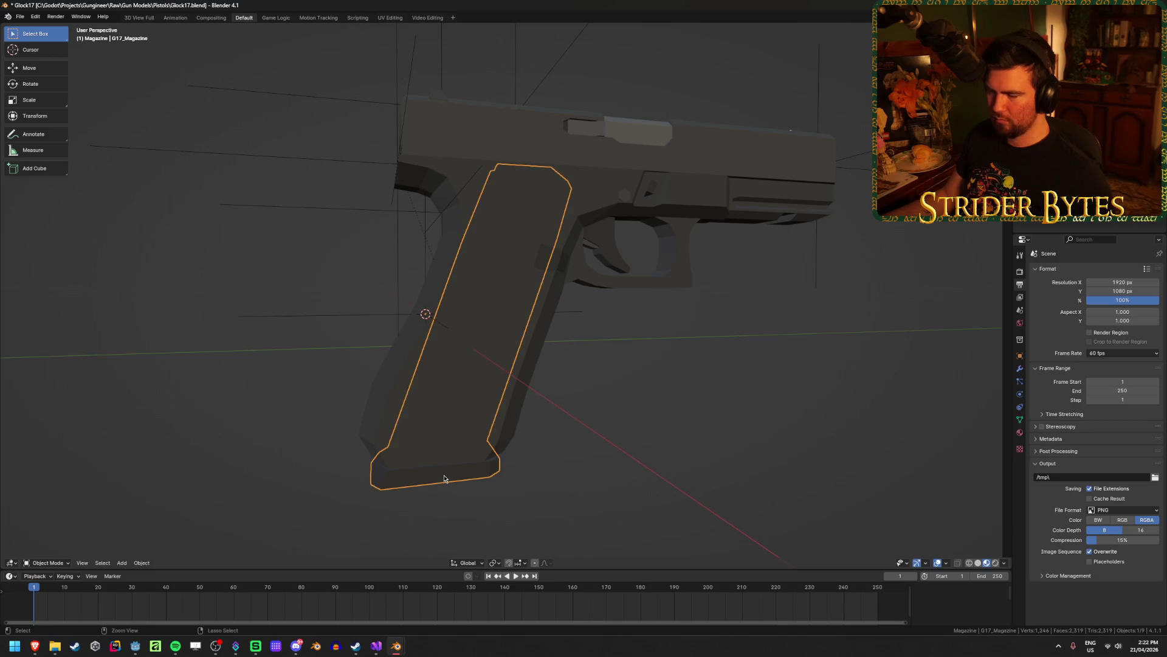
mouse_move(396, 645)
left_click(371, 593)
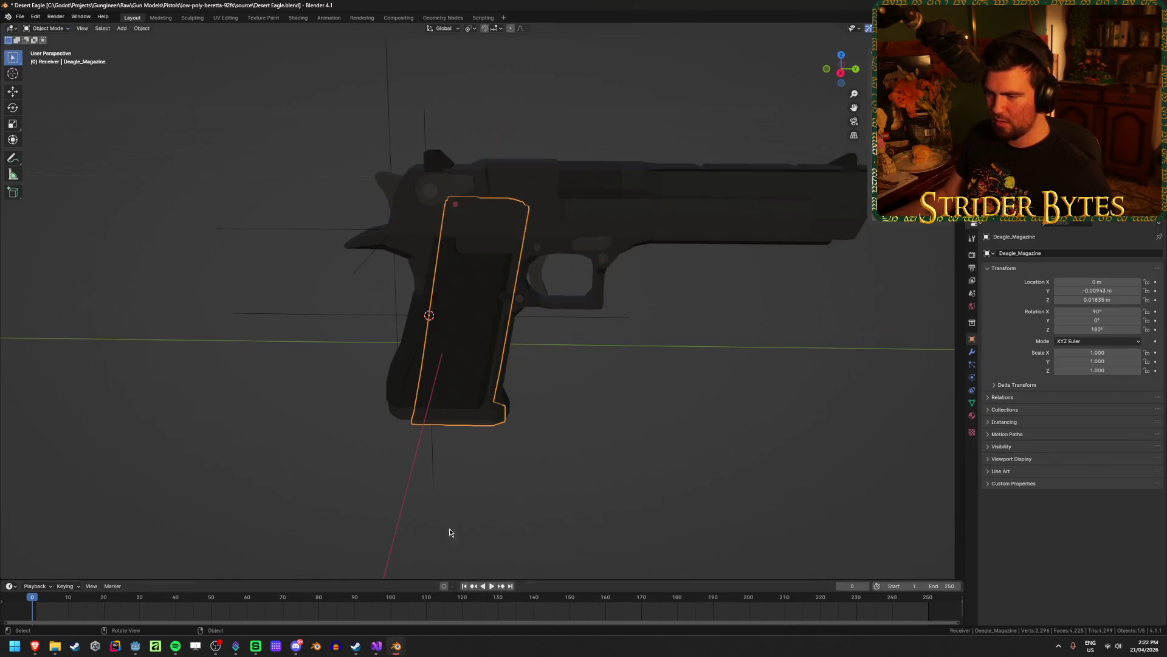
Paste G17_Magazine into the Desert Eagle scene, delete Deagle_Magazine, and select the pasted magazine.
key("ctrl+v")
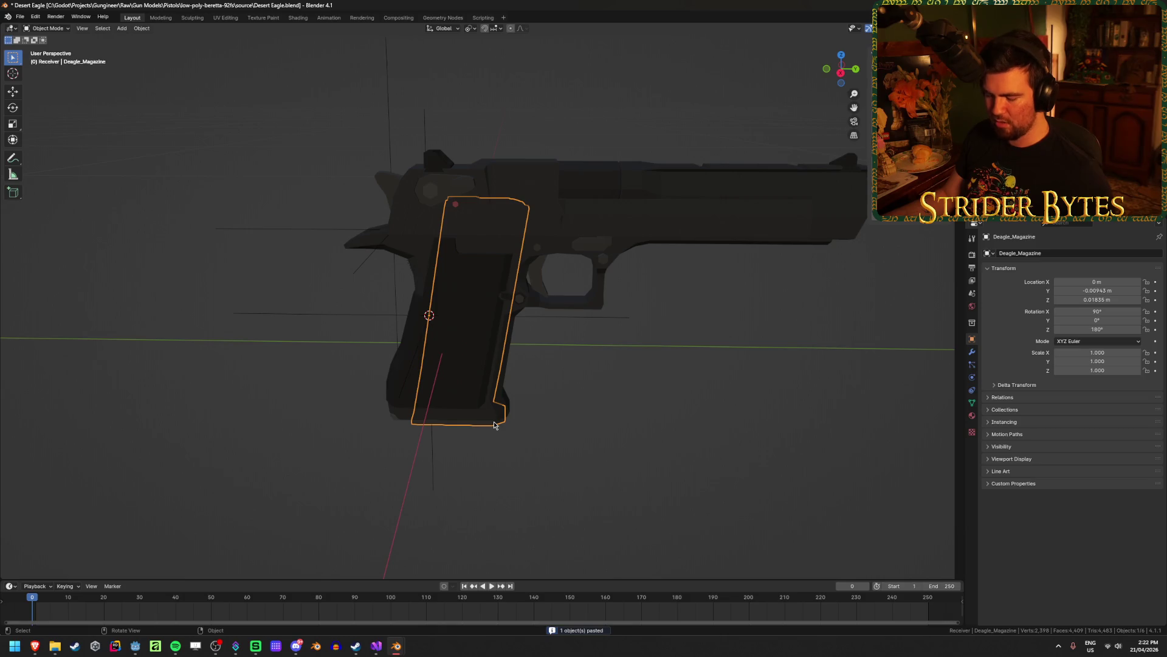
key("Delete")
mouse_move(494, 425)
middle_mouse_down()
mouse_move(480, 430)
mouse_move(578, 462)
middle_mouse_up()
left_click(419, 406)
mouse_move(673, 507)
middle_mouse_down()
mouse_move(568, 464)
mouse_move(596, 406)
middle_mouse_up()
scroll(573, 490, "up", 3)
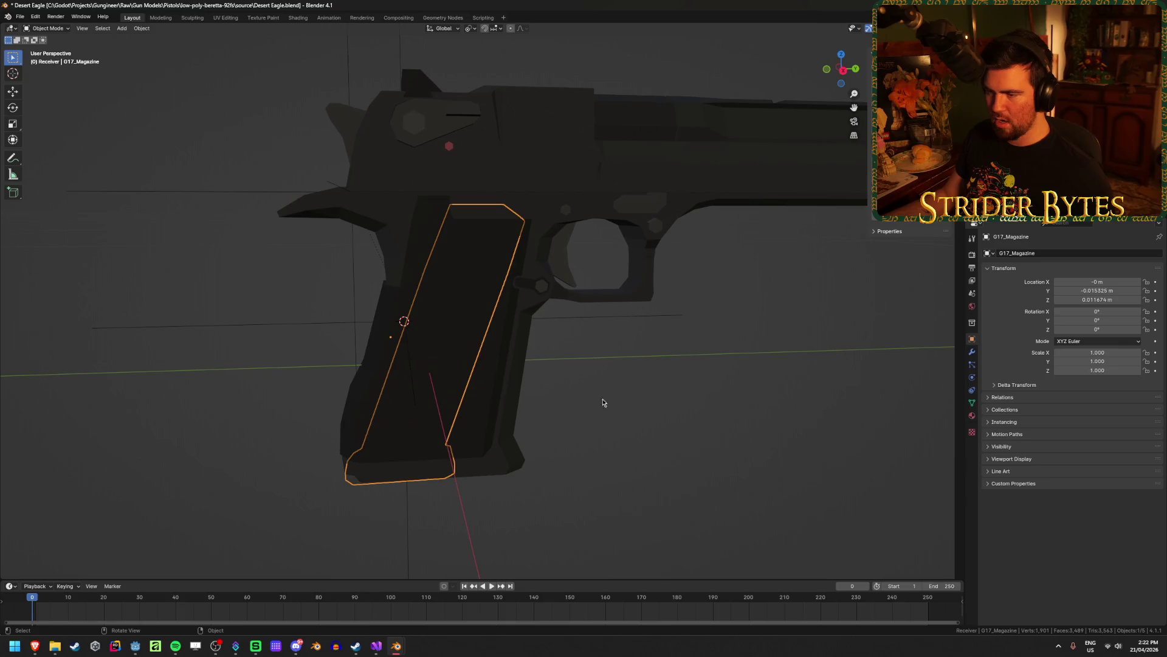
Snap G17_Magazine to the 3D cursor so it sits inside the Desert Eagle grip.
key("shift+s")
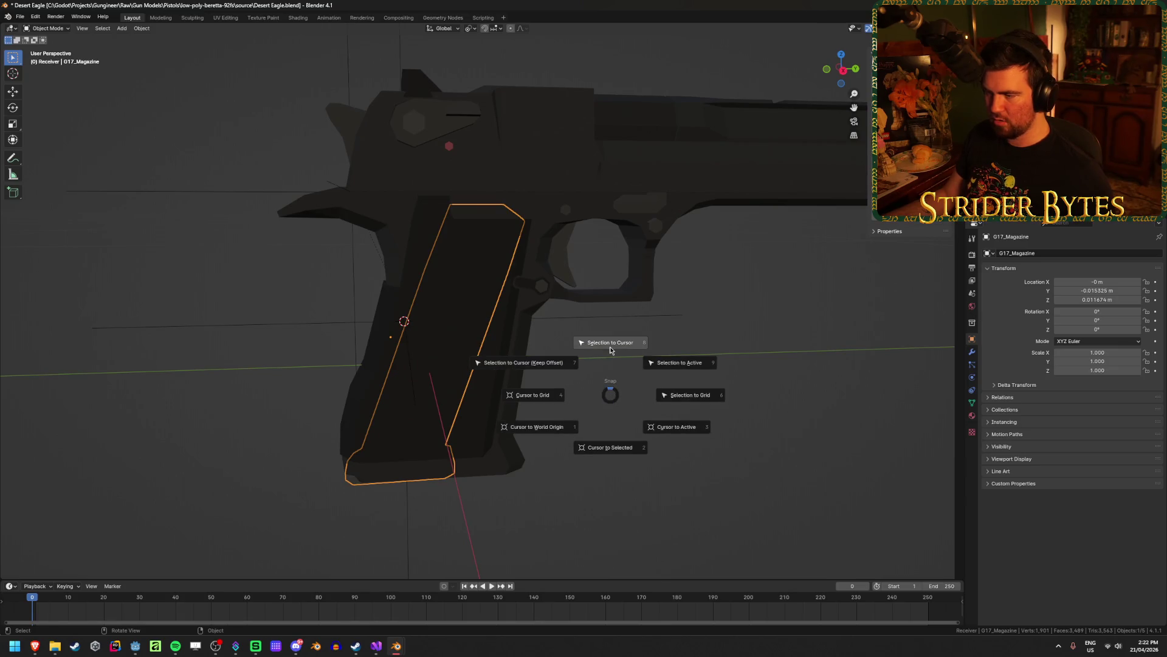
left_click(611, 349)
left_click(643, 435)
mouse_move(643, 436)
middle_mouse_down()
mouse_move(605, 503)
mouse_move(609, 451)
mouse_move(615, 531)
mouse_move(641, 464)
mouse_move(437, 428)
middle_mouse_up()
left_click(437, 428)
left_click(720, 466)
left_click(448, 429)
mouse_move(620, 410)
middle_mouse_down()
mouse_move(547, 472)
mouse_move(628, 470)
middle_mouse_up()
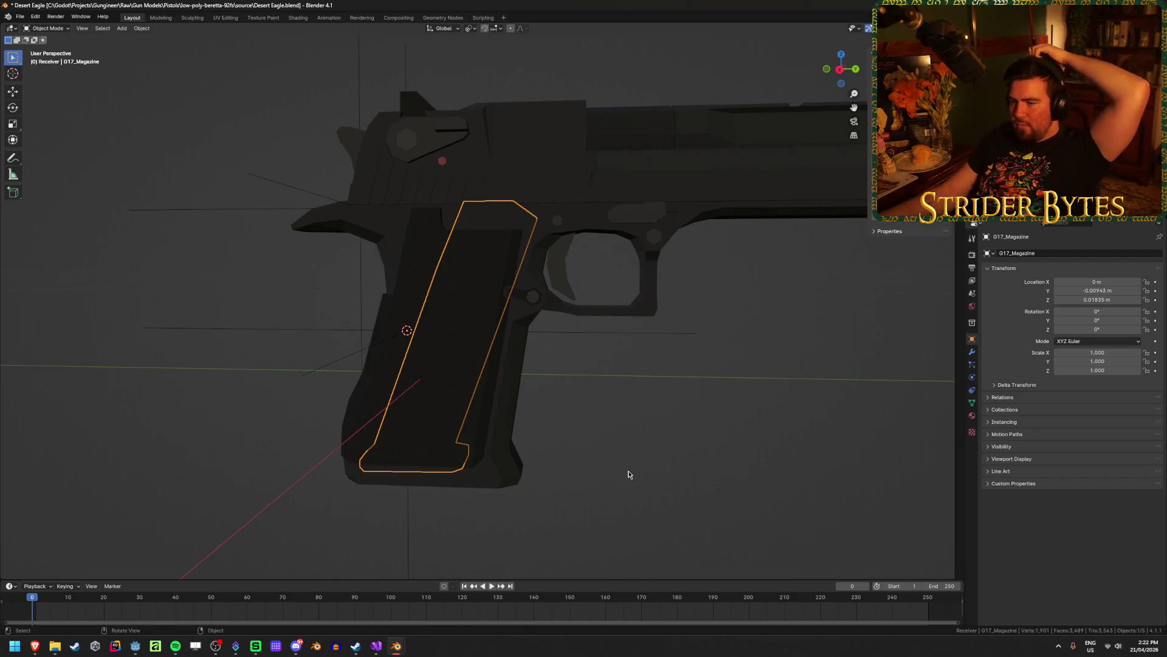
Look up under the Desert Eagle and select the G17_Magazine in the grip.
left_click(629, 474)
scroll(630, 475, "down", 3)
mouse_move(625, 472)
middle_mouse_down()
mouse_move(646, 403)
mouse_move(462, 364)
middle_mouse_up()
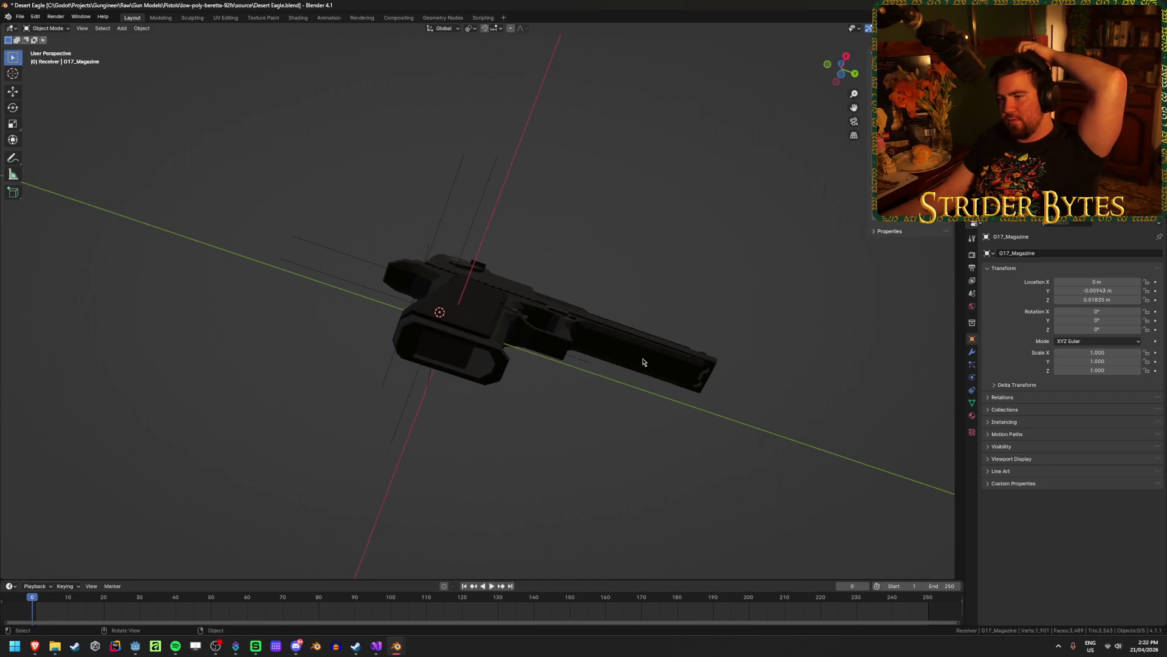
left_click(432, 356)
middle_click_drag(614, 439, 462, 364)
left_click(455, 358)
mouse_move(612, 396)
middle_mouse_down()
mouse_move(609, 454)
mouse_move(595, 459)
mouse_move(618, 425)
middle_mouse_up()
scroll(609, 453, "up", 2)
Test lowering the magazine along Z, undo it, and save the Desert Eagle file.
key("g")
key("z")
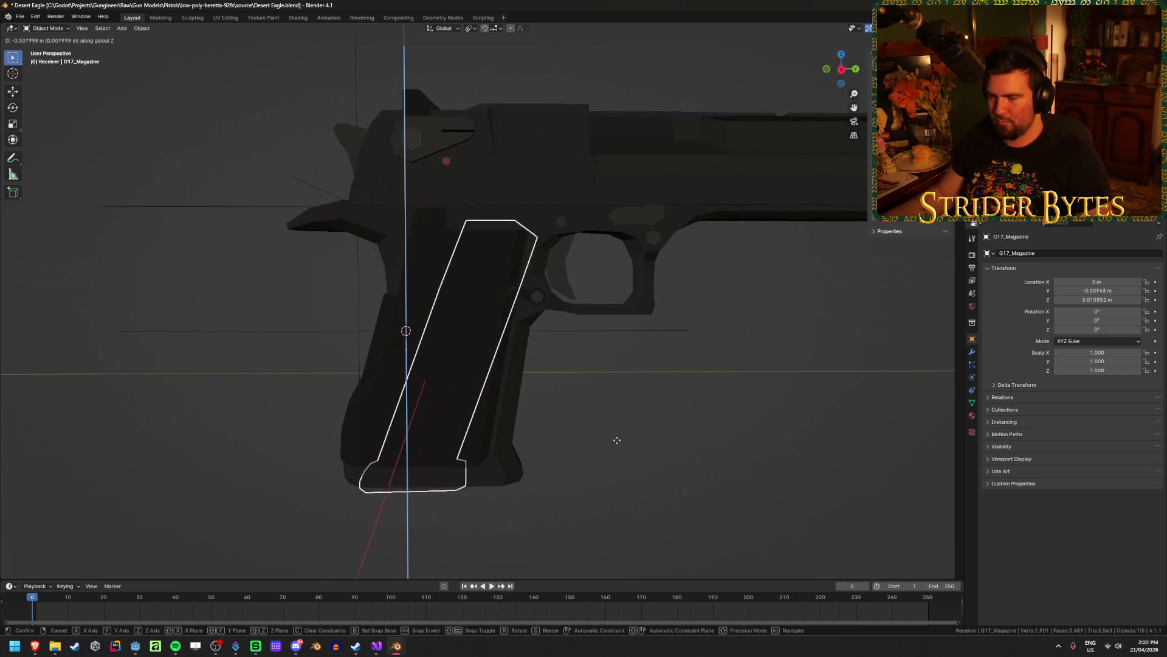
left_click(617, 454)
mouse_move(617, 455)
middle_mouse_down()
mouse_move(622, 399)
mouse_move(274, 417)
mouse_move(459, 398)
middle_mouse_up()
left_click(618, 428)
scroll(618, 428, "down", 1)
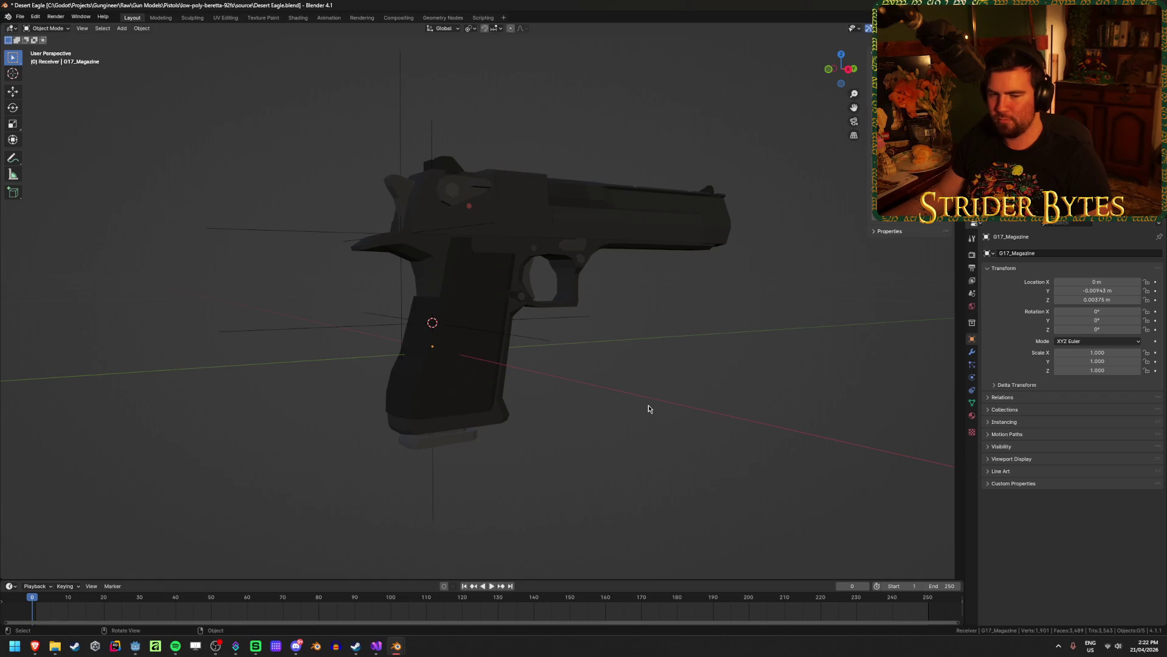
key("ctrl+z")
key("ctrl+z")
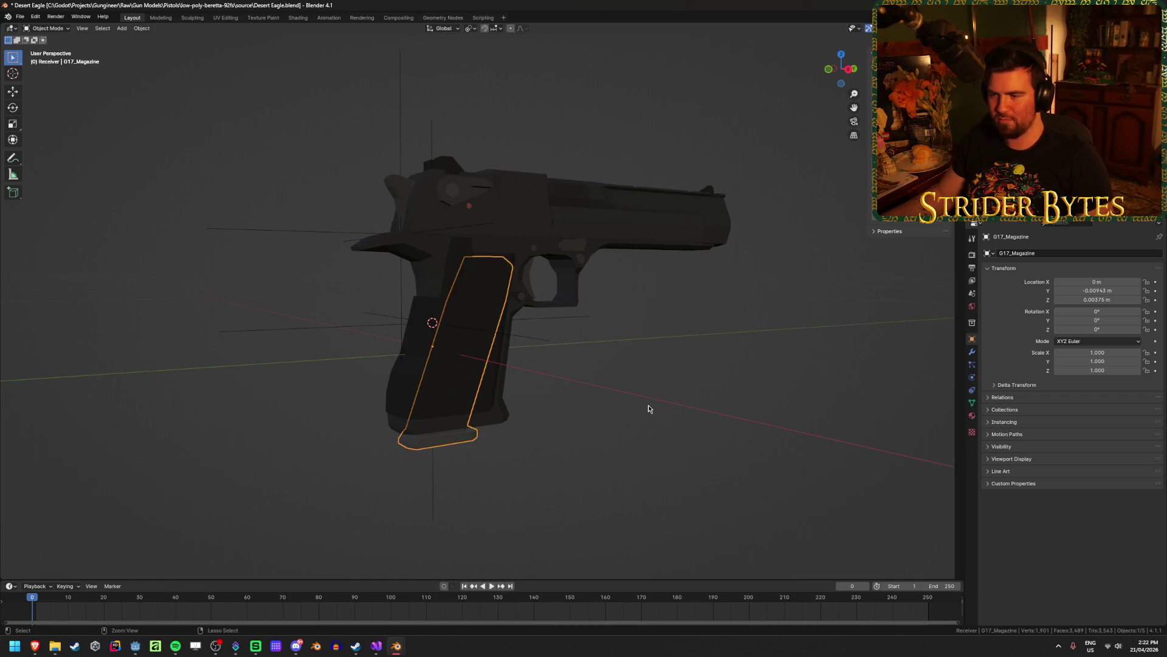
key("ctrl+s")
Lower the magazine along Z again and check it in a right-side view.
mouse_move(597, 436)
middle_mouse_down()
mouse_move(565, 449)
mouse_move(510, 443)
mouse_move(613, 414)
mouse_move(643, 487)
middle_mouse_up()
left_click(612, 414)
scroll(643, 486, "up", 5)
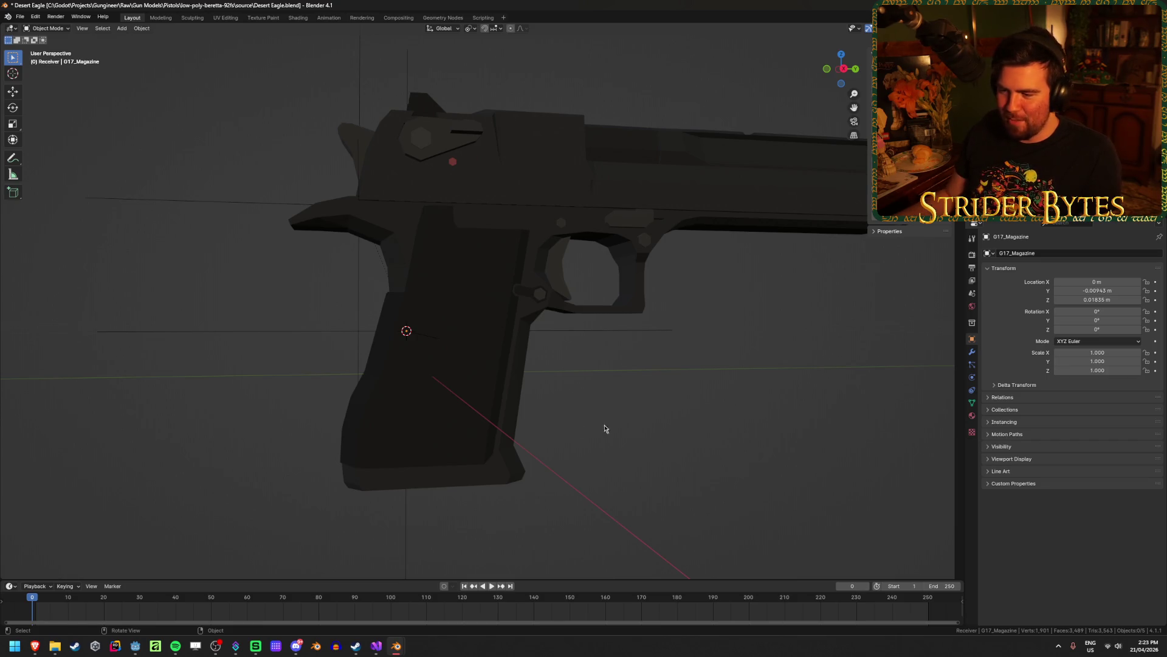
middle_click_drag(617, 428, 422, 435)
left_click(422, 435)
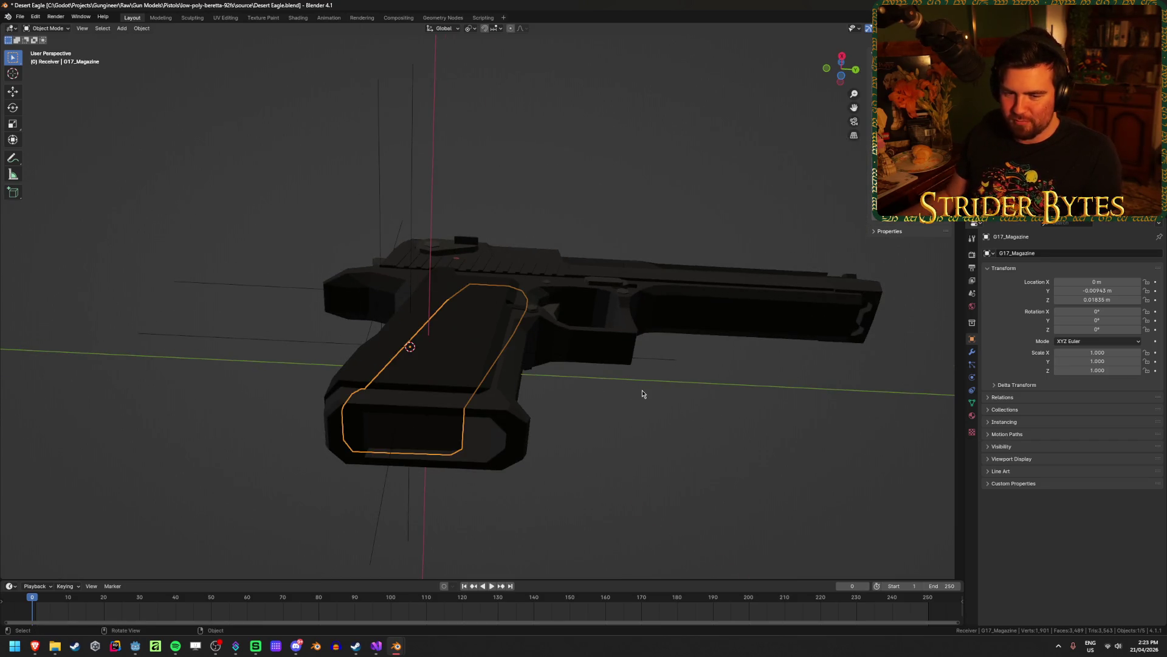
middle_click_drag(642, 393, 656, 447)
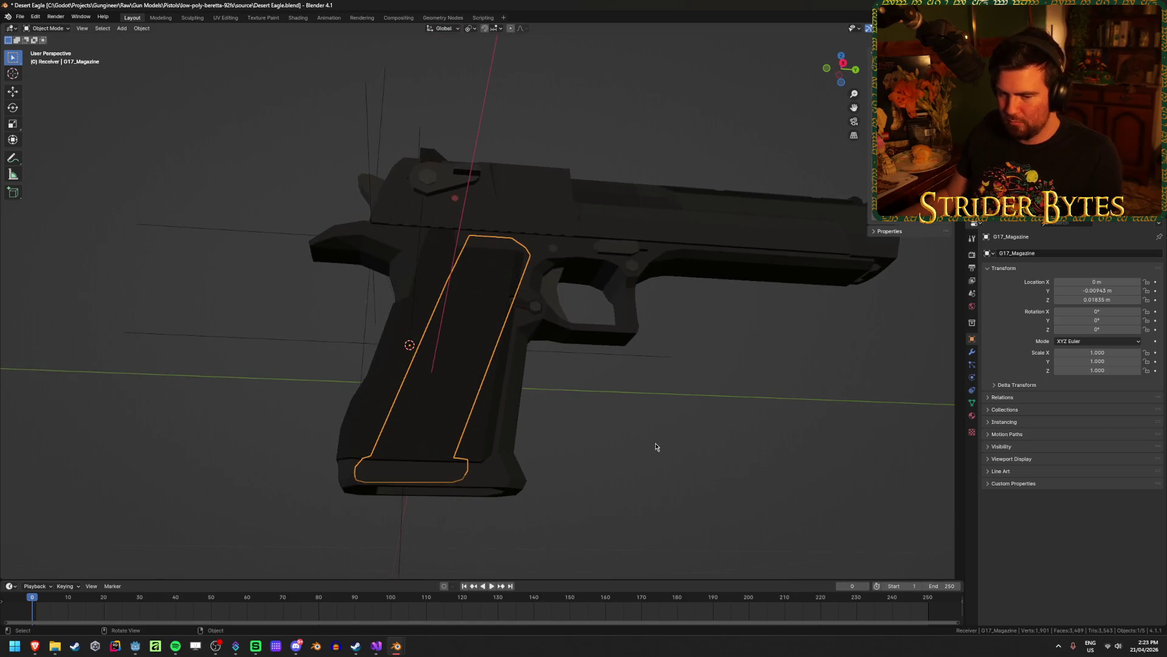
key("g")
key("z")
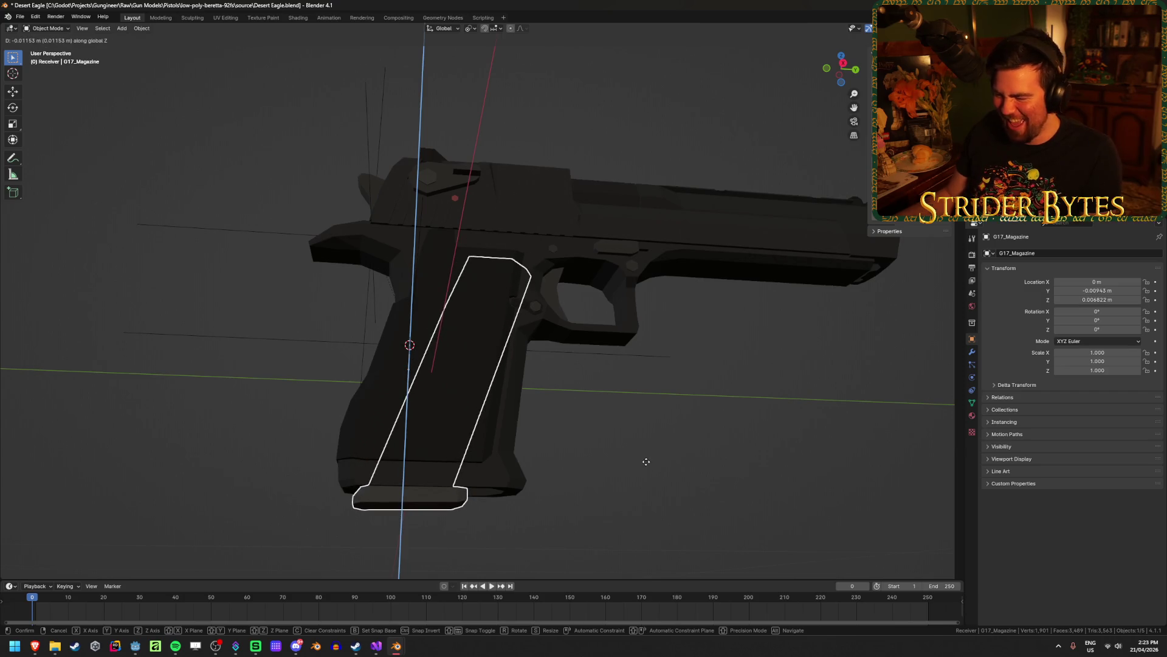
left_click(646, 463)
key("KP_3")
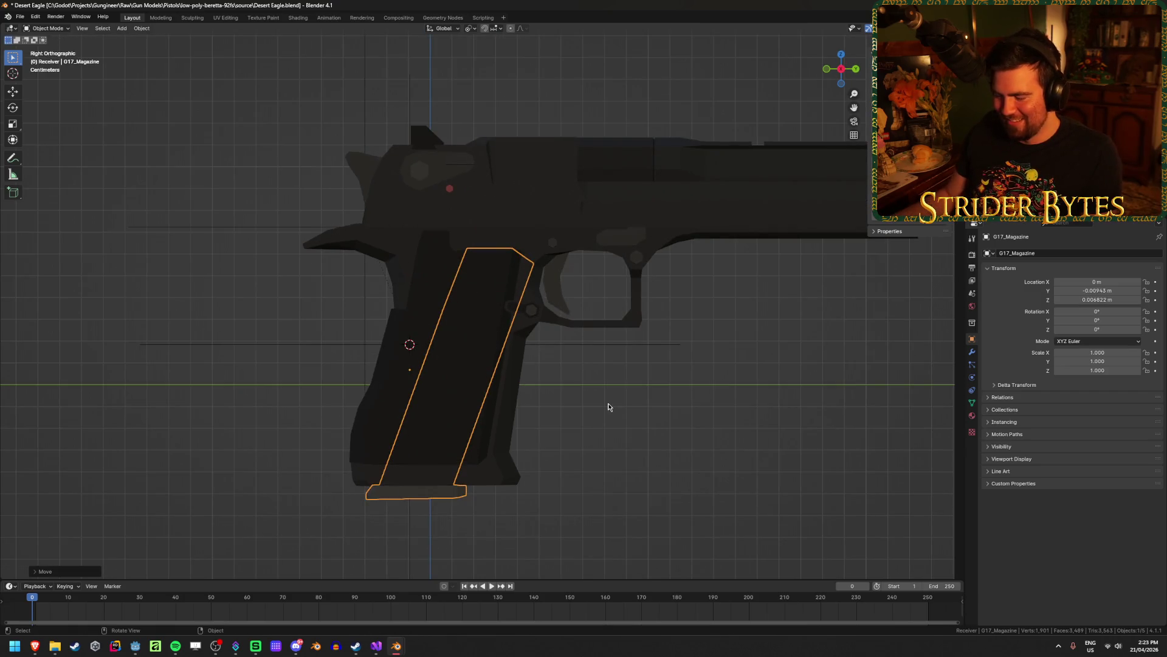
mouse_move(610, 403)
middle_mouse_down()
mouse_move(763, 411)
mouse_move(559, 409)
mouse_move(583, 409)
middle_mouse_up()
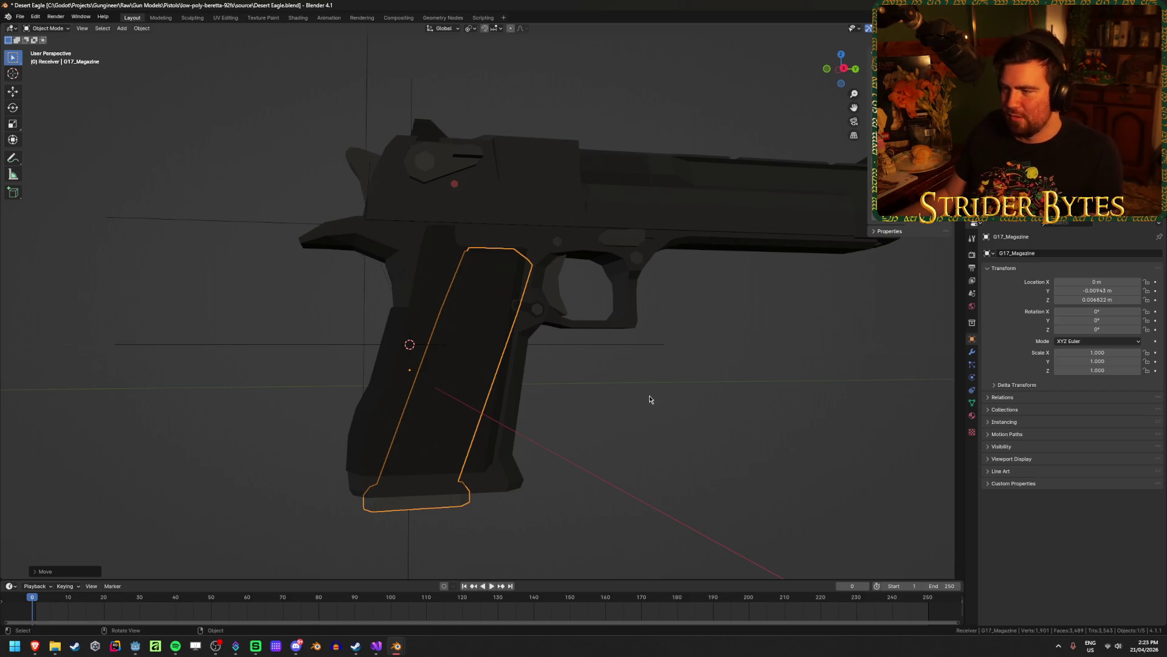
scroll(650, 400, "down", 1)
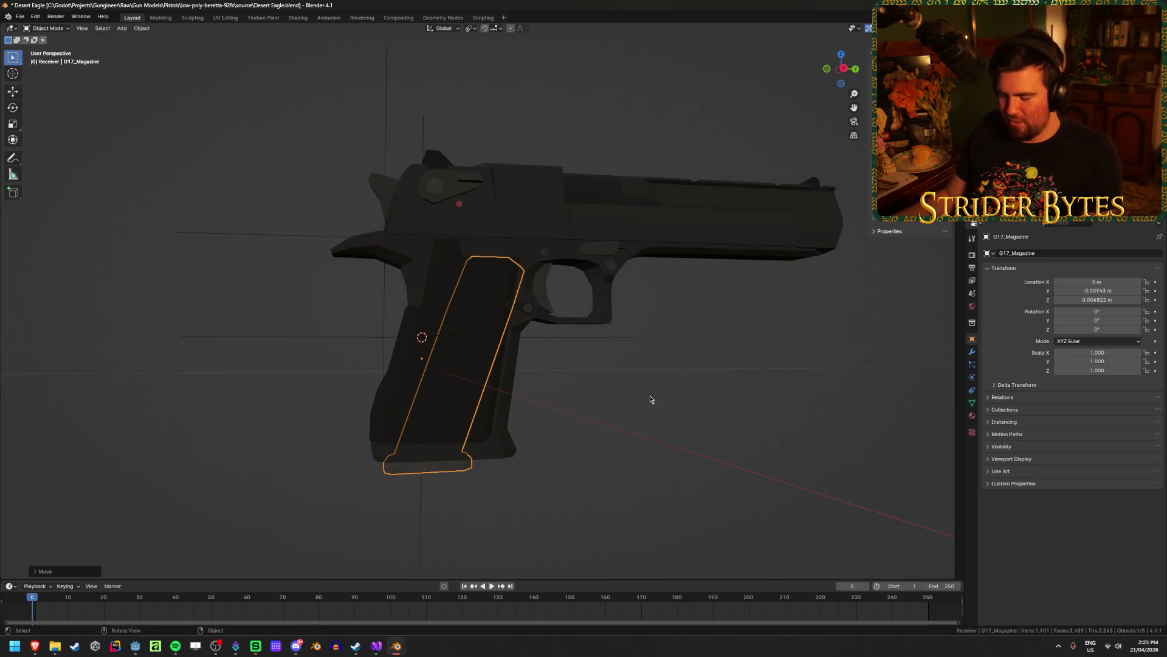
Try snapping the magazine to the cursor, undo, then set its origin to geometry.
key("shift+s")
left_click(662, 377)
key("ctrl+z")
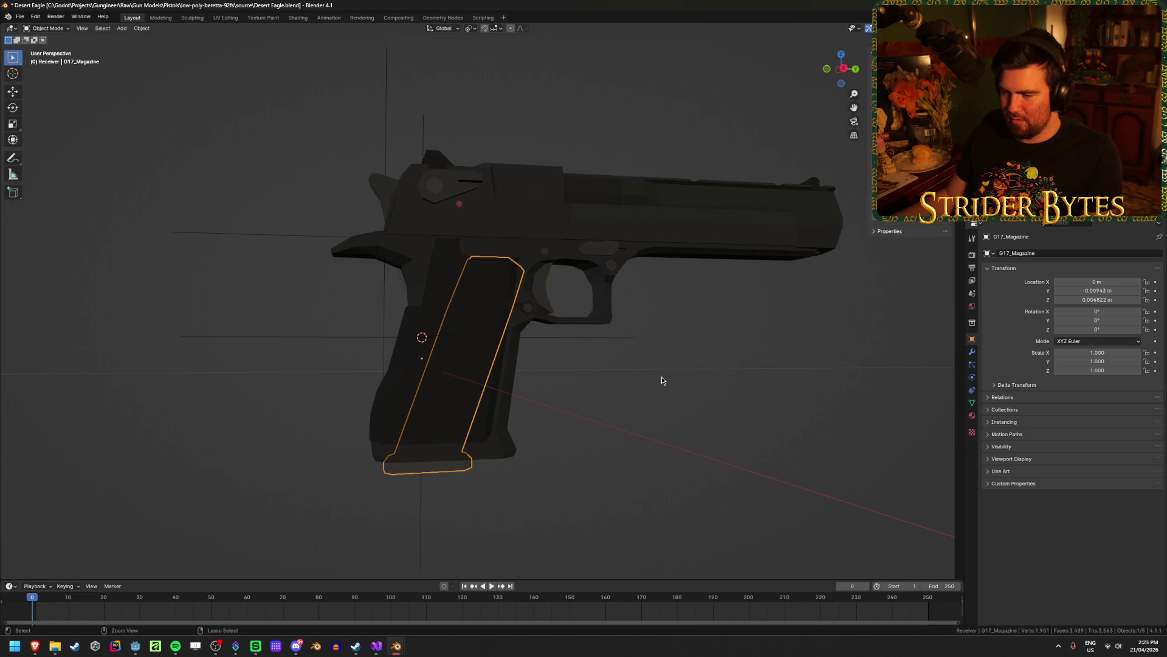
right_click(661, 377)
mouse_move(661, 377)
left_click(717, 400)
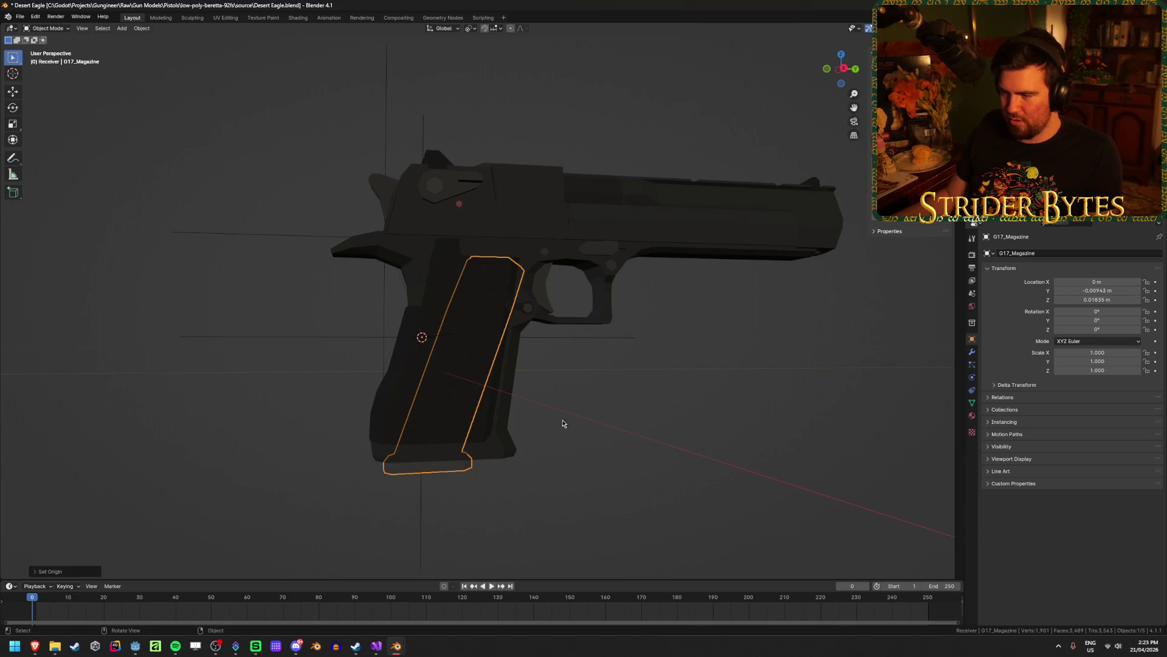
Copy the adjusted magazine and return to the Glock17 file.
key("ctrl+c")
mouse_move(394, 645)
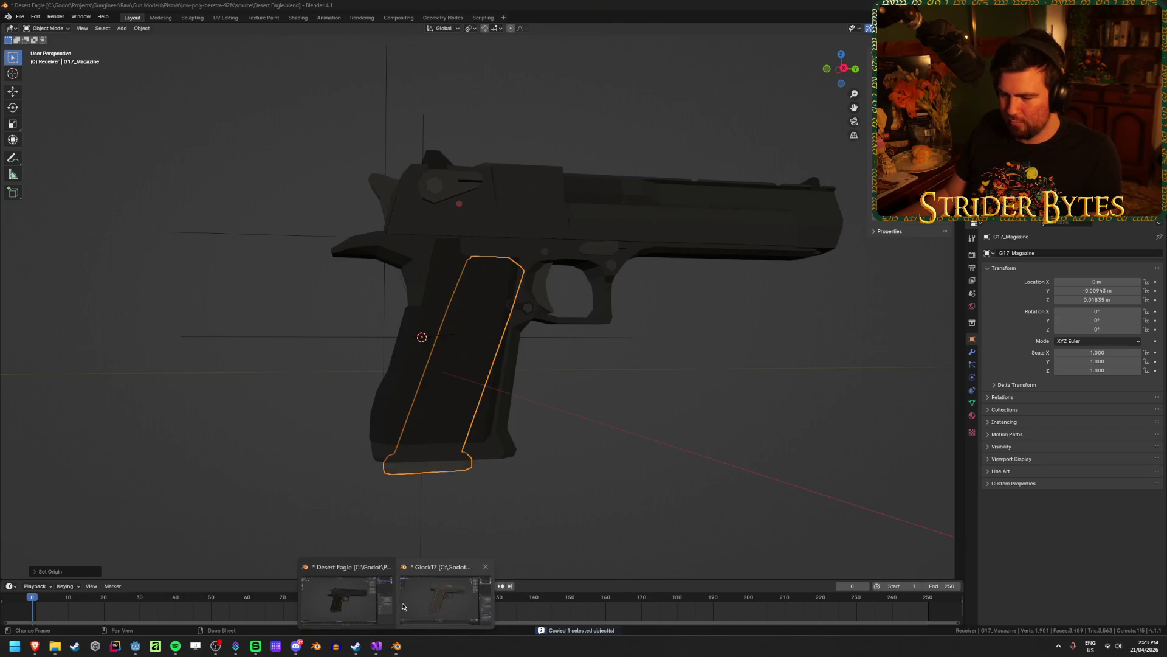
left_click(426, 596)
left_click(571, 477)
Paste the magazine copy into the Glock scene, snap it into position, then undo.
mouse_move(613, 475)
middle_mouse_down()
mouse_move(578, 469)
mouse_move(607, 469)
middle_mouse_up()
key("ctrl+v")
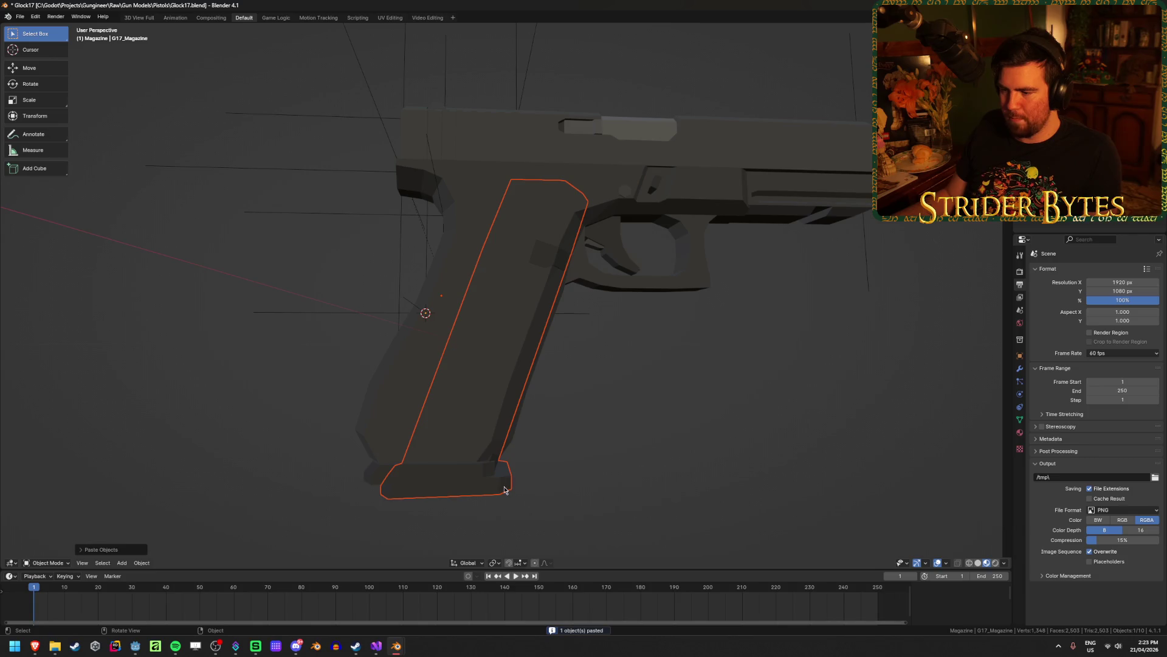
left_click(503, 486)
key("shift+s")
left_click(504, 434)
key("ctrl+z")
key("ctrl+z")
mouse_move(589, 472)
middle_mouse_down()
mouse_move(521, 459)
mouse_move(683, 498)
mouse_move(736, 491)
mouse_move(691, 482)
mouse_move(464, 500)
middle_mouse_up()
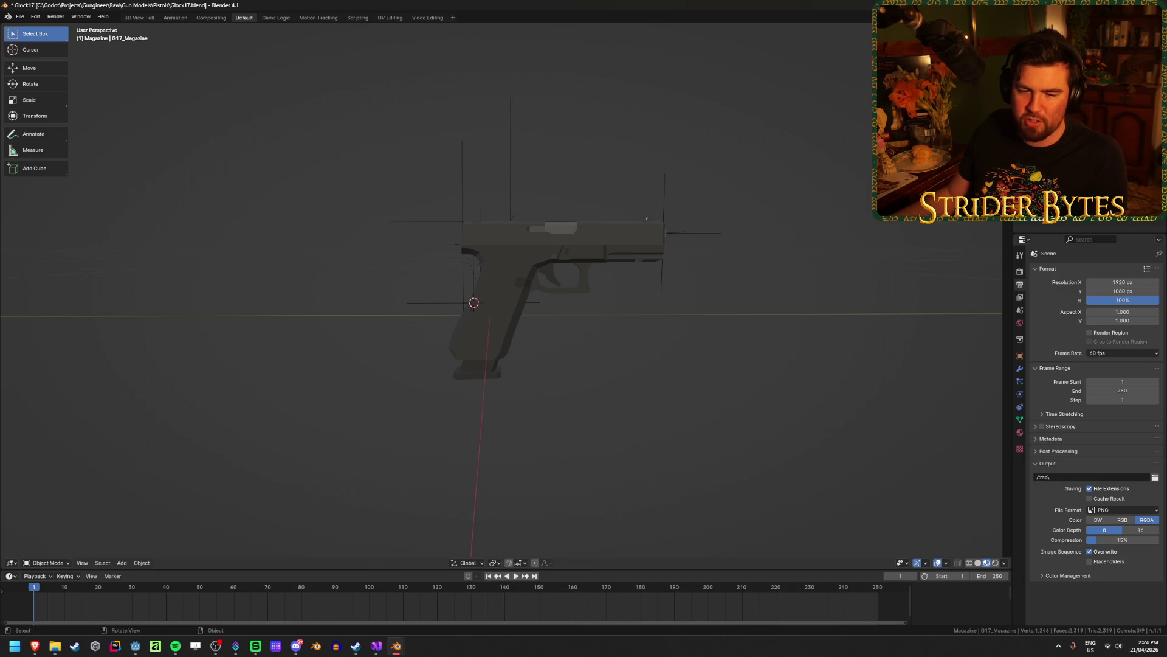
Check the magazine fit in the right-side view and save Glock17.blend.
key("alt+Tab")
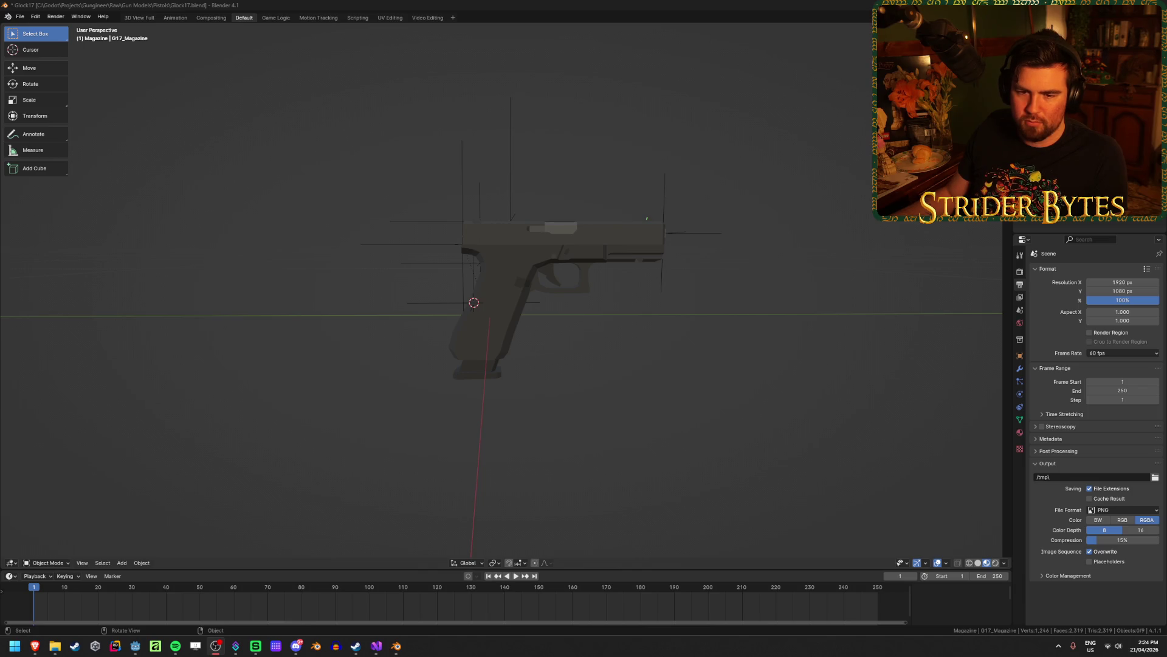
left_click(196, 253)
key("alt+Tab")
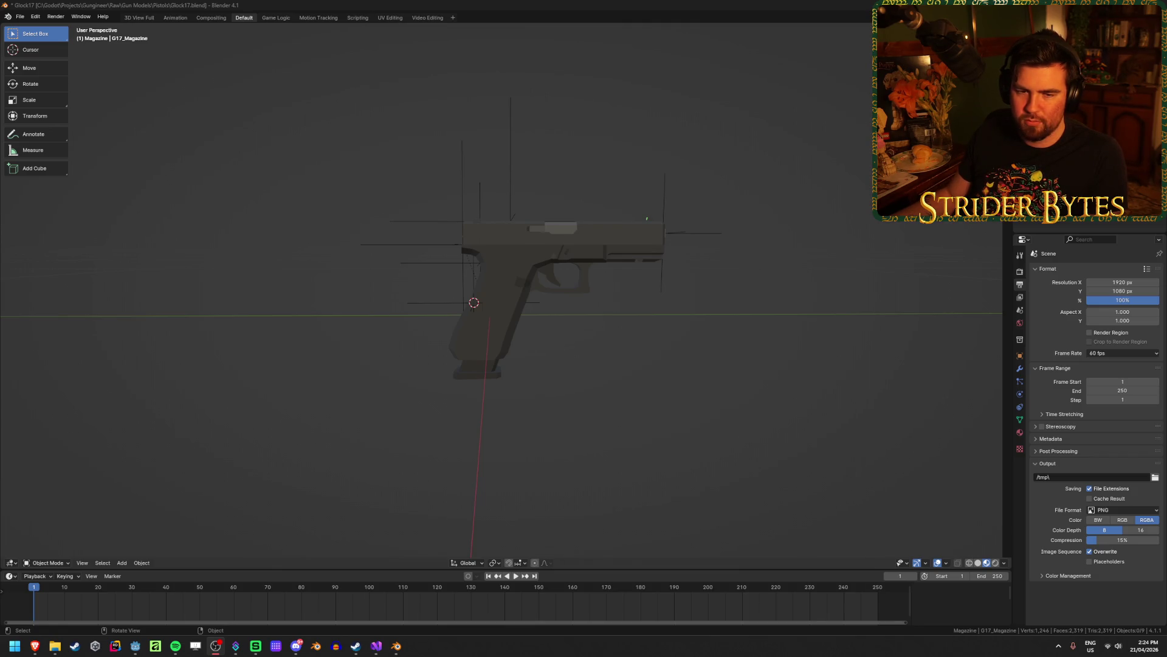
mouse_move(425, 398)
middle_mouse_down()
mouse_move(404, 398)
mouse_move(409, 385)
middle_mouse_up()
key("KP_3")
left_click(450, 433)
left_click(697, 439)
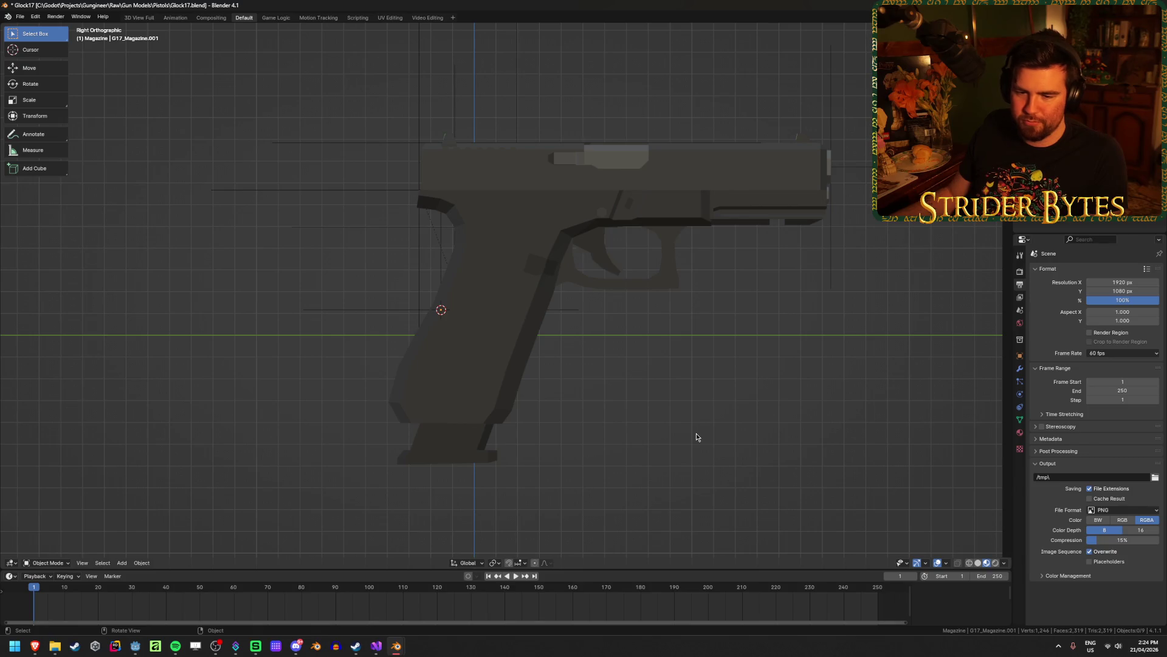
key("ctrl+s")
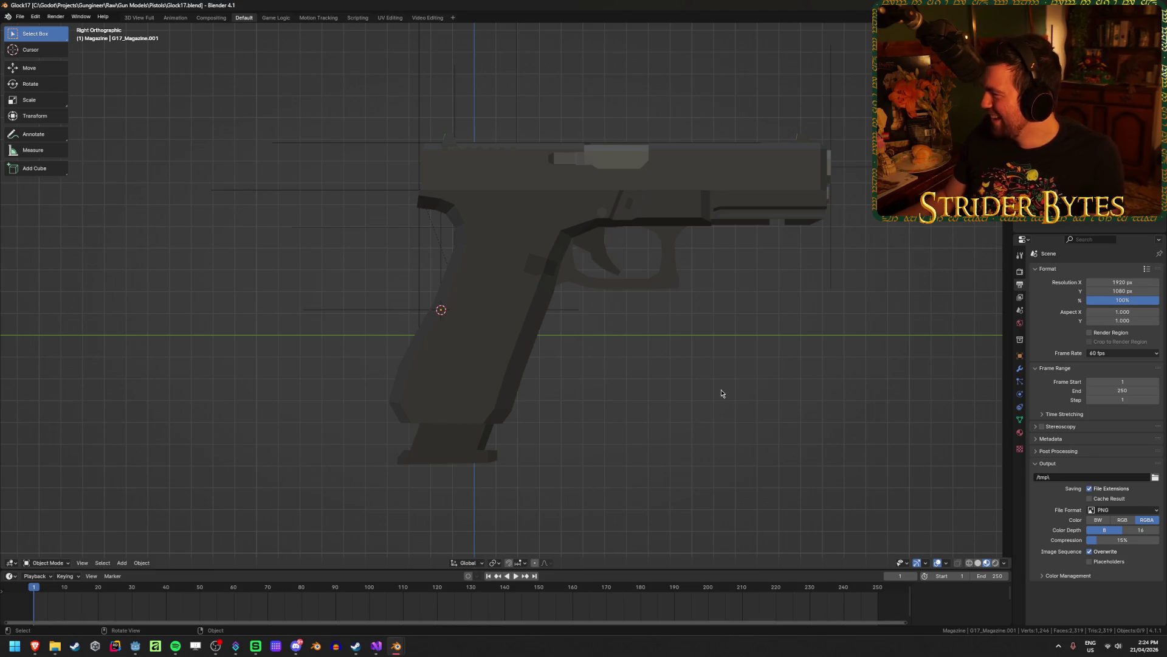
right_click(402, 648)
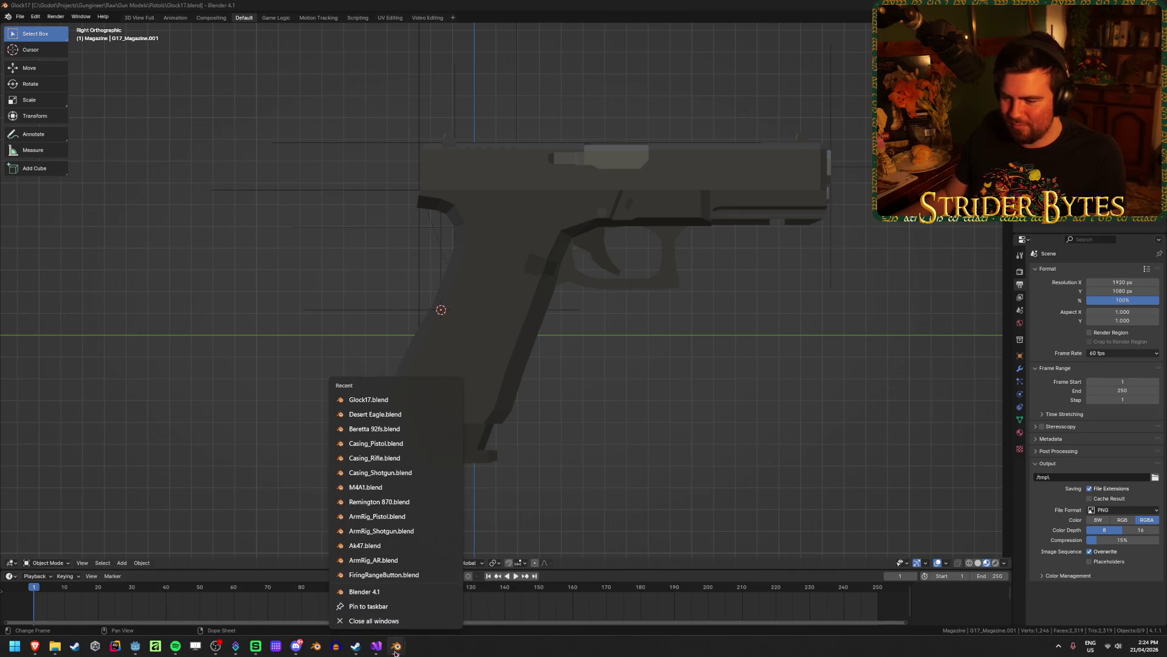
Open Beretta 92fs.blend and remove its 92FS_Magazine from view.
left_click(375, 429)
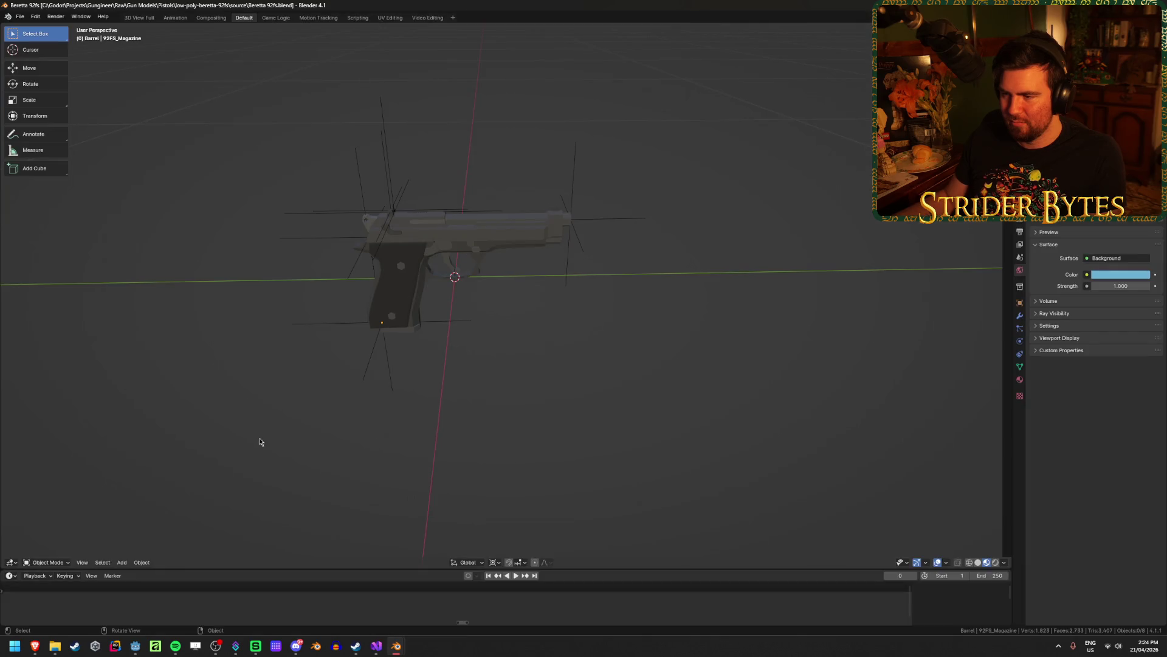
mouse_move(258, 440)
middle_mouse_down()
mouse_move(268, 362)
mouse_move(349, 428)
mouse_move(425, 447)
middle_mouse_up()
left_click(517, 463)
middle_click_drag(517, 462, 512, 440)
scroll(512, 440, "up", 3)
key("Delete")
Copy the Glock magazine from the Glock17 window and return to the Beretta window.
mouse_move(396, 648)
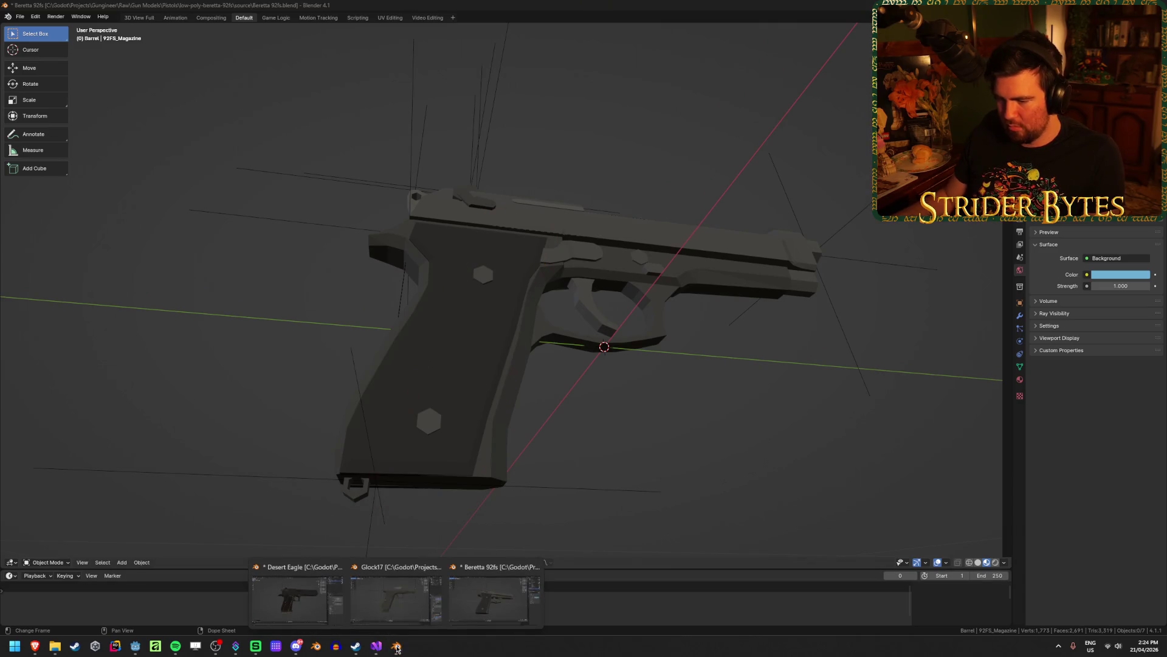
left_click(406, 593)
left_click(438, 450)
key("ctrl+c")
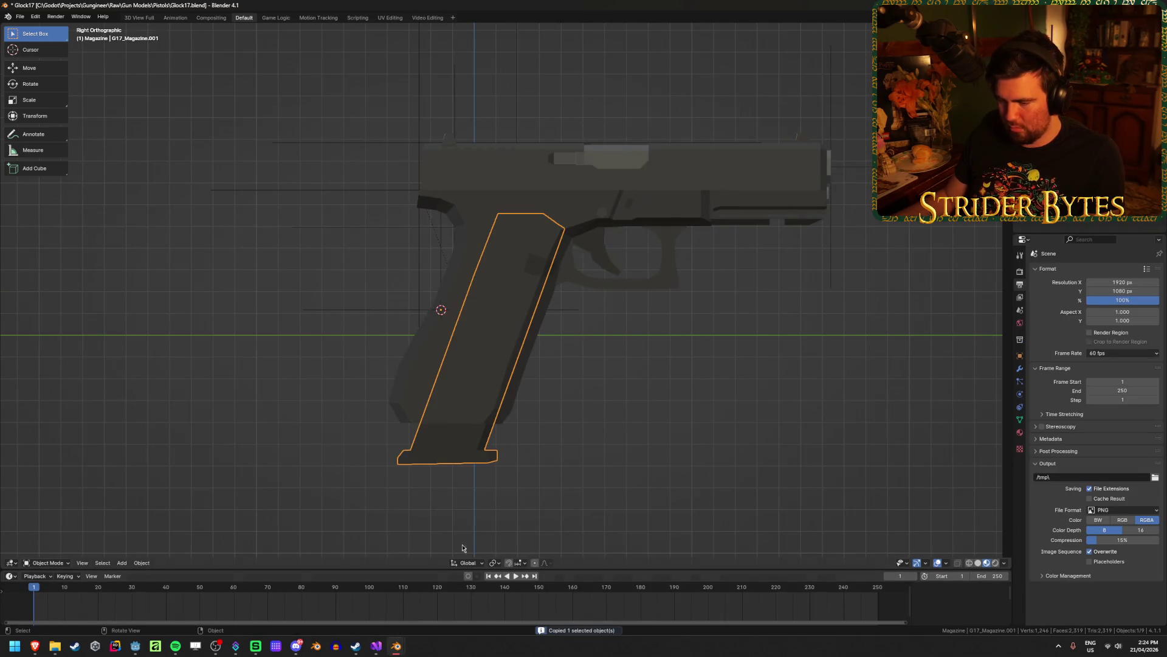
mouse_move(396, 646)
left_click(480, 598)
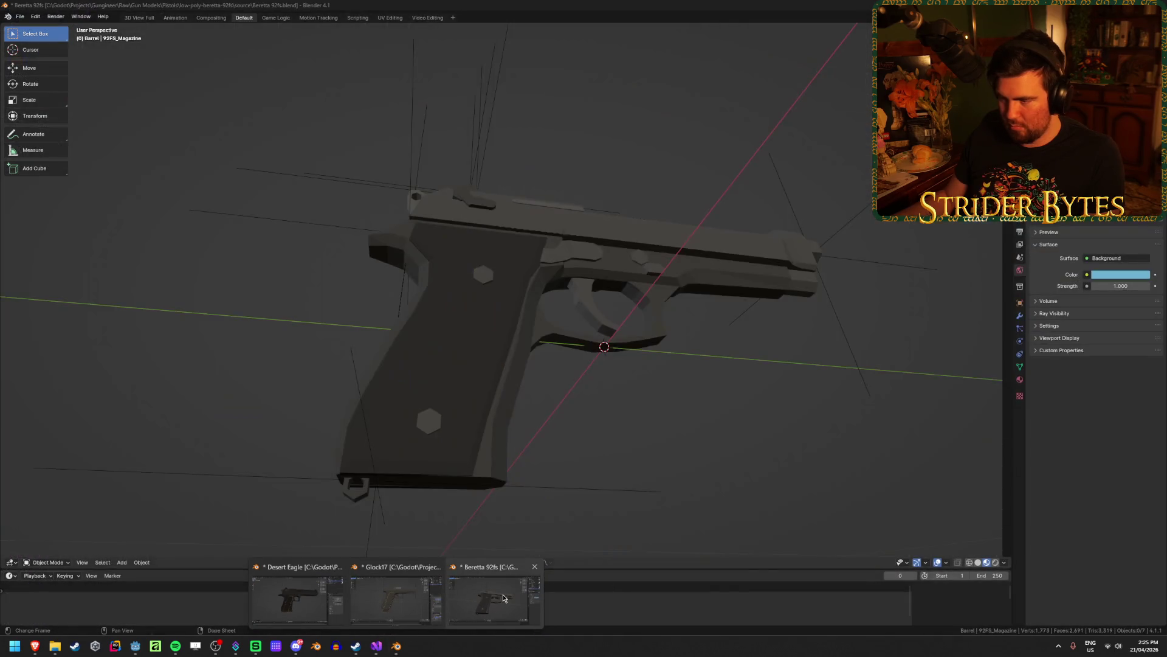
Paste the Glock 17 magazine into the Beretta 92fs scene and make it active.
left_click(502, 593)
mouse_move(646, 430)
middle_mouse_down()
mouse_move(626, 396)
mouse_move(644, 377)
mouse_move(670, 392)
mouse_move(611, 466)
middle_mouse_up()
key("ctrl+v")
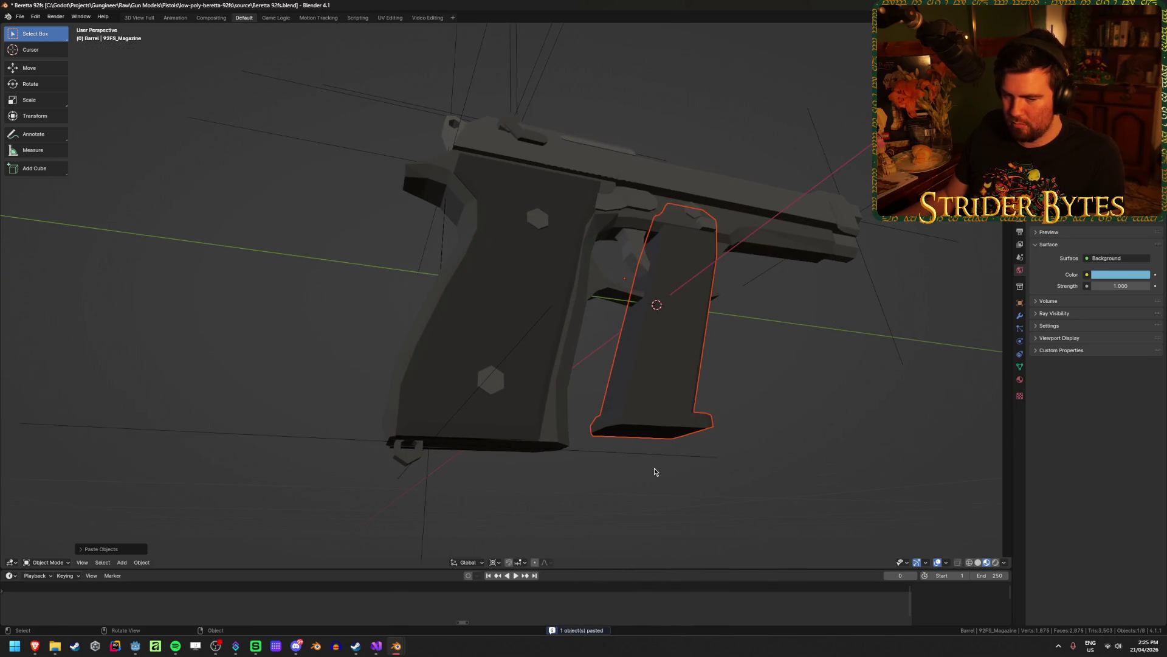
left_click(751, 406)
Inspect the Beretta receiver's mesh in Edit Mode, then move to the Desert Eagle window.
left_click(509, 431)
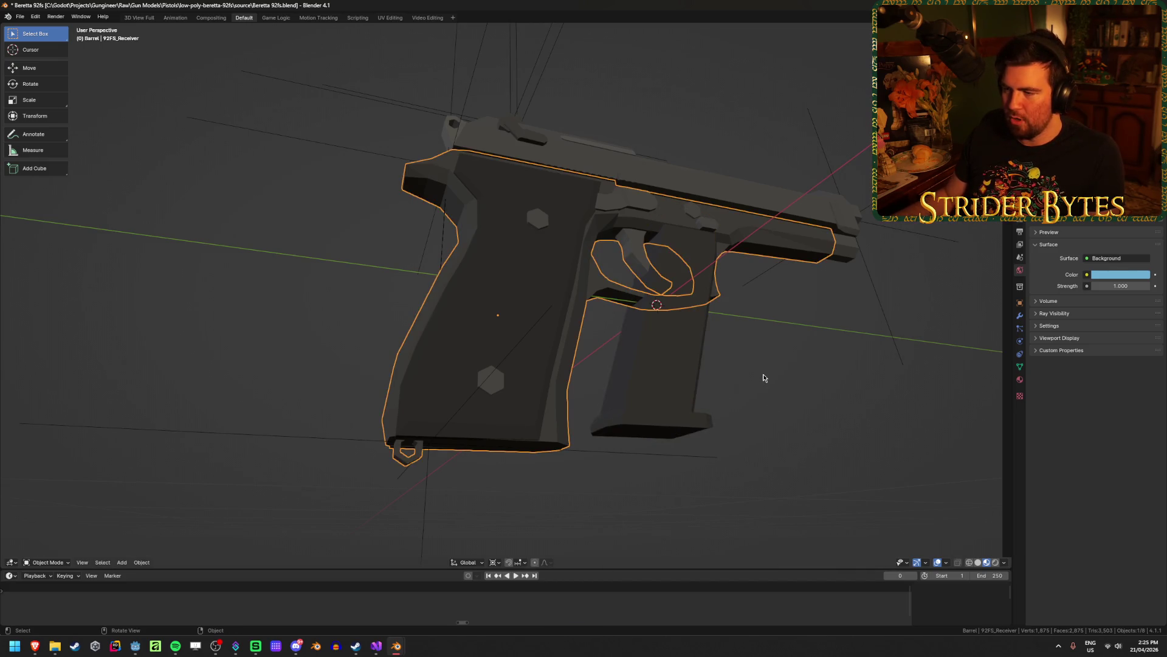
middle_click_drag(764, 378, 487, 375)
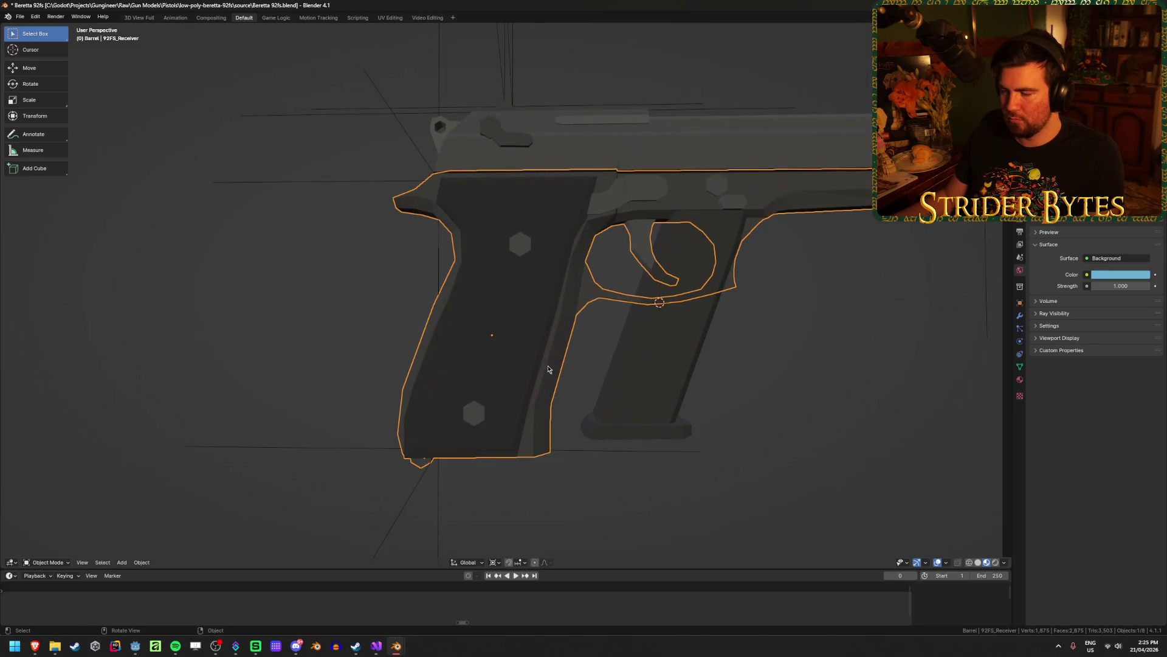
key("Tab")
key("Tab")
left_click(796, 389)
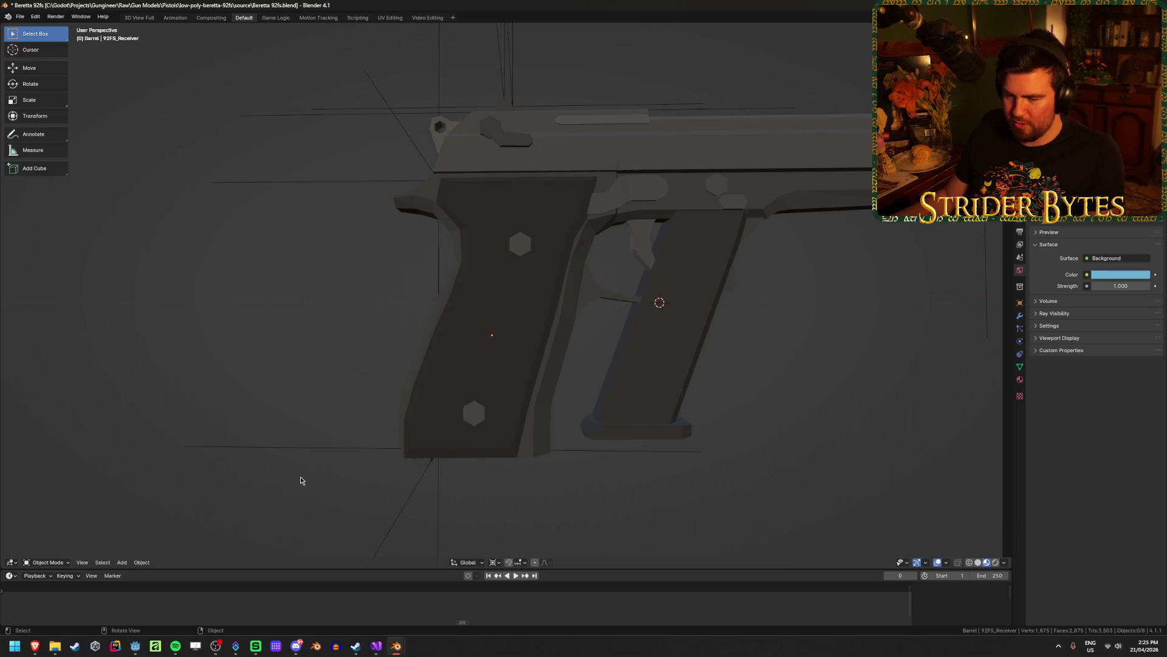
mouse_move(135, 646)
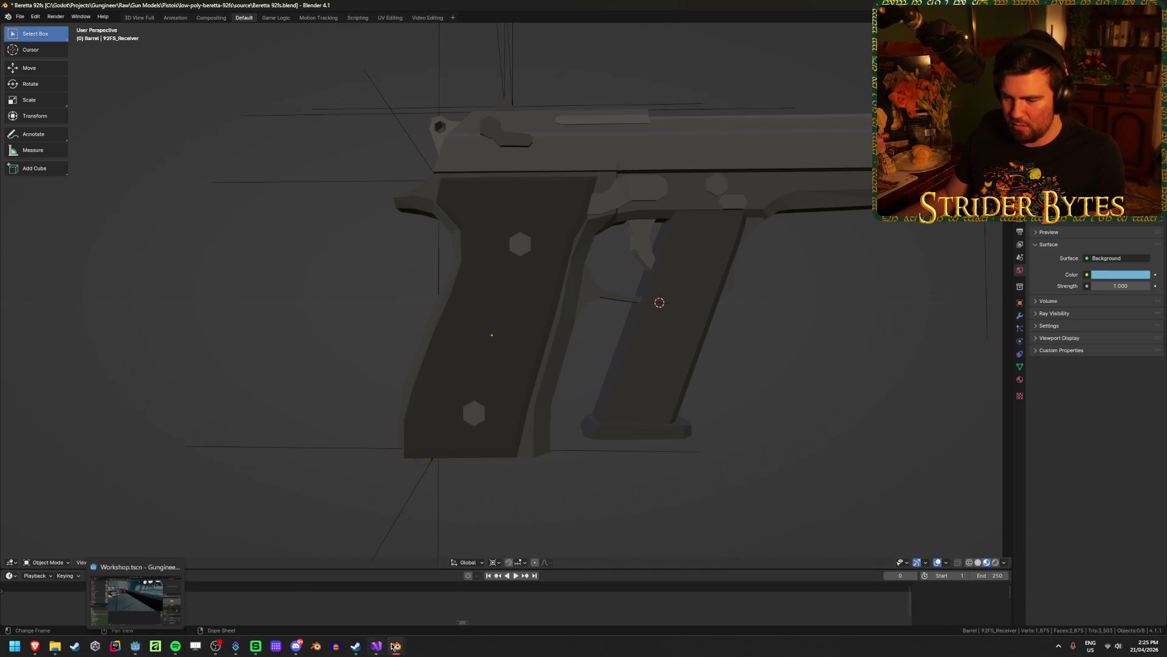
mouse_move(389, 645)
left_click(298, 599)
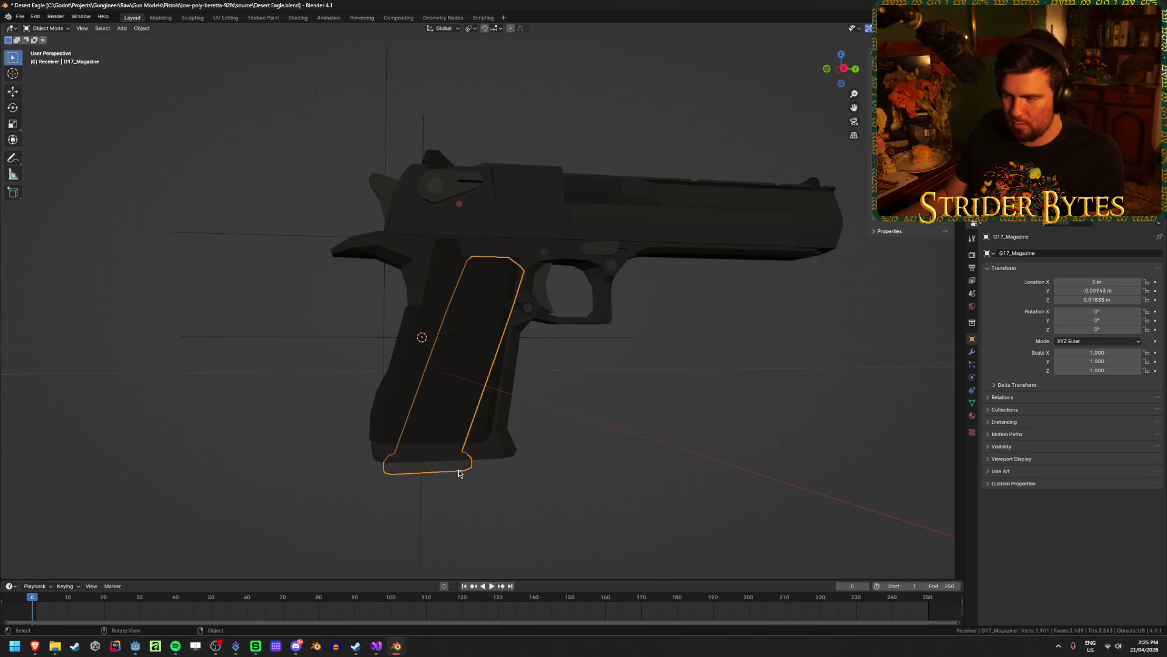
Select Deagle_Magazine in the Desert Eagle scene and copy it with Ctrl+C.
middle_click_drag(526, 473, 524, 449)
left_click(535, 492)
left_click(497, 469)
key("ctrl+c")
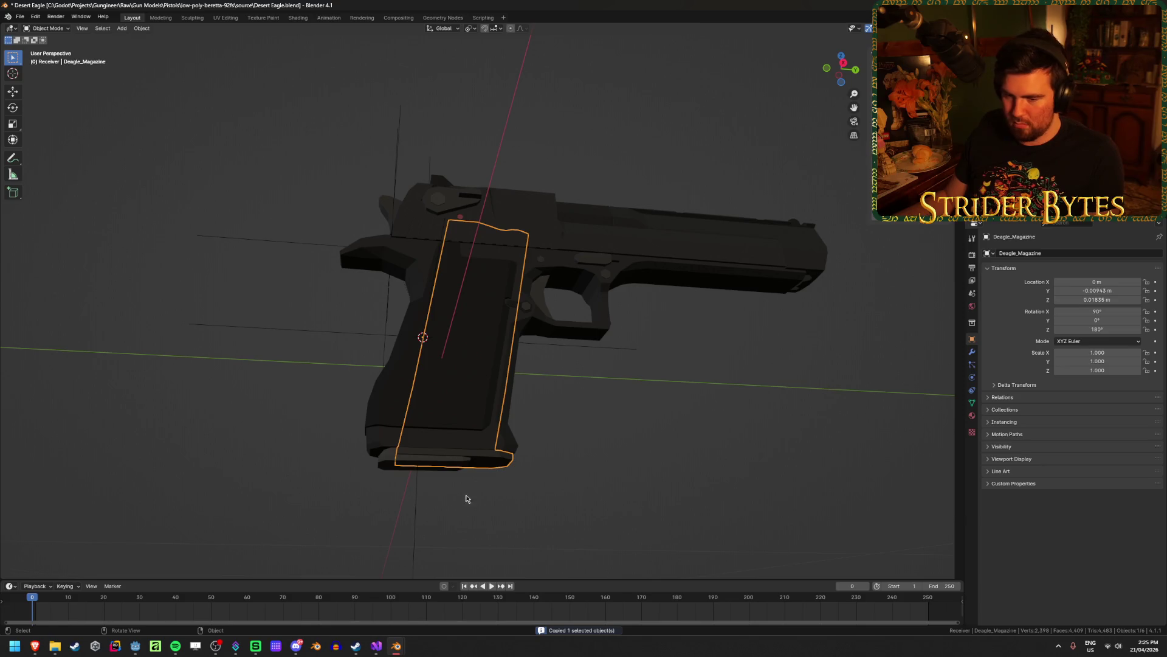
Paste the Desert Eagle magazine into the Beretta 92fs file and place it in the grip from the right-side view.
mouse_move(396, 645)
mouse_move(510, 591)
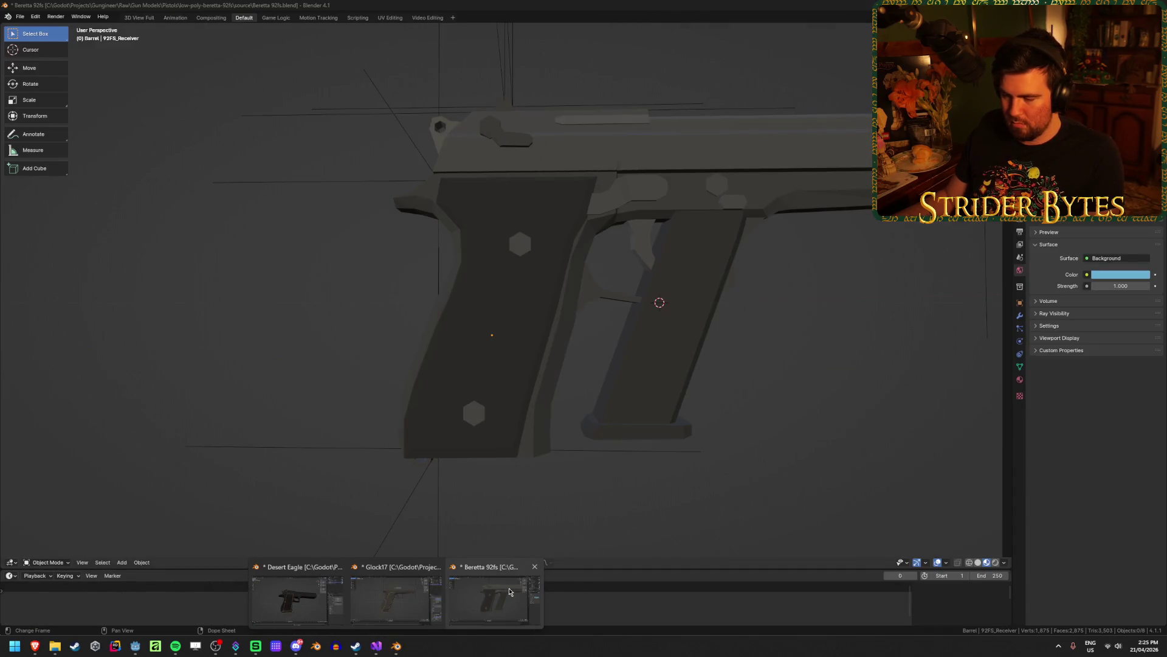
left_click(495, 589)
key("ctrl+v")
key("KP_1")
key("KP_3")
key("g")
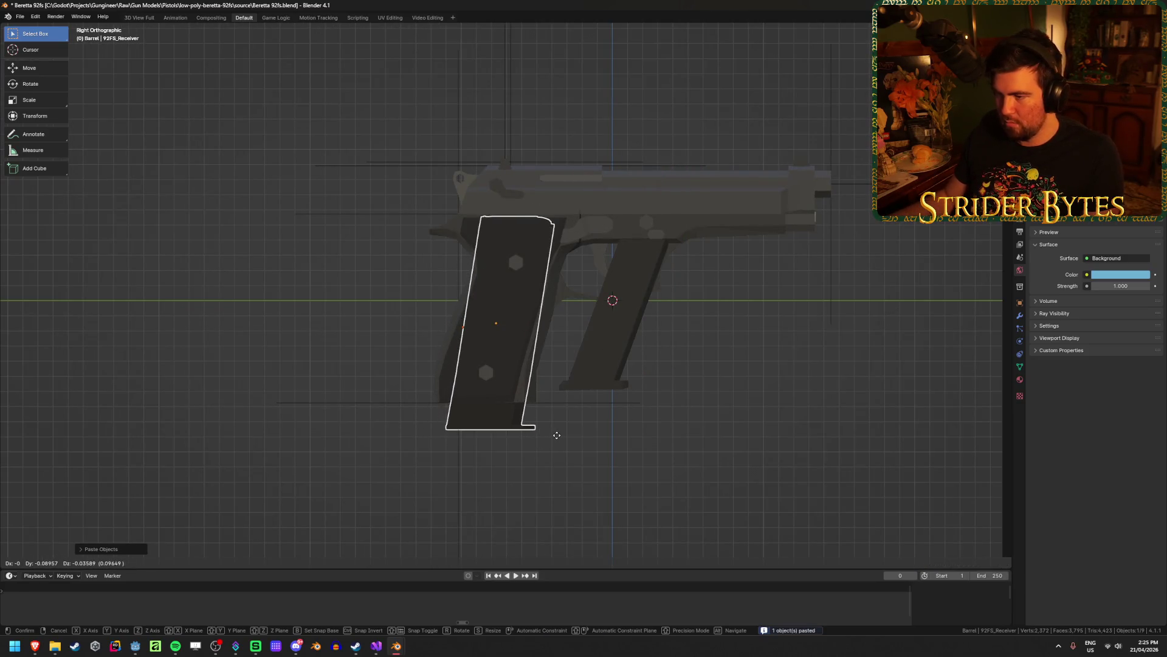
left_click(549, 431)
Slide the Desert Eagle magazine along the Y axis to fine-tune its fit in the grip.
mouse_move(610, 469)
middle_mouse_down()
mouse_move(596, 469)
mouse_move(701, 479)
mouse_move(618, 472)
mouse_move(638, 469)
mouse_move(655, 419)
mouse_move(724, 422)
mouse_move(745, 446)
mouse_move(651, 443)
mouse_move(685, 438)
mouse_move(555, 500)
middle_mouse_up()
scroll(628, 471, "up", 3)
key("g")
key("y")
key("Escape")
key("g")
key("y")
left_click(632, 471)
Select the Desert Eagle magazine seated in the grip to check its position.
left_click(724, 422)
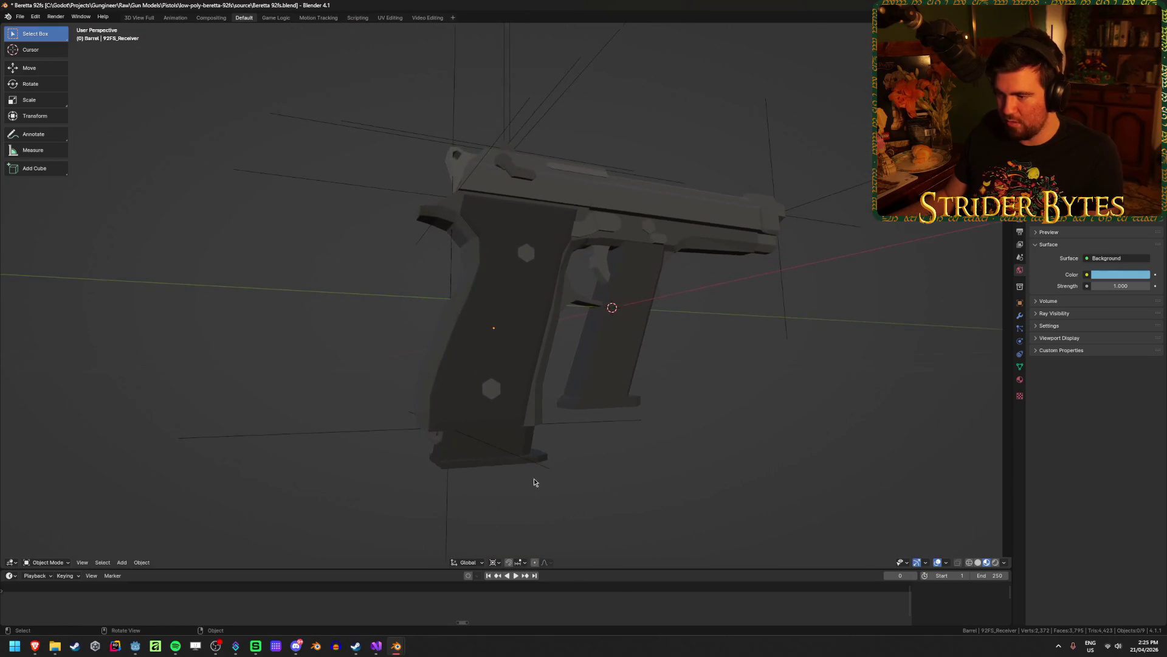
left_click(516, 438)
left_click(724, 435)
mouse_move(734, 434)
middle_mouse_down()
mouse_move(763, 461)
mouse_move(594, 472)
middle_mouse_up()
left_click(539, 466)
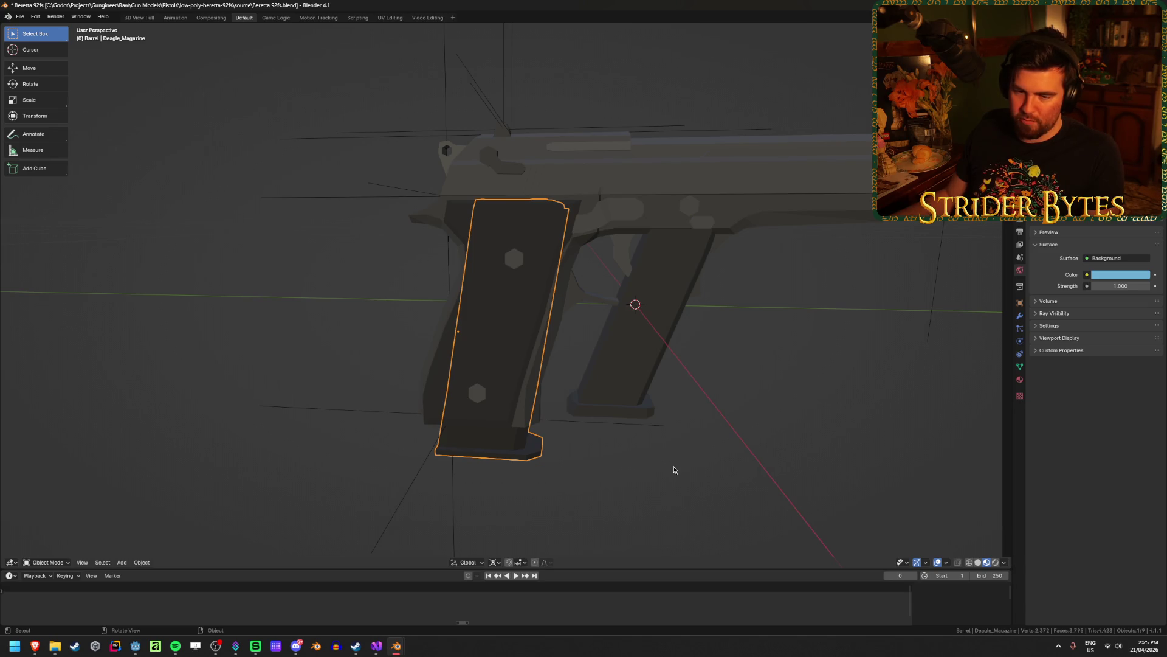
Delete the G17_Magazine.001 copy, leaving the Desert Eagle magazine in the grip.
left_click(623, 501)
left_click(632, 376)
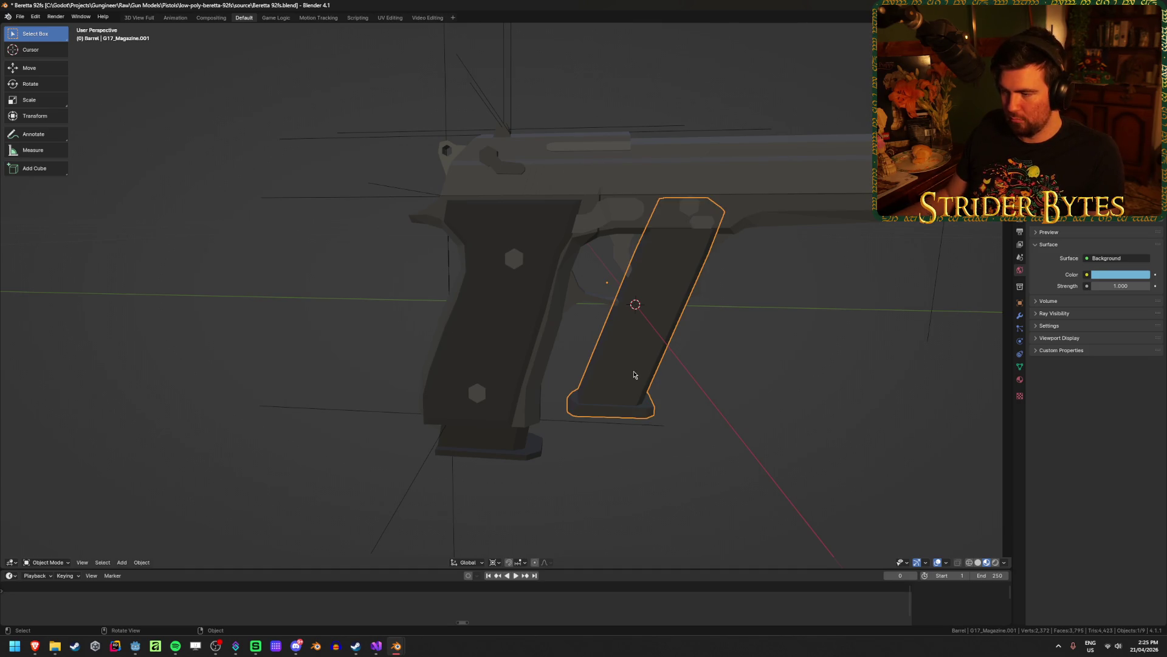
key("Delete")
middle_click_drag(628, 377, 608, 339)
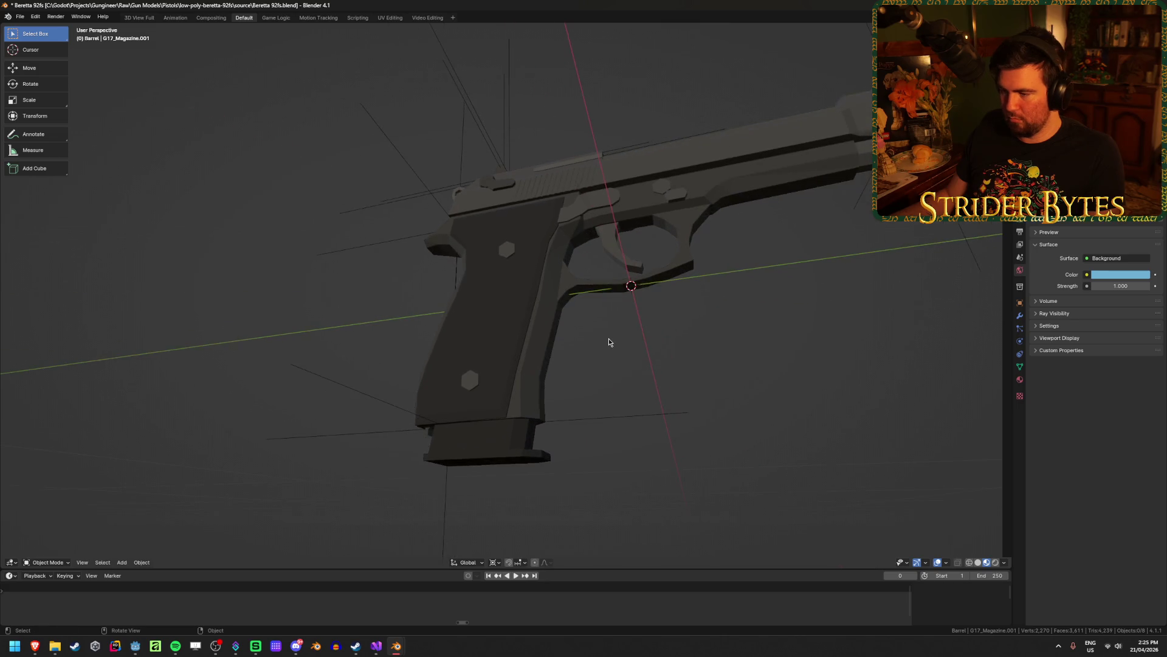
key("KP_3")
left_click(493, 444)
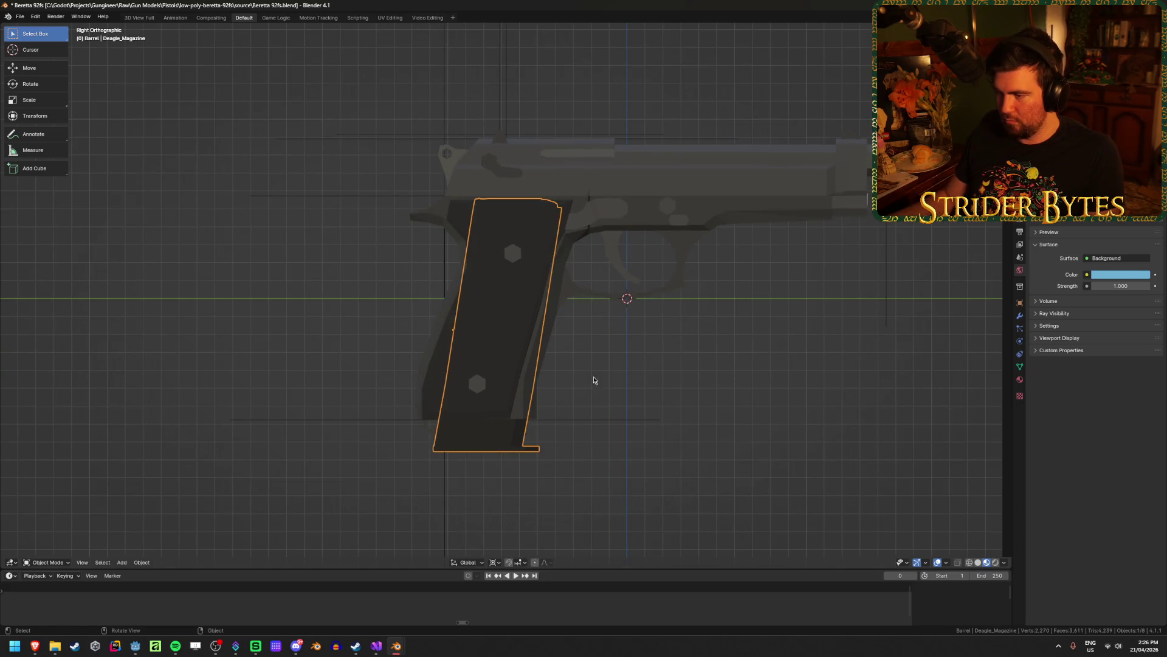
Snap the 3D cursor to the Desert Eagle magazine and check the grip in wireframe.
key("g")
key("y")
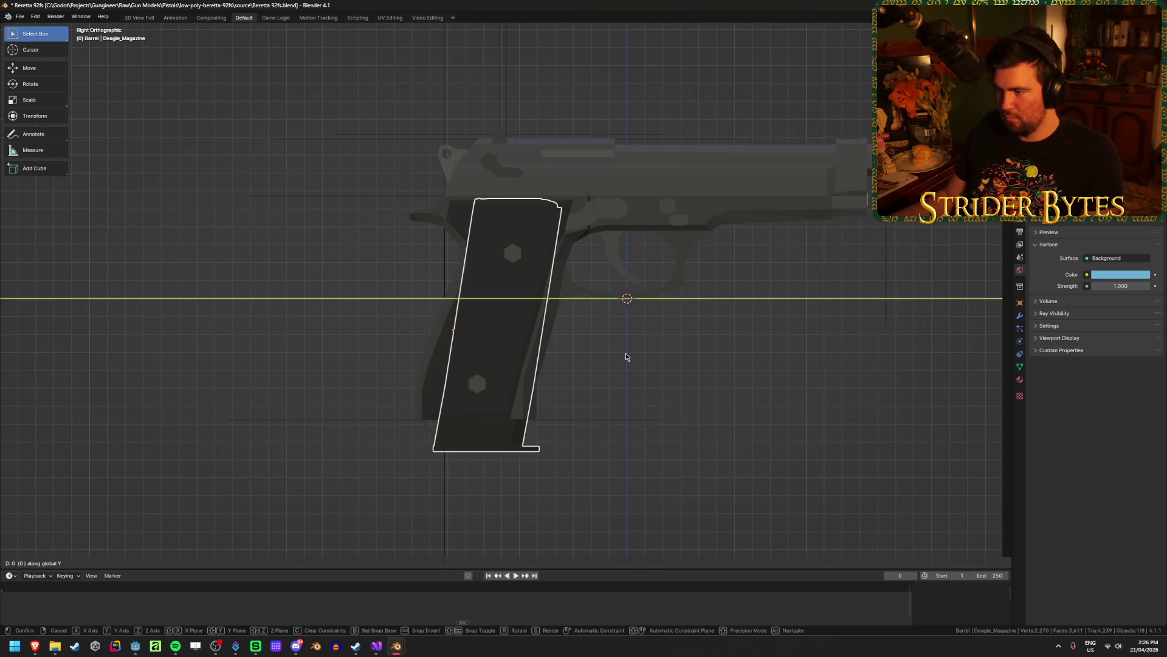
right_click(626, 352)
scroll(587, 412, "up", 2)
key("shift+s")
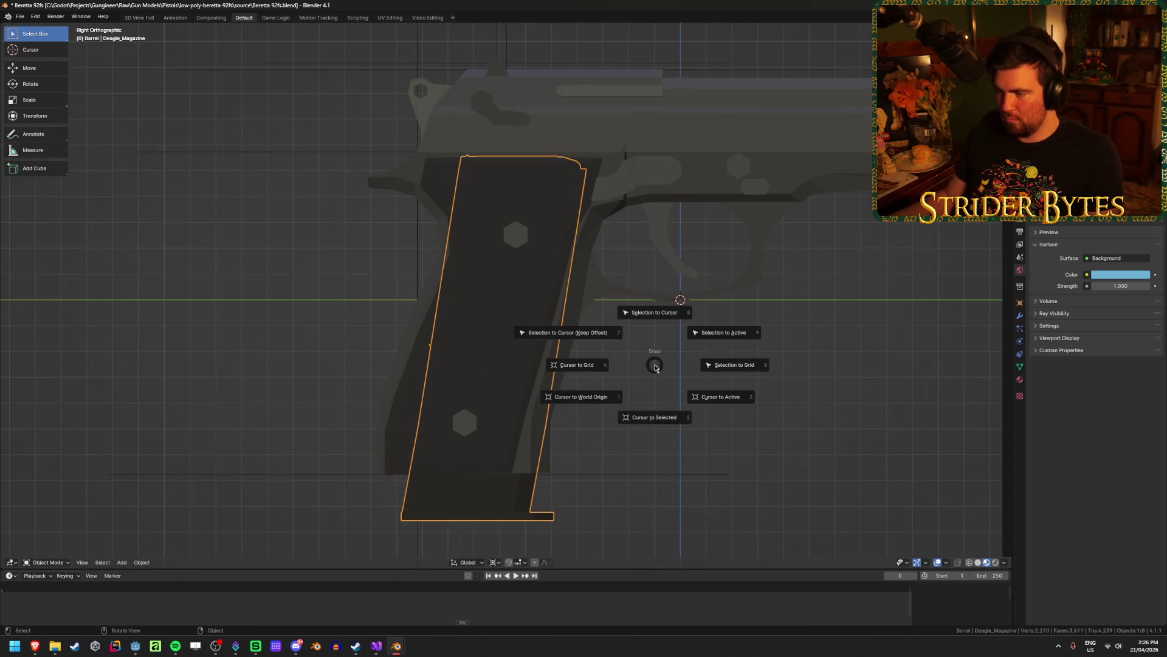
left_click(639, 409)
key("Tab")
mouse_move(638, 410)
middle_mouse_down()
mouse_move(673, 409)
mouse_move(688, 394)
middle_mouse_up()
key("shift+z")
key("shift+z")
scroll(706, 379, "up", 2)
key("Tab")
Move the MagazineAttach empty to the 3D cursor.
left_click(696, 367)
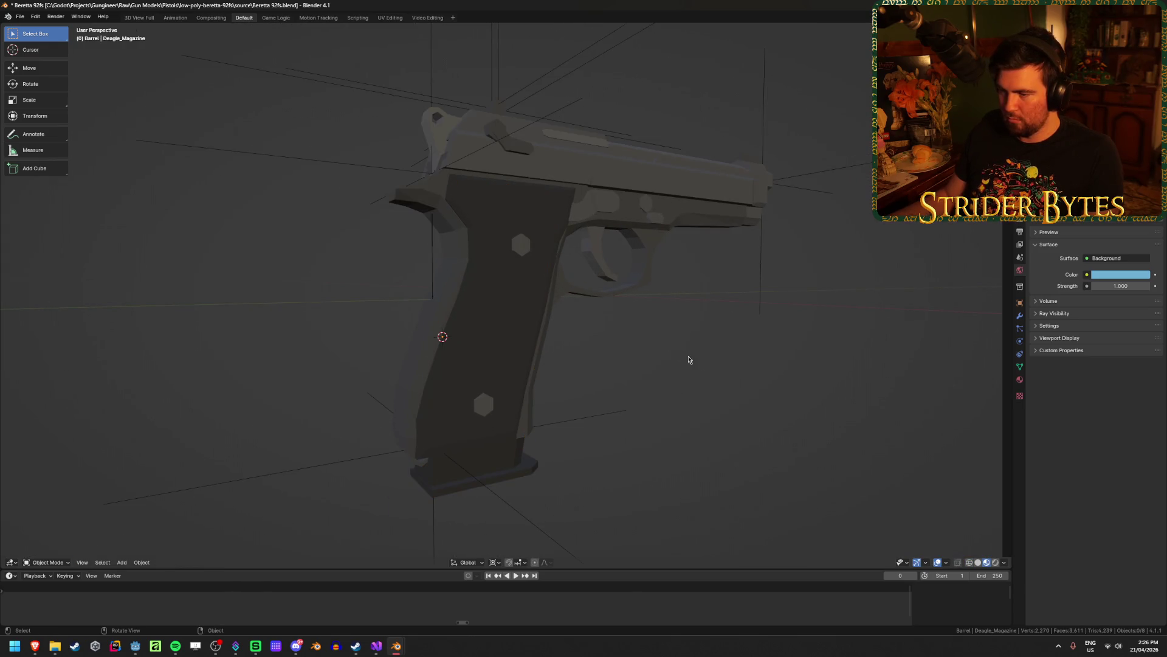
left_click(598, 420)
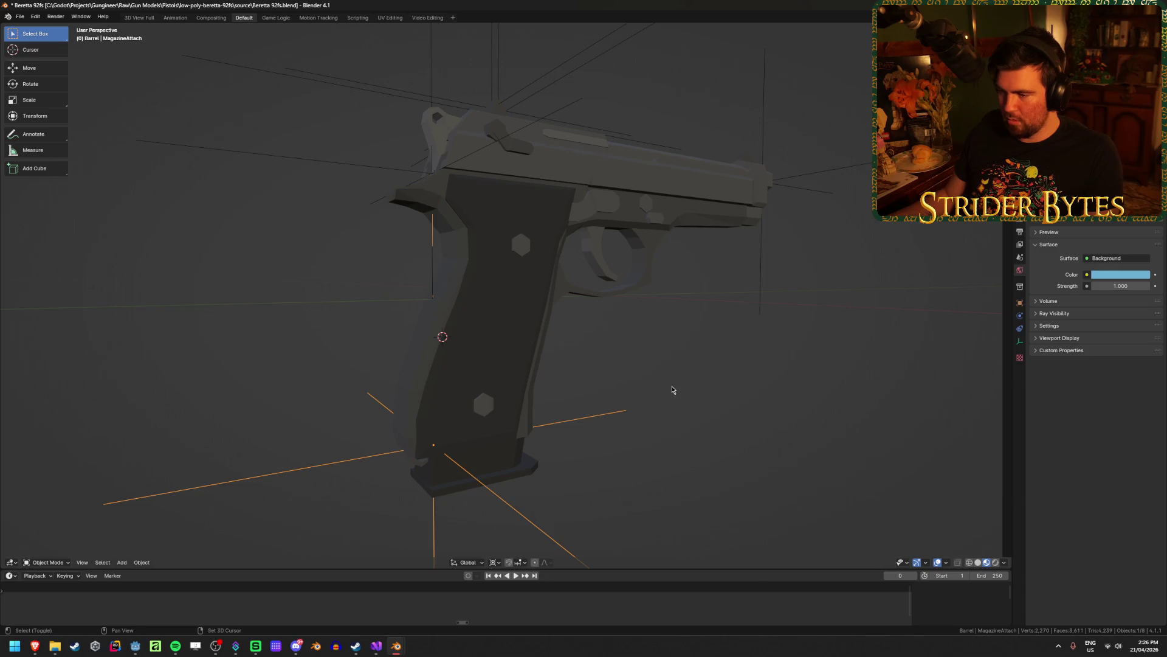
key("shift+s")
left_click(698, 333)
Delete the Desert Eagle magazine and reveal the hidden magazines.
left_click(486, 335)
mouse_move(700, 450)
middle_mouse_down()
mouse_move(714, 456)
mouse_move(703, 455)
middle_mouse_up()
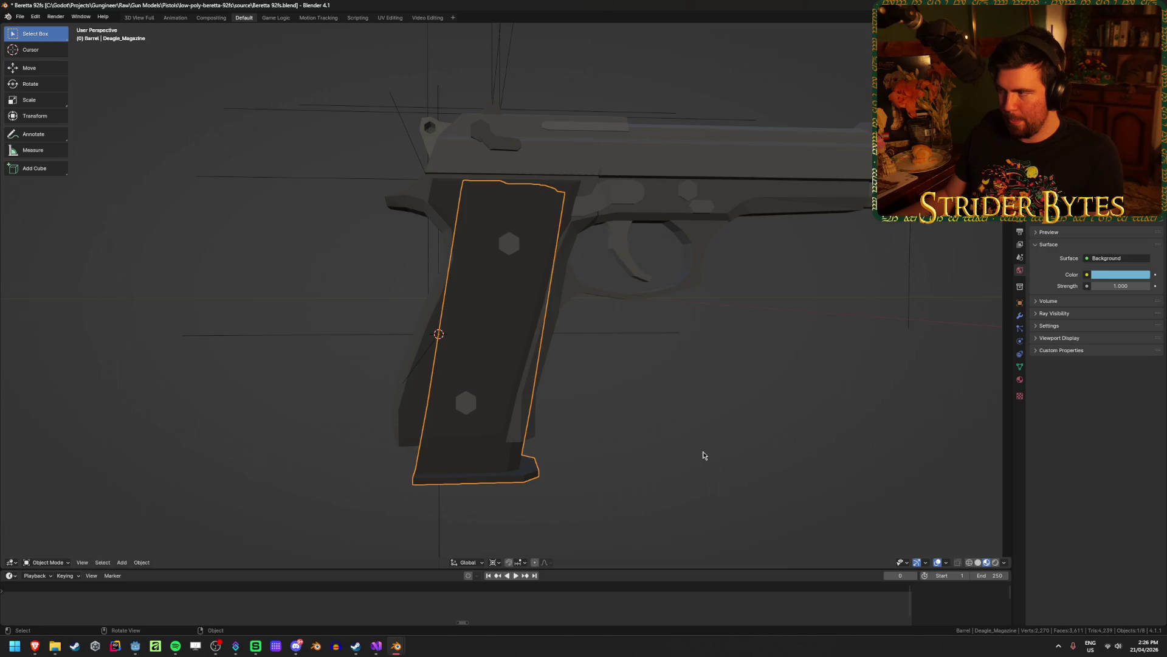
key("x")
left_click(703, 451)
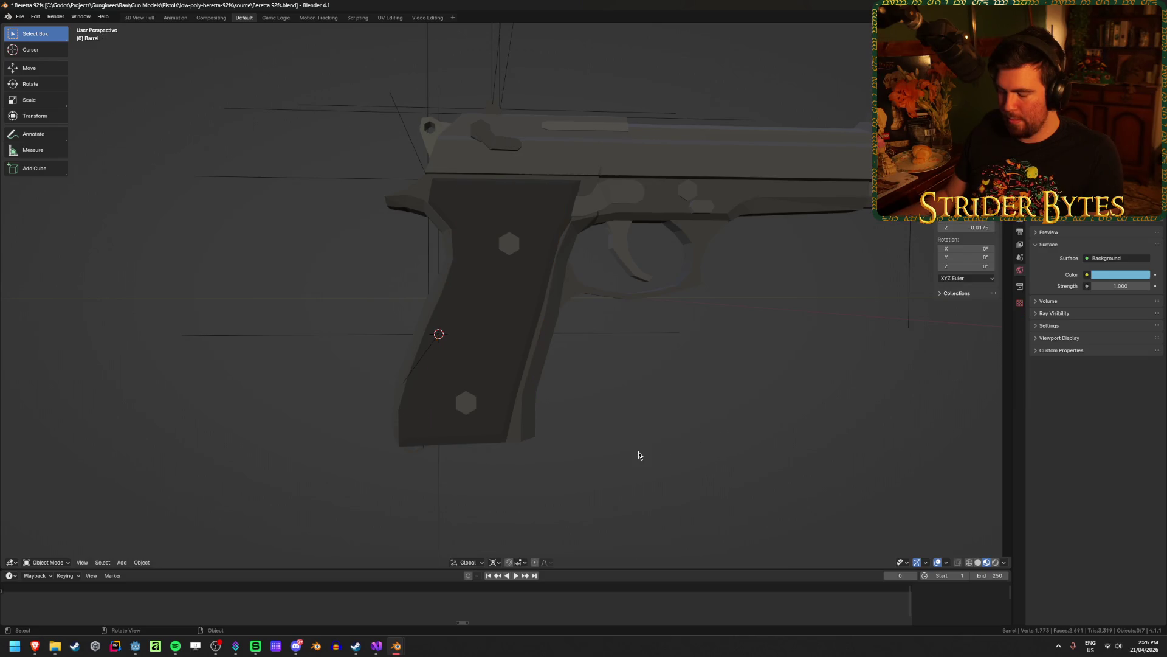
key("alt+h")
left_click(638, 455)
Try moving the 92FS_Magazine geometry to its origin, then undo the change.
left_click(527, 458)
mouse_move(577, 485)
middle_mouse_down()
mouse_move(574, 462)
mouse_move(626, 477)
middle_mouse_up()
key("shift+s")
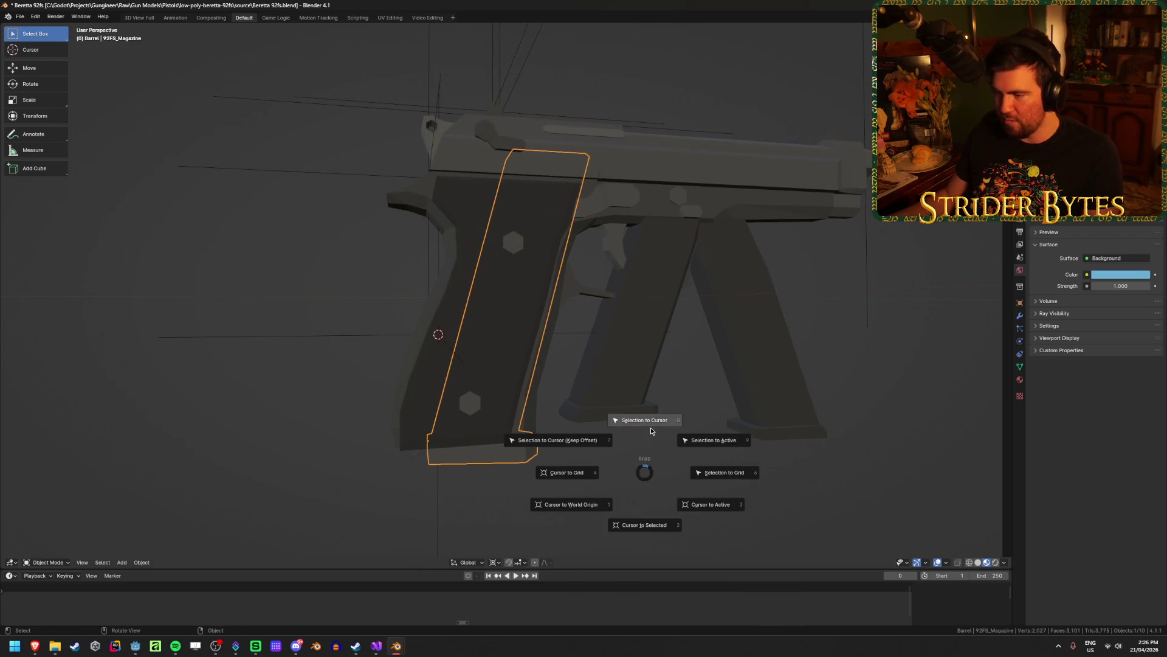
key("Escape")
right_click(607, 469)
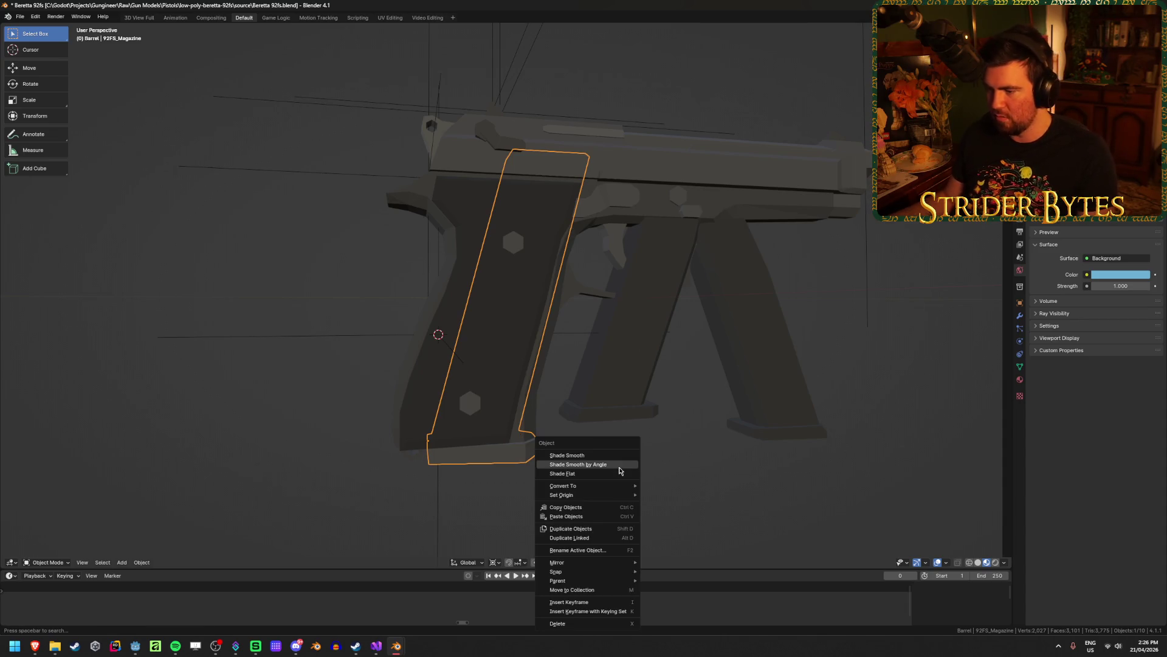
mouse_move(611, 495)
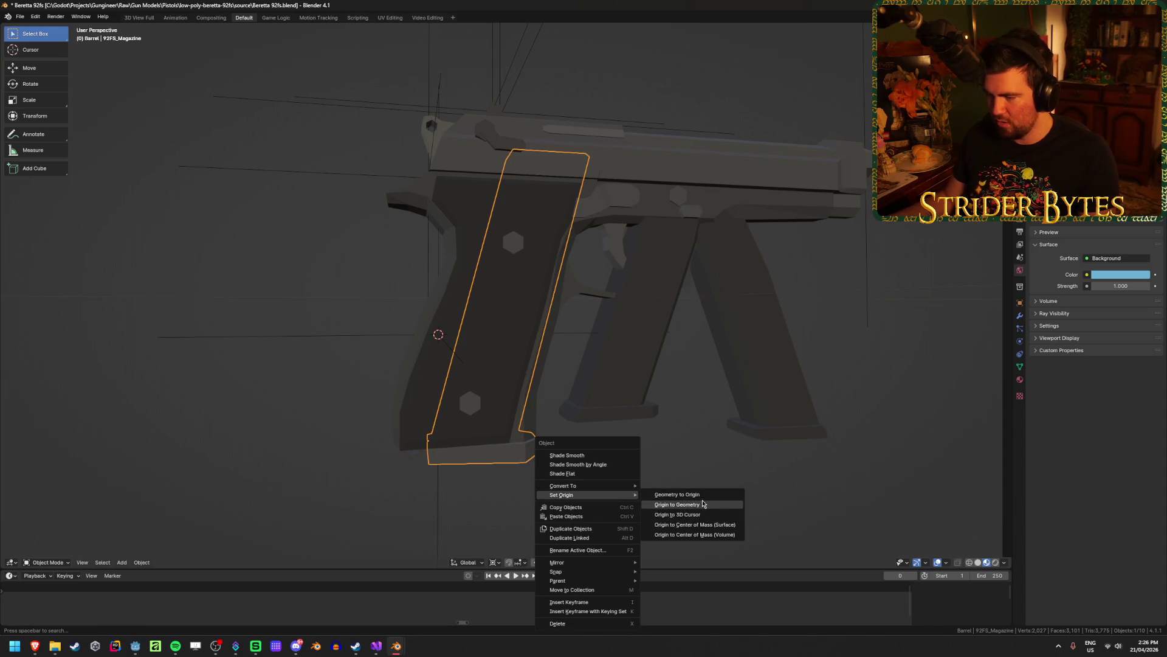
left_click(693, 495)
right_click(704, 501)
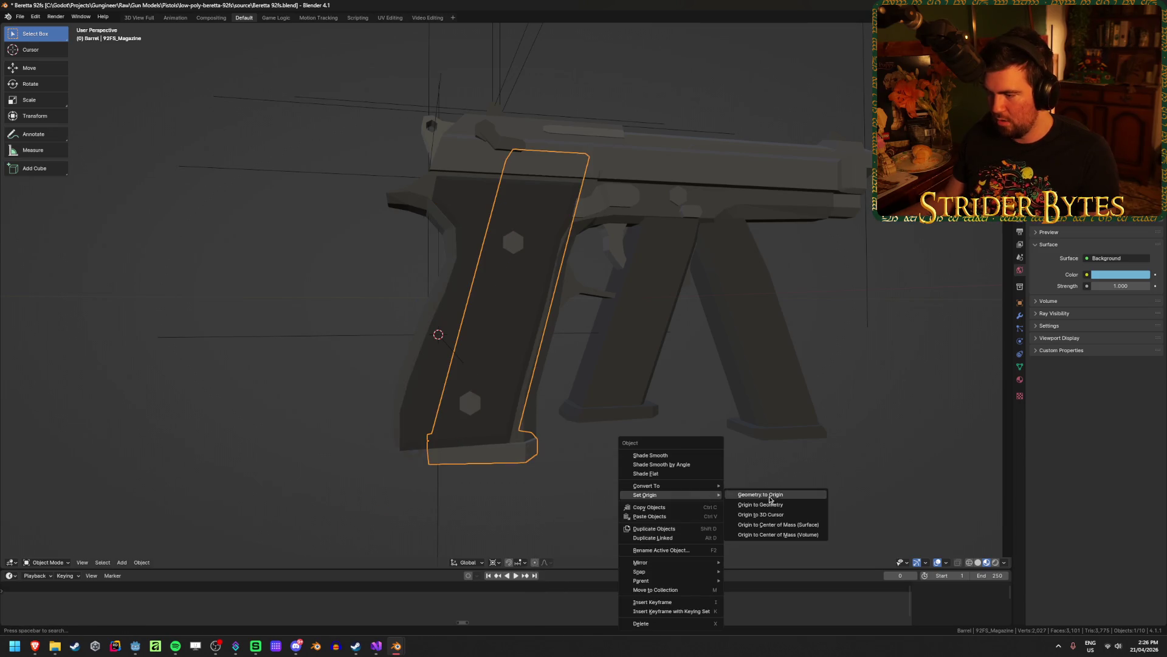
key("ctrl+z")
key("ctrl+z")
key("ctrl+z")
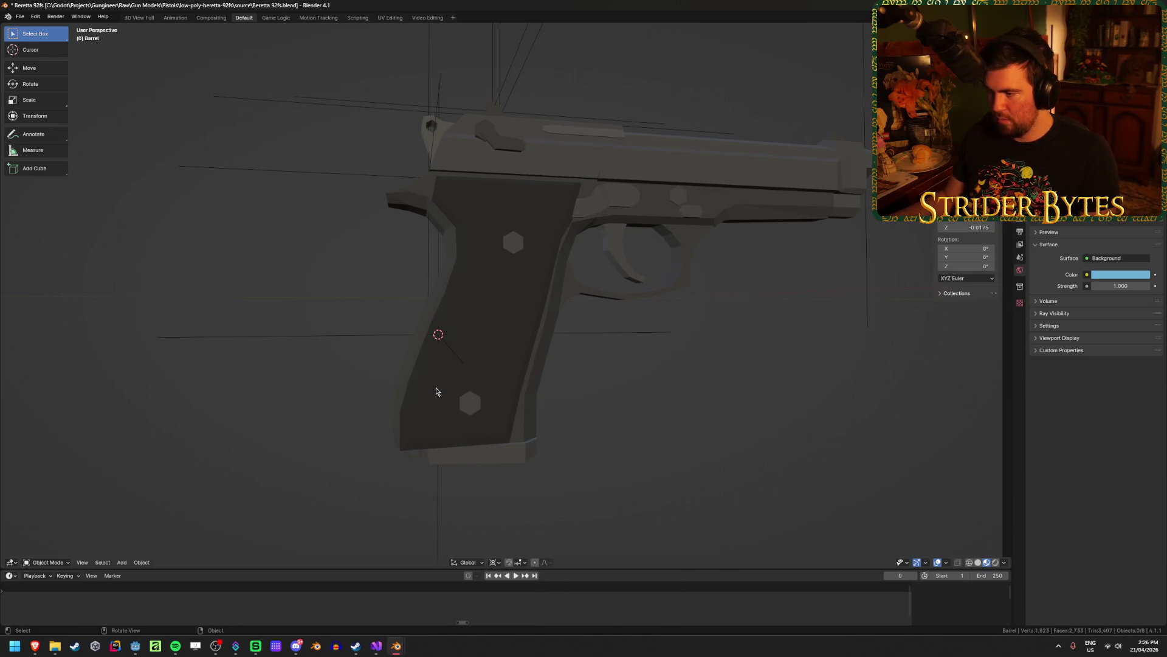
Copy the 92FS_Magazine and switch to the Glock17 file.
left_click(498, 457)
key("ctrl+c")
mouse_move(396, 645)
left_click(323, 602)
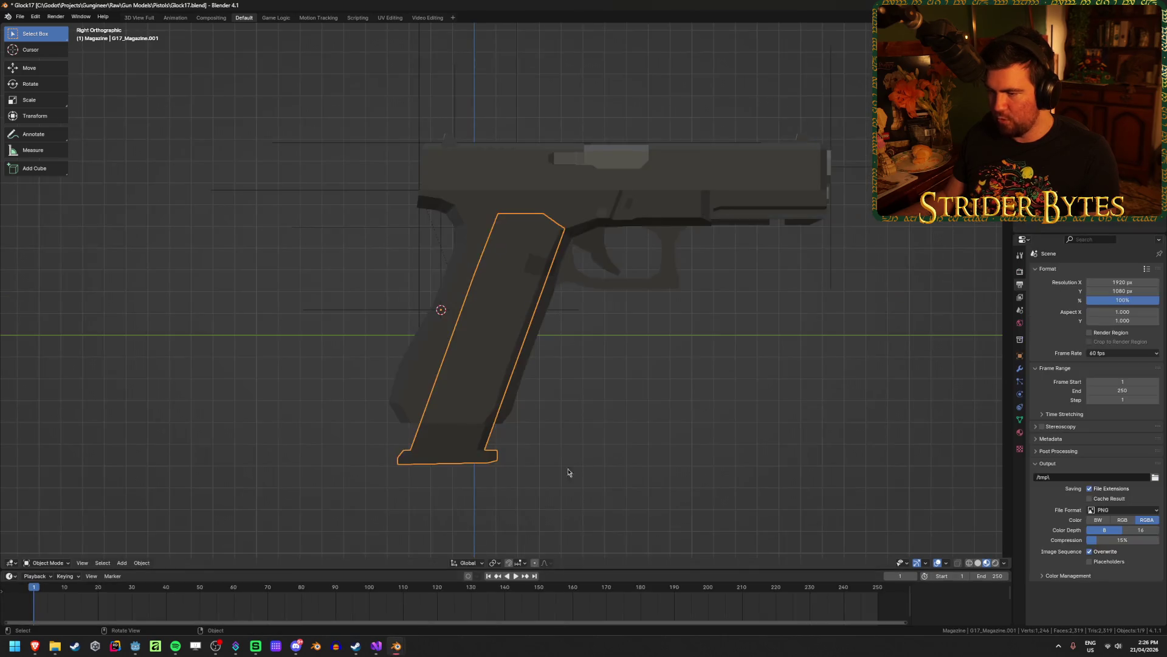
Paste the 92FS_Magazine into the Glock17 scene and snap it to the 3D cursor in the grip.
key("ctrl+v")
left_click(301, 440)
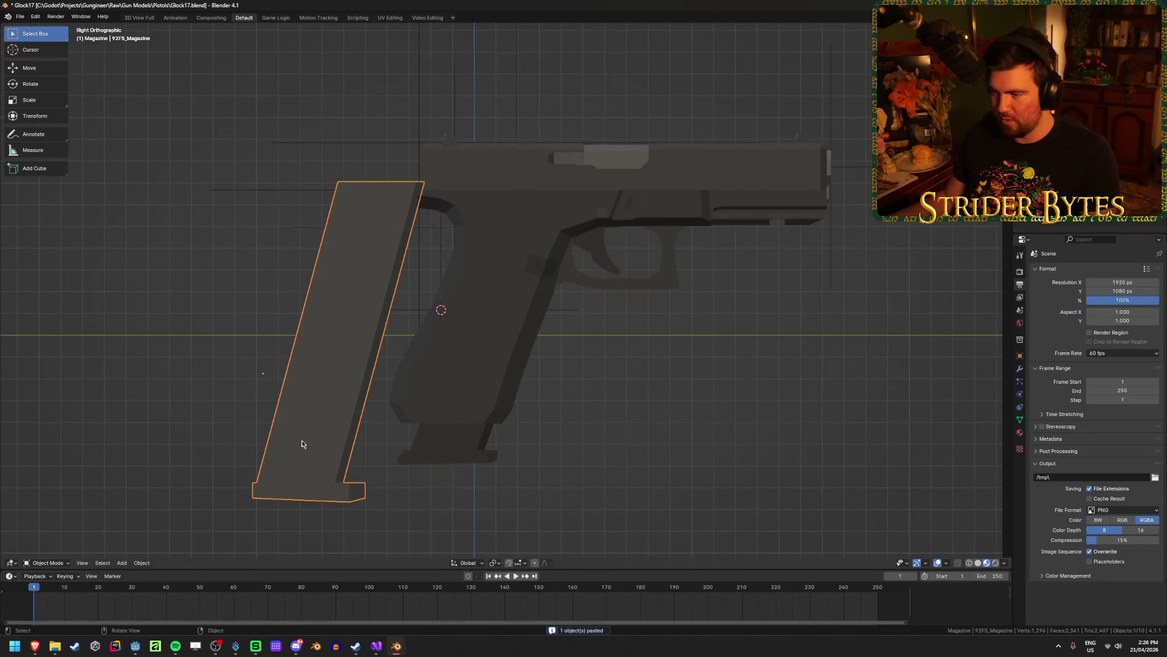
key("shift+s")
left_click(302, 389)
left_click(683, 454)
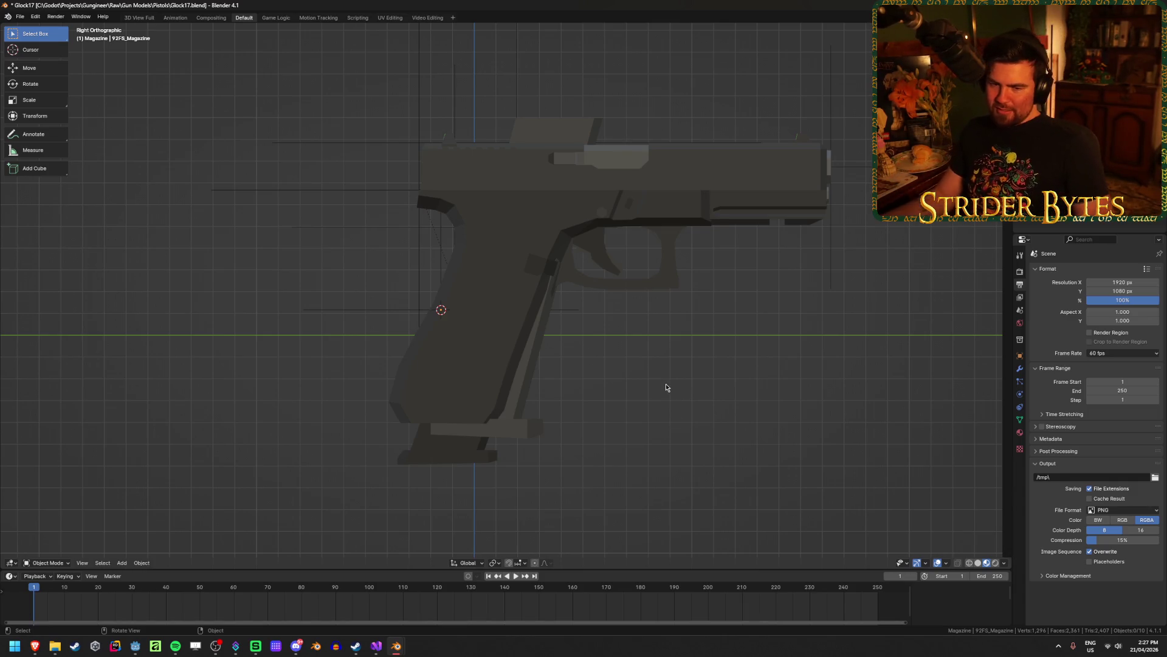
Move the 92FS magazine to a lower position in the Glock grip.
key("ctrl+z")
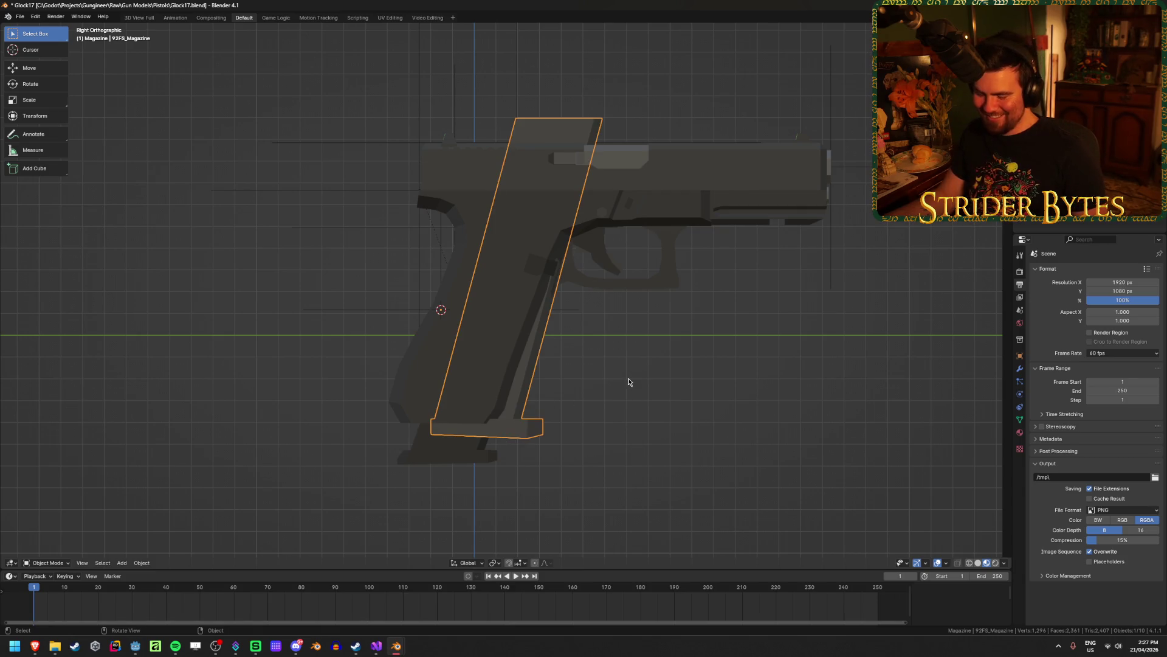
key("g")
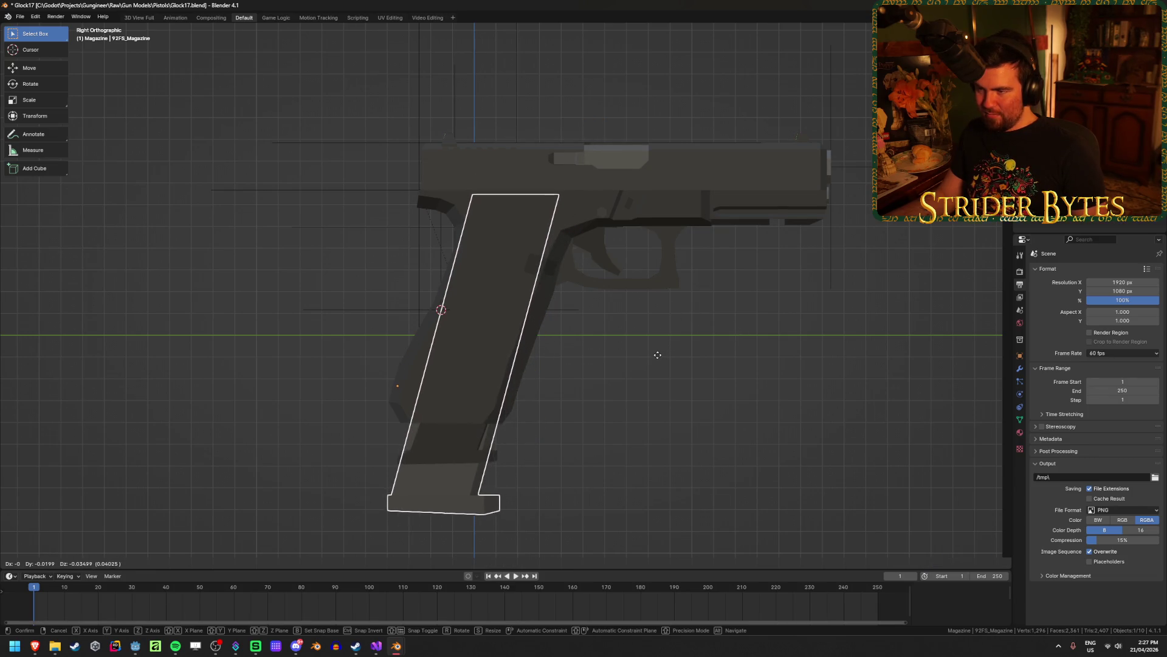
left_click(660, 357)
left_click(610, 393)
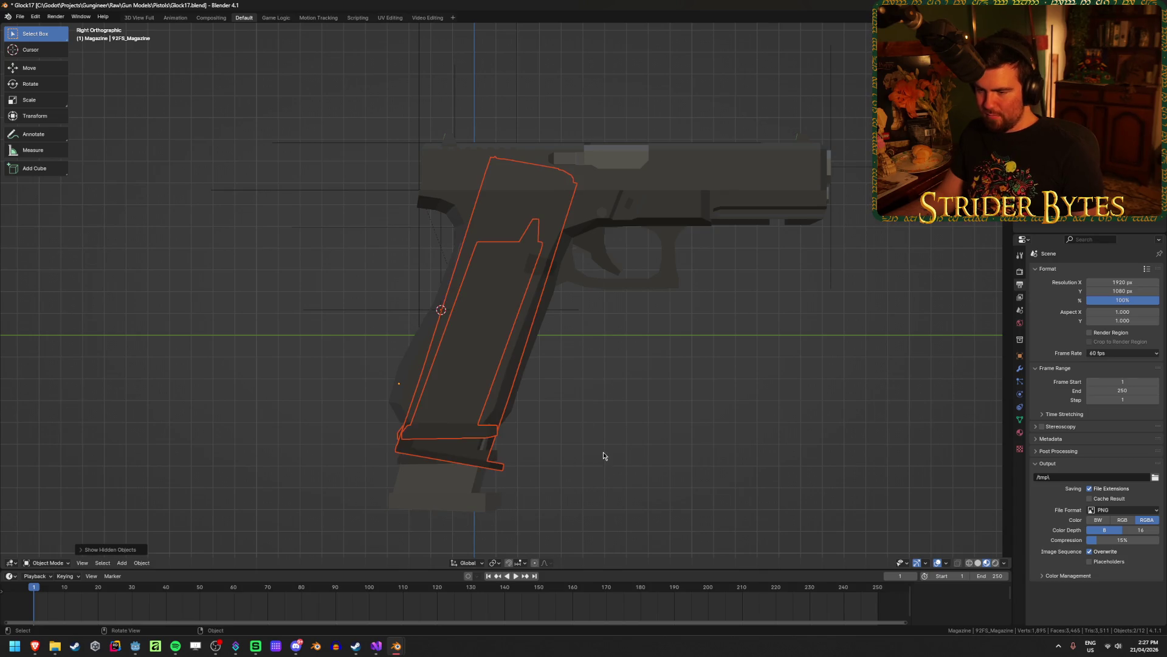
Lower the Deagle magazine into the grip and check its fit in wireframe.
left_click(467, 438)
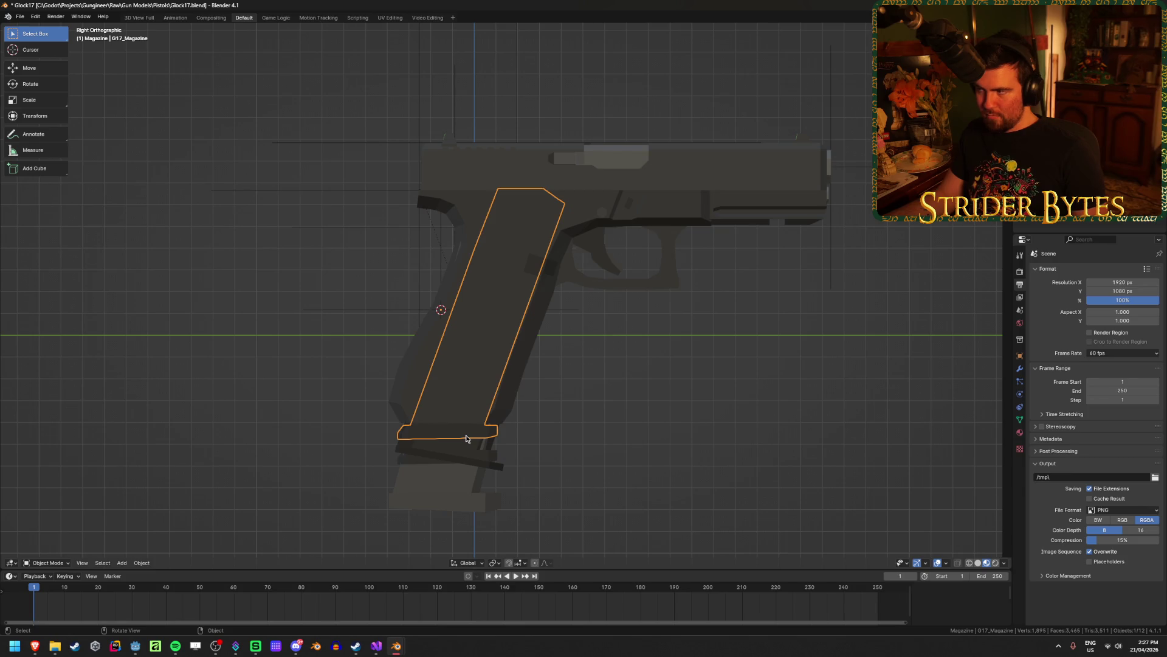
key("shift+d")
key("ctrl+z")
key("ctrl+z")
key("ctrl+z")
key("ctrl+z")
key("ctrl+z")
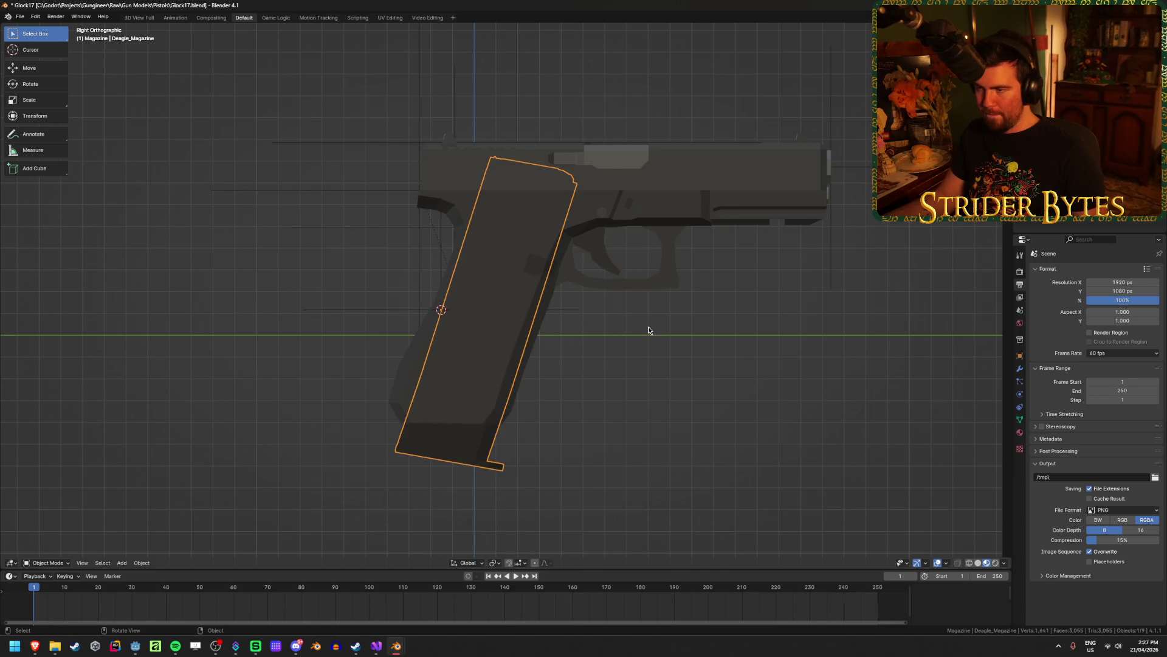
key("g")
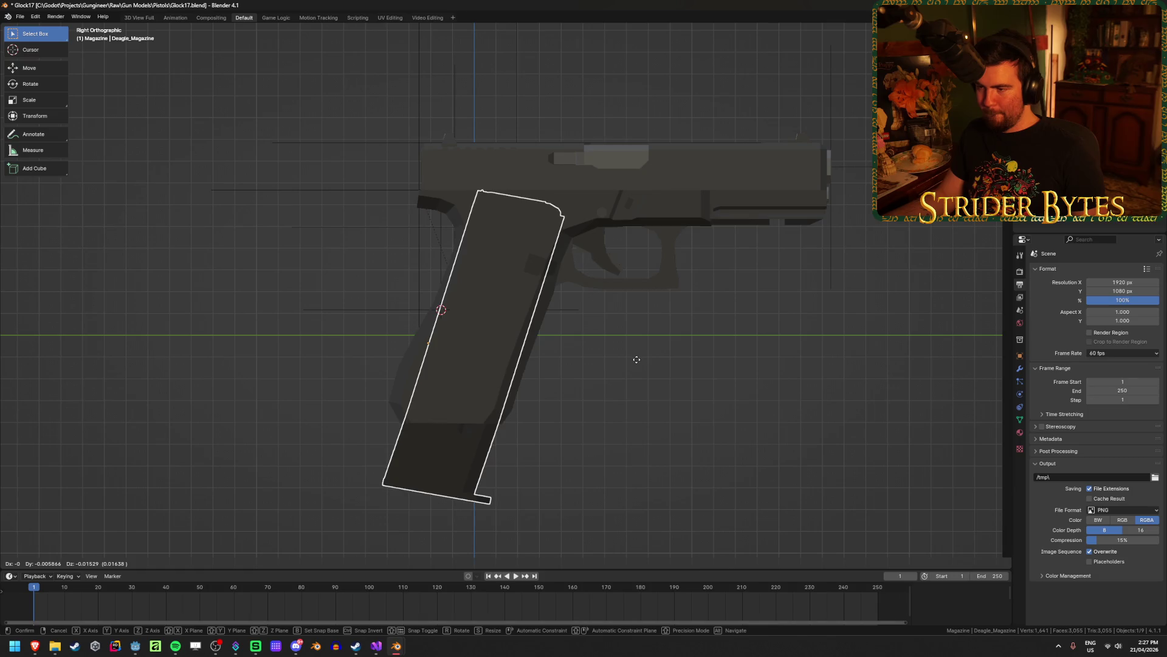
left_click(637, 359)
left_click(590, 434)
mouse_move(589, 434)
middle_mouse_down()
mouse_move(619, 429)
mouse_move(607, 383)
mouse_move(761, 432)
mouse_move(570, 440)
mouse_move(630, 409)
middle_mouse_up()
scroll(514, 222, "up", 5)
key("shift+z")
key("shift+z")
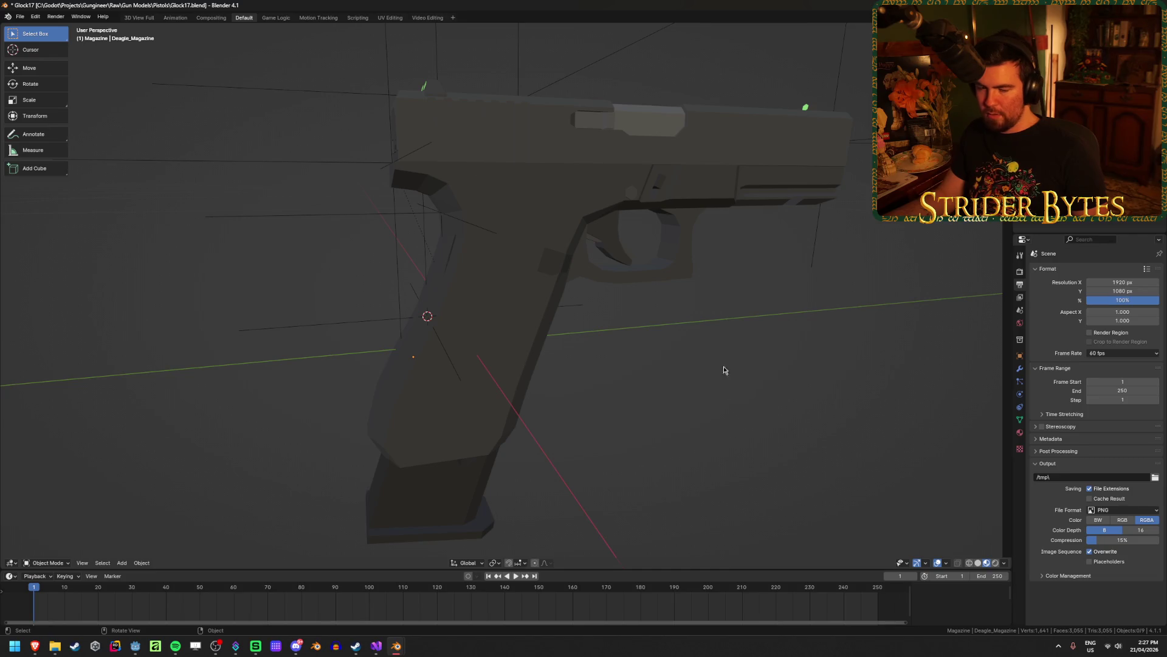
Hide the G17_Receiver and select a top corner vertex of the Deagle_Magazine mesh in Edit Mode.
left_click(424, 538)
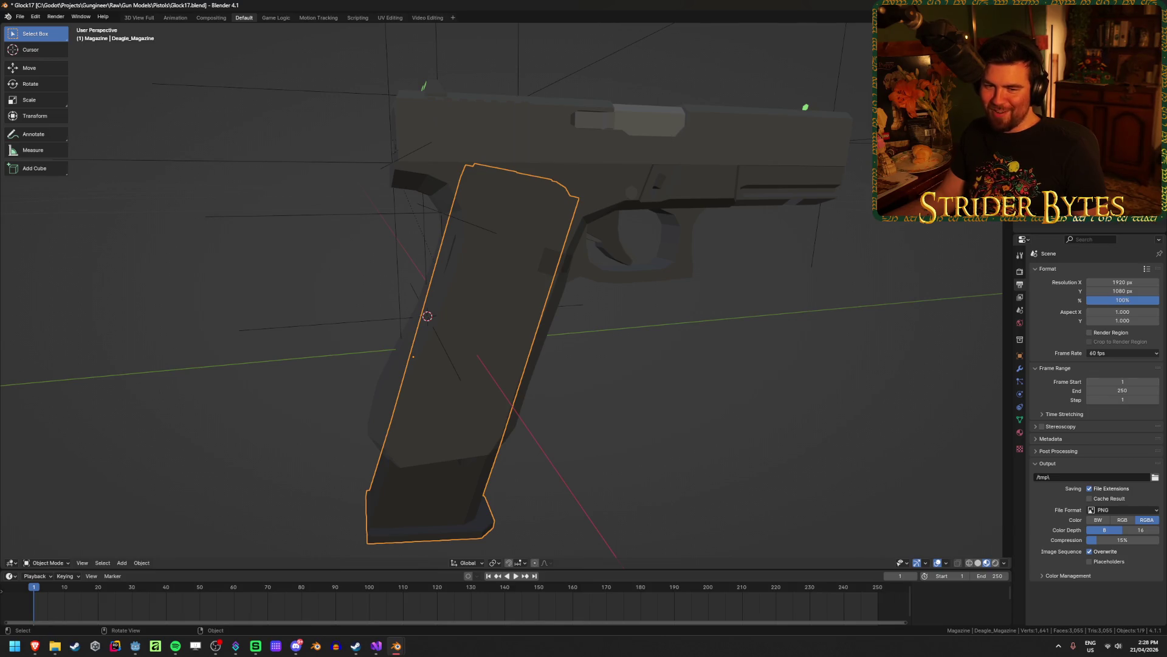
left_click(539, 280)
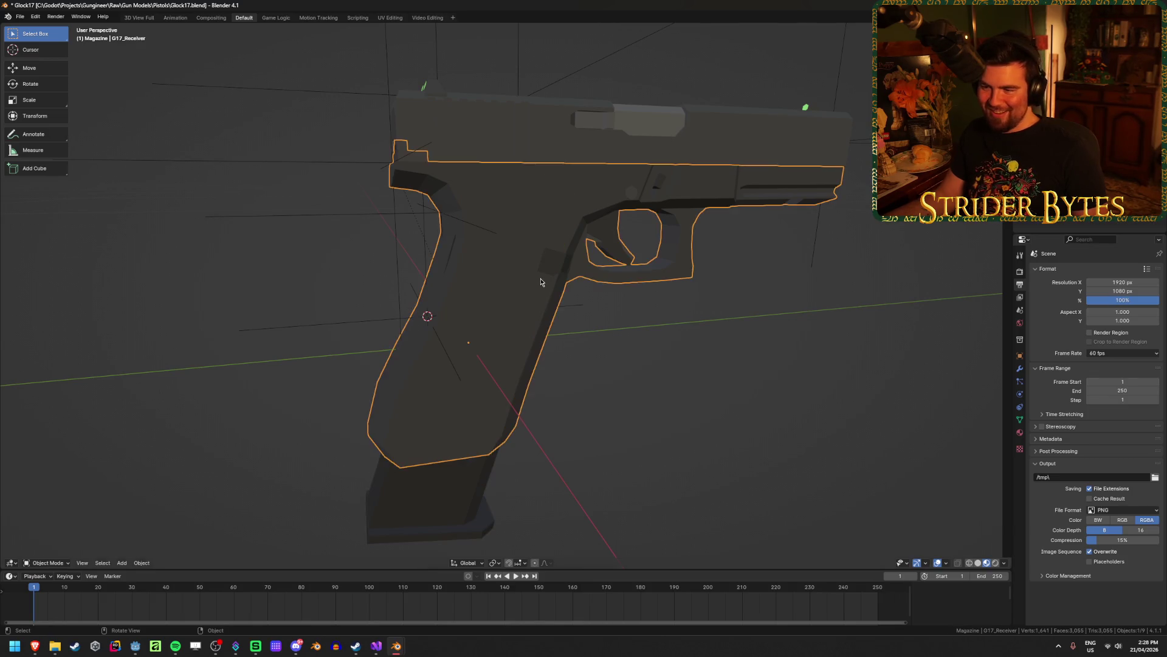
key("h")
left_click(497, 220)
mouse_move(498, 220)
middle_mouse_down()
mouse_move(535, 312)
mouse_move(547, 236)
mouse_move(438, 209)
middle_mouse_up()
key("Tab")
left_click(439, 210, "shift")
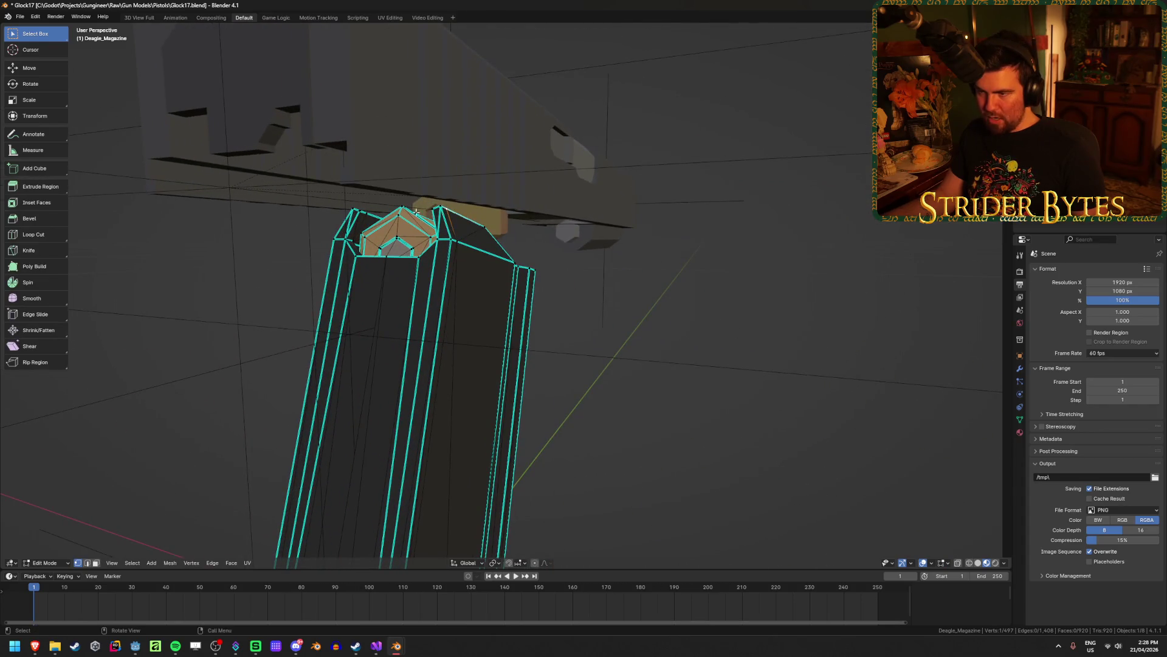
Back in Object Mode, snap the MagazineAttach empty to the 3D cursor.
key("ctrl+Tab")
key("Tab")
middle_click_drag(688, 312, 601, 308)
scroll(638, 315, "down", 1)
scroll(601, 308, "down", 2)
left_click(348, 407)
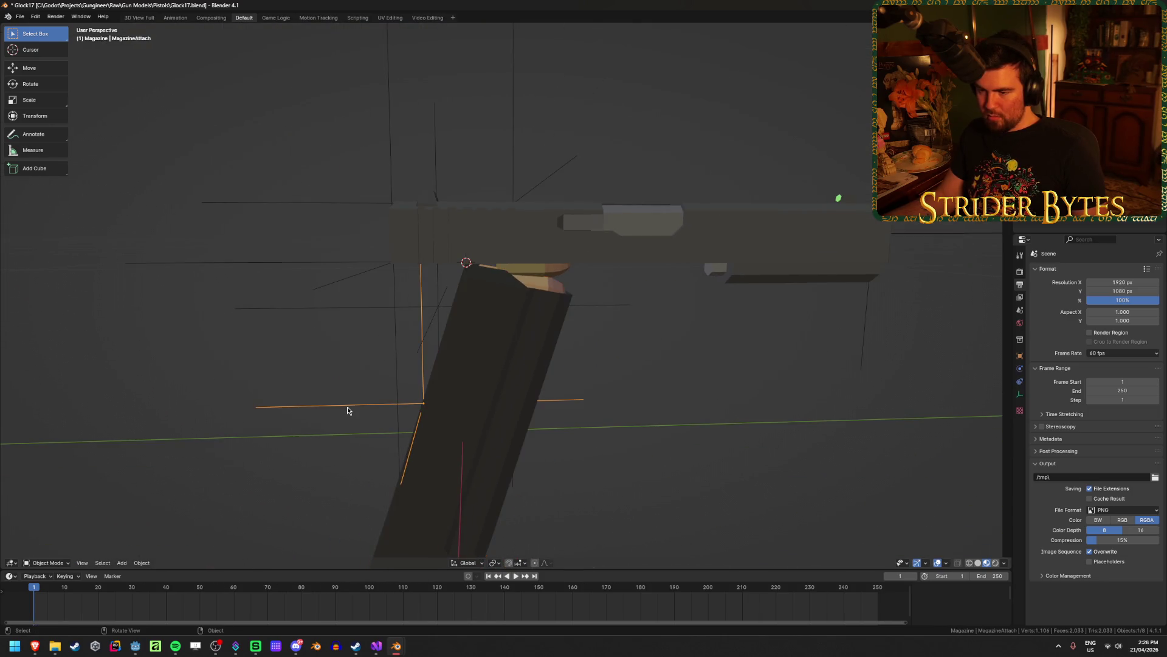
key("shift+s")
left_click(349, 367)
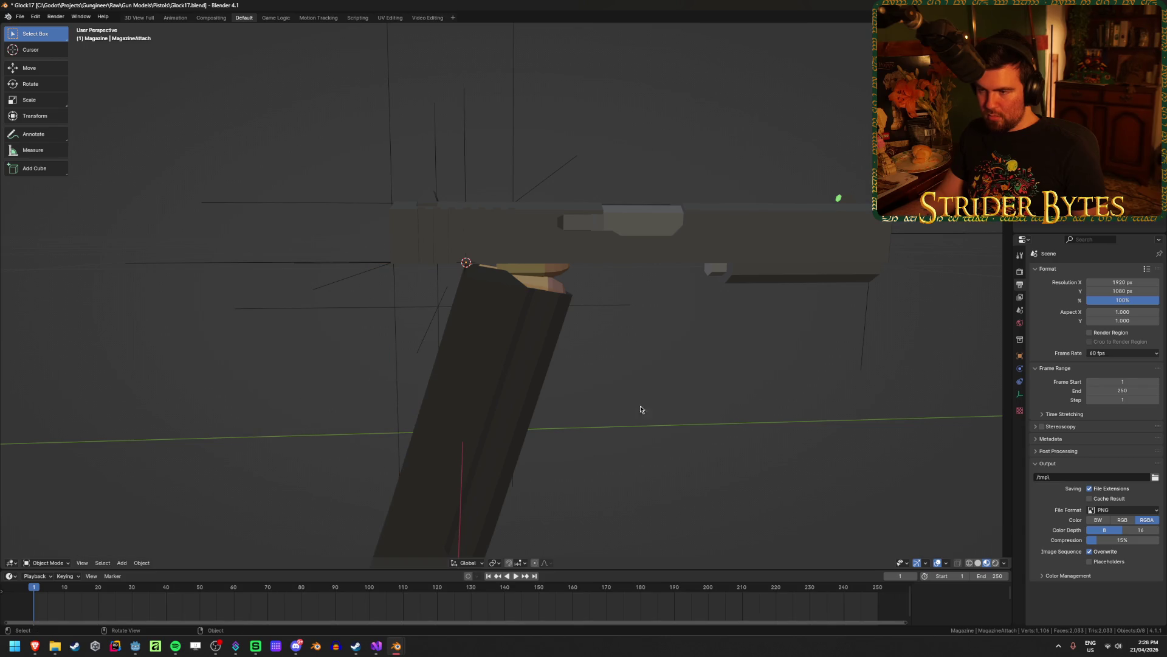
Set the Deagle magazine's origin to the 3D cursor.
left_click(521, 360)
right_click(565, 376)
mouse_move(597, 377)
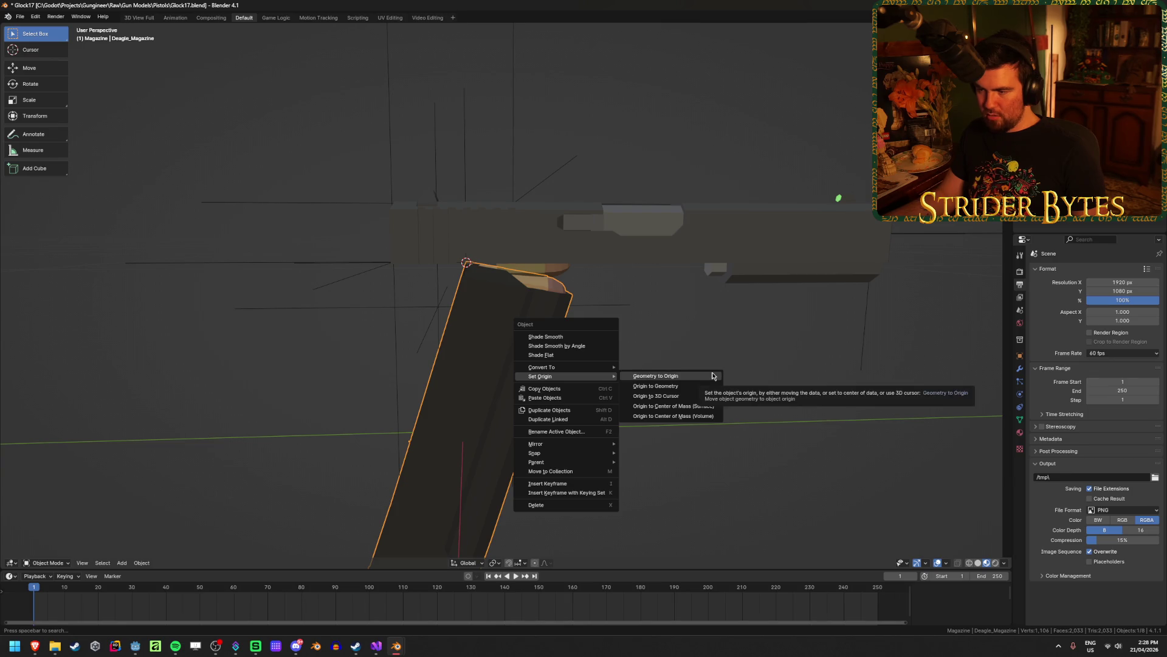
left_click(657, 395)
Delete the top bullet from the Deagle magazine.
left_click(654, 464)
mouse_move(654, 464)
middle_mouse_down()
mouse_move(587, 423)
mouse_move(516, 433)
middle_mouse_up()
left_click(528, 273)
key("Delete")
left_click(541, 391)
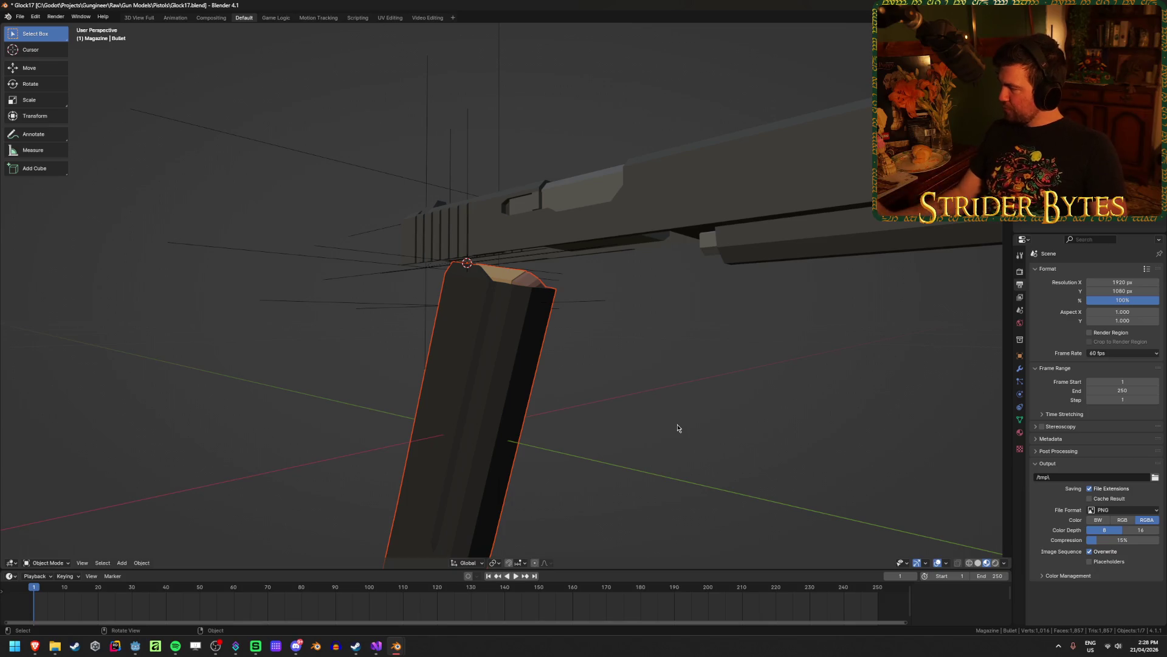
Leave local view so the whole Glock is visible again.
left_click(613, 438)
key("KP_Divide")
left_click(625, 469)
mouse_move(625, 468)
middle_mouse_down()
mouse_move(655, 468)
mouse_move(493, 483)
middle_mouse_up()
left_click(480, 496)
left_click(571, 462)
mouse_move(571, 462)
middle_mouse_down()
mouse_move(561, 436)
mouse_move(579, 390)
middle_mouse_up()
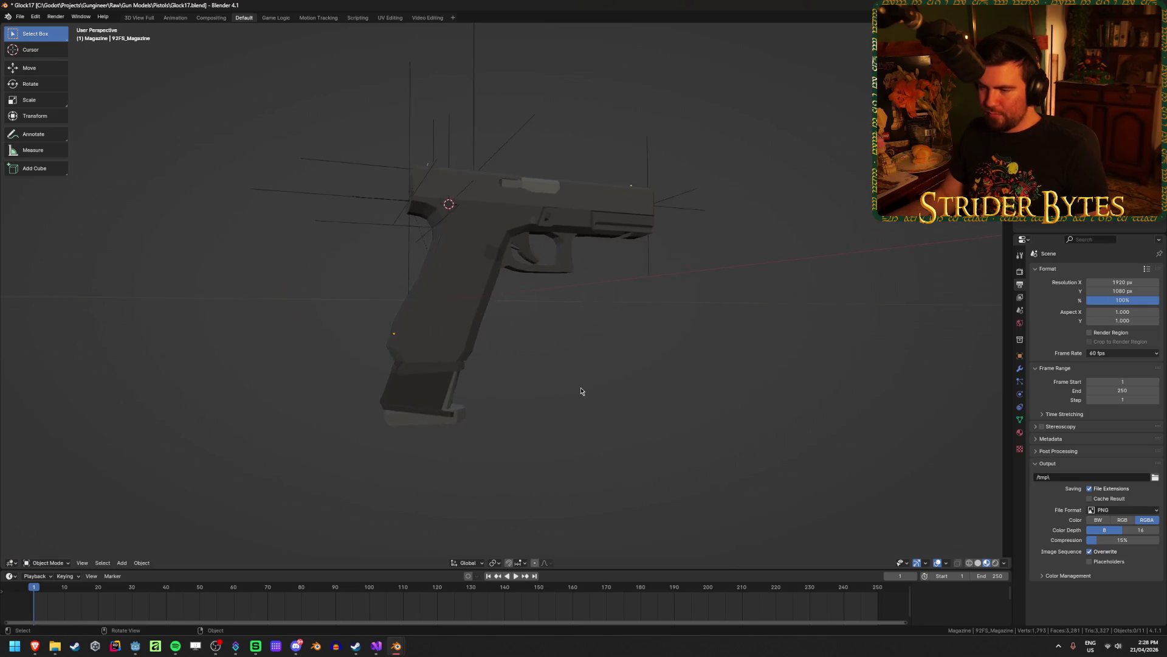
scroll(580, 391, "up", 4)
Hide the G17_Magazine and Deagle_Magazine, then isolate the 92FS_Magazine on its own.
left_click(355, 429)
key("Delete")
left_click(426, 492)
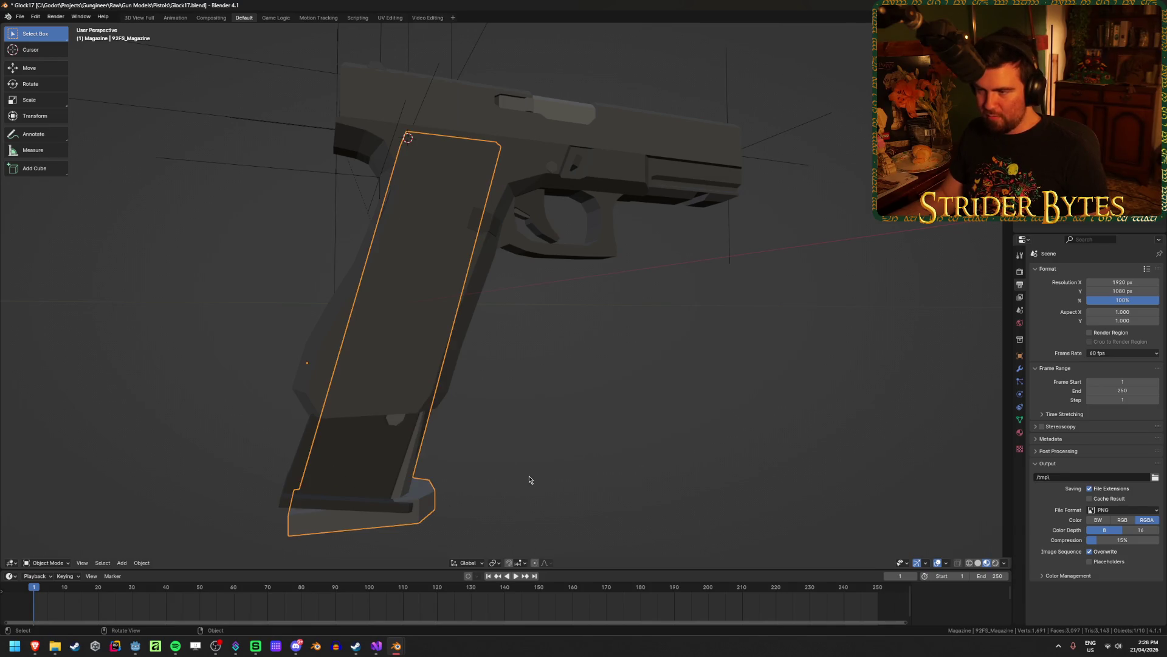
mouse_move(444, 431)
middle_mouse_down()
mouse_move(477, 393)
mouse_move(490, 409)
middle_mouse_up()
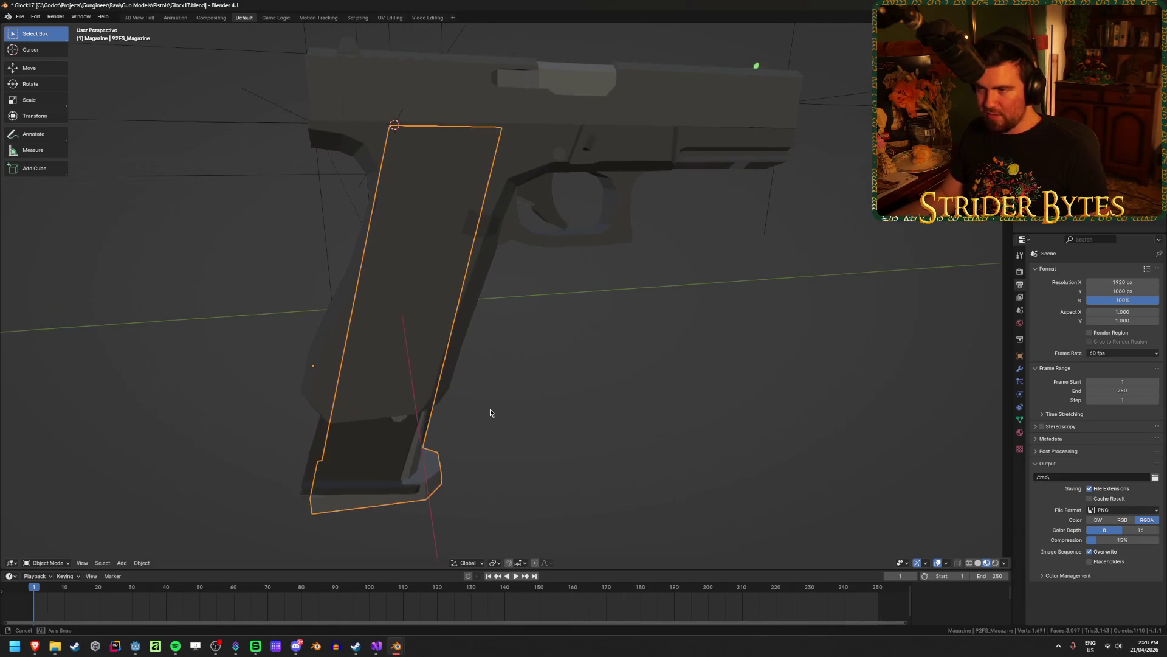
left_click(322, 459)
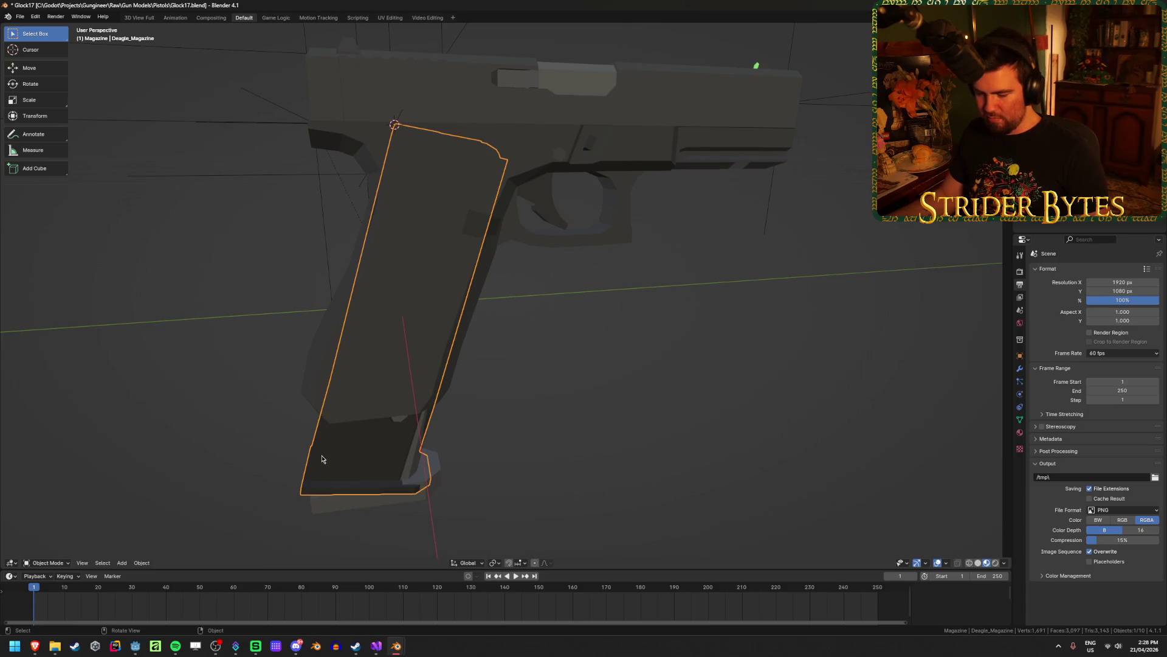
key("Delete")
left_click(367, 458)
middle_click_drag(420, 127, 464, 230)
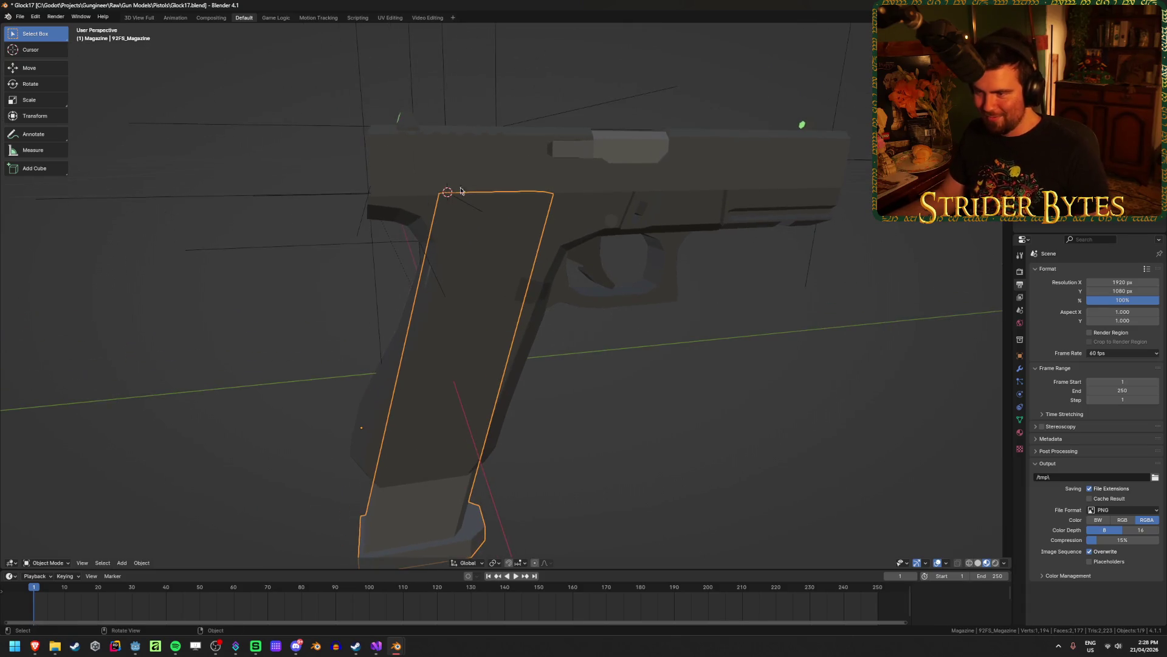
left_click(471, 253)
Pick the 92FS magazine's top-left edge in Edit Mode, then set its origin to the 3D cursor.
scroll(471, 256, "up", 3)
key("Tab")
left_click(454, 204)
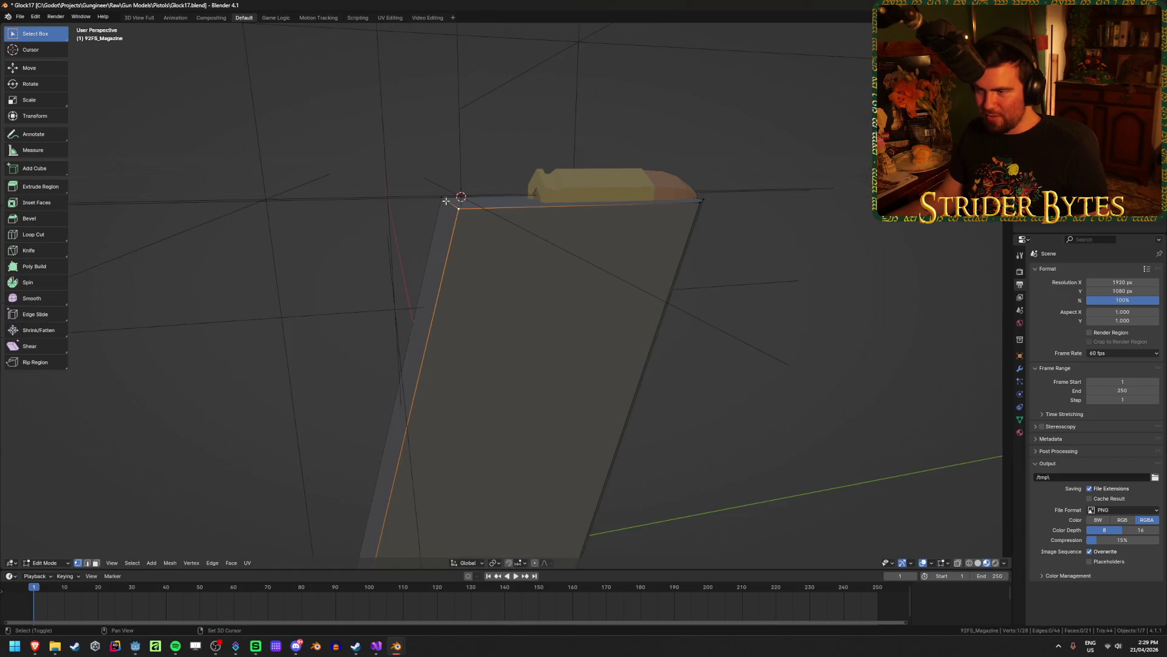
middle_click_drag(508, 289, 536, 291)
key("Tab")
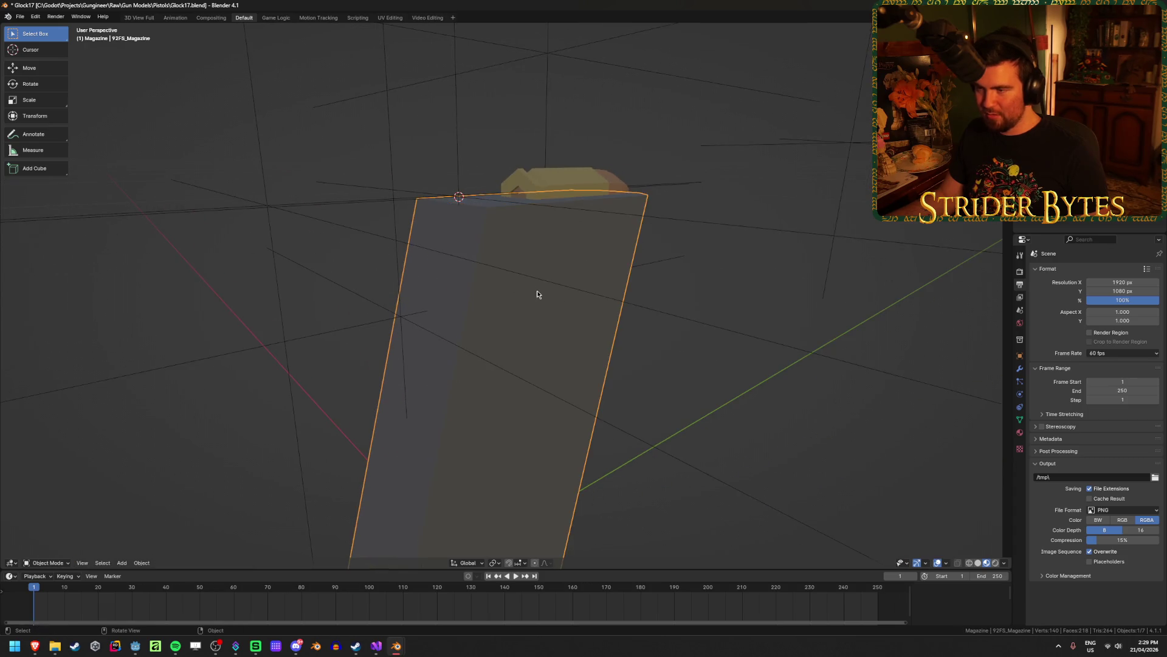
mouse_move(537, 294)
middle_mouse_down()
mouse_move(486, 293)
mouse_move(508, 293)
mouse_move(465, 217)
middle_mouse_up()
key("Tab")
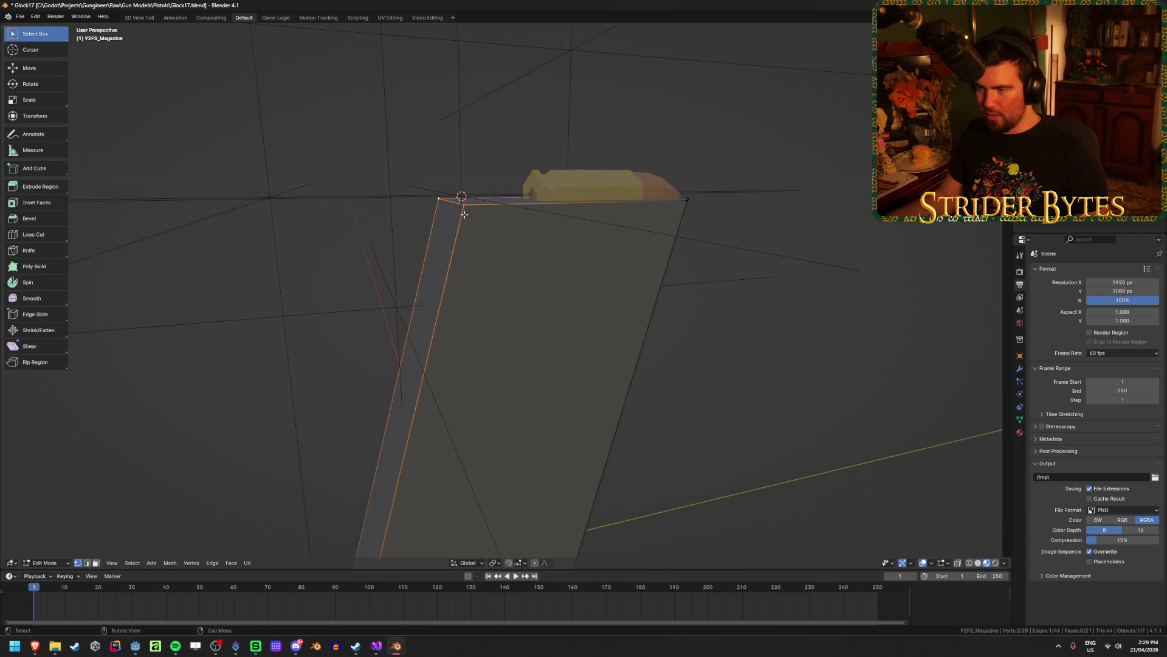
key("ctrl+Tab")
left_click(404, 258)
right_click(511, 299)
mouse_move(537, 302)
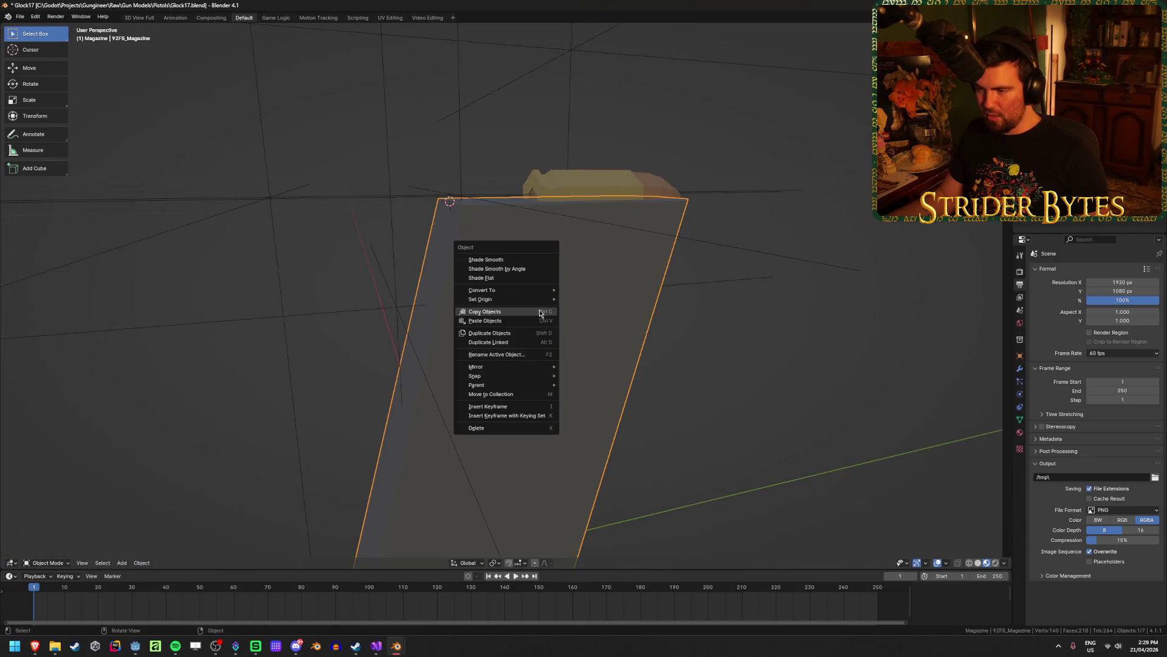
left_click(604, 319)
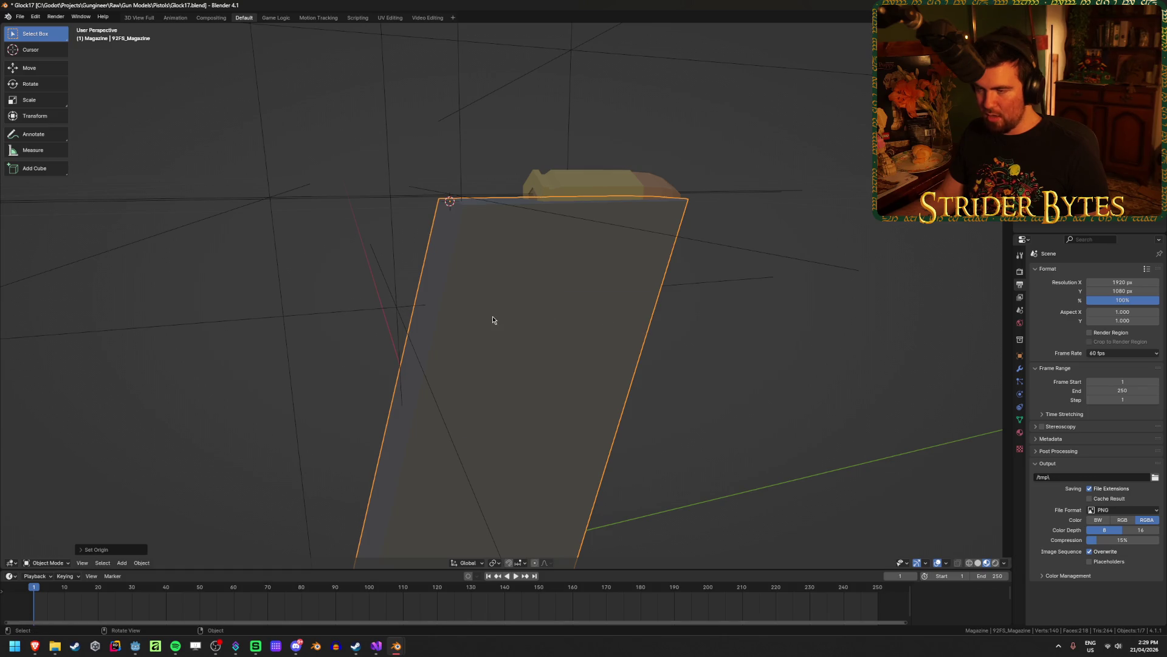
Snap the 3D cursor to MagazineAttach and move the 92FS magazine onto it.
scroll(493, 319, "down", 2)
left_click(478, 216)
key("shift+s")
left_click(480, 260)
left_click(510, 310)
key("shift+s")
left_click(512, 256)
left_click(771, 365)
Hide the Deagle_Magazine after checking the pistol from the side view.
key("KP_3")
mouse_move(646, 463)
middle_mouse_down()
mouse_move(620, 437)
mouse_move(444, 521)
mouse_move(588, 470)
middle_mouse_up()
left_click(443, 521)
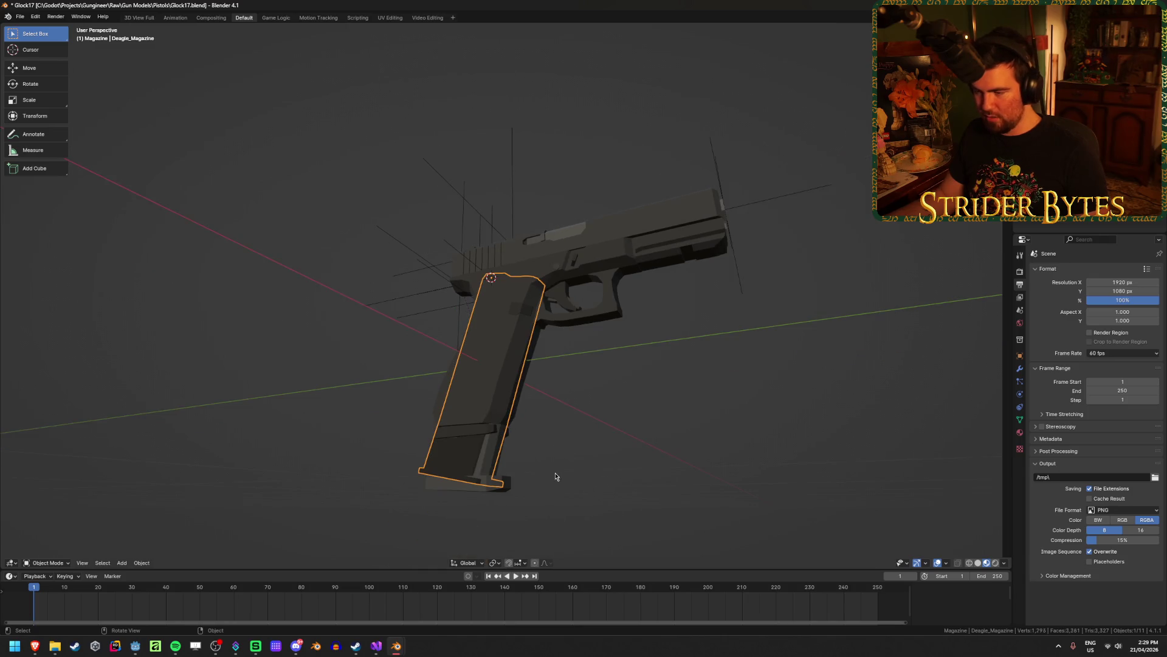
key("Delete")
mouse_move(633, 422)
middle_mouse_down()
mouse_move(450, 447)
mouse_move(546, 429)
mouse_move(711, 451)
middle_mouse_up()
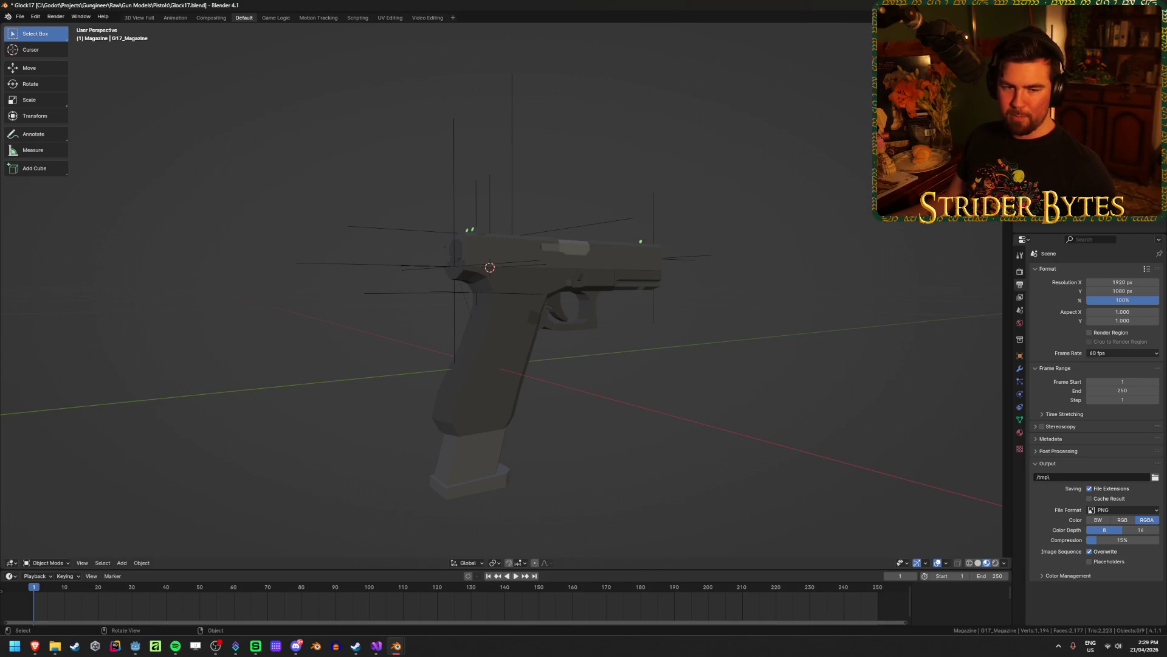
key("alt+Tab")
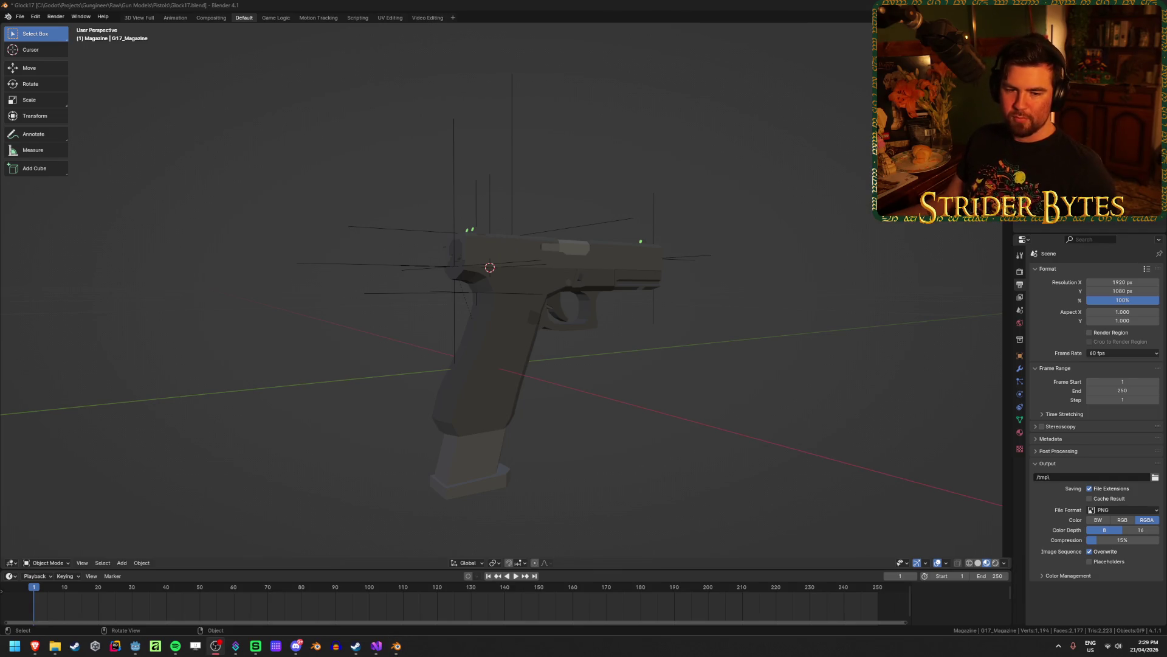
left_click(307, 442)
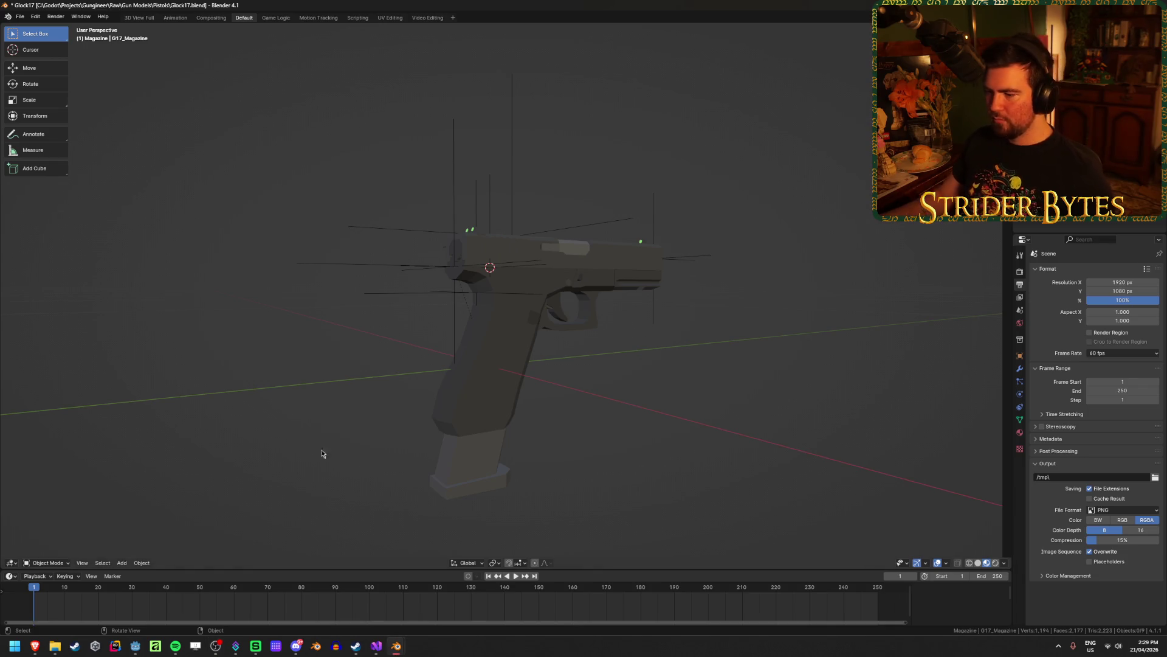
left_click(462, 460)
mouse_move(649, 451)
middle_mouse_down()
mouse_move(634, 443)
mouse_move(655, 422)
middle_mouse_up()
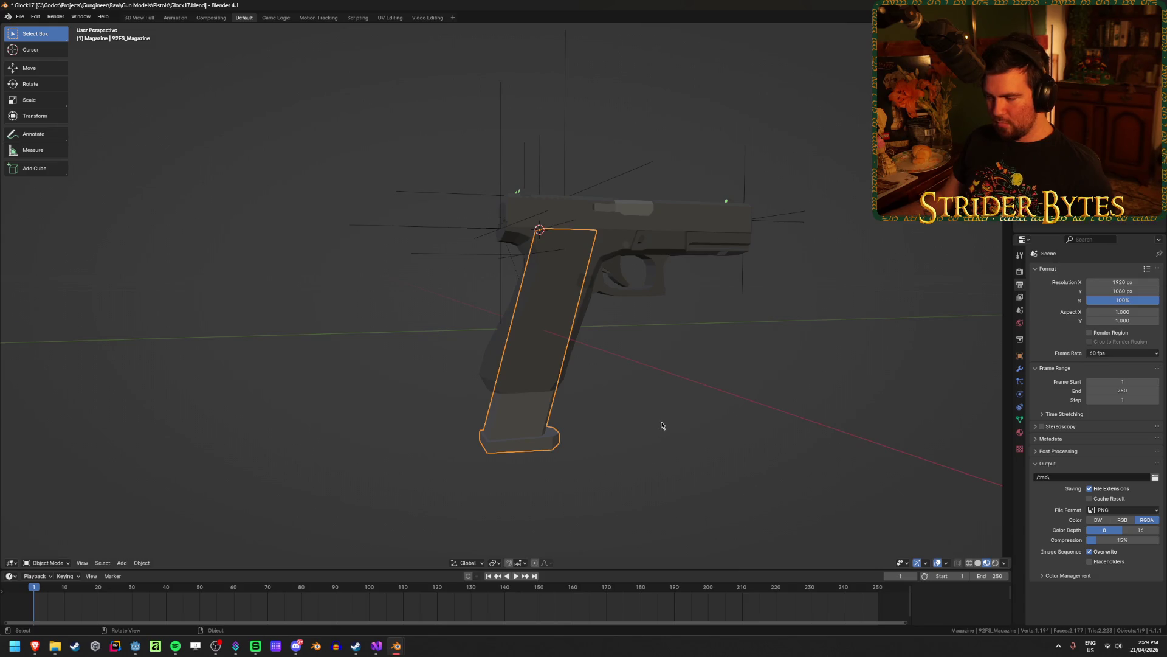
Delete the 92FS magazine, test-paste the Deagle magazine, then undo back to the G17 magazine.
scroll(662, 425, "up", 2)
scroll(661, 425, "up", 3)
scroll(661, 425, "down", 4)
key("Delete")
key("ctrl+v")
left_click(509, 473)
key("ctrl+z")
key("ctrl+shift+z")
key("ctrl+z")
key("ctrl+z")
Select the Glock's G17_Magazine and copy it.
scroll(585, 411, "up", 5)
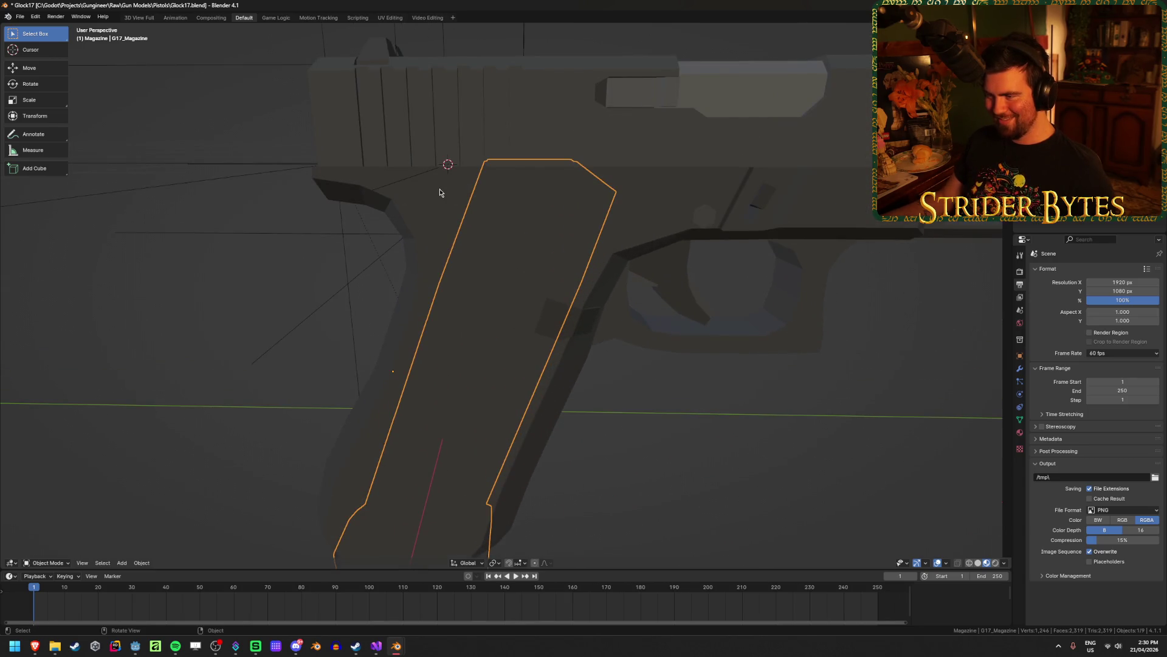
scroll(504, 215, "down", 3)
mouse_move(435, 299)
middle_mouse_down()
mouse_move(473, 282)
mouse_move(442, 285)
middle_mouse_up()
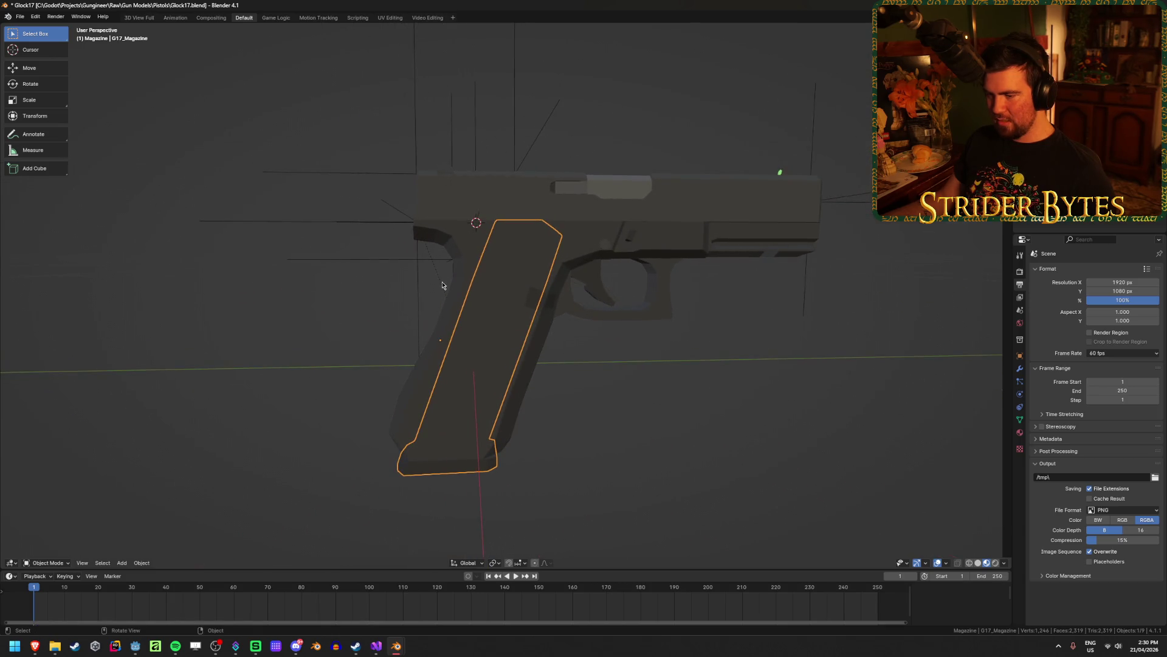
right_click(665, 289)
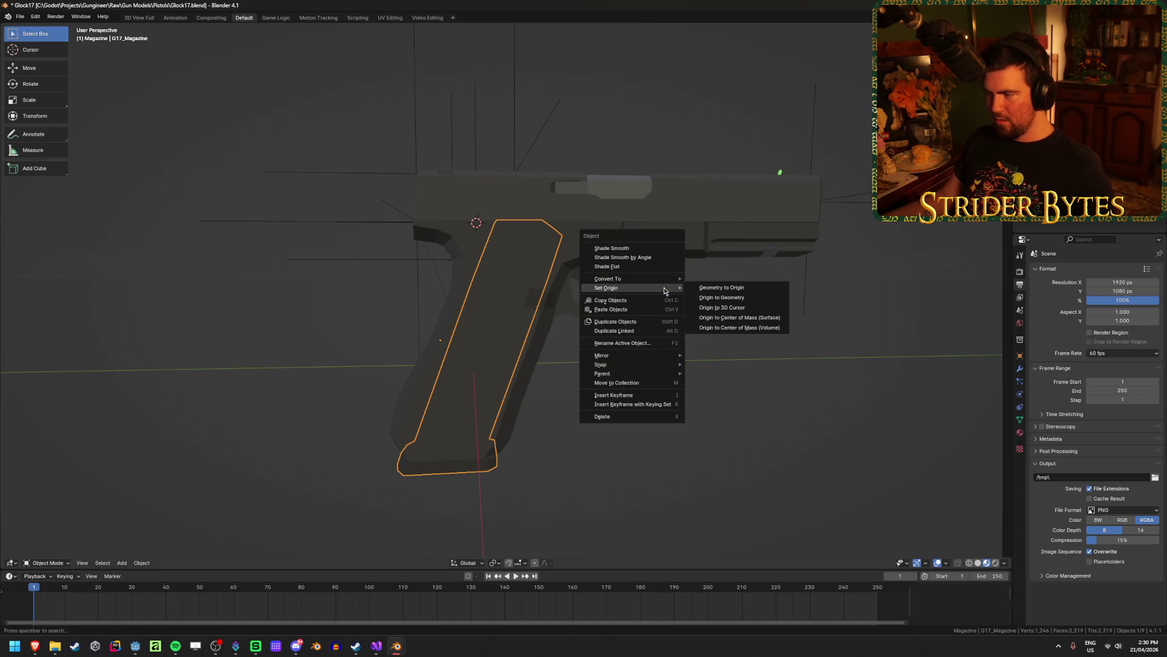
left_click(752, 433)
left_click(452, 471)
key("ctrl+c")
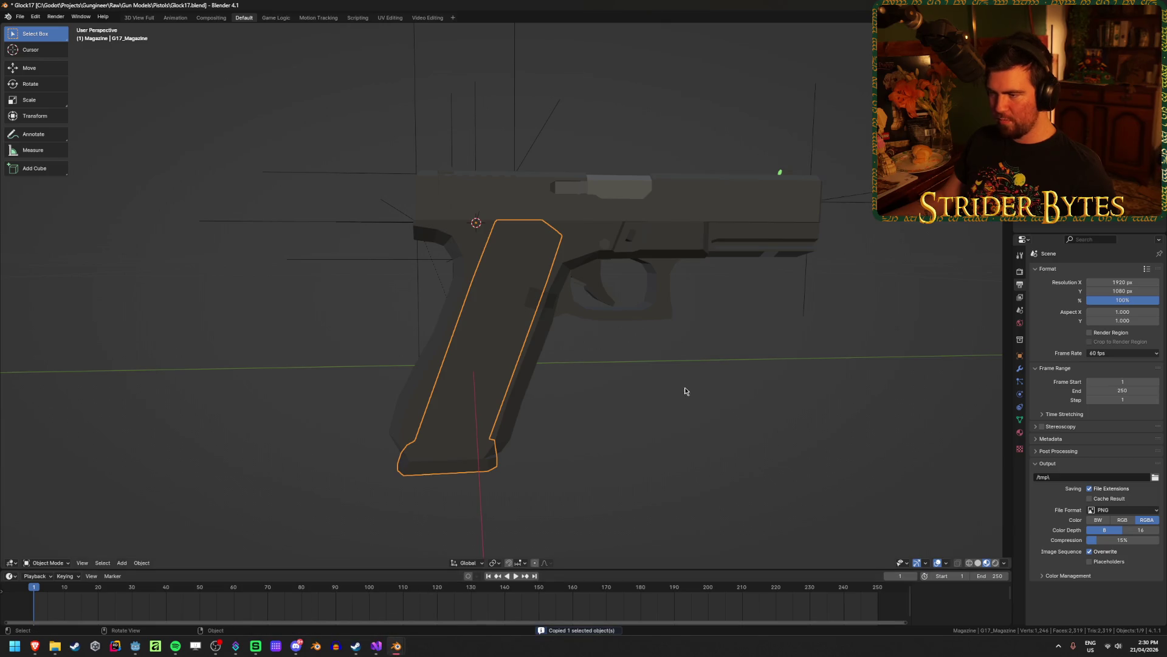
Switch to the Beretta 92fs file and delete its own magazine from the grip.
mouse_move(396, 645)
left_click(396, 611)
left_click(472, 456)
key("Delete")
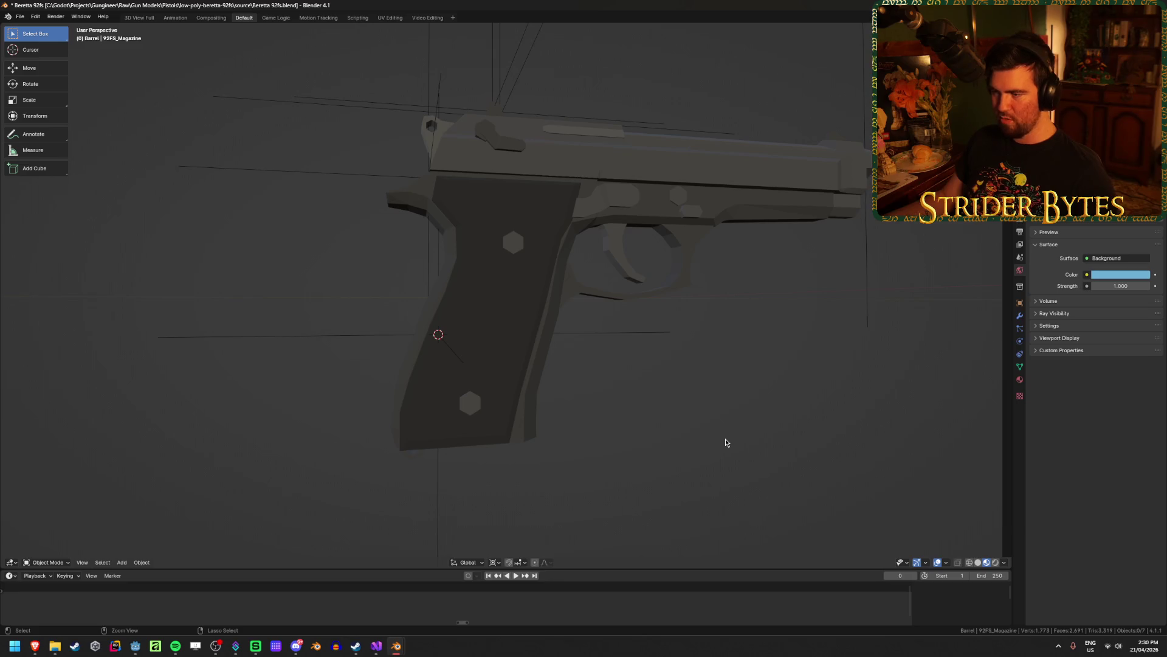
Paste the G17 magazine into the Beretta scene and orbit to inspect it beside the grip.
key("ctrl+v")
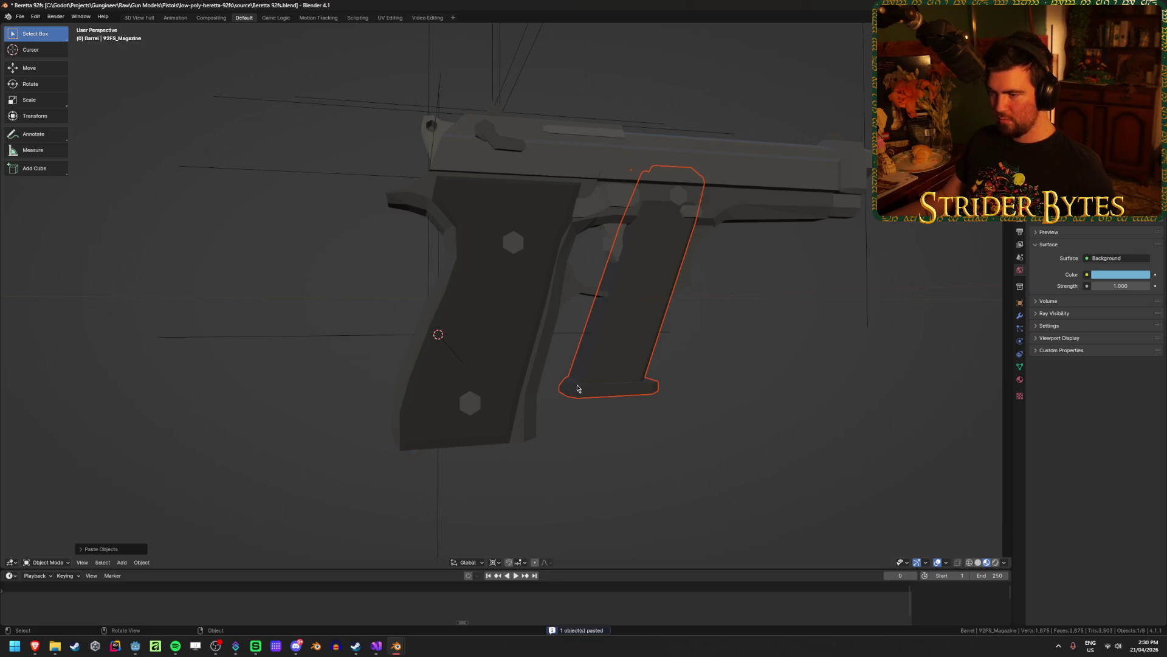
left_click(634, 495)
key("ctrl+v")
left_click(634, 495)
left_click(500, 460)
mouse_move(557, 341)
middle_mouse_down()
mouse_move(573, 360)
mouse_move(554, 386)
middle_mouse_up()
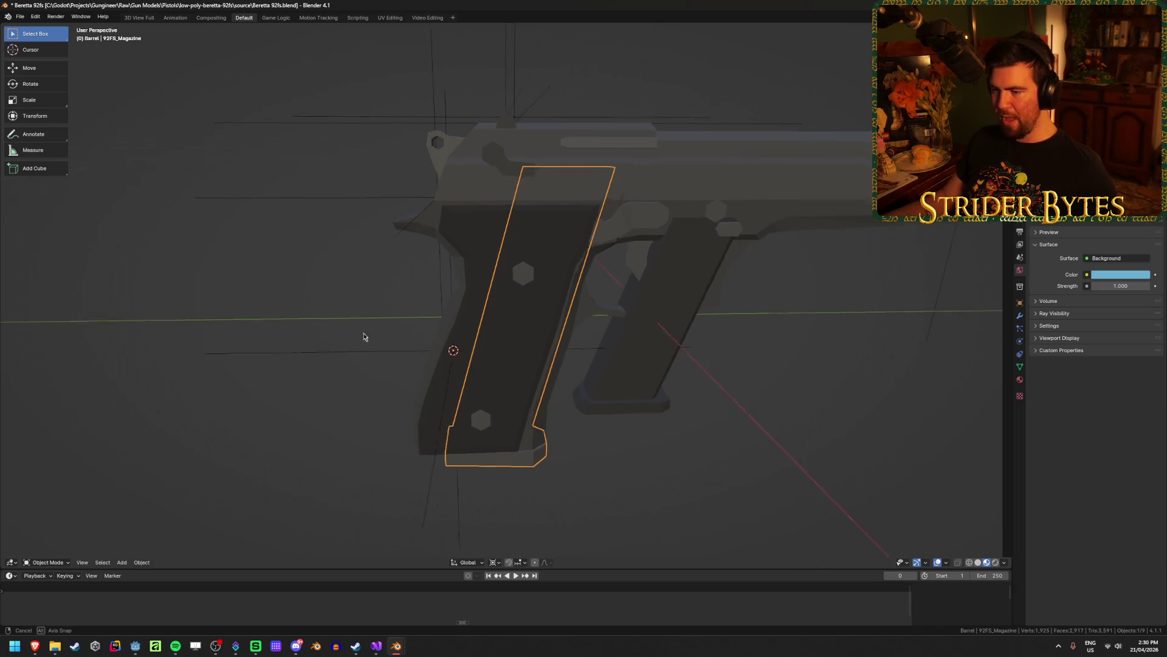
middle_click_drag(360, 338, 381, 276)
left_click(302, 339)
middle_click_drag(302, 338, 350, 372)
left_click(473, 475)
mouse_move(474, 475)
middle_mouse_down()
mouse_move(443, 438)
mouse_move(450, 401)
middle_mouse_up()
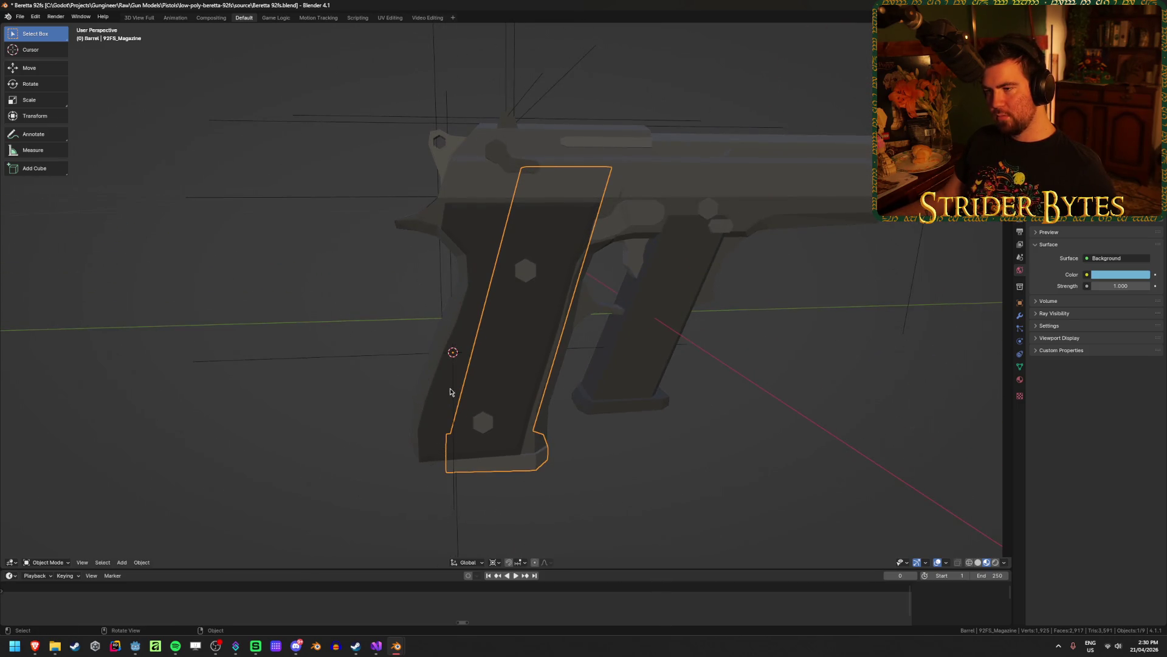
left_click(278, 511)
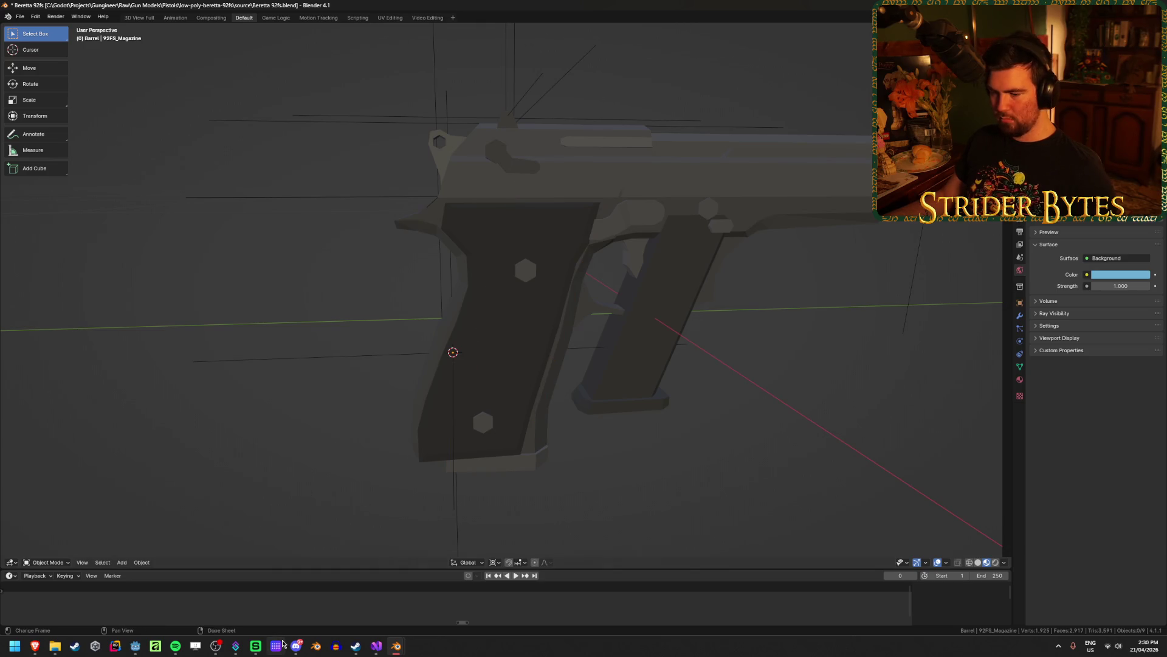
Switch to the Desert Eagle file, delete the G17 magazine there and select Deagle_Magazine.
mouse_move(398, 645)
left_click(492, 599)
left_click(448, 477)
left_click(431, 473)
key("Delete")
left_click(456, 462)
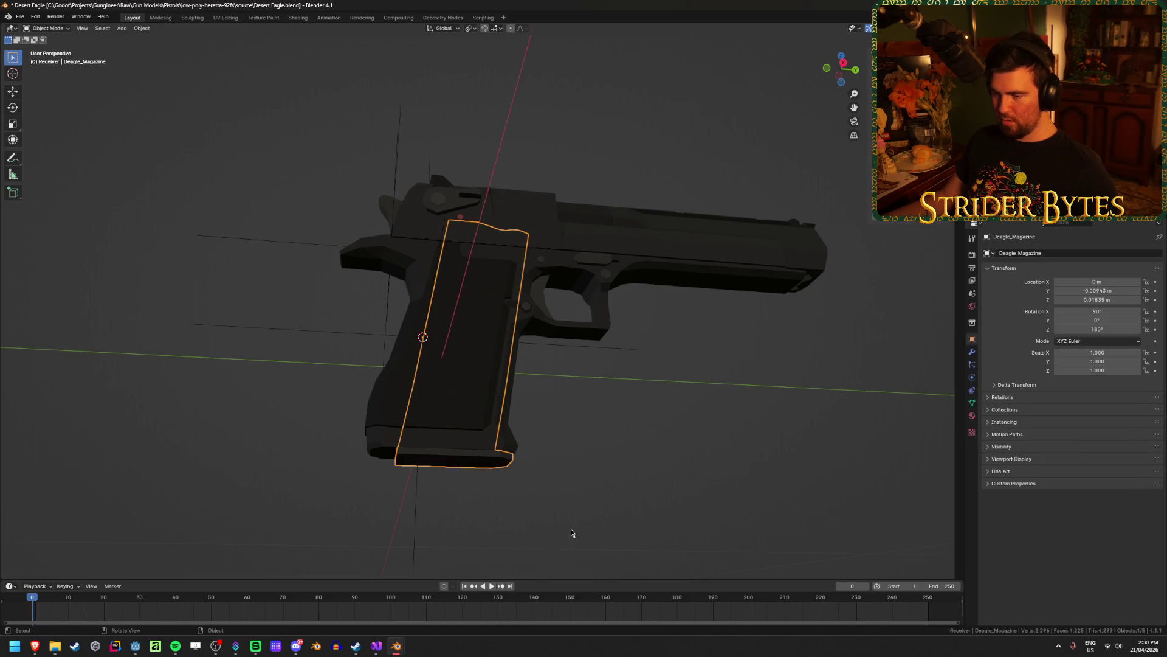
Copy Deagle_Magazine, paste it into the Beretta 92fs file and move it near the grip.
key("ctrl+c")
mouse_move(395, 646)
left_click(325, 611)
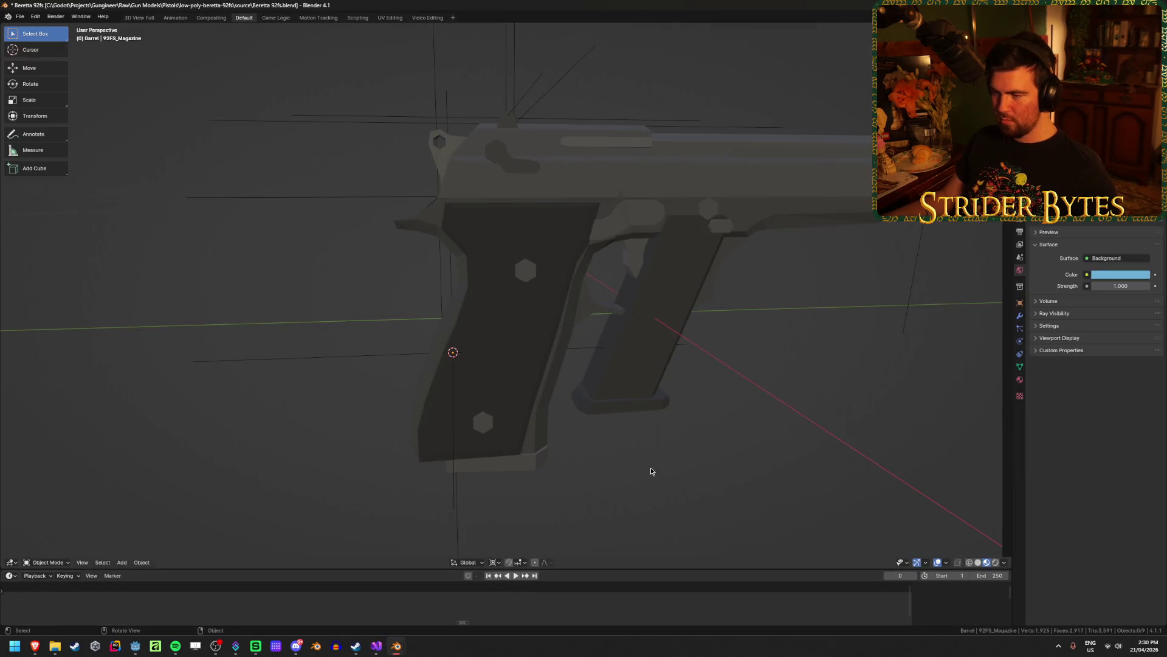
key("ctrl+v")
key("KP_3")
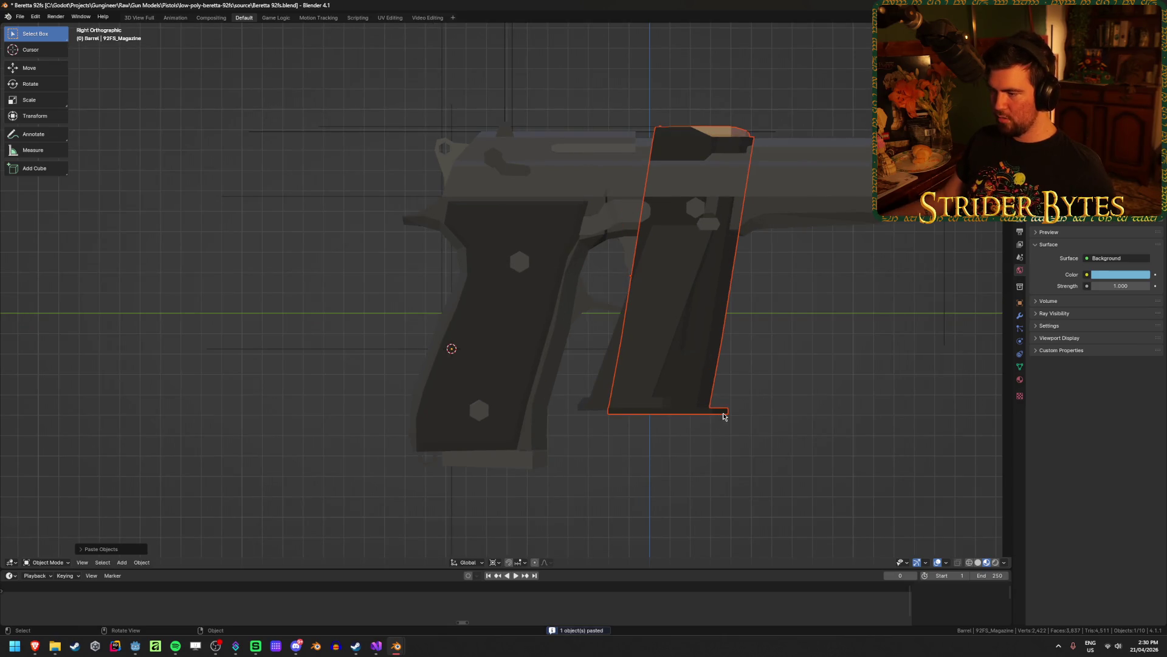
left_click(713, 384)
key("g")
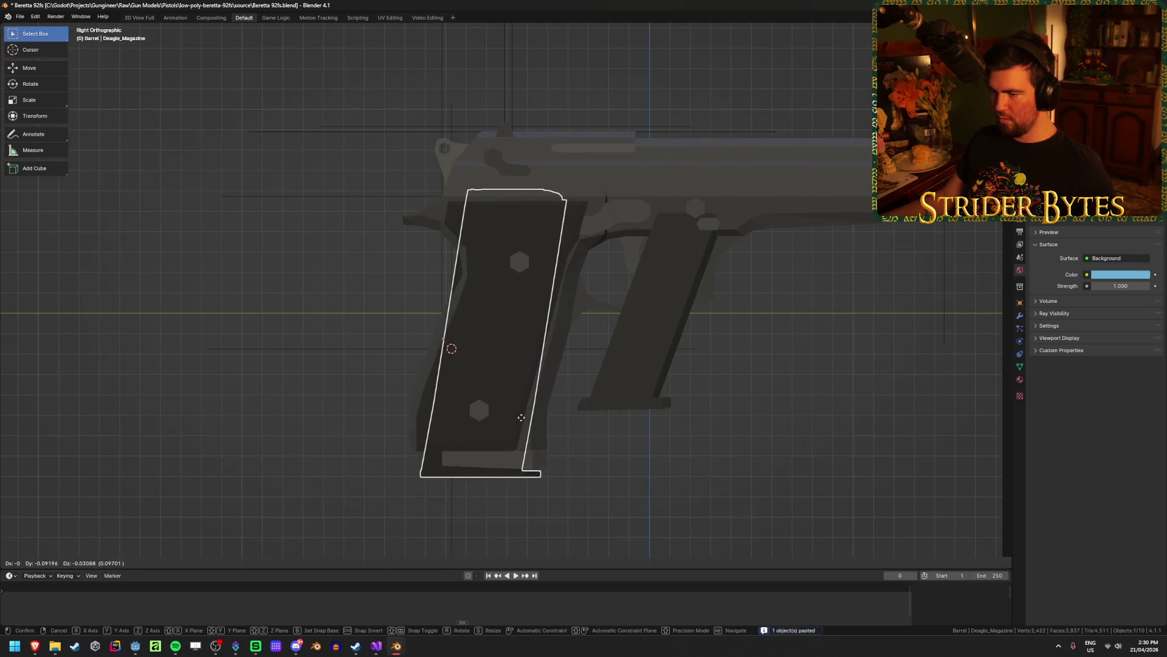
left_click(530, 418)
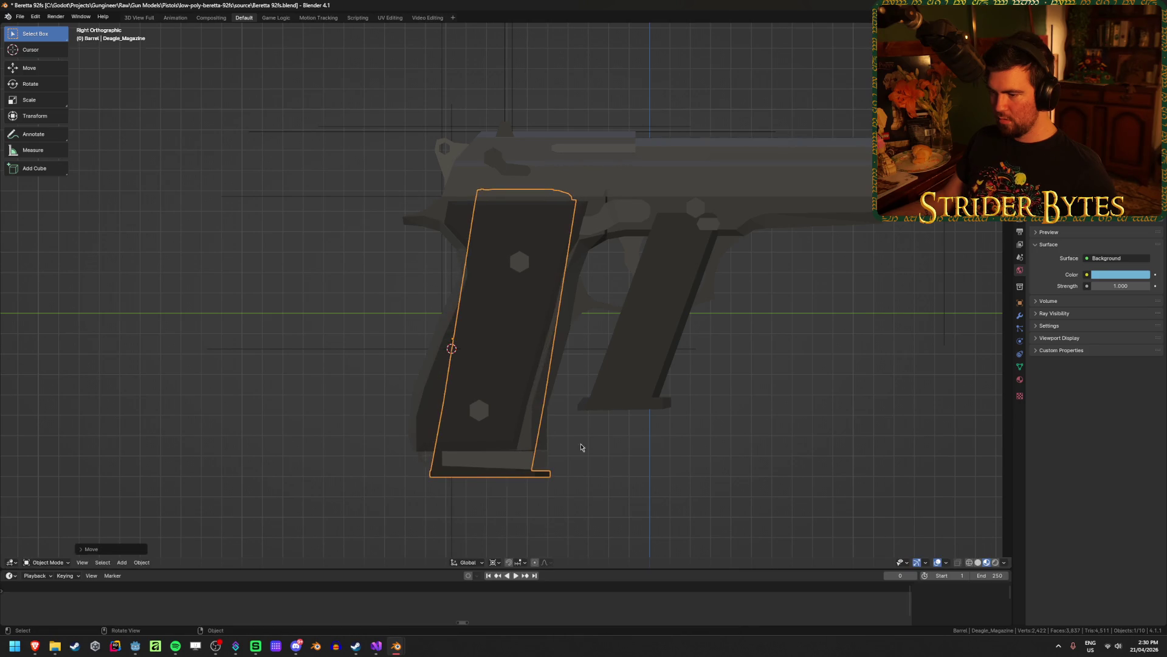
In wireframe view, slide the Deagle magazine along the Y axis into the Beretta grip.
key("shift+z")
key("shift+z")
mouse_move(597, 485)
middle_mouse_down()
mouse_move(667, 477)
mouse_move(638, 479)
middle_mouse_up()
left_click(525, 478)
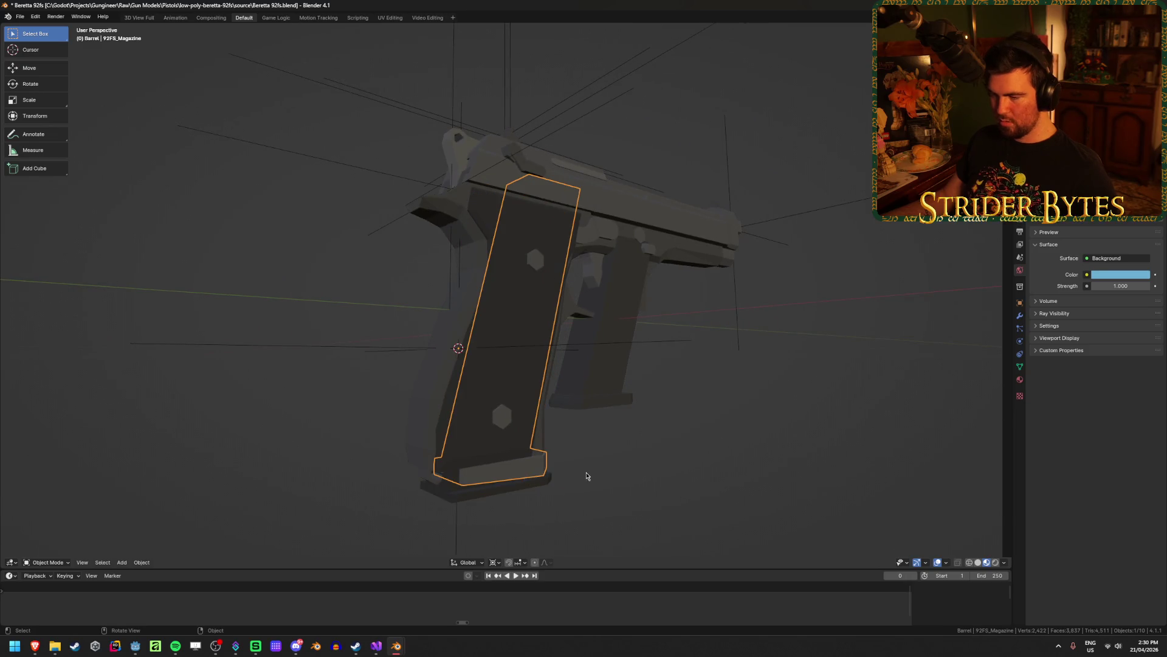
key("ctrl+z")
key("g")
key("x")
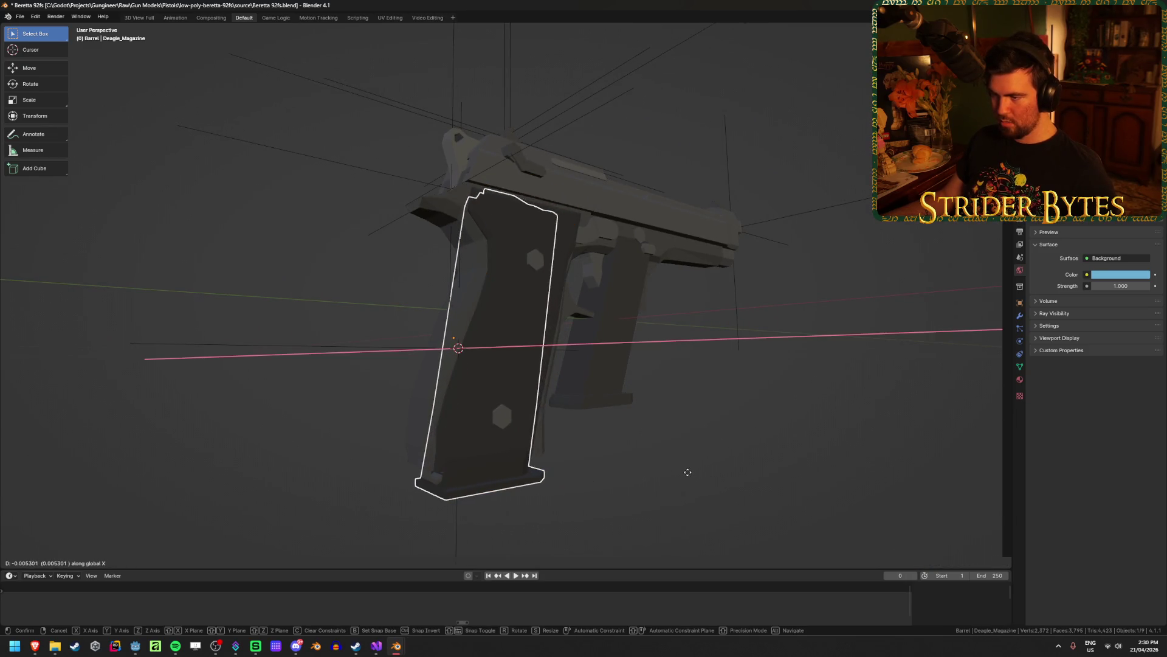
key("y")
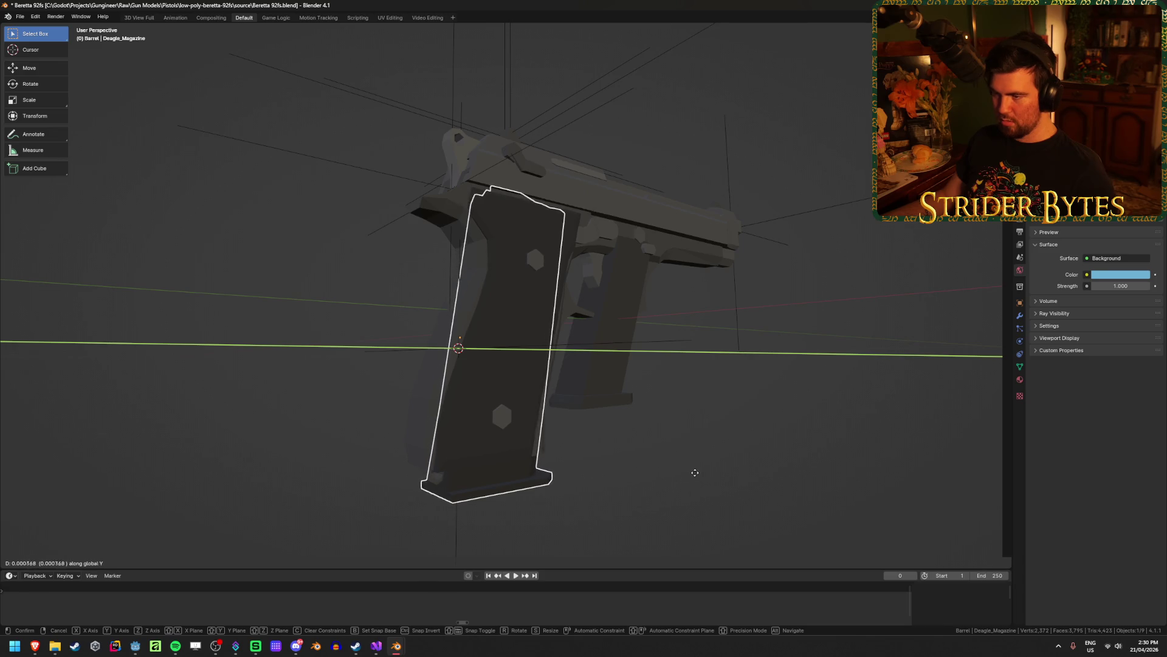
left_click(692, 473)
mouse_move(719, 487)
middle_mouse_down()
mouse_move(639, 495)
mouse_move(688, 494)
mouse_move(651, 494)
middle_mouse_up()
key("g")
key("y")
left_click(637, 491)
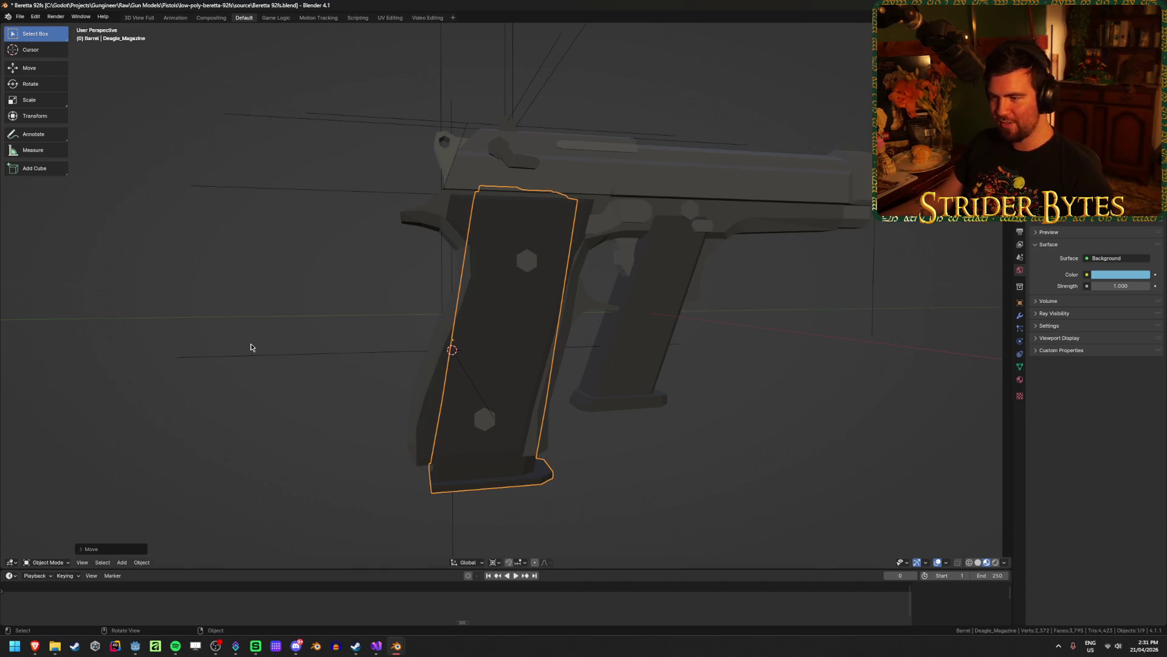
left_click(251, 347)
Inspect the Deagle magazine's top in side view with X-ray and its mesh in Edit Mode.
left_click(479, 421)
mouse_move(490, 253)
middle_mouse_down()
mouse_move(509, 290)
mouse_move(524, 394)
mouse_move(535, 243)
mouse_move(549, 227)
mouse_move(433, 256)
middle_mouse_up()
key("KP_3")
scroll(490, 272, "up", 3)
key("shift+z")
key("Tab")
key("shift+z")
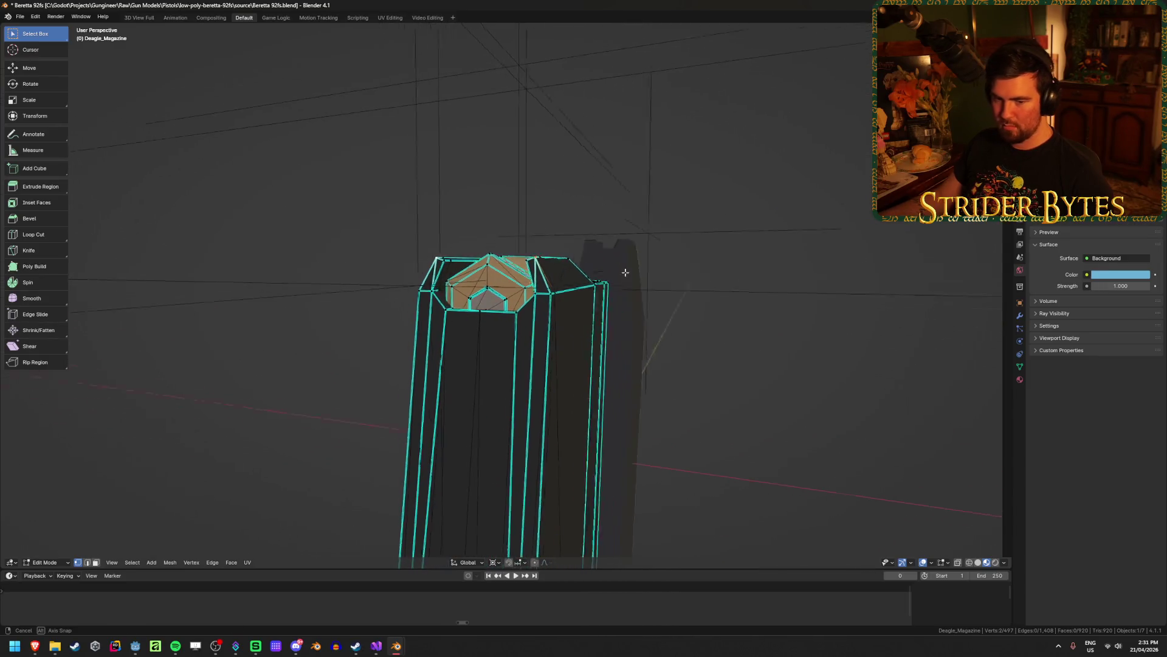
middle_click_drag(625, 268, 584, 276)
key("Tab")
Set the Deagle magazine's origin to the 3D cursor.
scroll(587, 334, "down", 3)
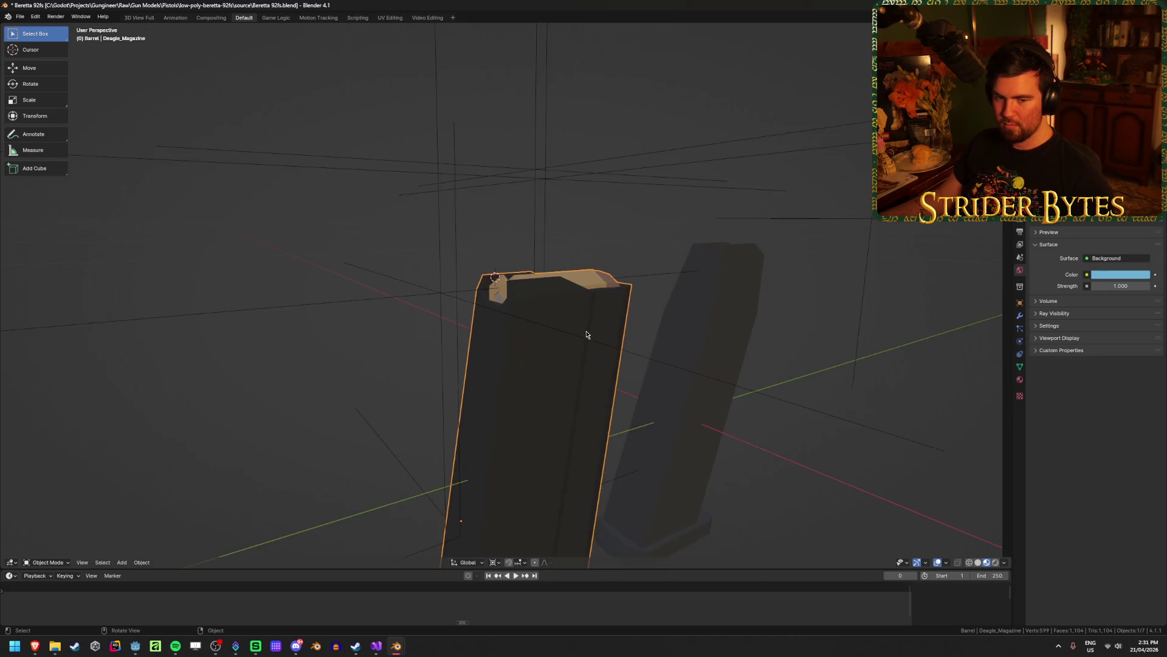
scroll(617, 365, "down", 2)
right_click(626, 360)
mouse_move(626, 361)
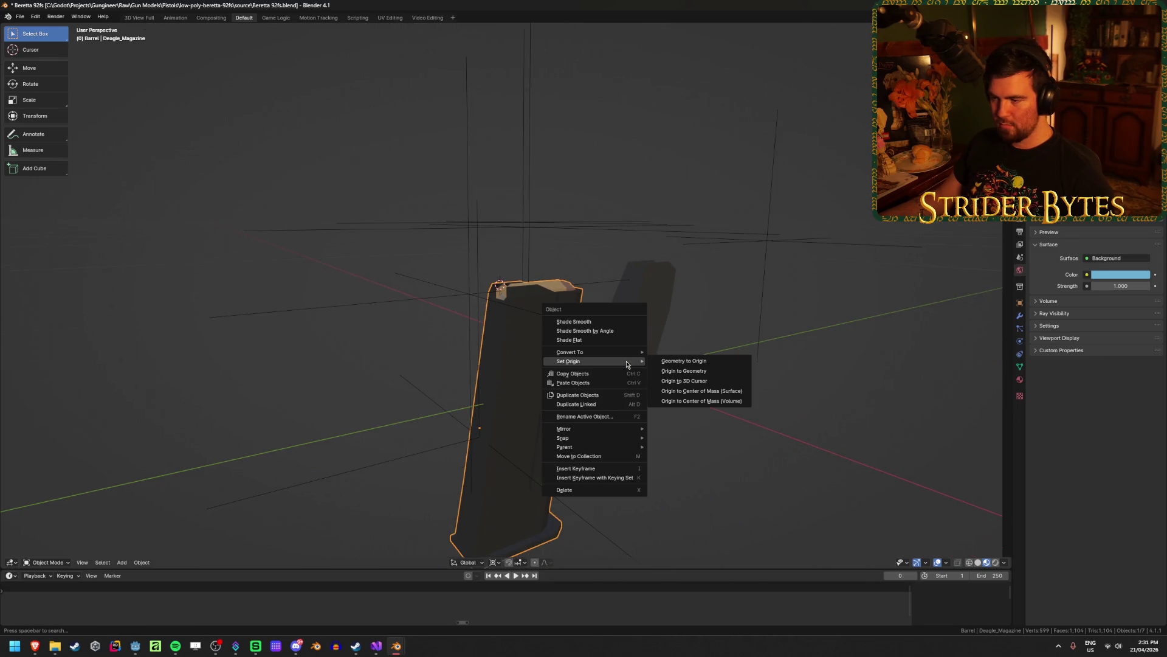
left_click(698, 382)
left_click(708, 505)
mouse_move(708, 505)
middle_mouse_down()
mouse_move(677, 492)
mouse_move(687, 389)
middle_mouse_up()
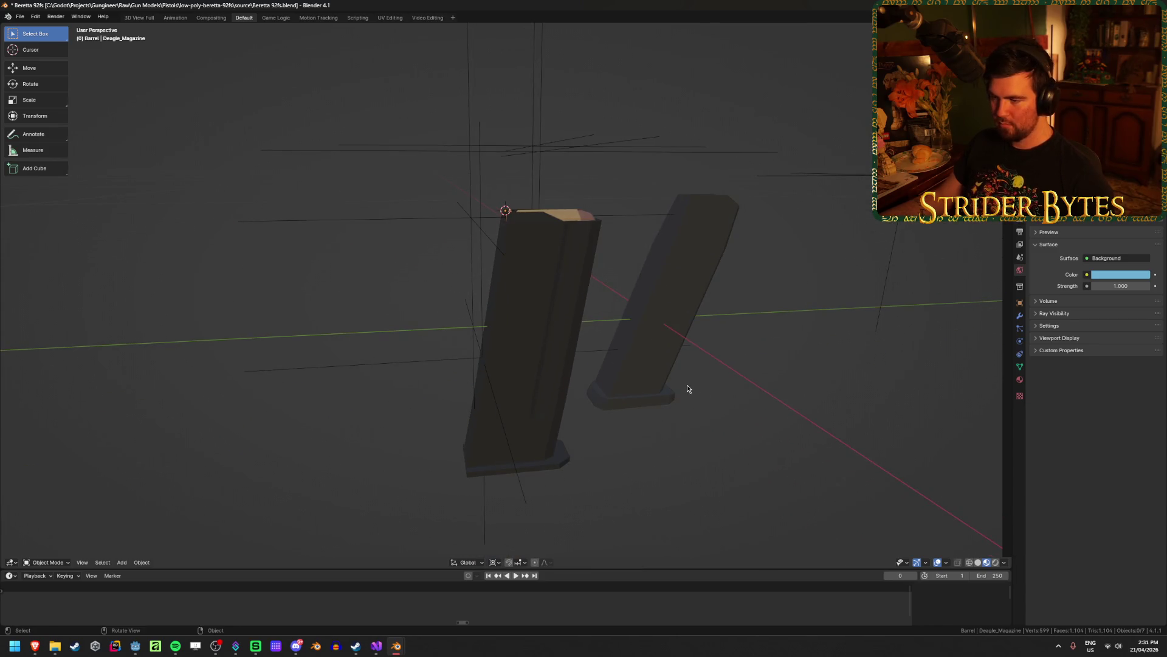
Snap the MagazineAttach empty to the 3D cursor.
left_click(426, 219)
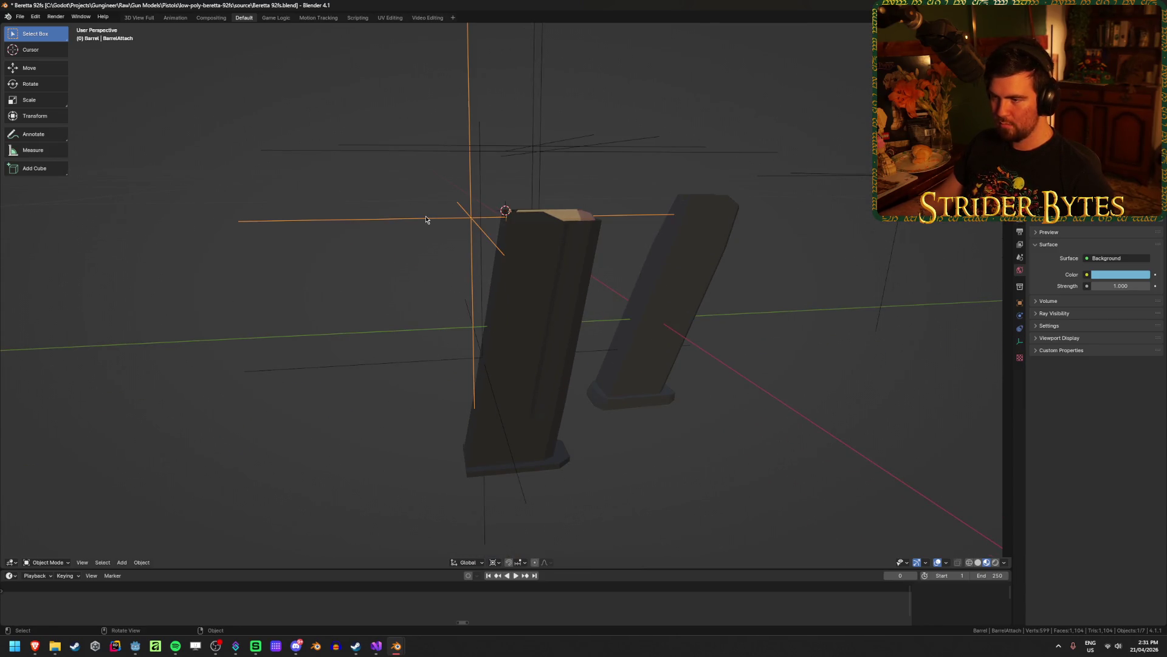
left_click(412, 357)
key("shift+s")
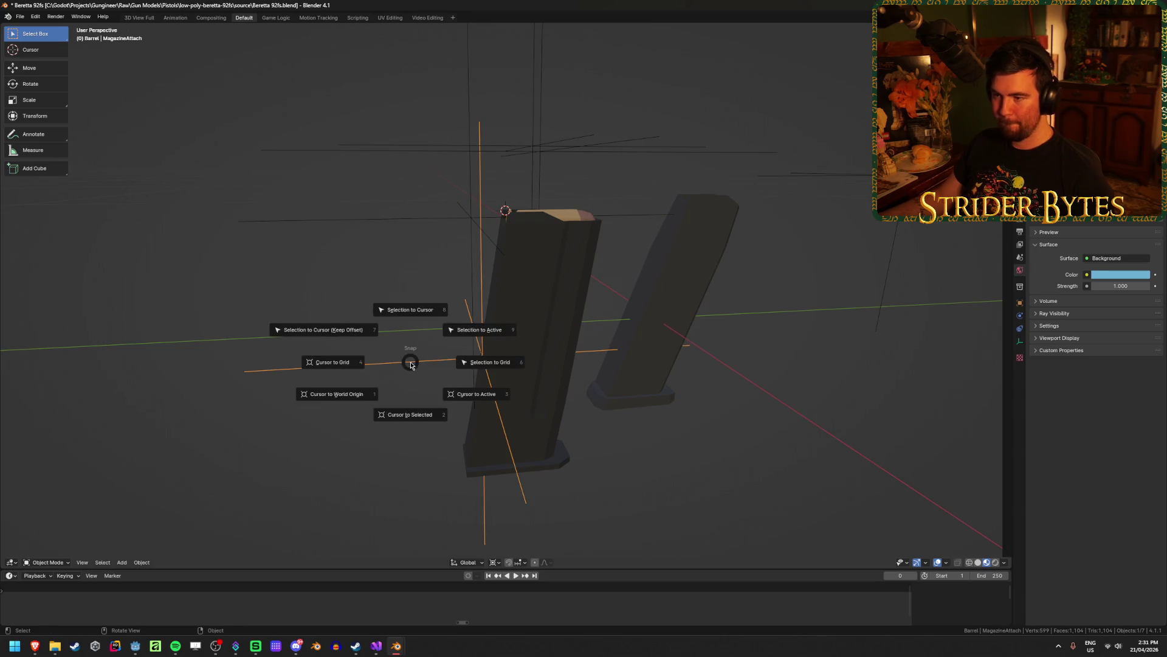
left_click(425, 315)
Reveal the hidden gun parts and move the 92FS magazine into a new position.
key("KP_3")
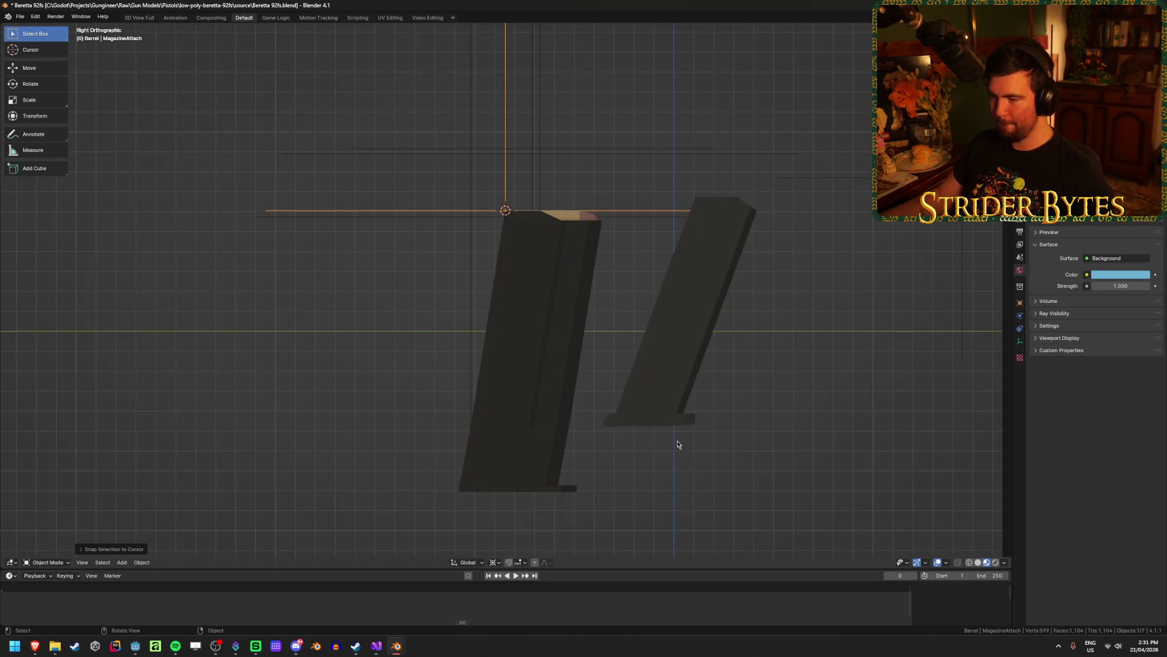
key("alt+h")
key("alt+a")
left_click(554, 479)
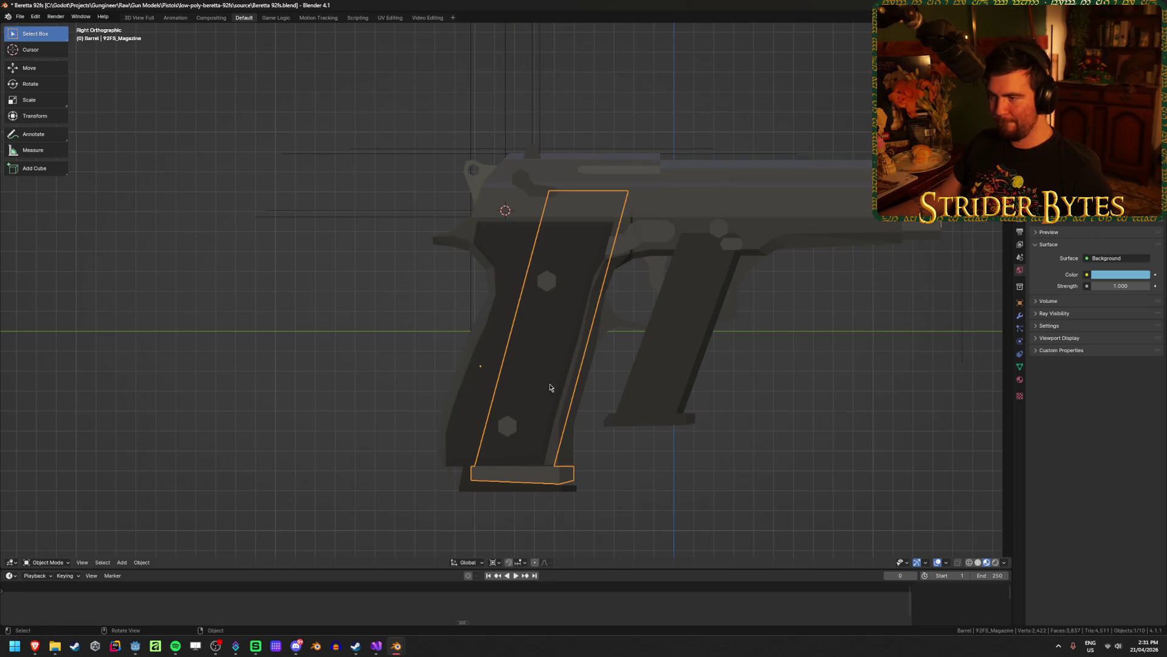
key("g")
left_click(486, 199)
left_click(693, 448)
middle_click_drag(693, 448, 731, 447)
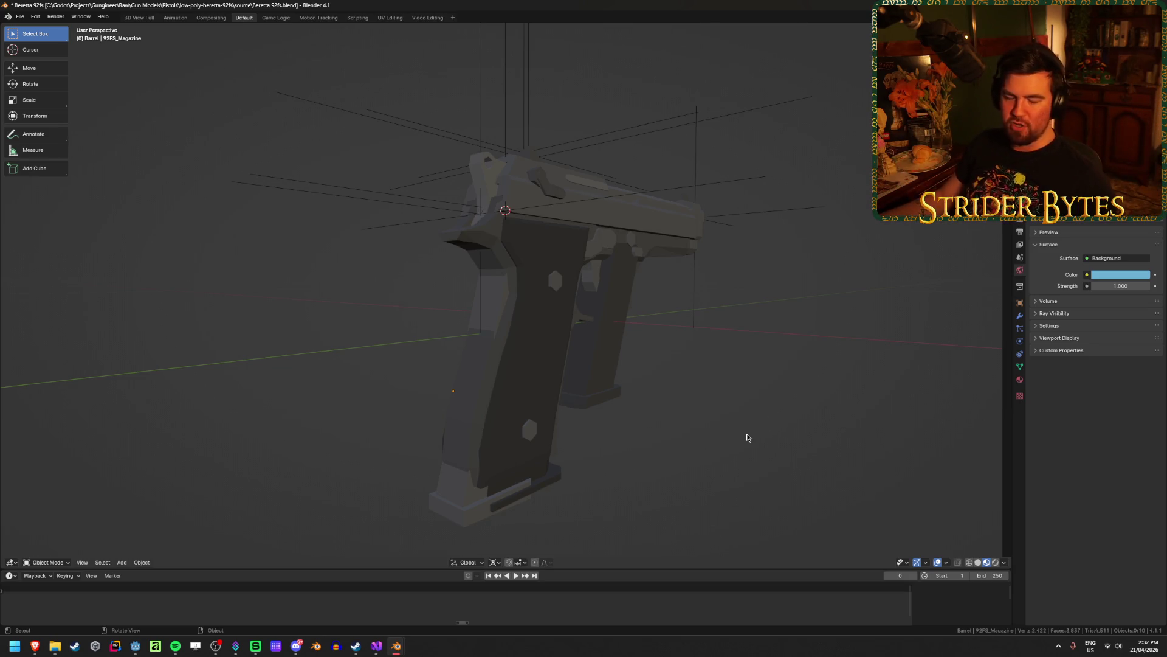
Shift the magazine in the grip along the Y axis.
left_click(487, 304)
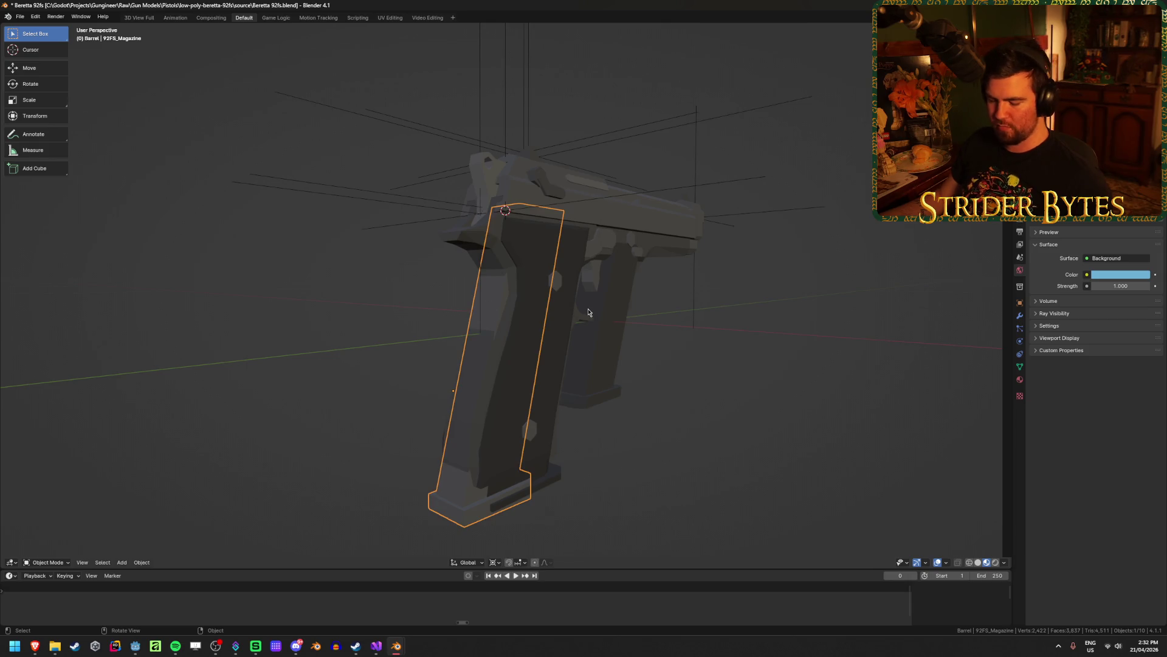
key("g")
key("y")
left_click(701, 433)
left_click(701, 433)
mouse_move(701, 433)
middle_mouse_down()
mouse_move(625, 423)
mouse_move(626, 411)
mouse_move(584, 499)
middle_mouse_up()
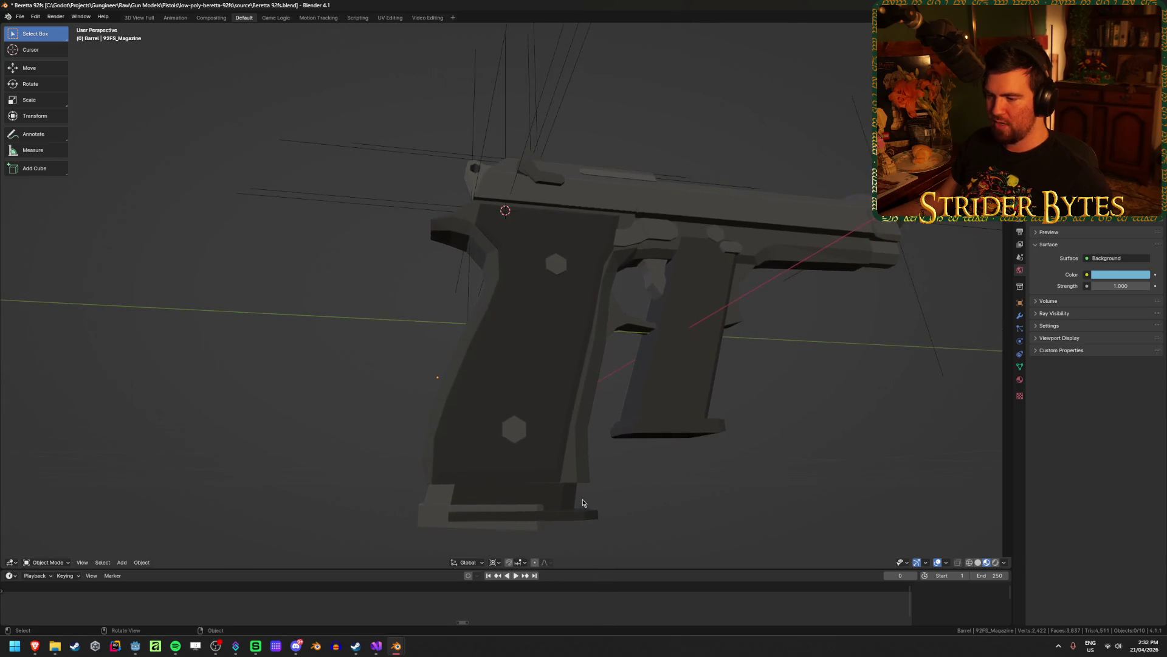
Place the 3D cursor on the 92FS magazine's top edge and set its origin there.
left_click(570, 509)
left_click(425, 509)
key("shift+z")
mouse_move(426, 509)
middle_mouse_down()
mouse_move(575, 352)
mouse_move(540, 328)
middle_mouse_up()
key("Tab")
left_click(471, 243)
key("shift+s")
left_click(521, 333)
key("Tab")
right_click(523, 329)
mouse_move(522, 329)
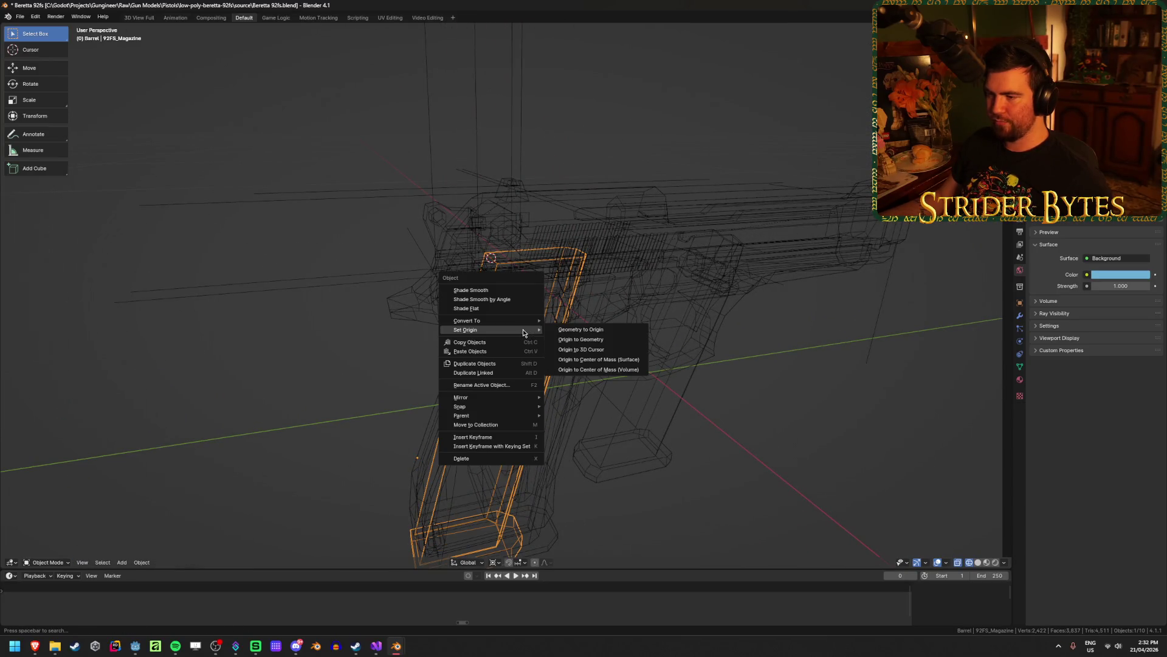
left_click(616, 354)
key("shift+z")
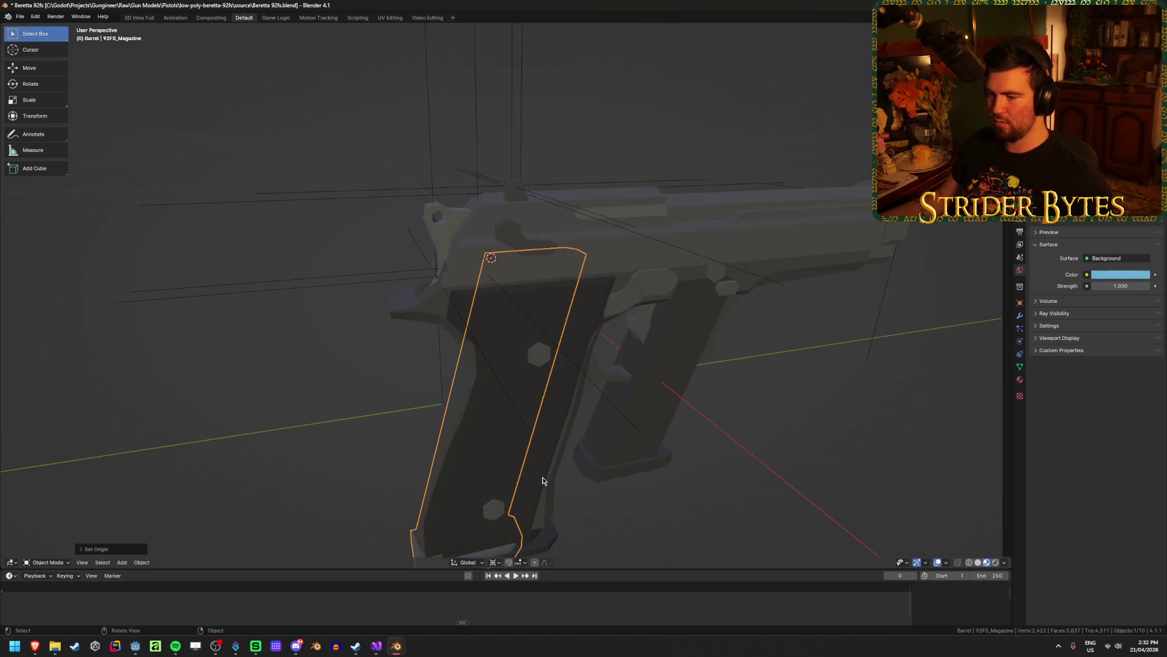
middle_click_drag(543, 480, 535, 425)
Move the 3D cursor to the Deagle magazine's top corner, then reselect the 92FS magazine.
left_click(531, 498)
key("ctrl+Tab")
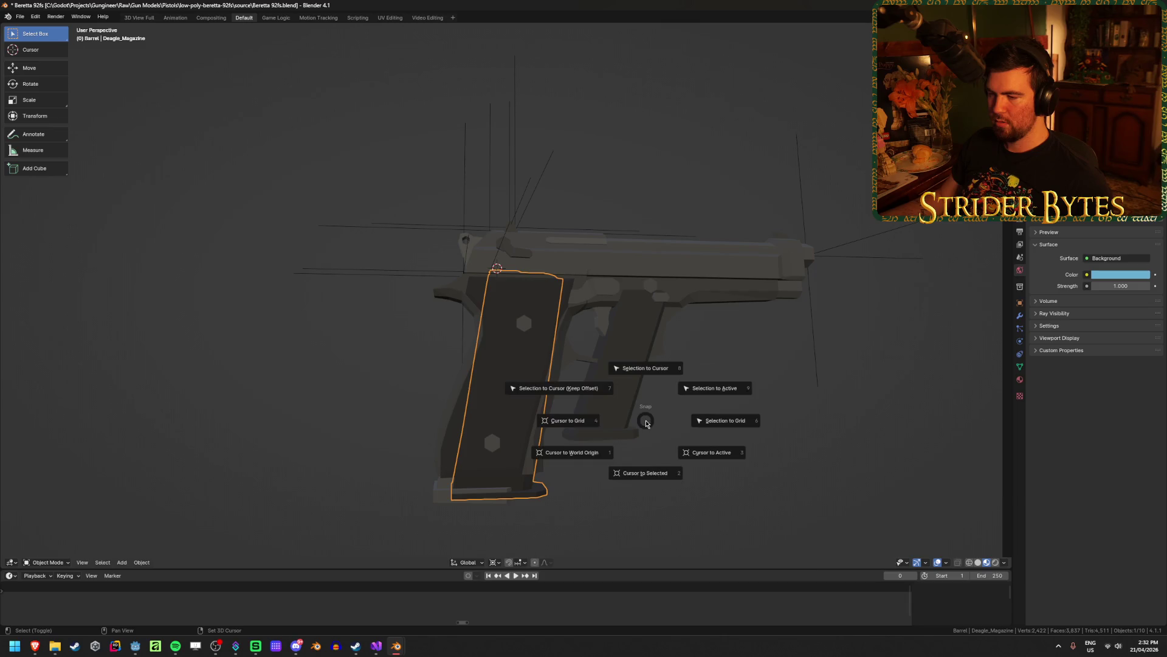
left_click(644, 472)
key("Tab")
left_click(487, 498)
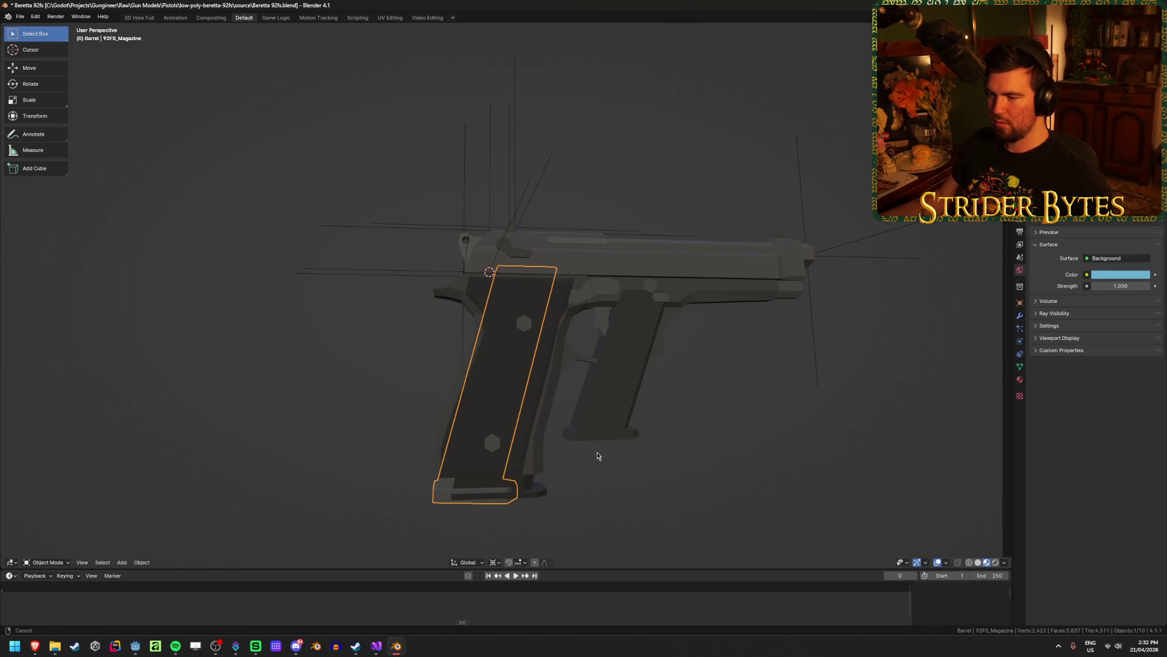
Snap the 92FS magazine to the 3D cursor and shift it along the Y axis.
middle_click_drag(597, 456, 588, 396, "shift")
key("shift+s")
left_click(593, 348)
middle_click_drag(592, 348, 581, 413)
key("g")
key("y")
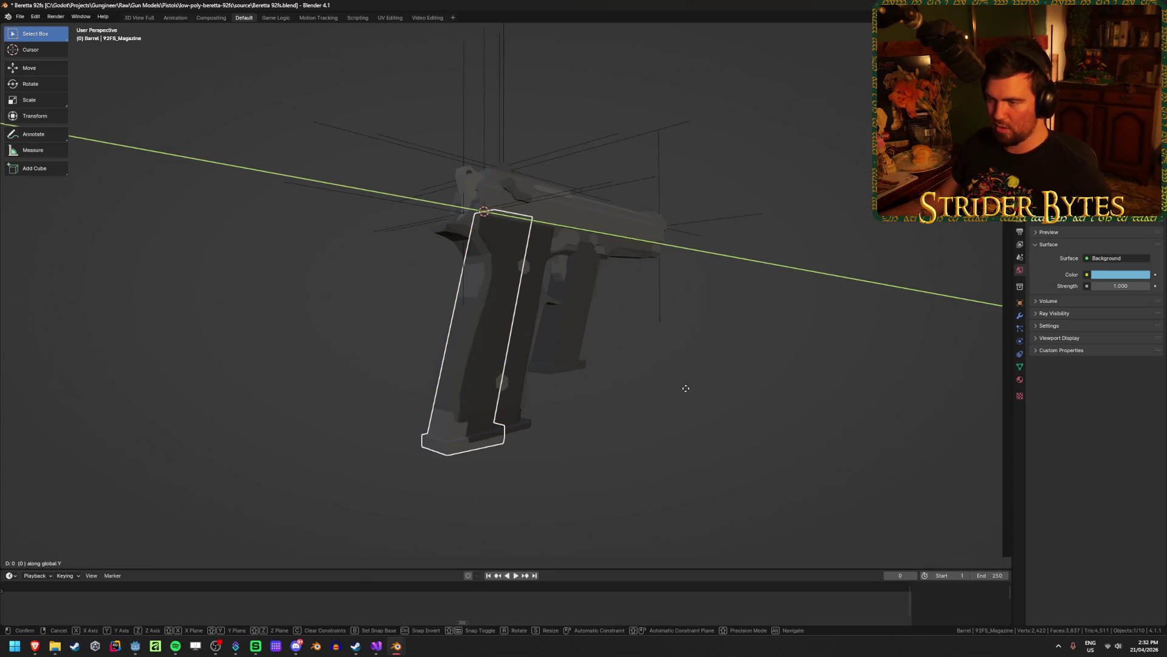
left_click(692, 388)
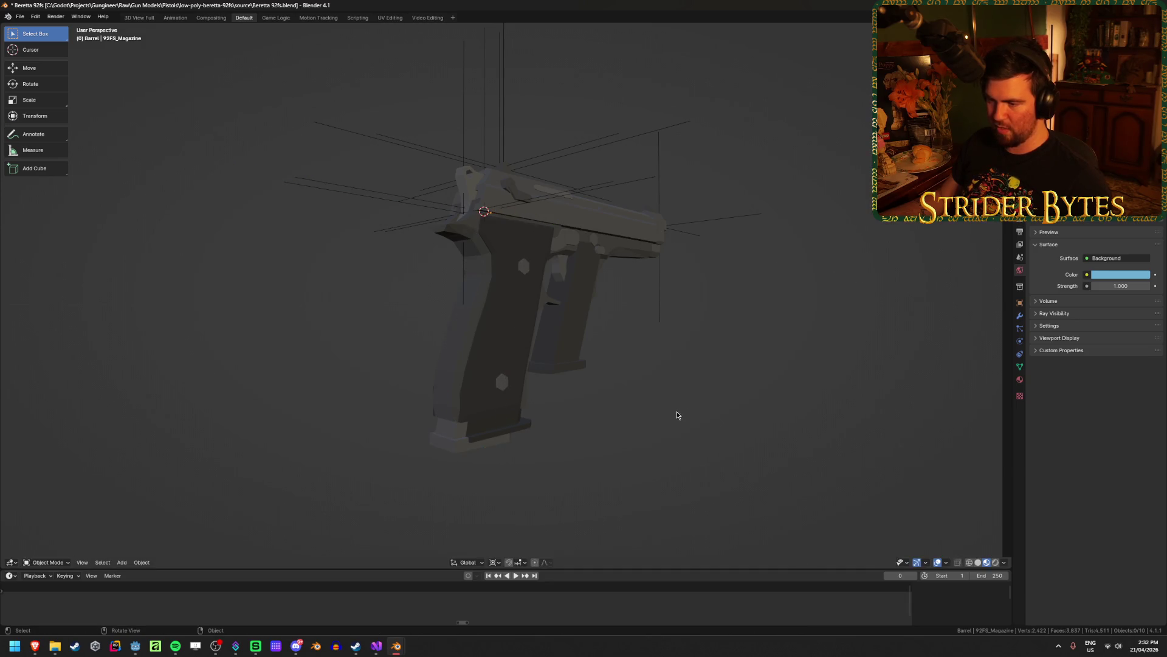
Remove the Deagle magazine from the grip.
middle_click_drag(678, 412, 535, 419)
left_click(522, 419)
left_click(526, 418)
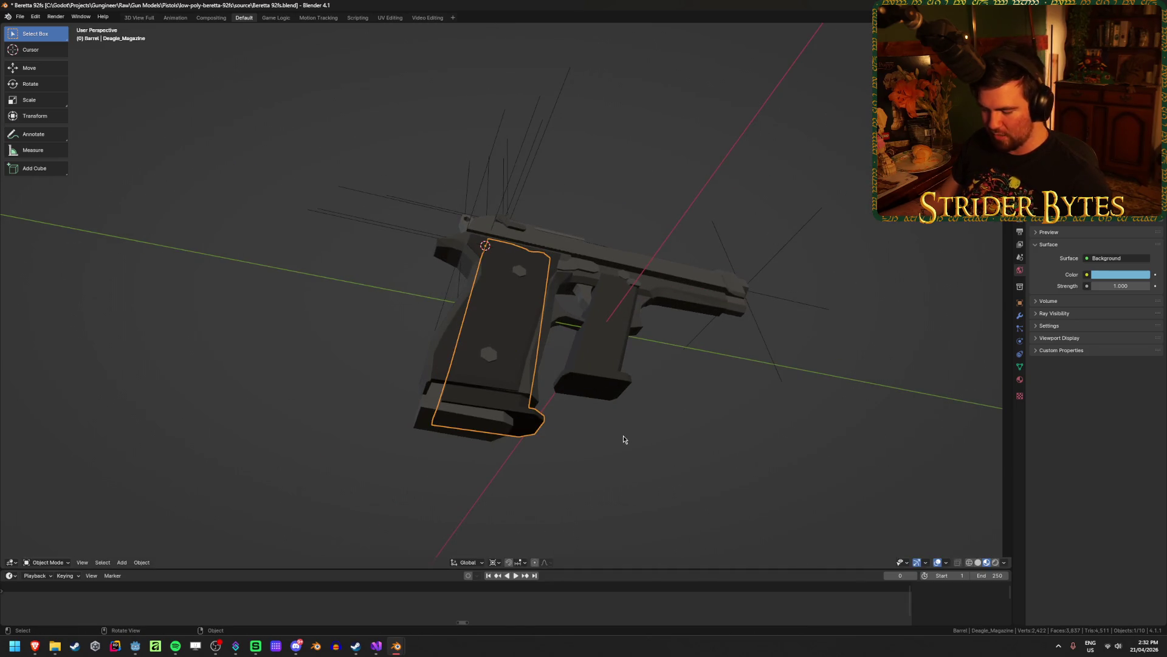
key("Delete")
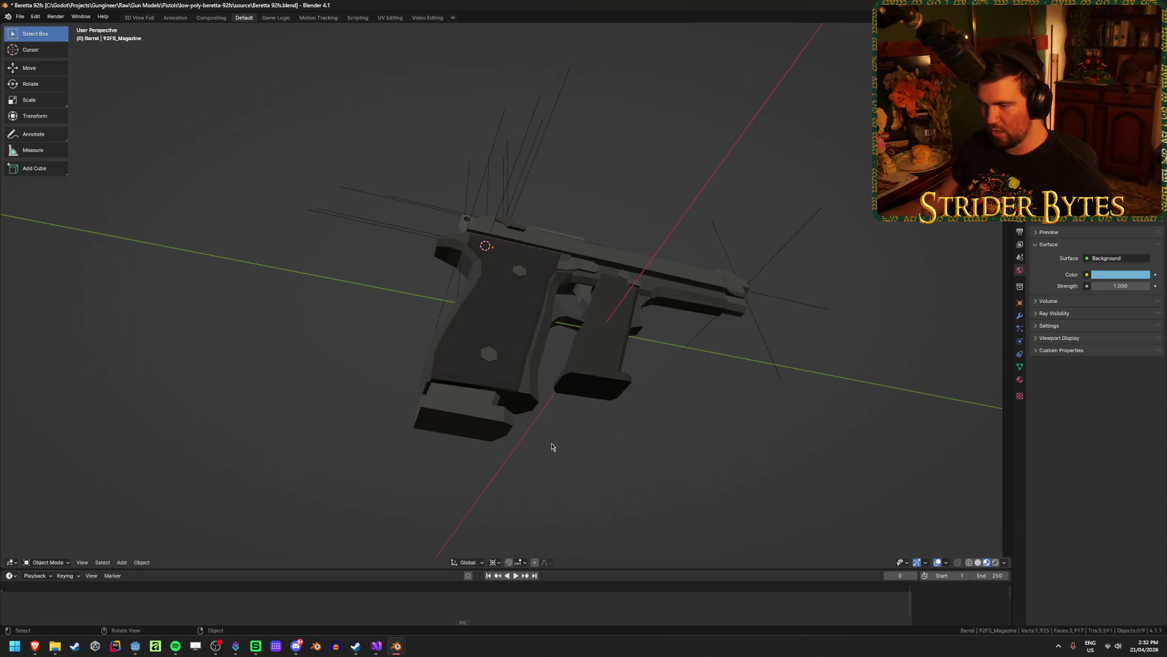
Adjust the 92FS magazine's position along the Y and Z axes in the grip.
left_click(486, 420)
mouse_move(607, 435)
middle_mouse_down()
mouse_move(593, 476)
mouse_move(594, 466)
middle_mouse_up()
key("g")
key("y")
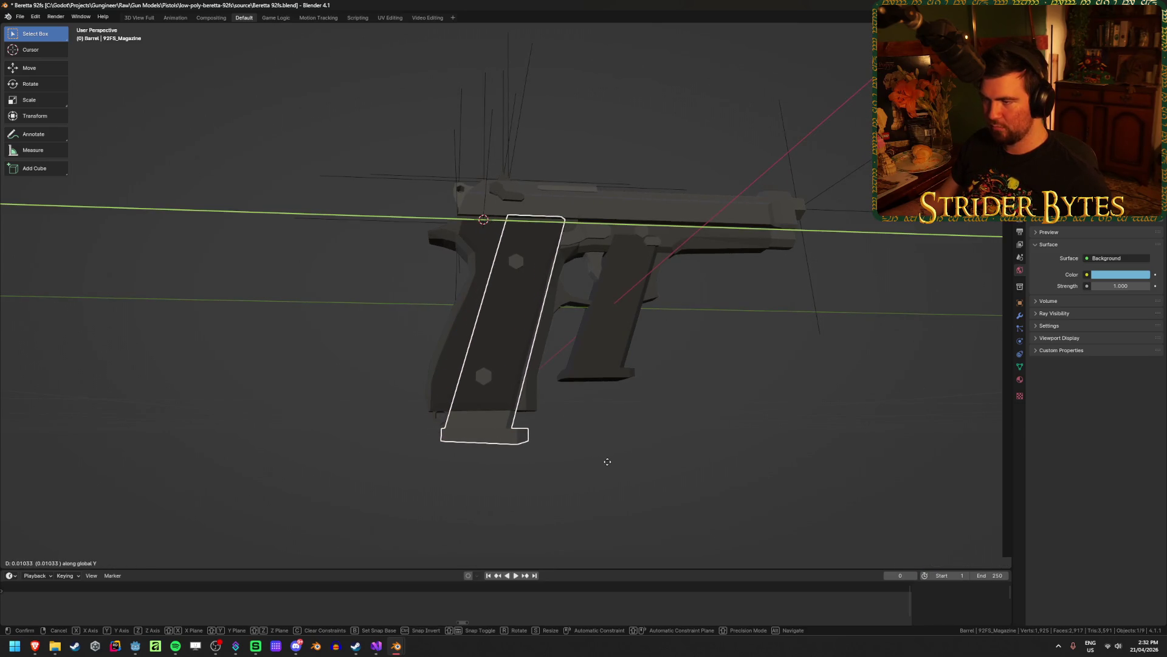
left_click(607, 462)
key("g")
key("z")
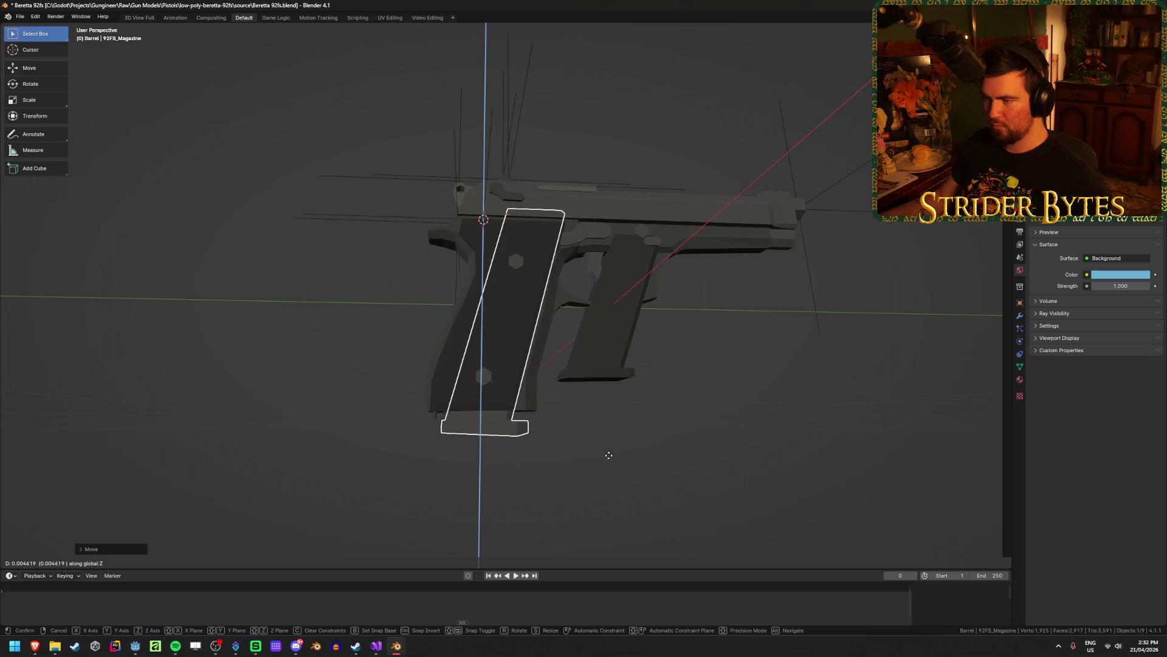
key("Escape")
Move the 3D cursor to the 92FS magazine and paste the Deagle magazine there.
key("shift+s")
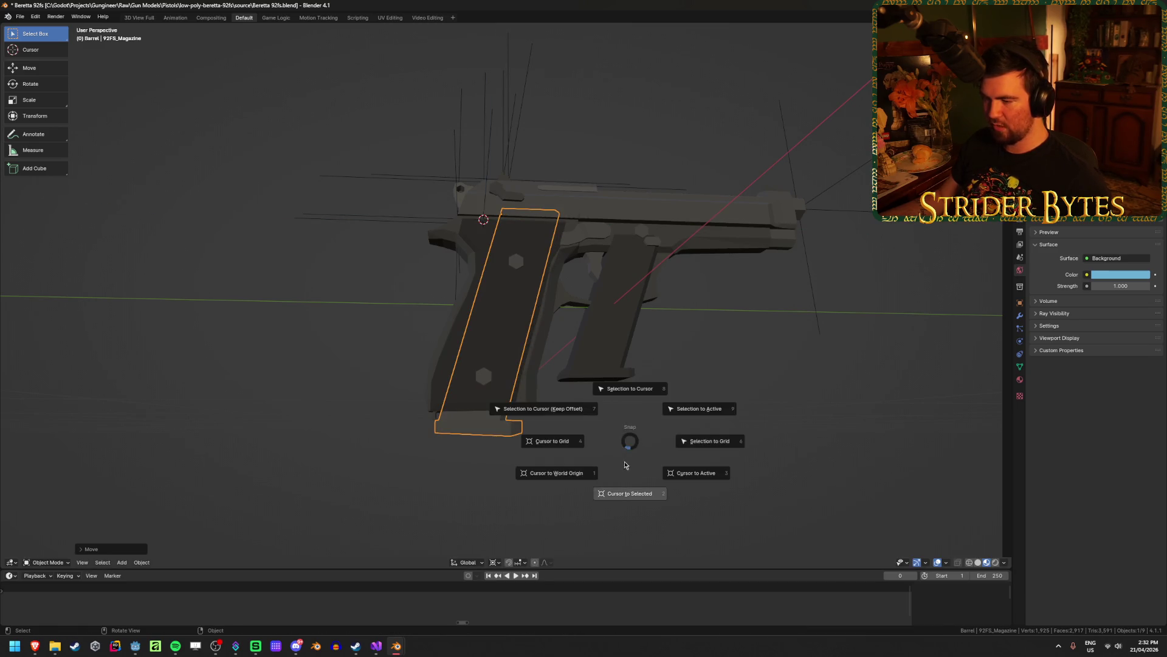
left_click(626, 462)
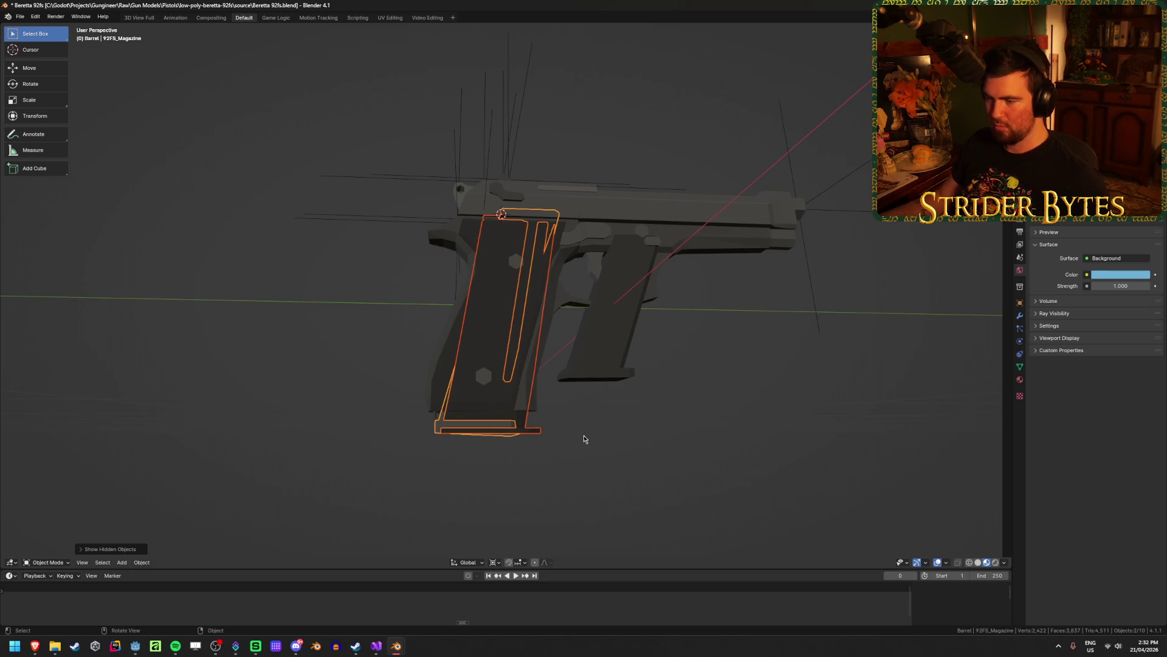
key("ctrl+v")
key("shift+s")
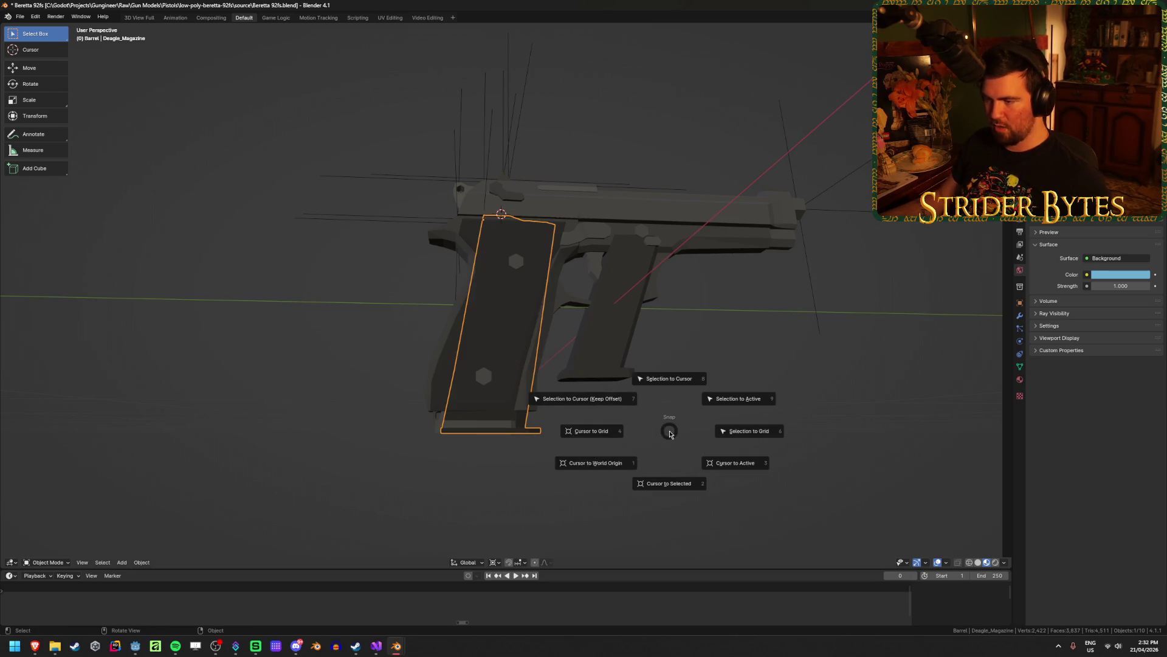
left_click(670, 378)
Apply the Deagle magazine's transforms and tilt it slightly to match the grip.
left_click(551, 419)
middle_click_drag(551, 420, 646, 433)
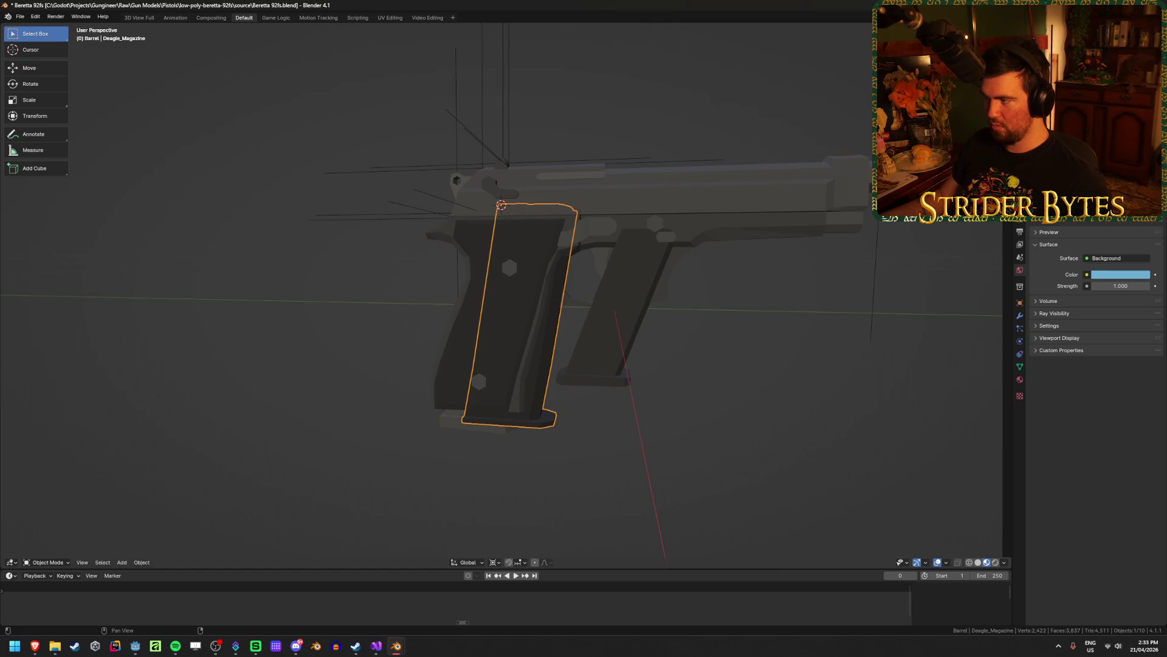
key("ctrl+a")
left_click(793, 301)
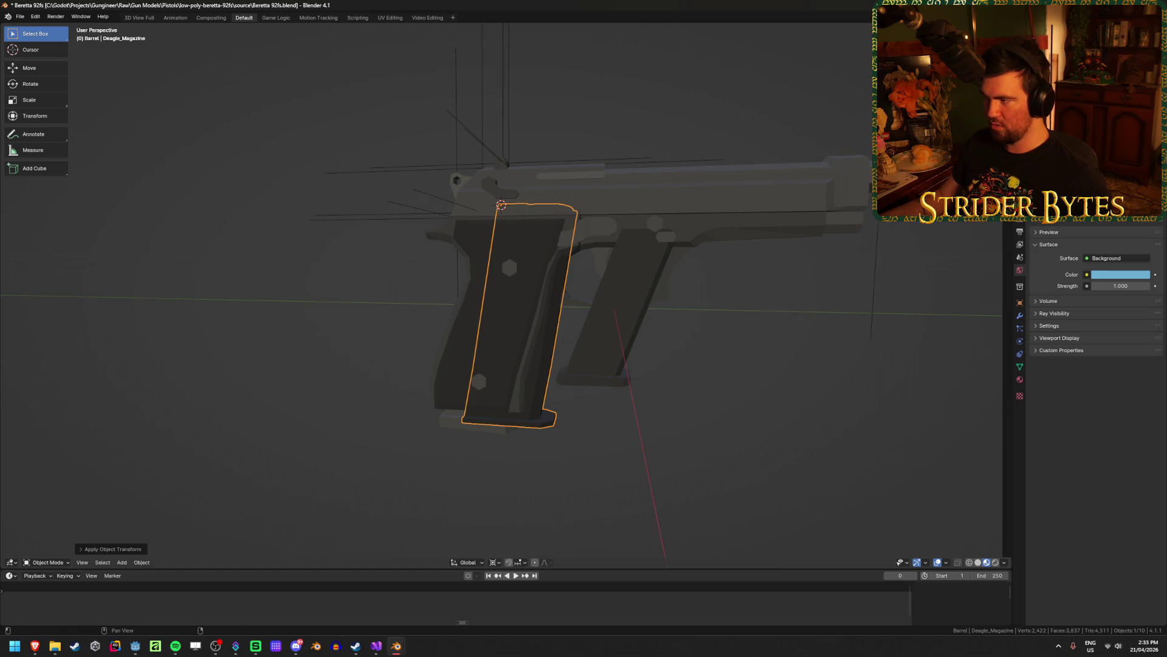
key("r")
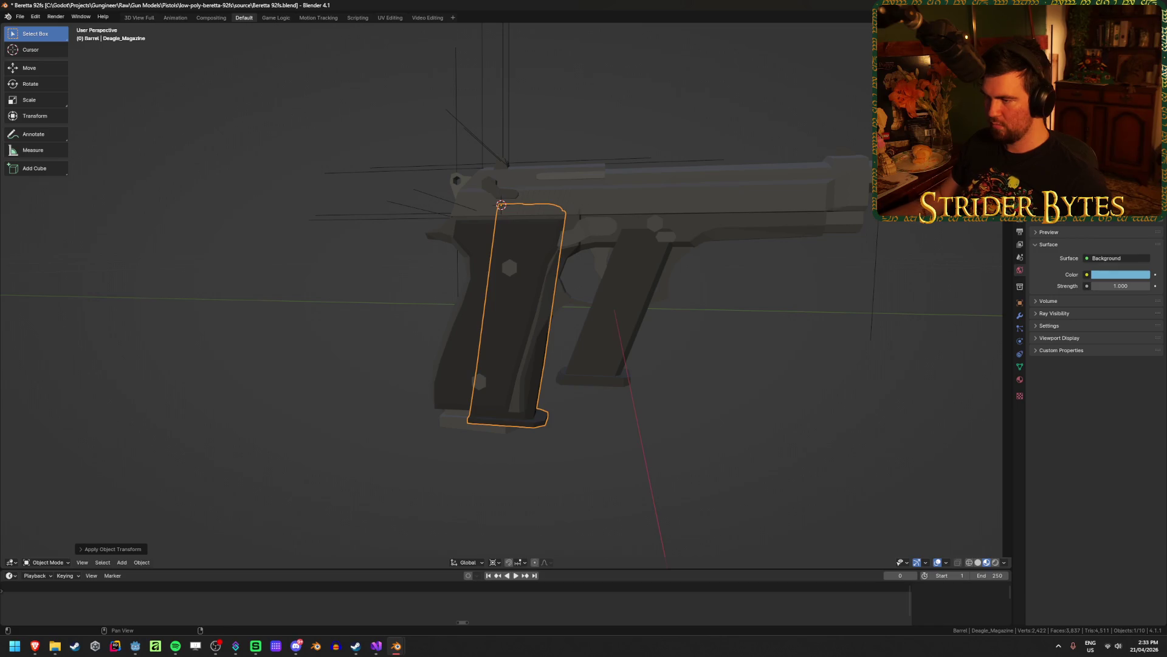
middle_click_drag(636, 306, 656, 288)
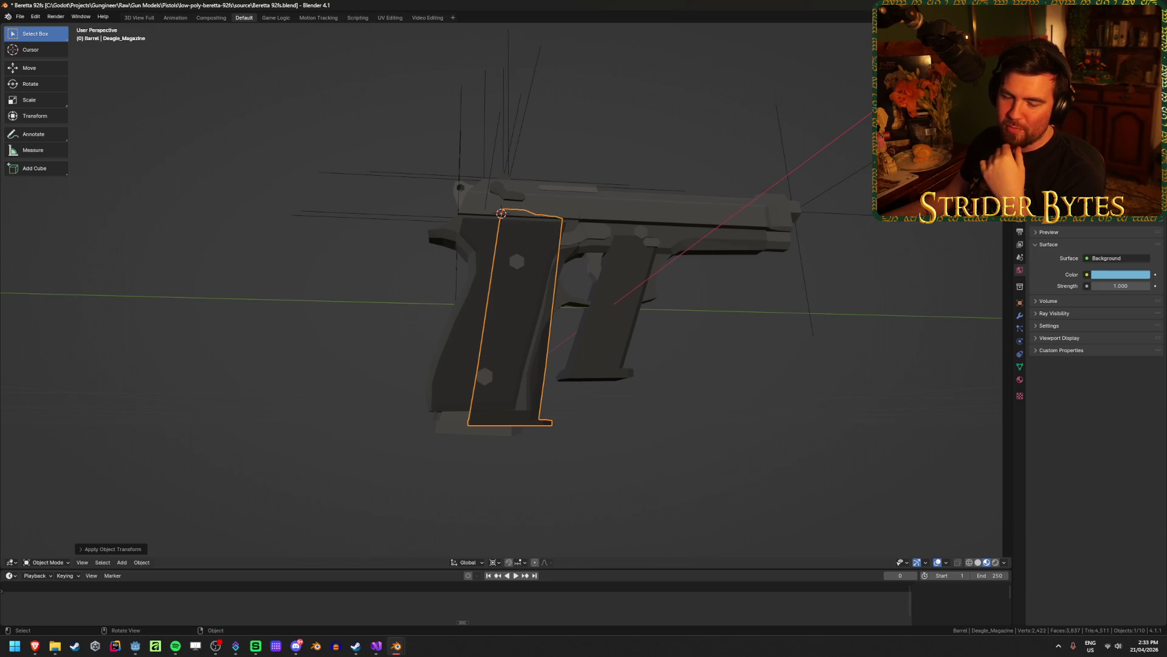
left_click(336, 468)
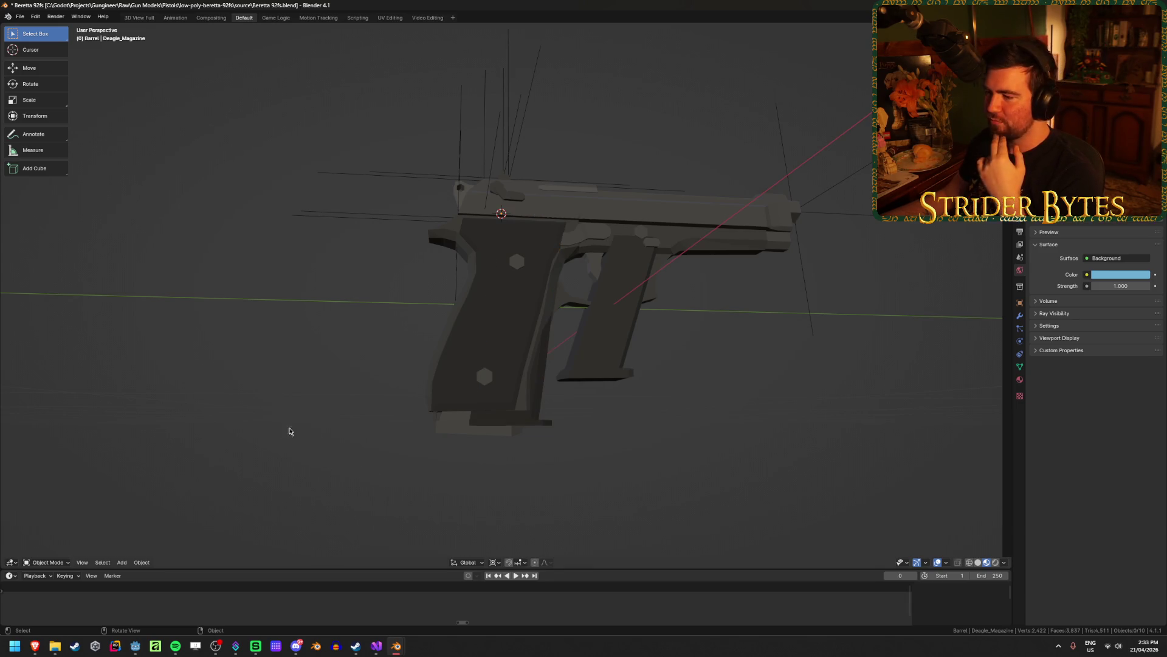
left_click(534, 428)
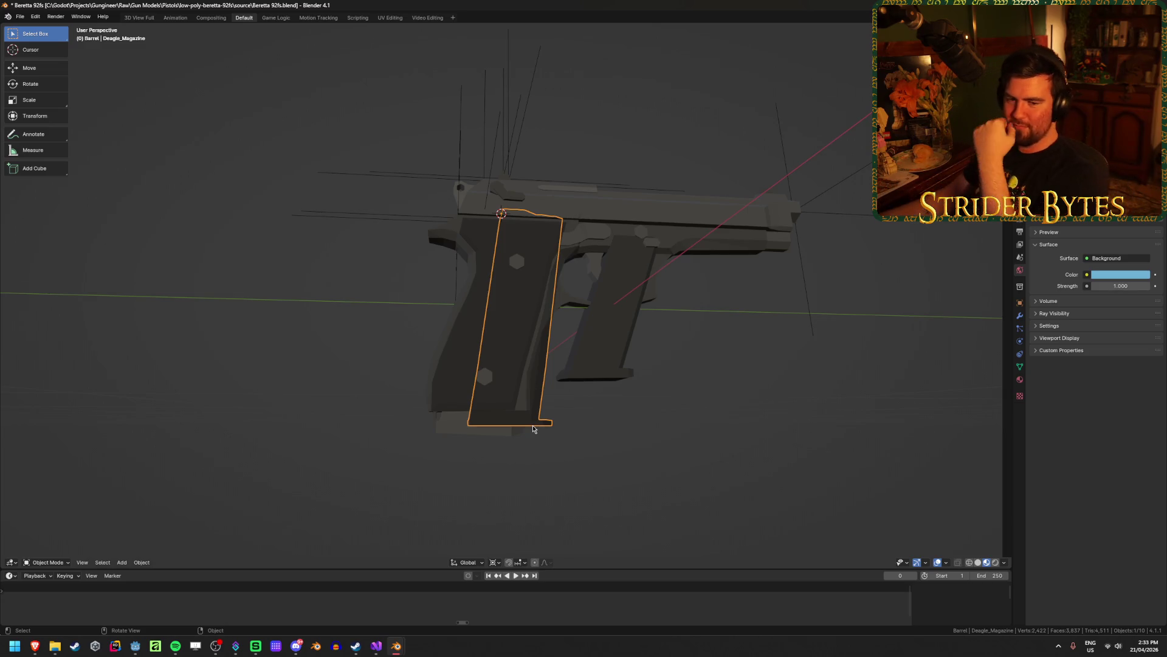
left_click(662, 420)
left_click(493, 431)
left_click(538, 429)
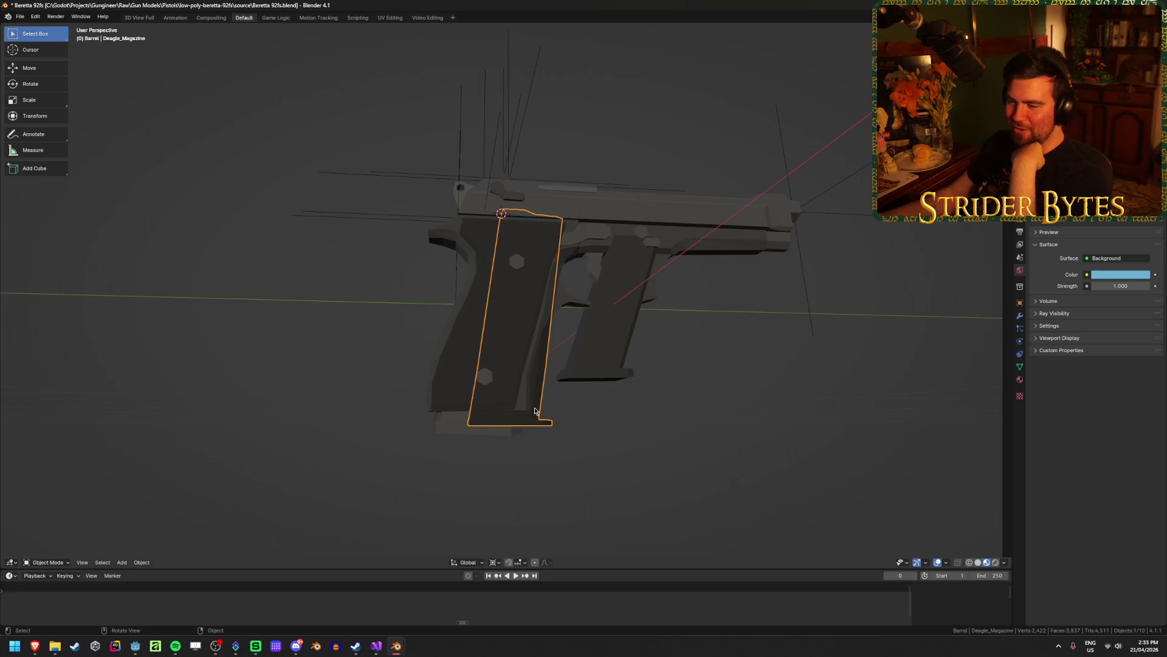
left_click(555, 419)
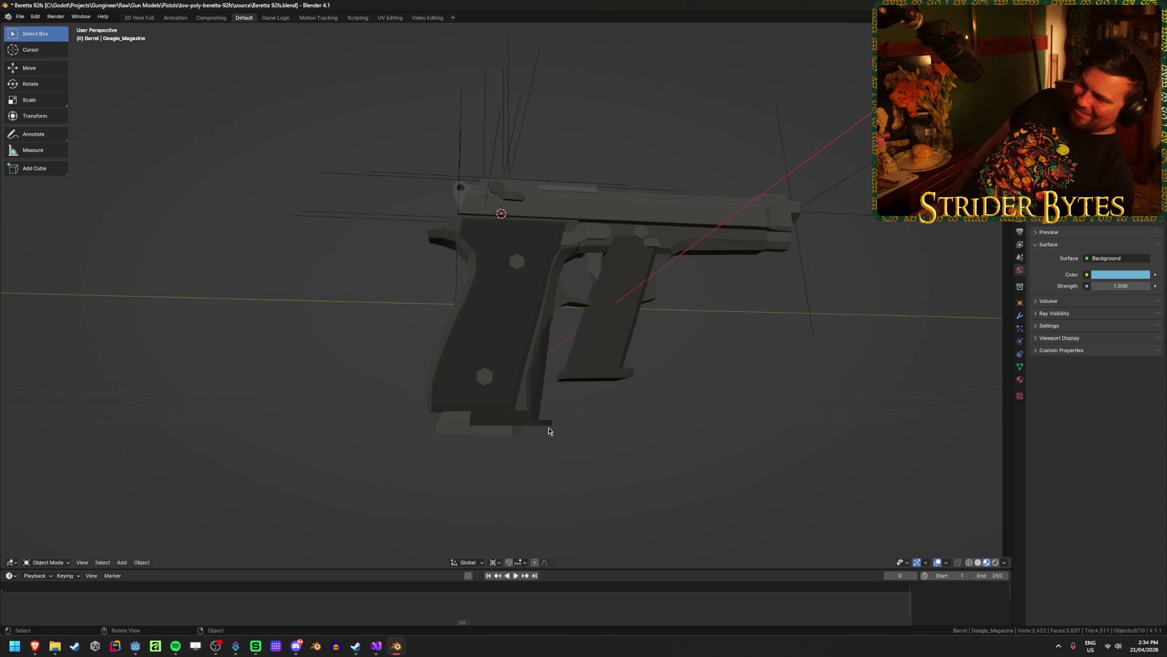
left_click(621, 342)
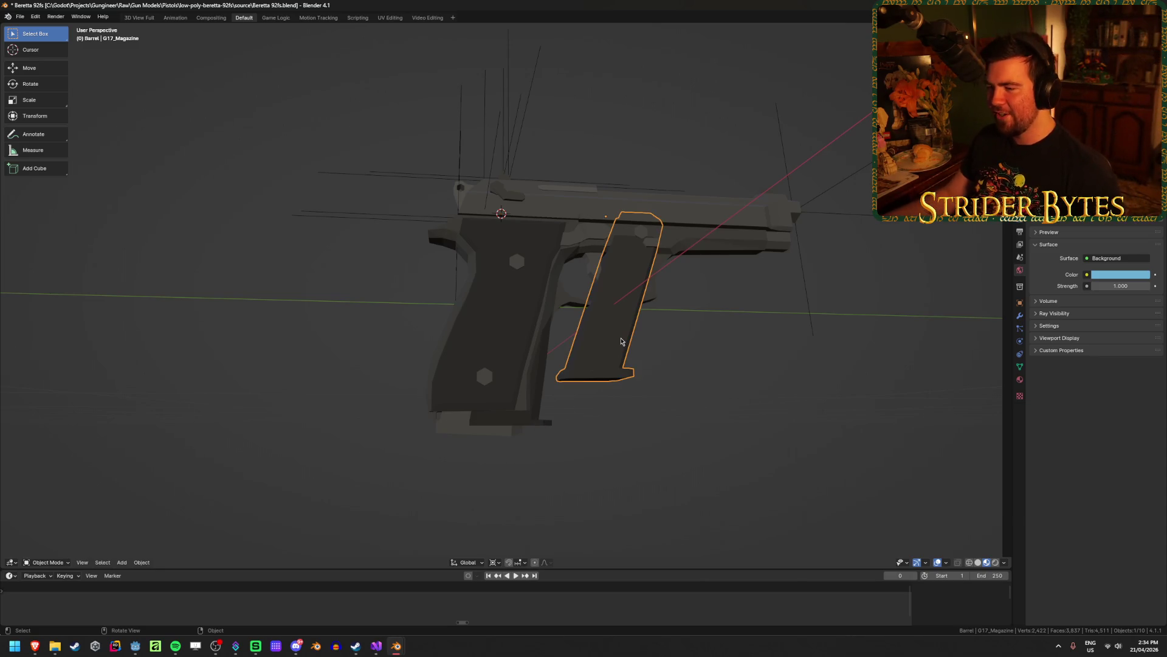
Snap the G17 magazine to the 3D cursor inside the grip, then clear the selection.
middle_click_drag(609, 343, 620, 364)
key("shift+s")
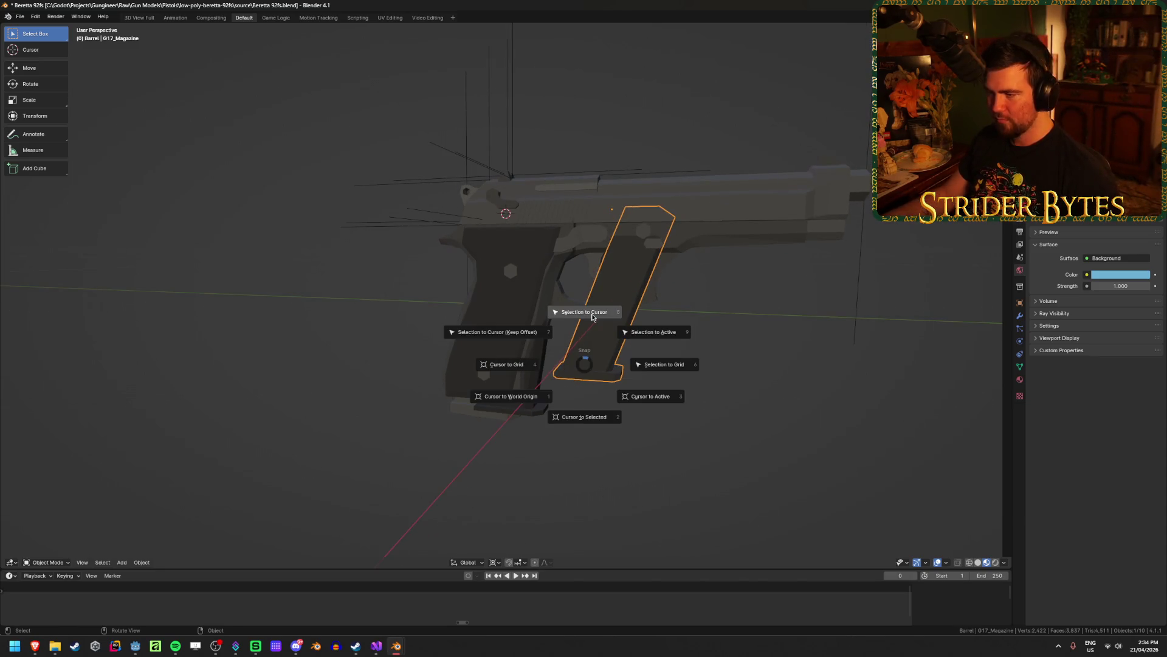
left_click(583, 308)
key("alt+a")
mouse_move(699, 431)
middle_mouse_down()
mouse_move(638, 417)
mouse_move(647, 409)
mouse_move(633, 465)
middle_mouse_up()
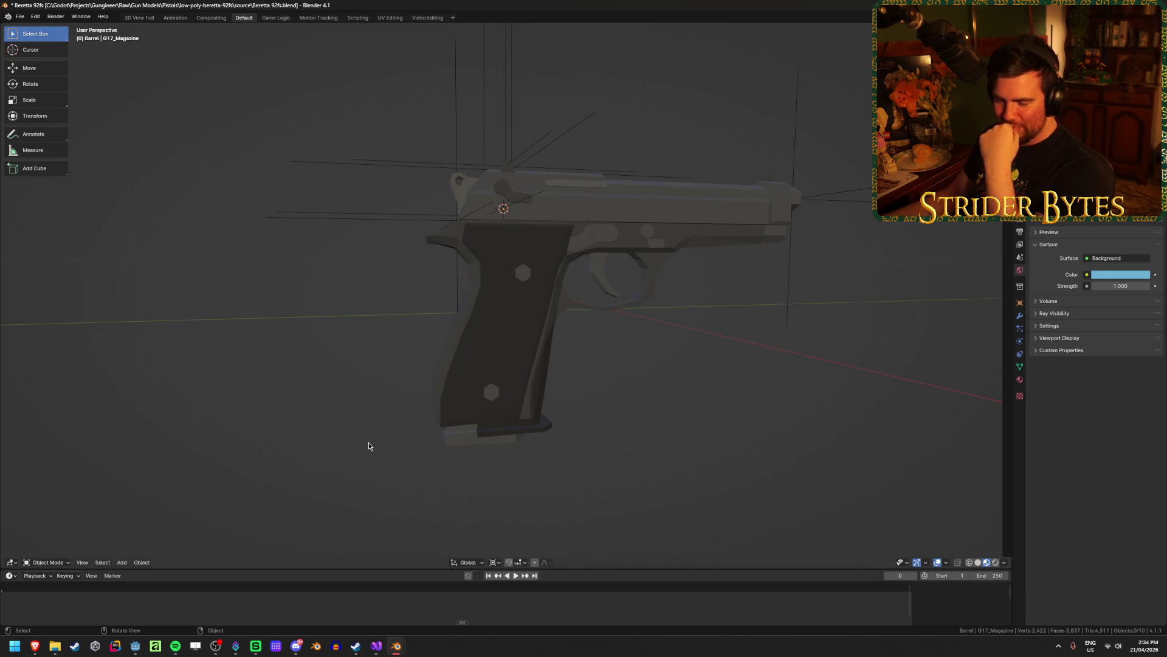
Hide and unhide the Deagle magazine to compare fit, then reselect it.
left_click(501, 446)
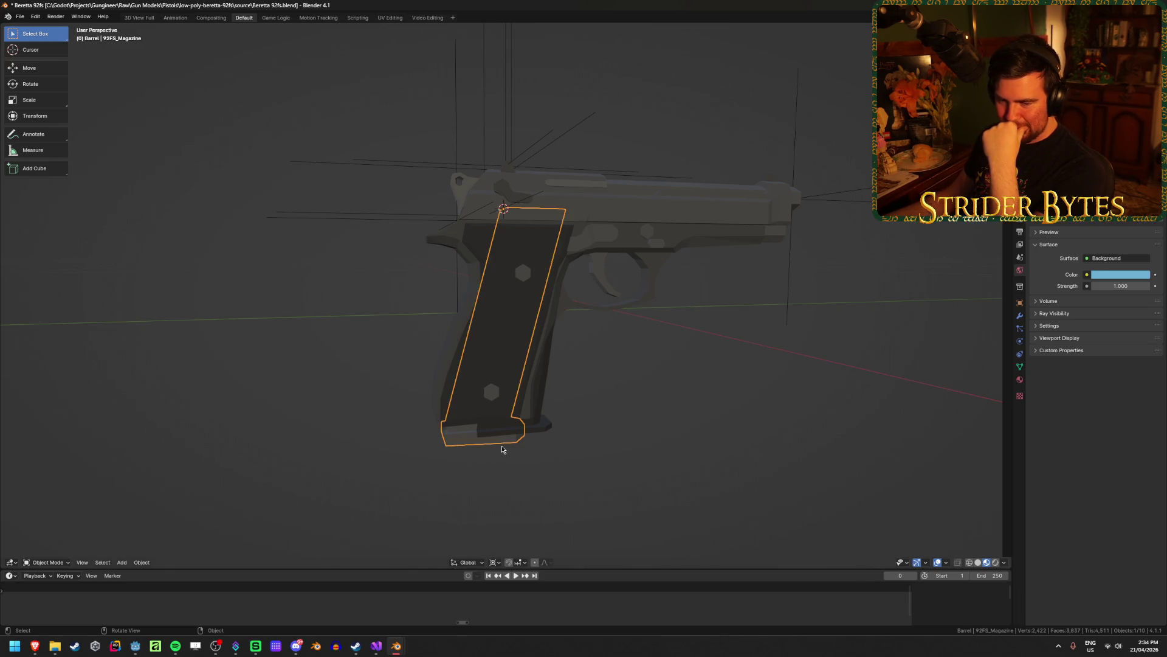
left_click(551, 430)
key("h")
key("alt+h")
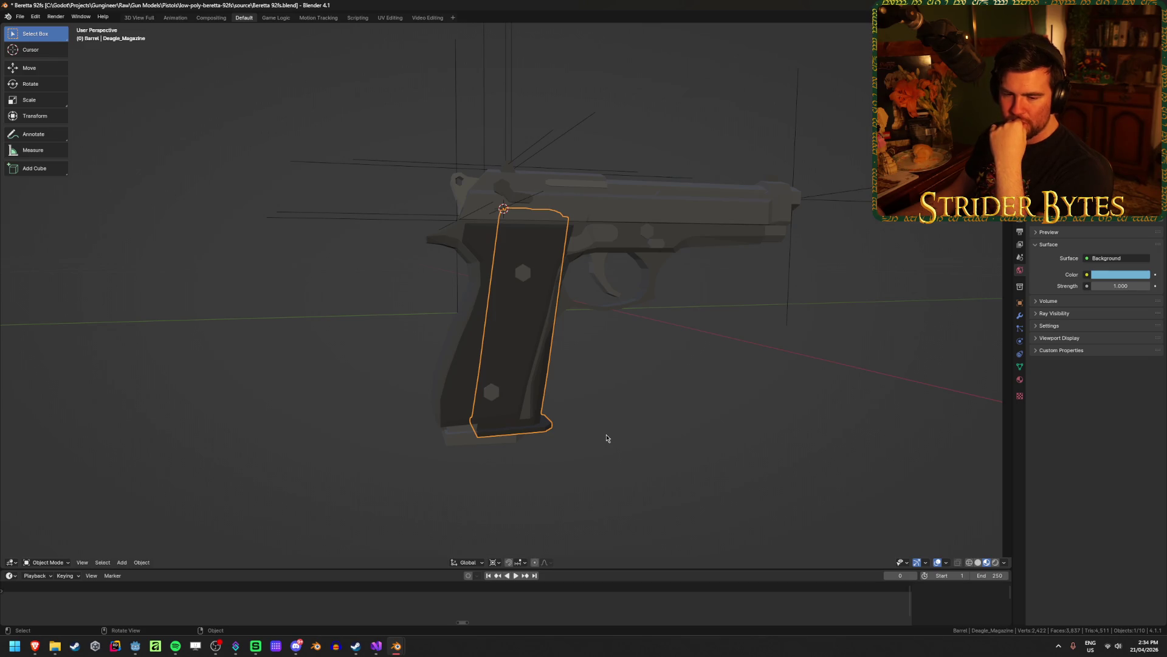
left_click(602, 437)
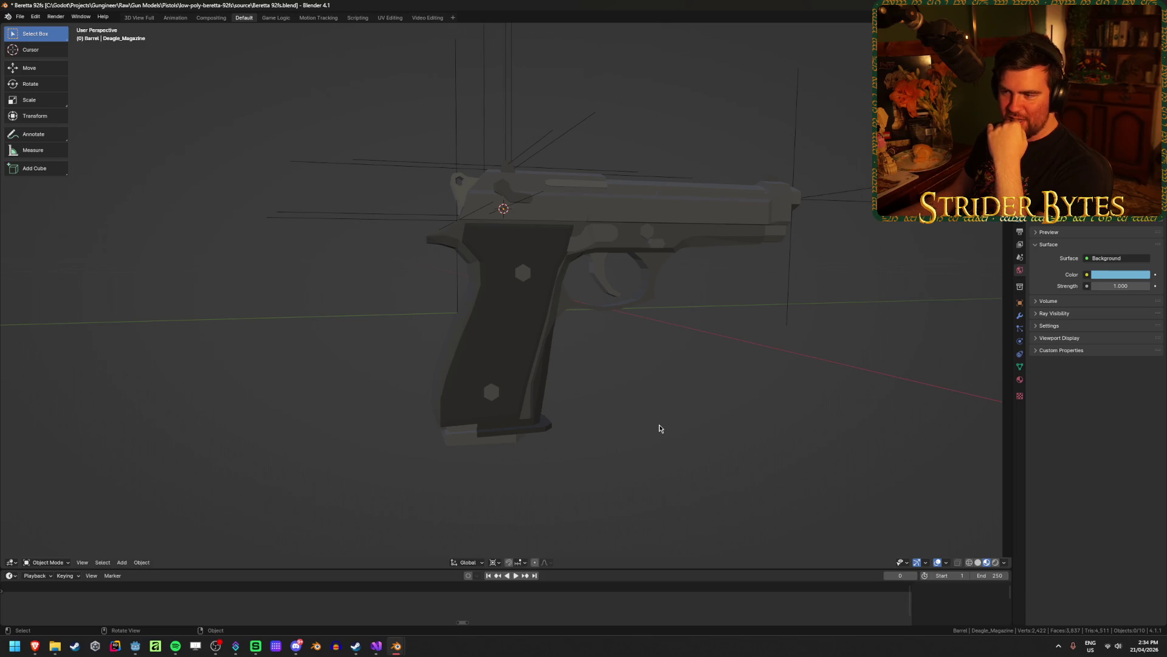
left_click(527, 274)
left_click(516, 474)
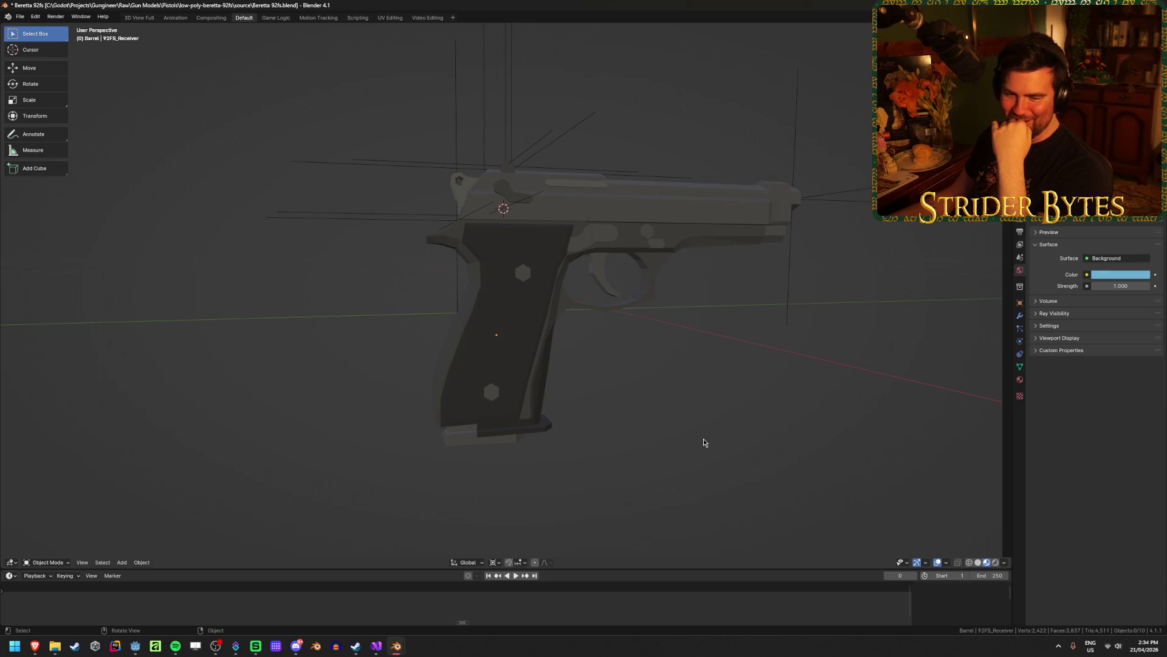
left_click(544, 431)
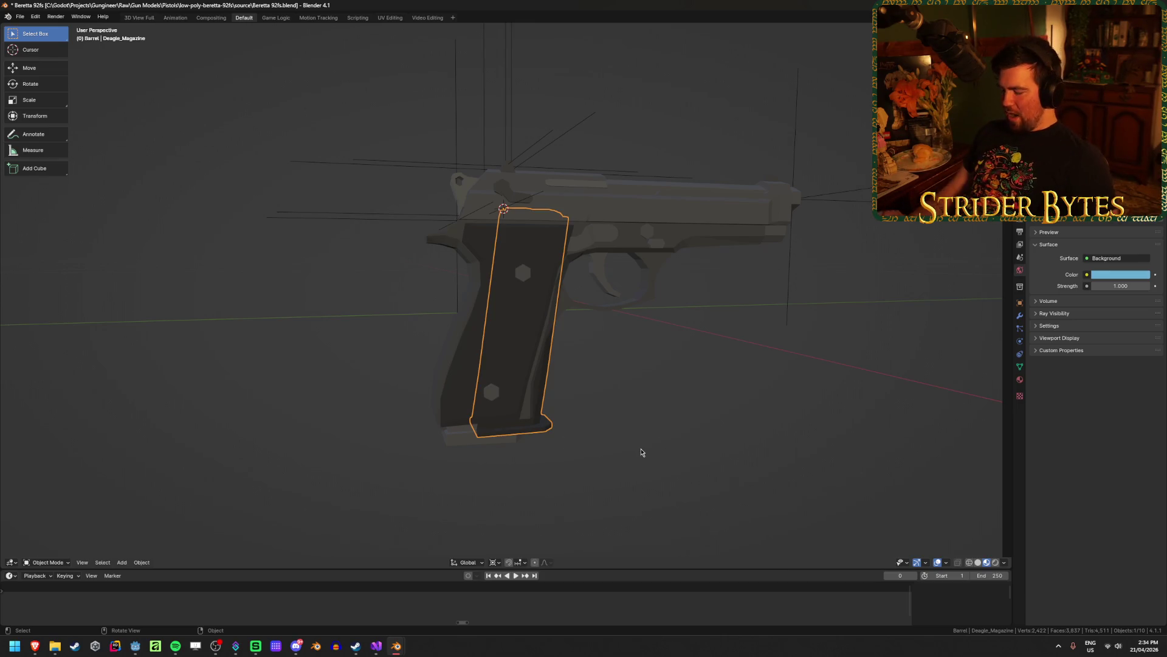
In side view, move the Deagle and 92FS magazines out beside the gun.
key("KP_3")
scroll(706, 438, "up", 3)
key("g")
left_click(397, 401)
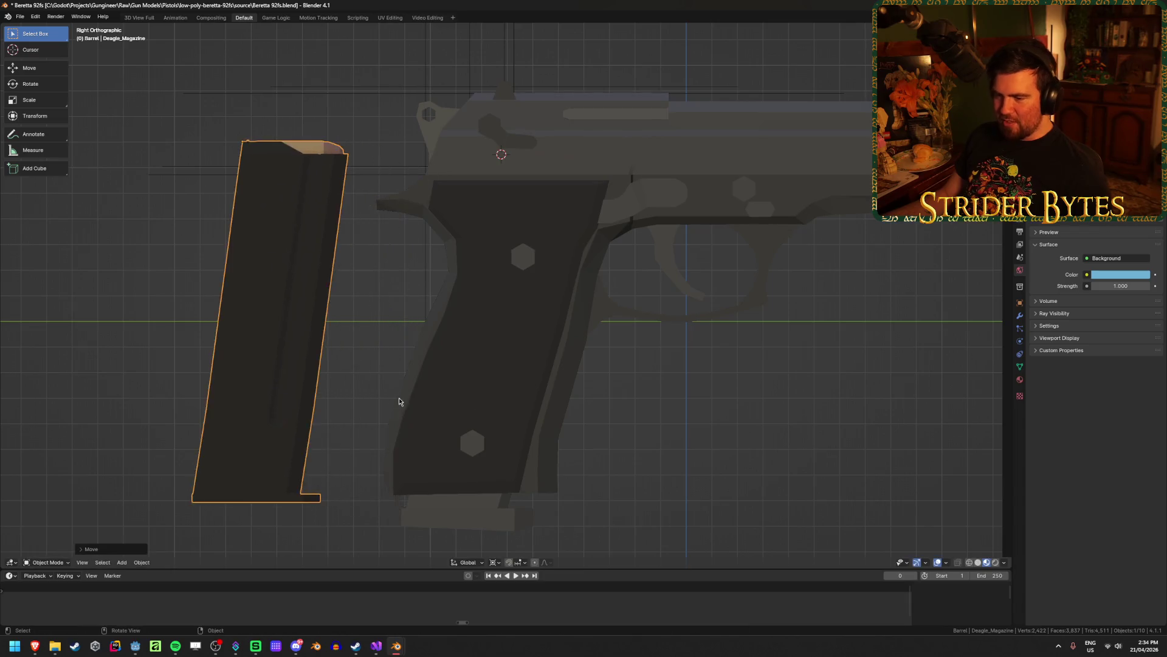
scroll(398, 401, "down", 3)
left_click(480, 413)
key("g")
left_click(499, 421)
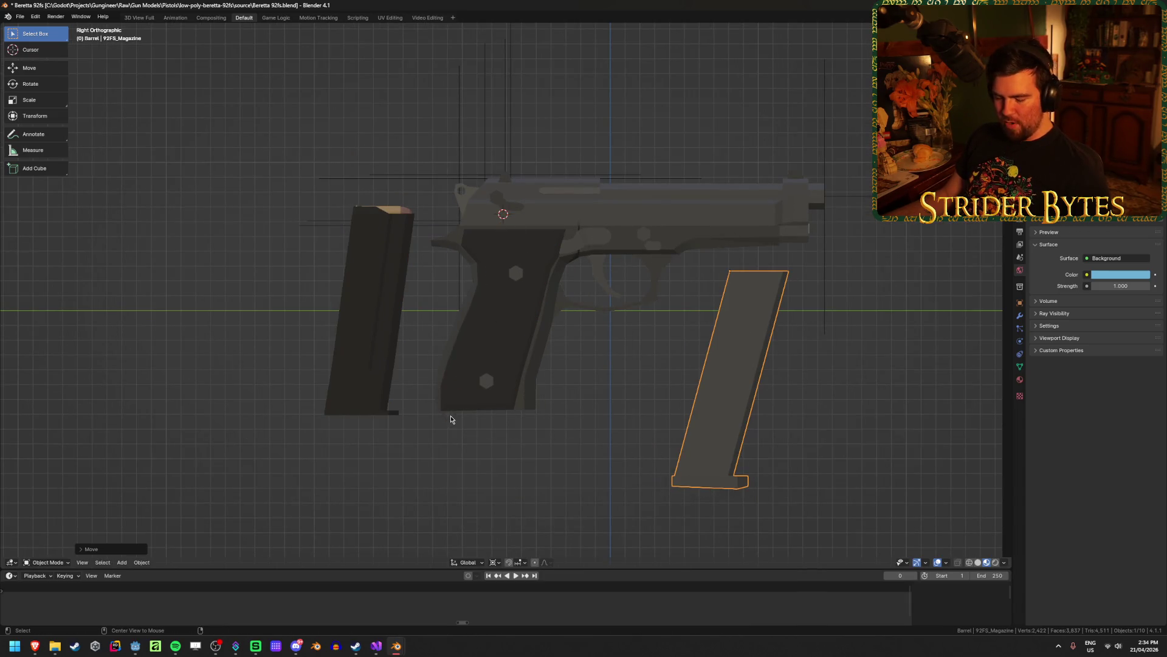
left_click(537, 457)
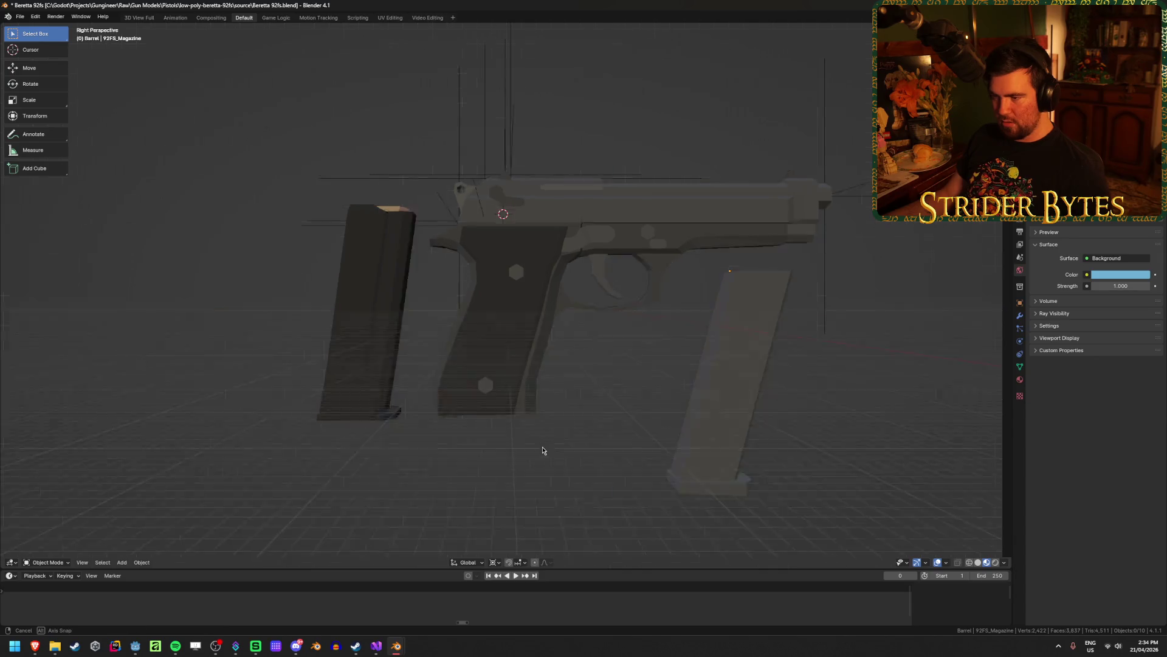
Select the Glock magazine using wireframe view and move it lower.
middle_click_drag(537, 460, 493, 358)
left_click(493, 359)
key("shift+z")
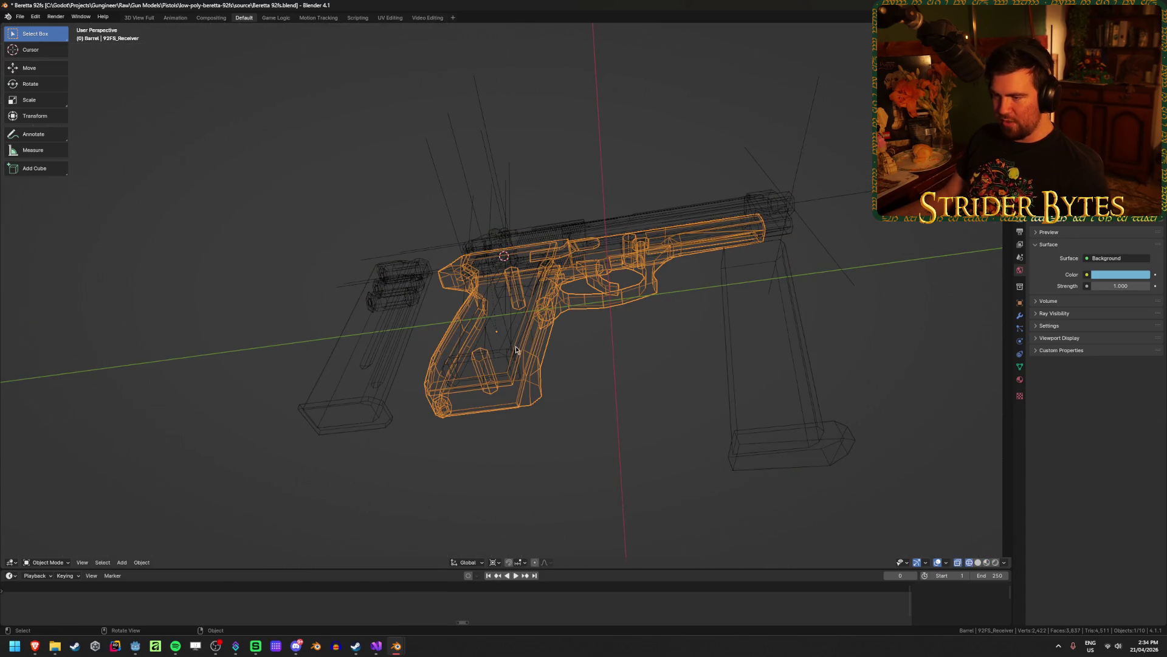
left_click(515, 349)
key("shift+z")
key("KP_3")
key("g")
left_click(589, 455)
left_click(589, 455)
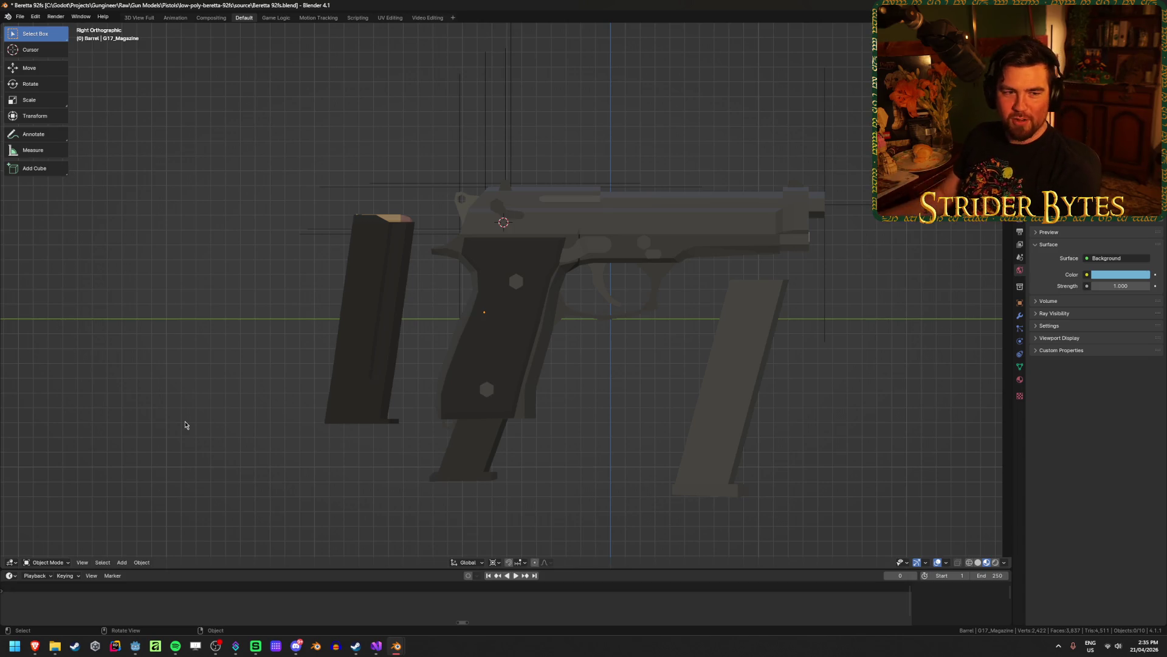
Reposition the Glock magazine beside the pistol.
left_click(486, 460)
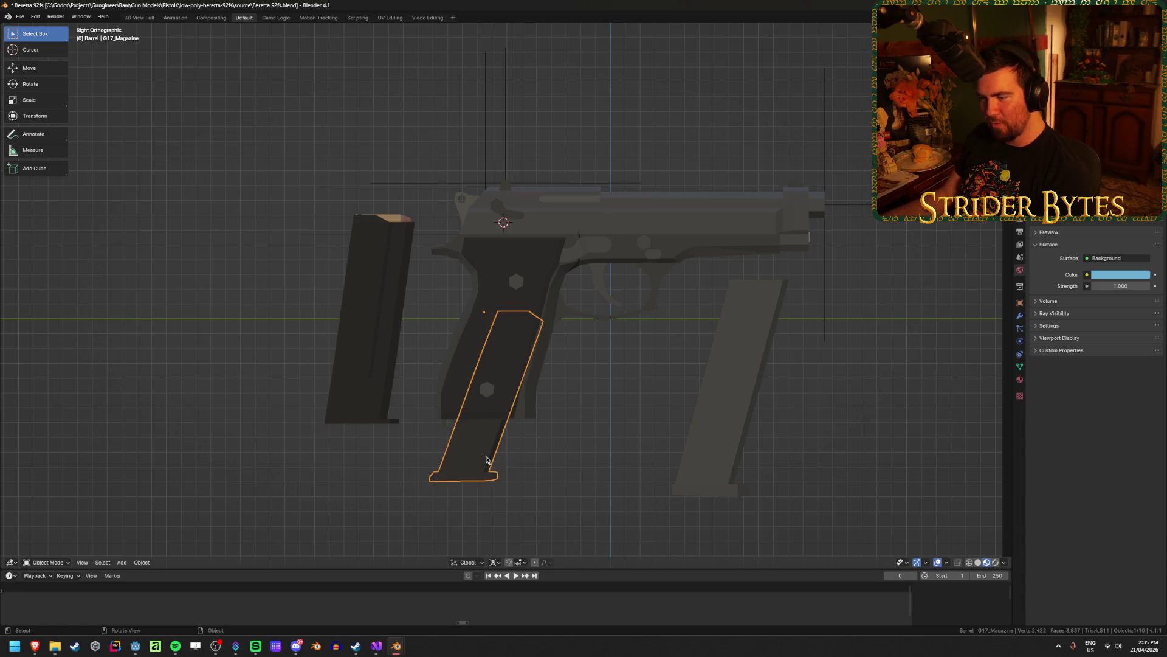
left_click(713, 445)
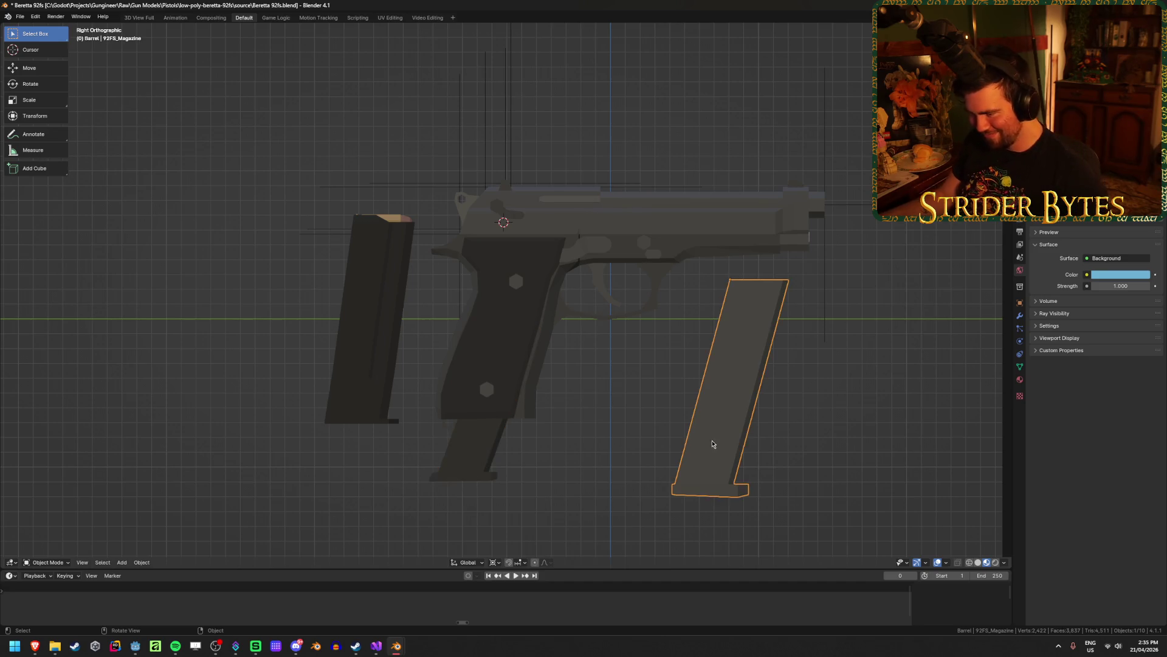
left_click(462, 438)
key("g")
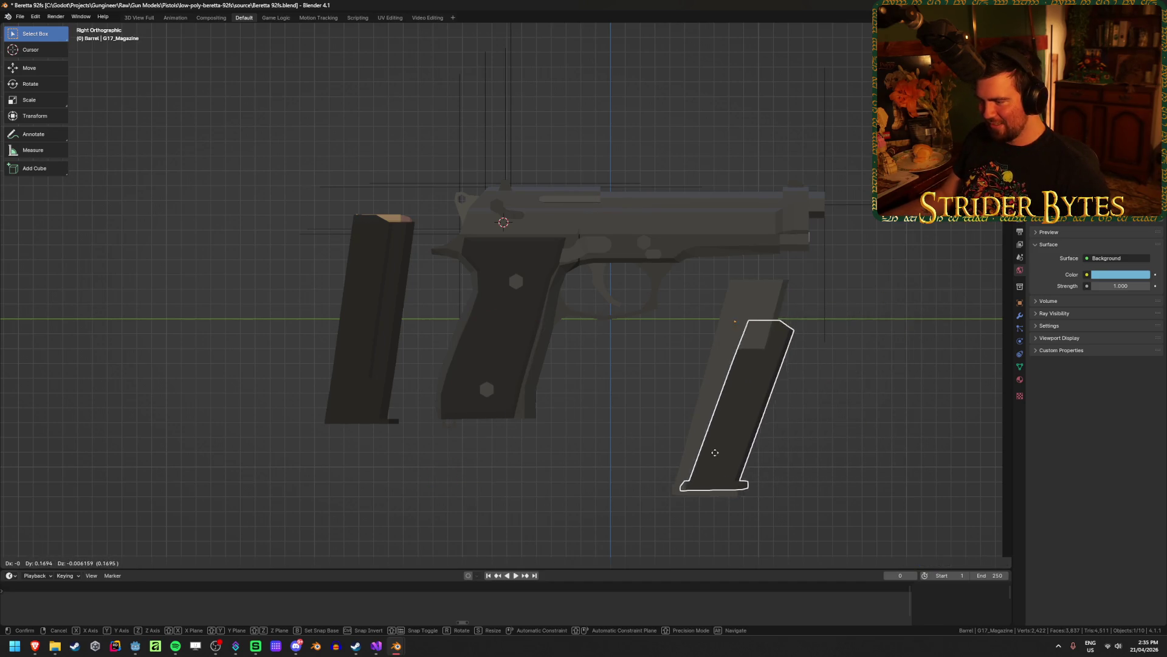
left_click(699, 453)
key("r")
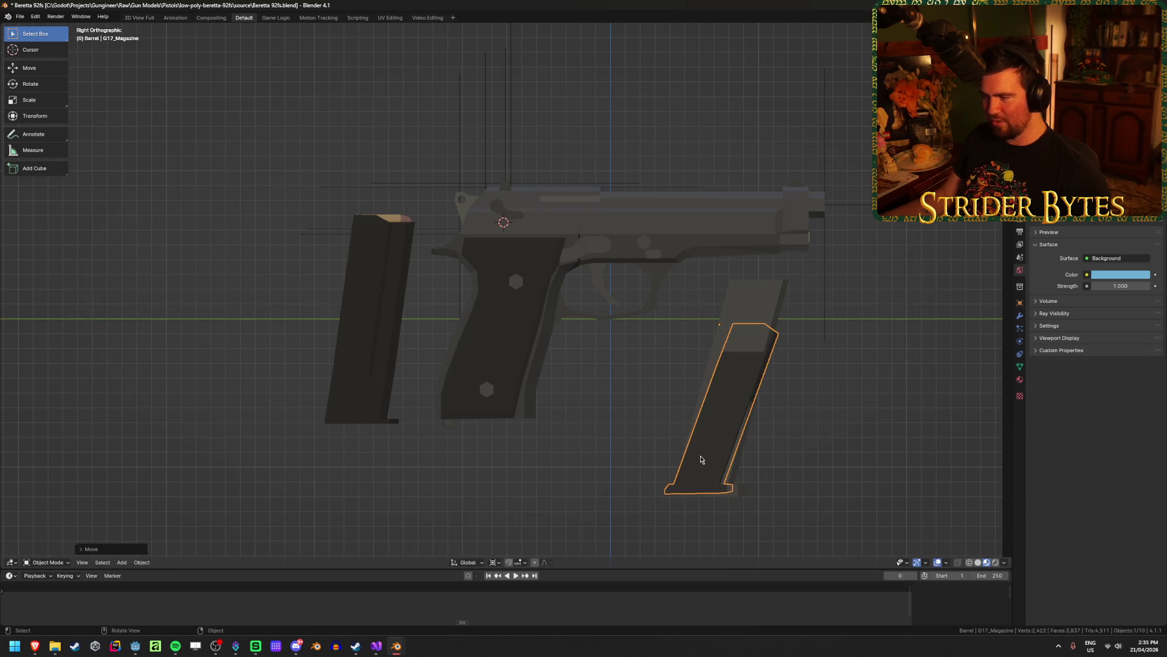
key("Escape")
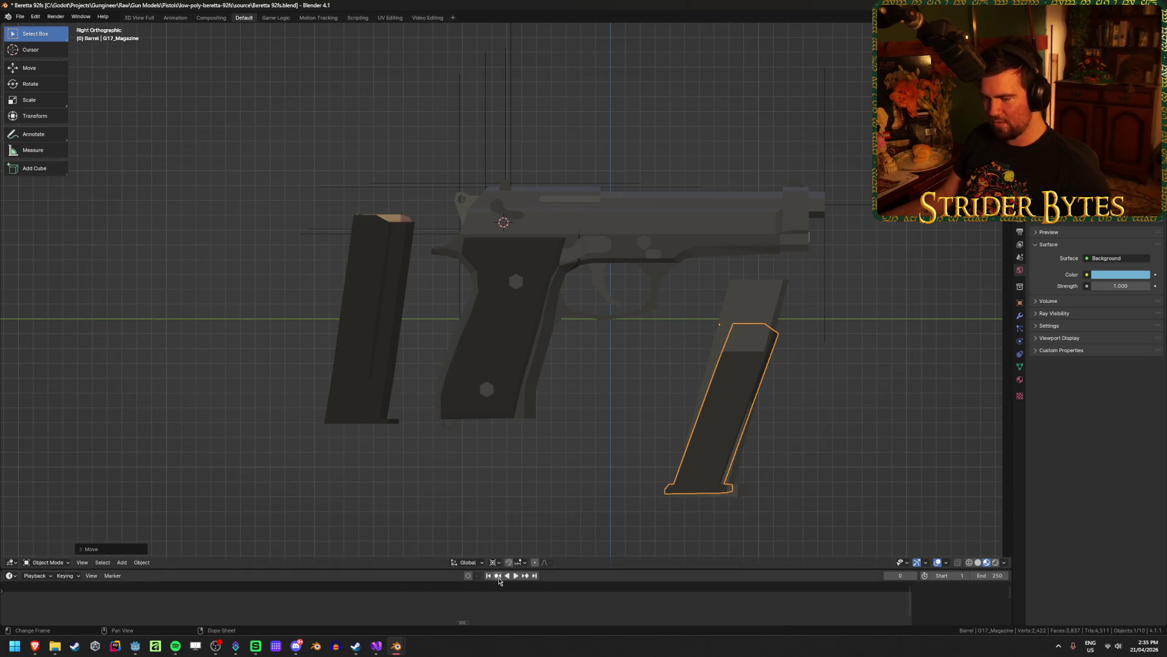
Set the pivot to Individual Origins, tilt the Glock magazine and shift it left.
left_click(496, 562)
left_click(515, 552)
key("r")
left_click(918, 404)
key("g")
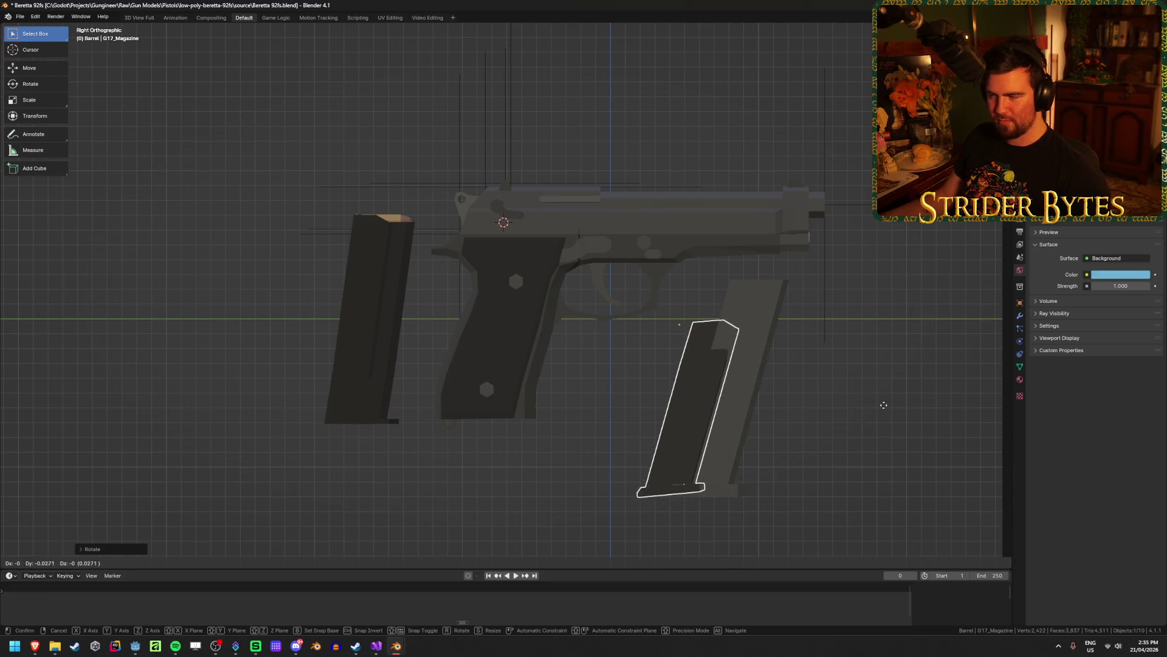
left_click(834, 412)
left_click(317, 357)
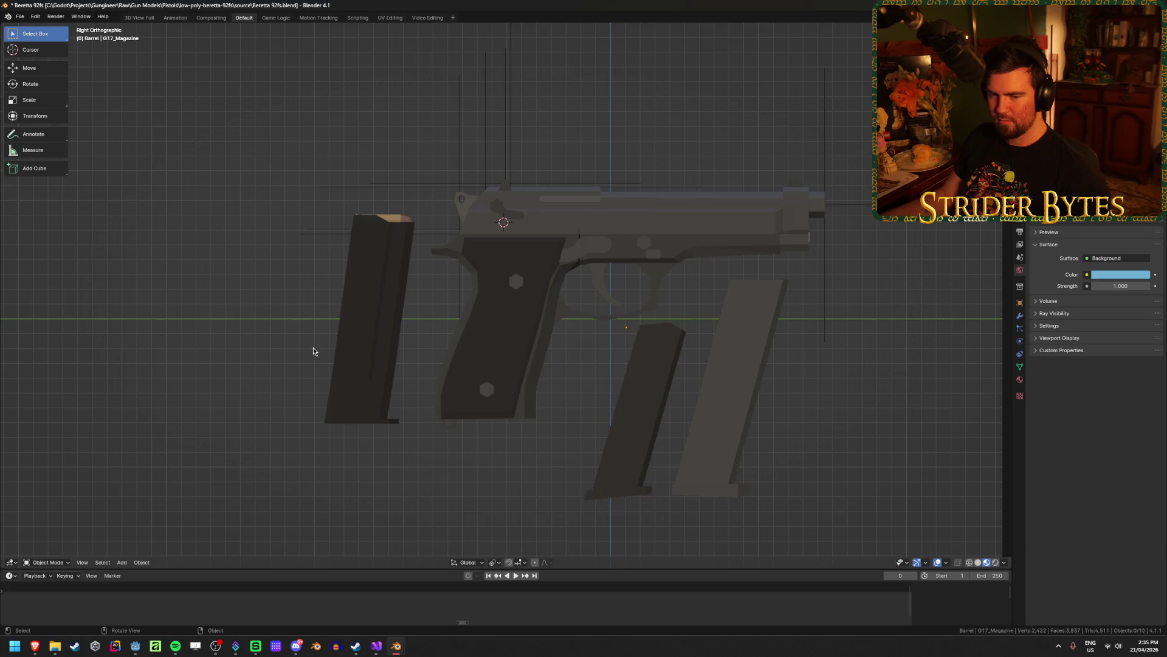
Move the Desert Eagle magazine over the Beretta magazine and tilt it.
left_click(350, 359)
key("g")
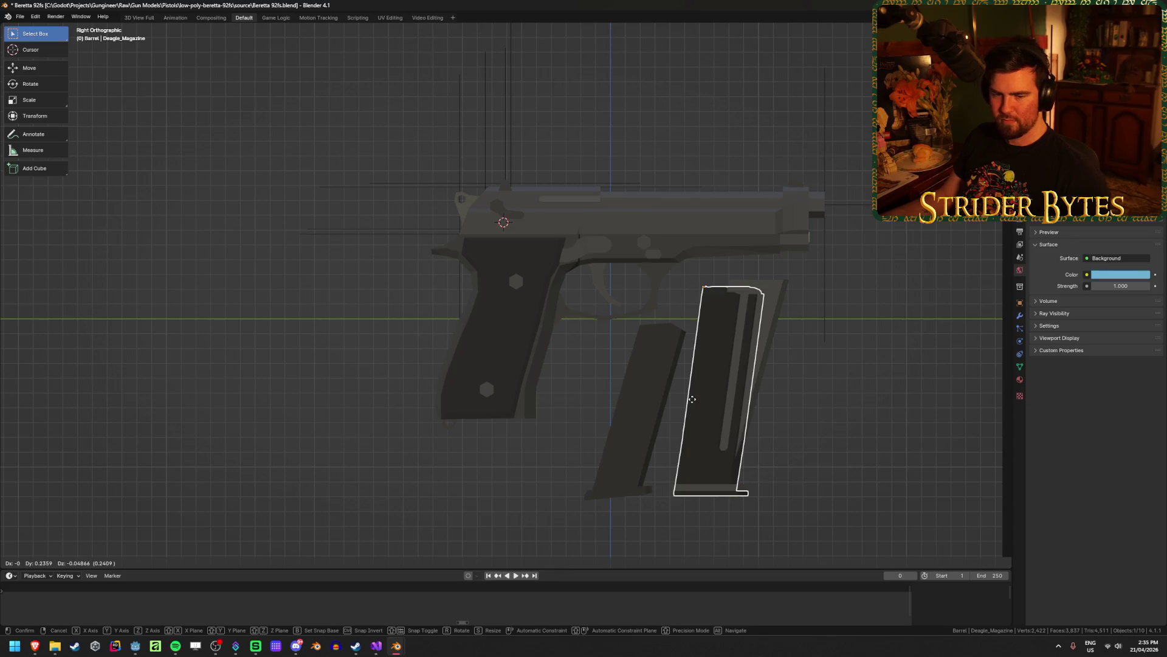
right_click(692, 399)
key("g")
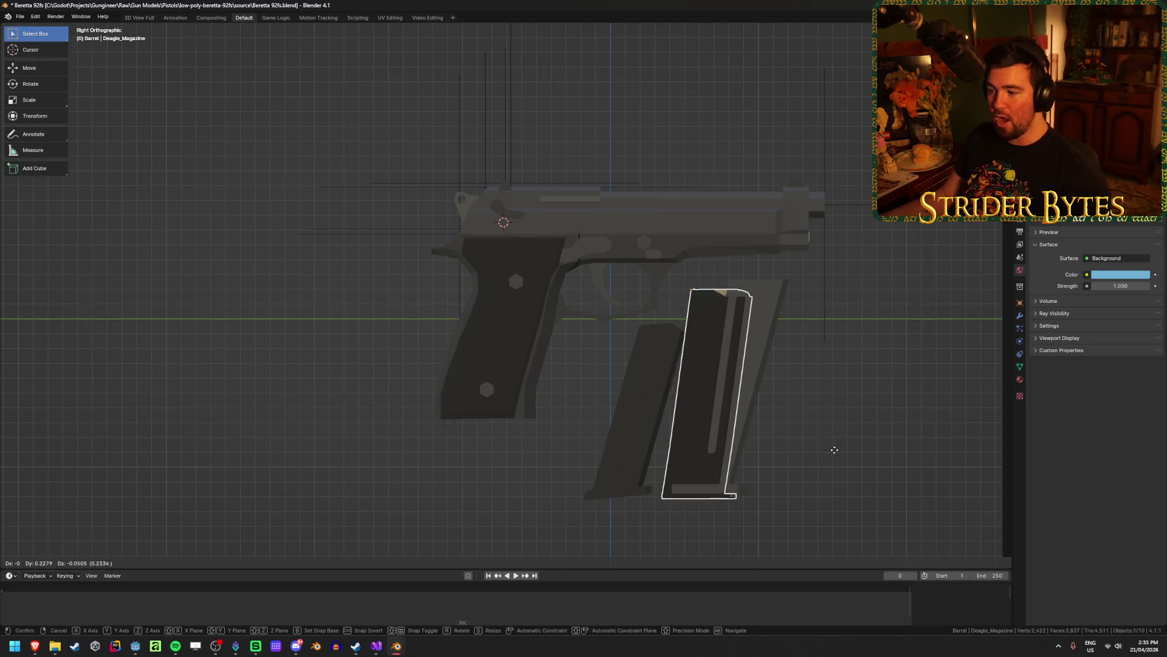
left_click(839, 451)
key("r")
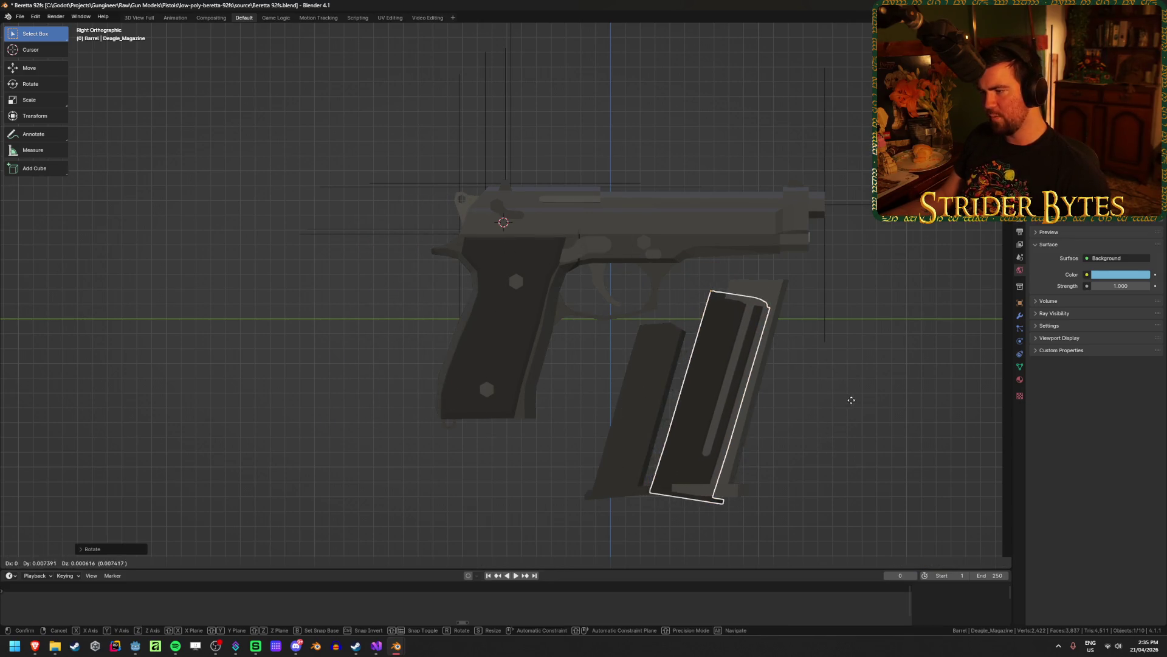
left_click(867, 398)
key("r")
right_click(873, 434)
left_click(873, 434)
Place the Desert Eagle magazine inside the grip and save Beretta 92fs.blend.
left_click(683, 425)
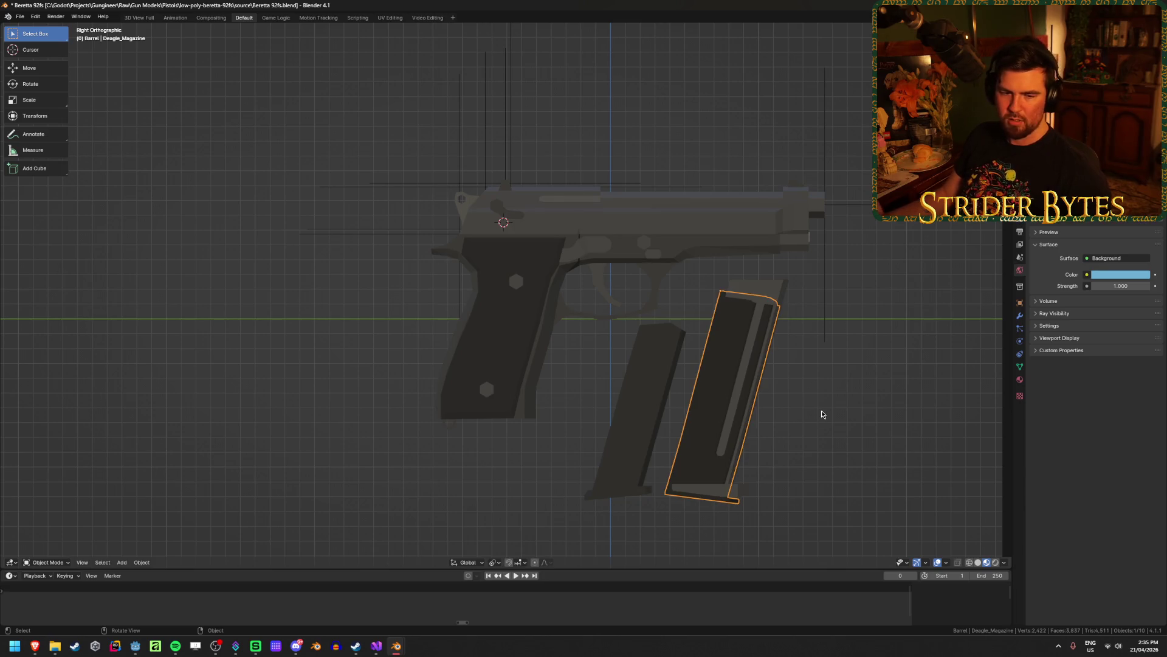
mouse_move(366, 361)
middle_mouse_down()
mouse_move(399, 383)
mouse_move(358, 359)
middle_mouse_up()
key("KP_3")
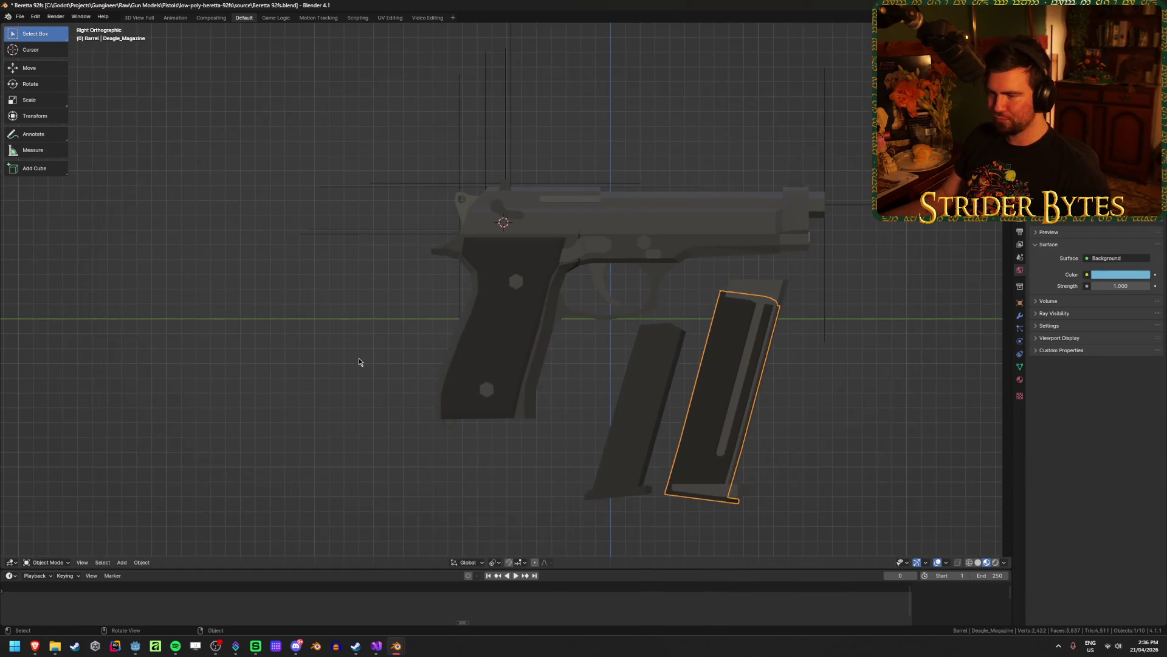
key("g")
left_click(380, 391)
key("ctrl+s")
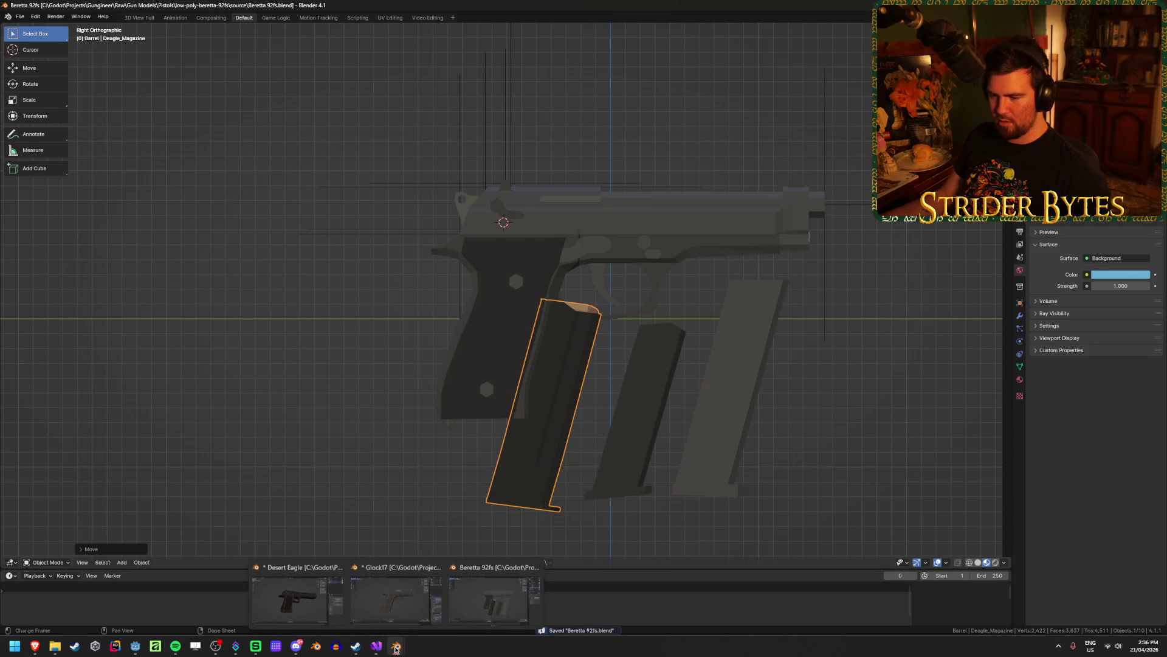
left_click(133, 648)
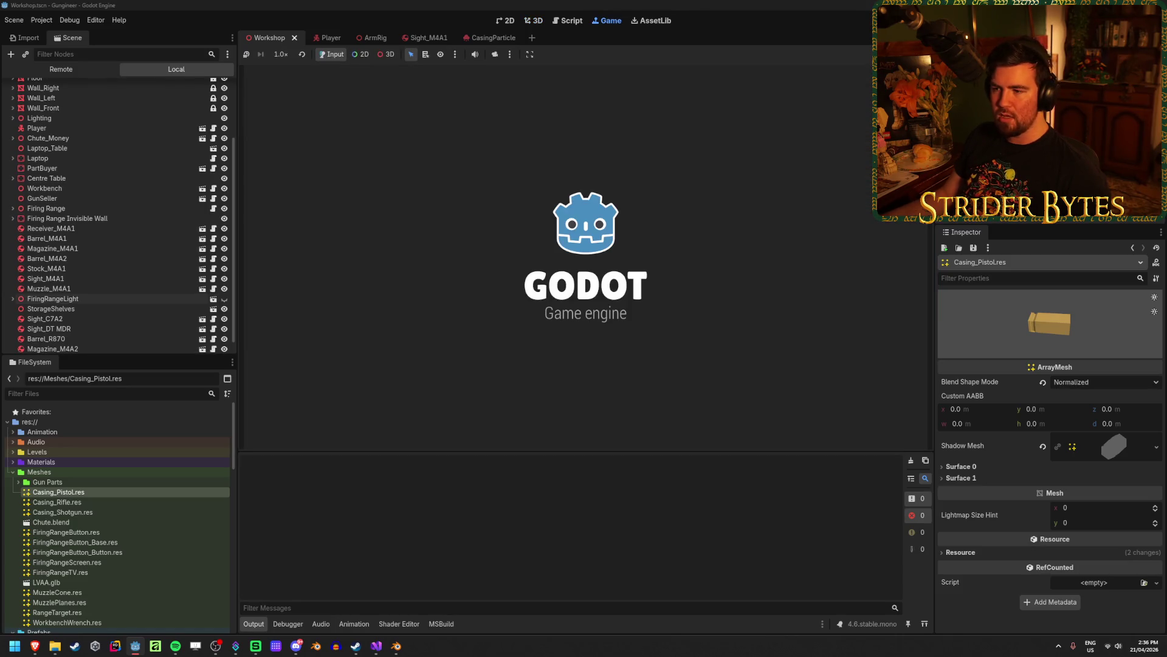
Walk past the workbench and wall board to the gun-parts table, then end the test run.
key("w")
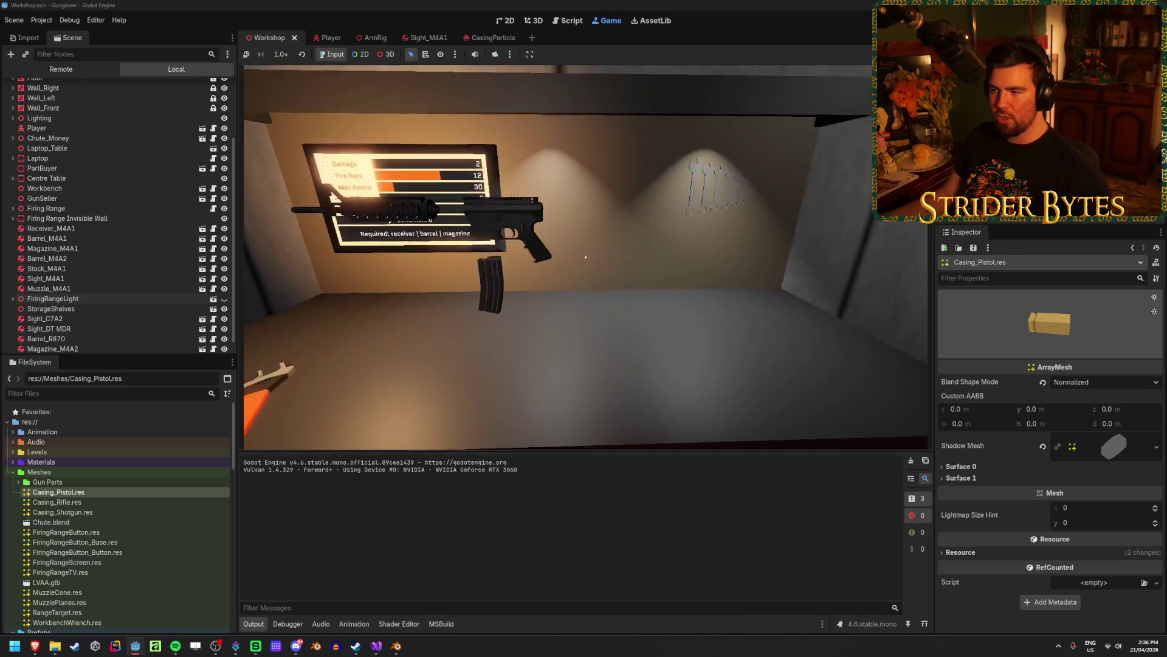
key("w")
key("w")
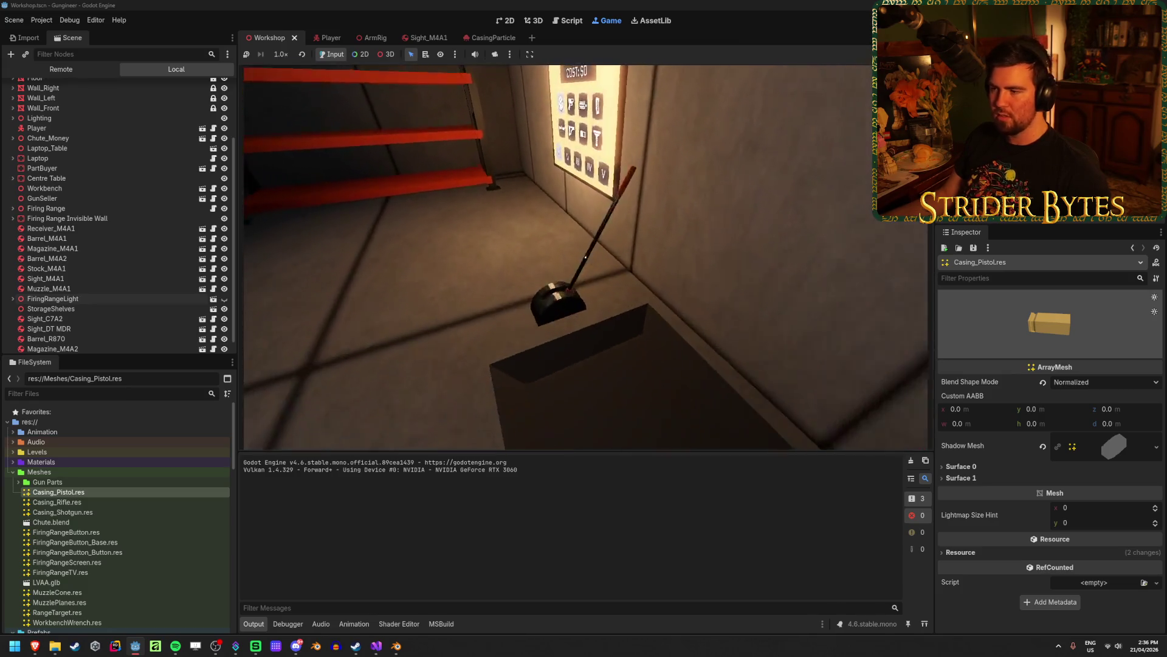
key("e")
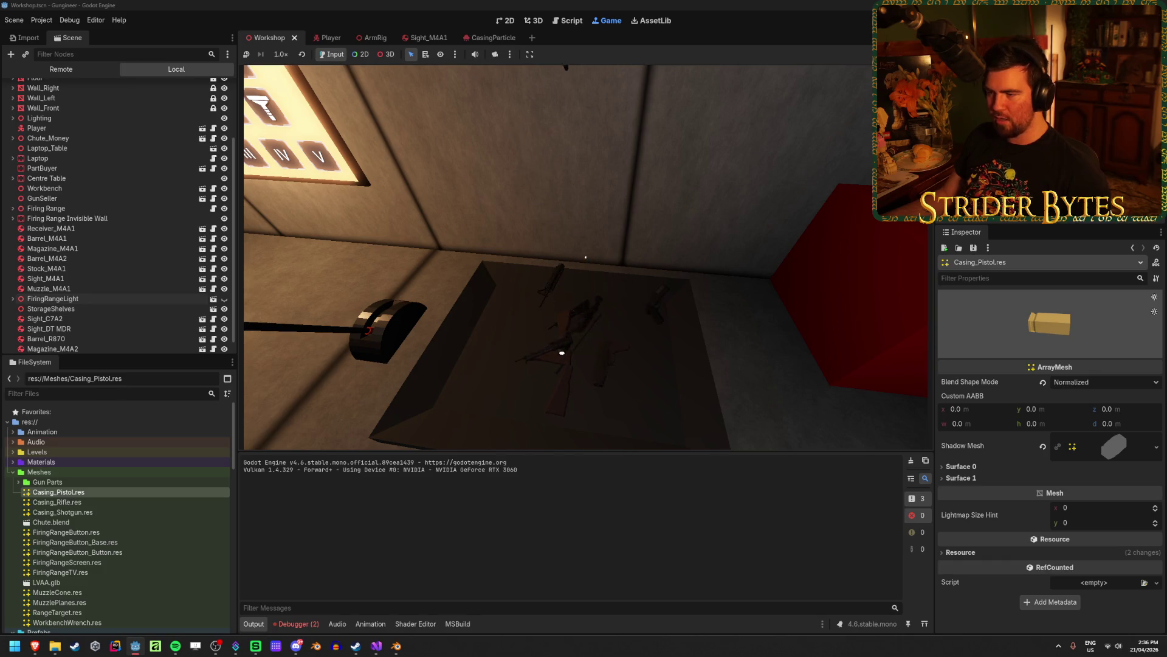
key("a")
key("a")
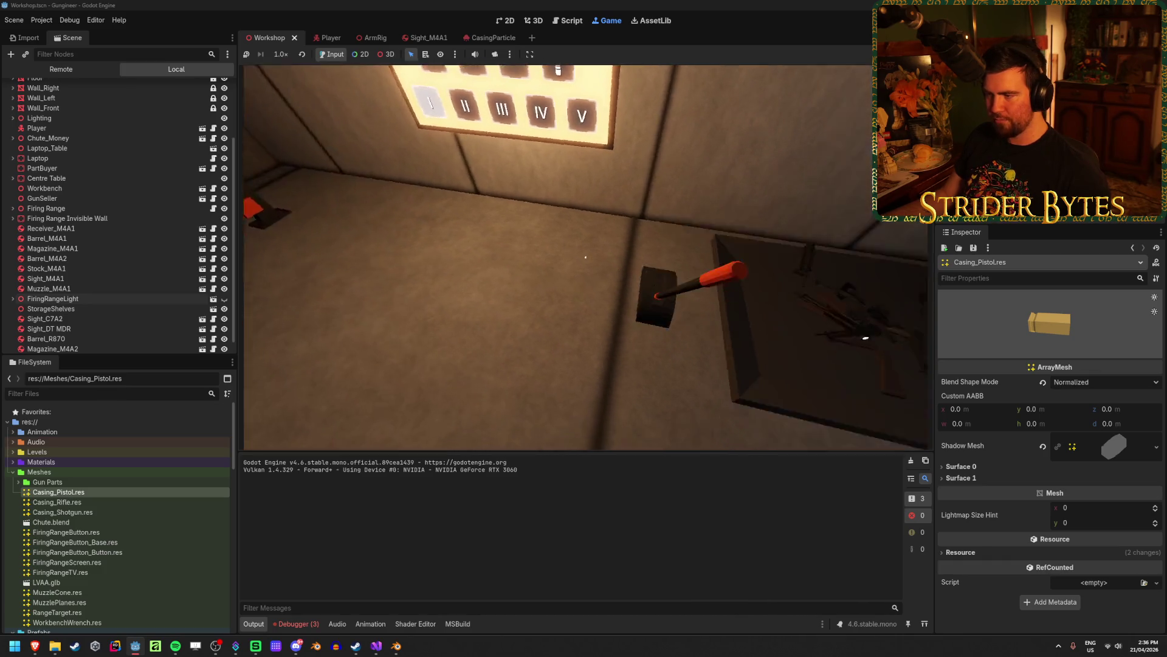
key("w")
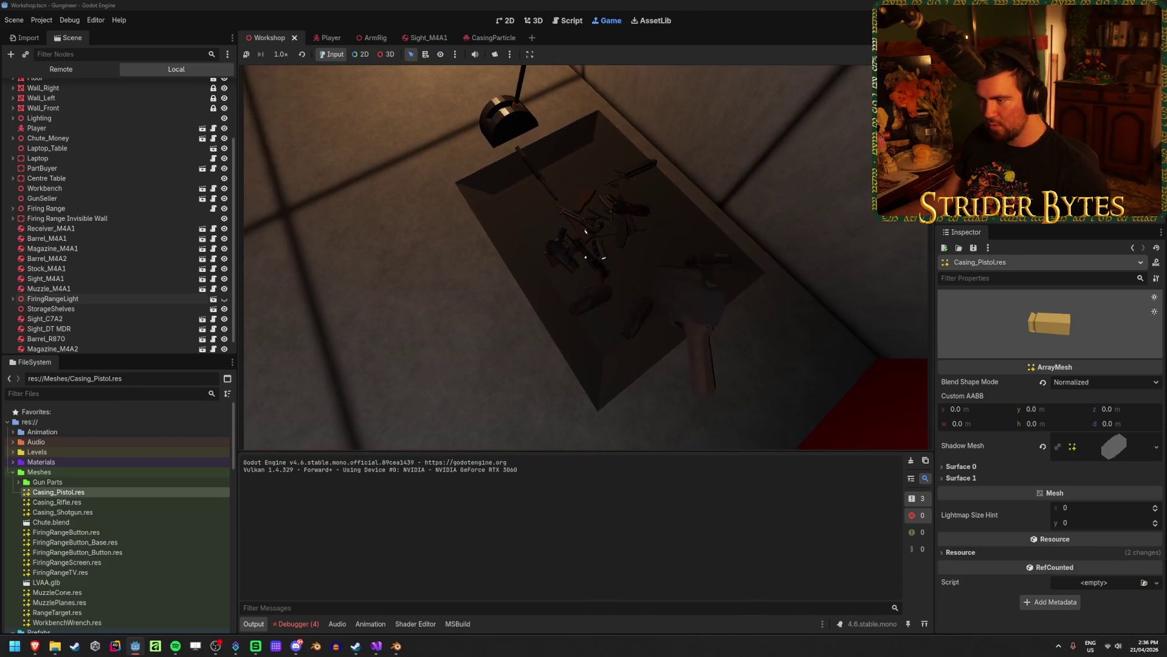
key("w")
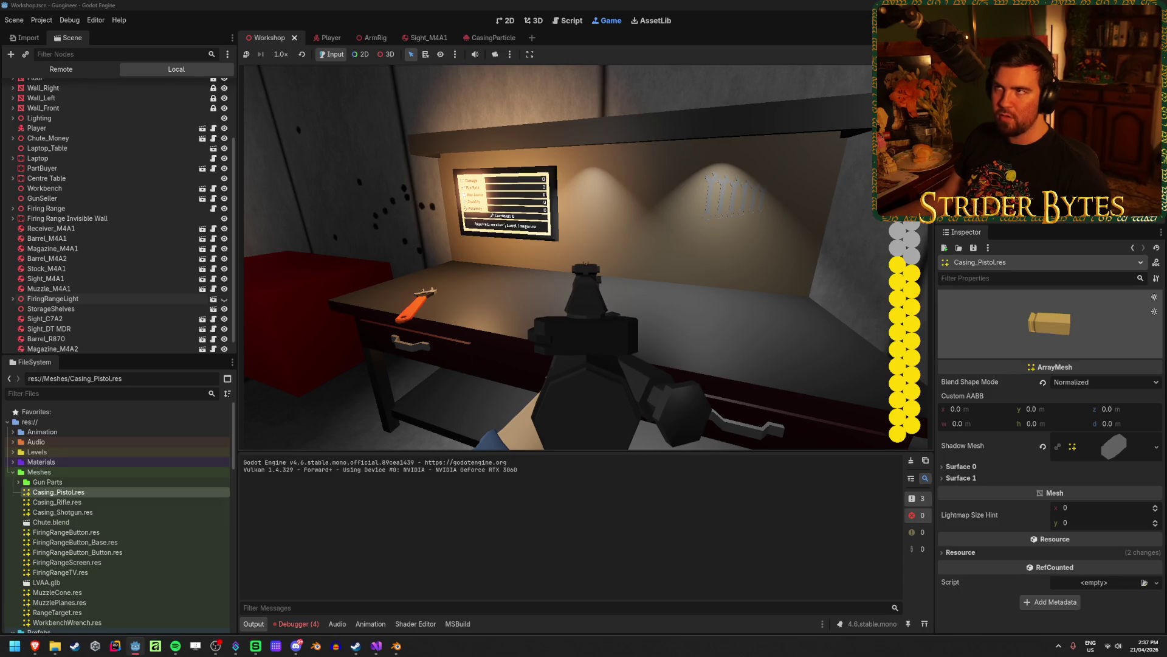
key("F5")
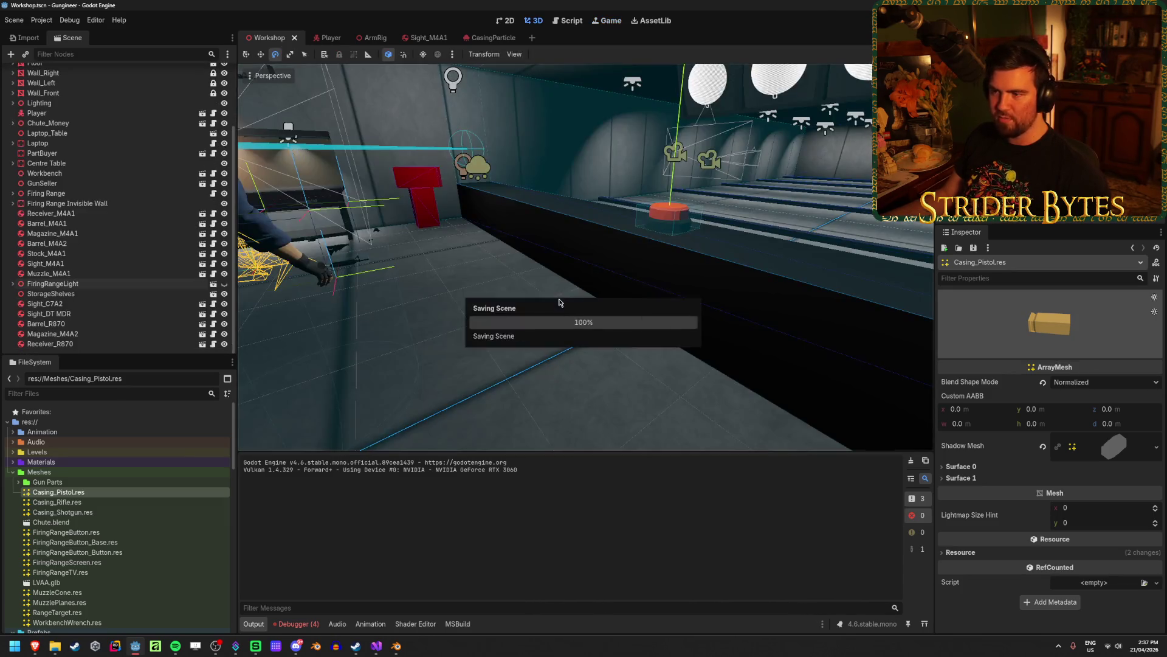
Review the Gas Snake, Cpt. Cost and Nuke Dookie contract requirements, then stop the game.
middle_click_drag(483, 307, 559, 310)
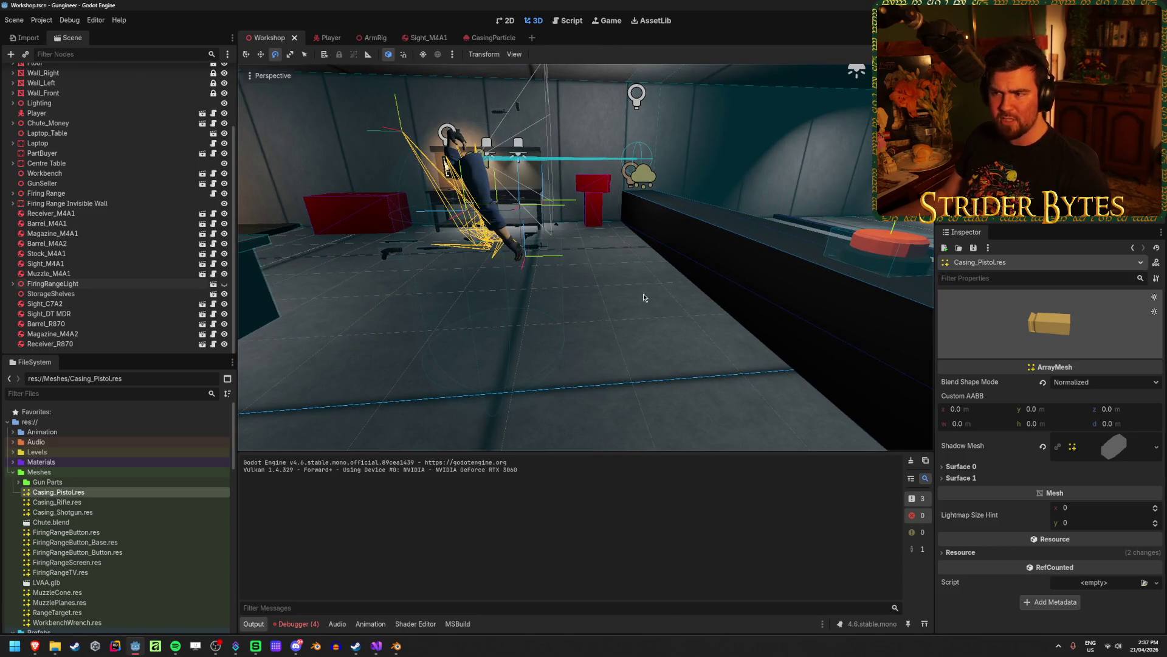
middle_click_drag(666, 244, 448, 236)
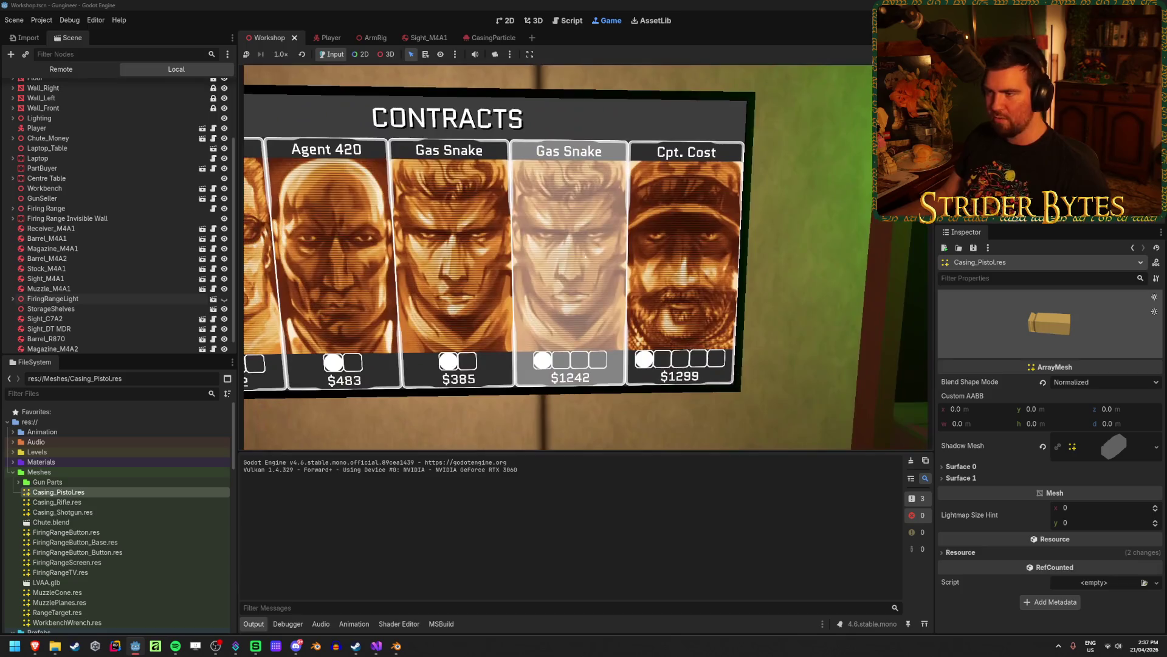
left_click(592, 262)
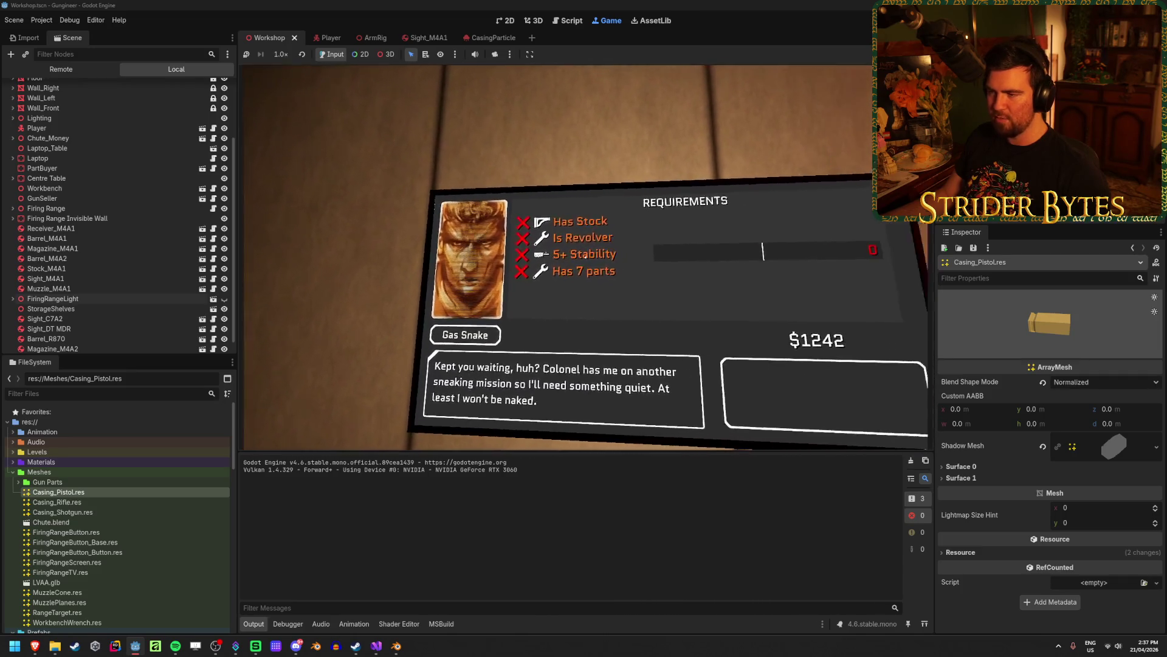
key("Escape")
left_click(586, 258)
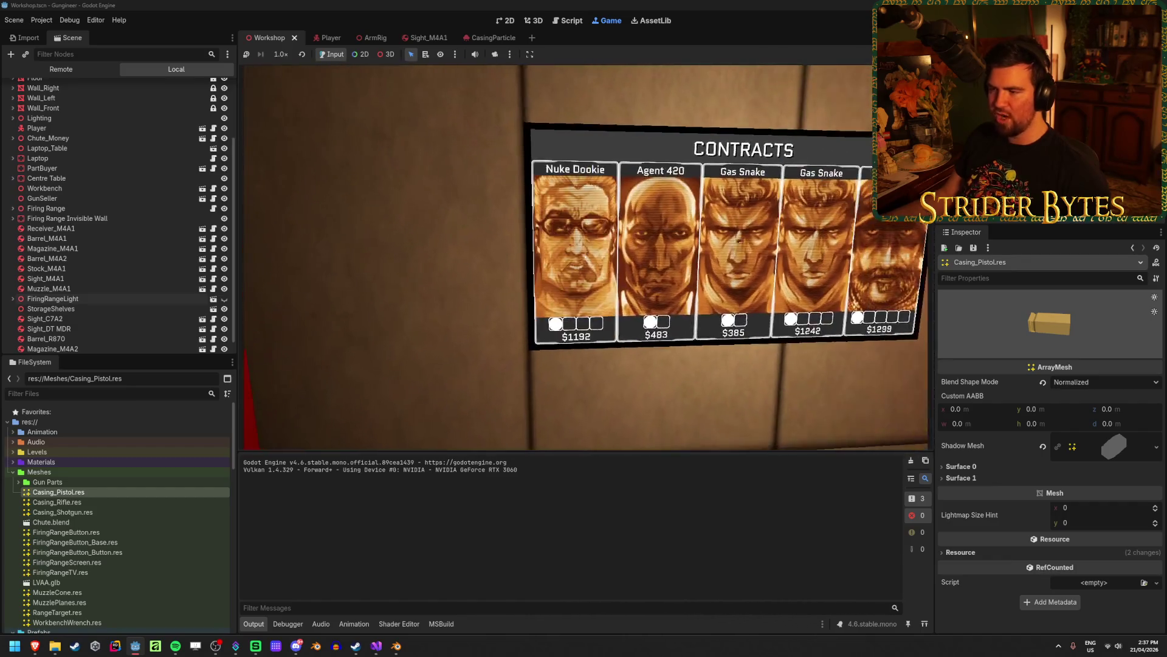
left_click(585, 257)
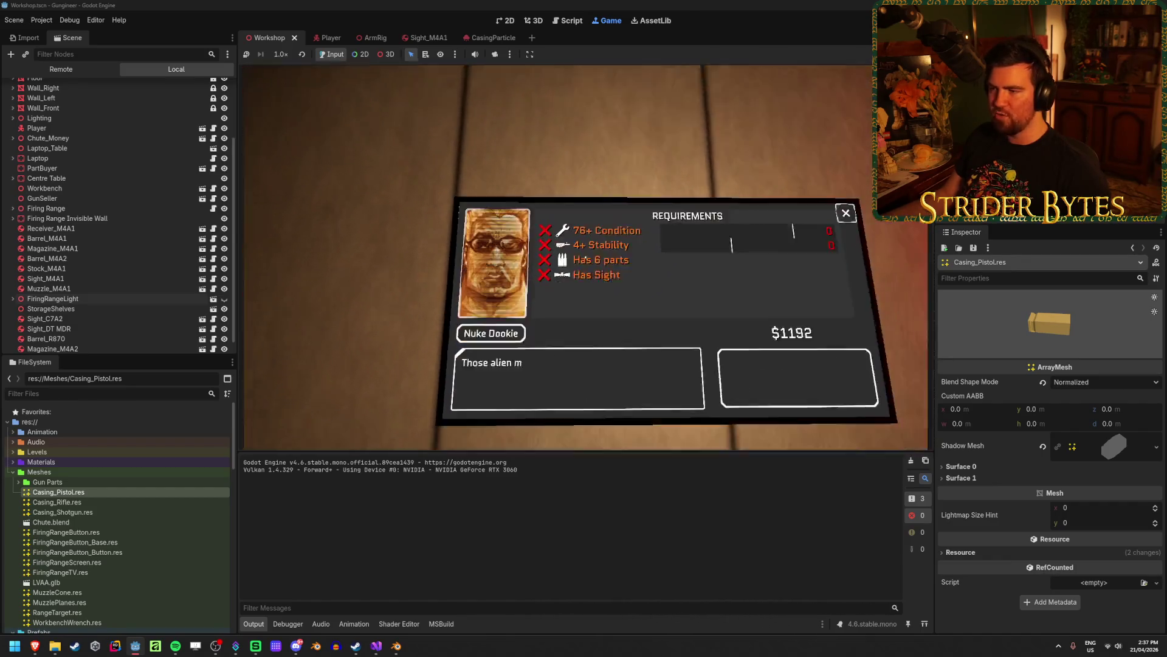
left_click(585, 257)
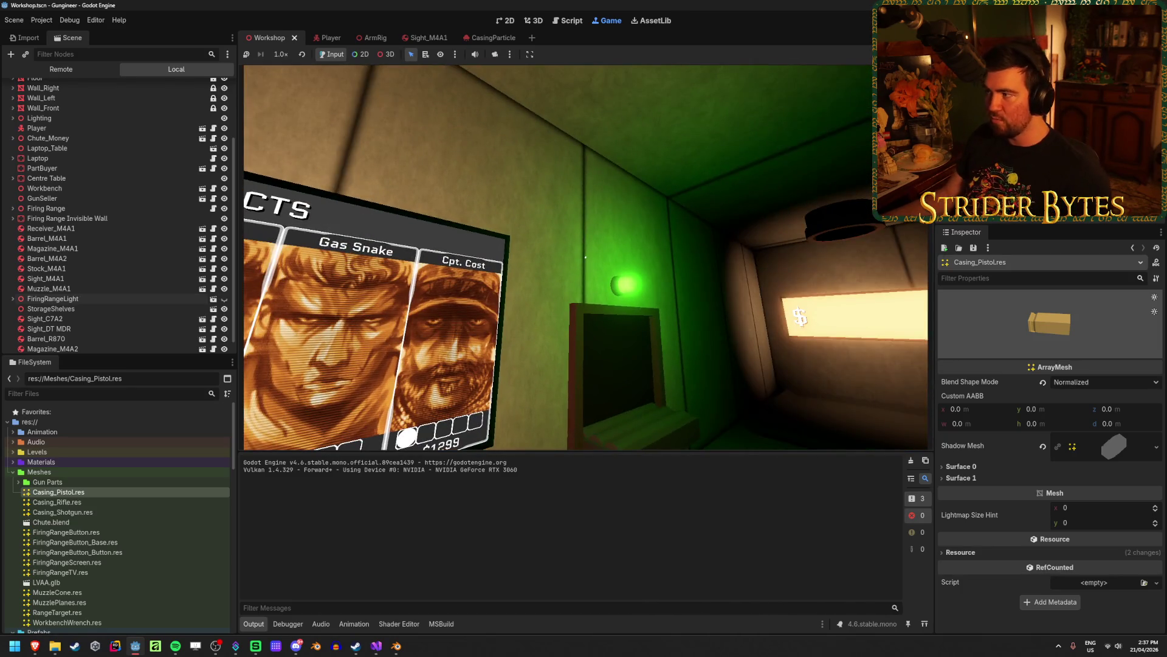
key("F8")
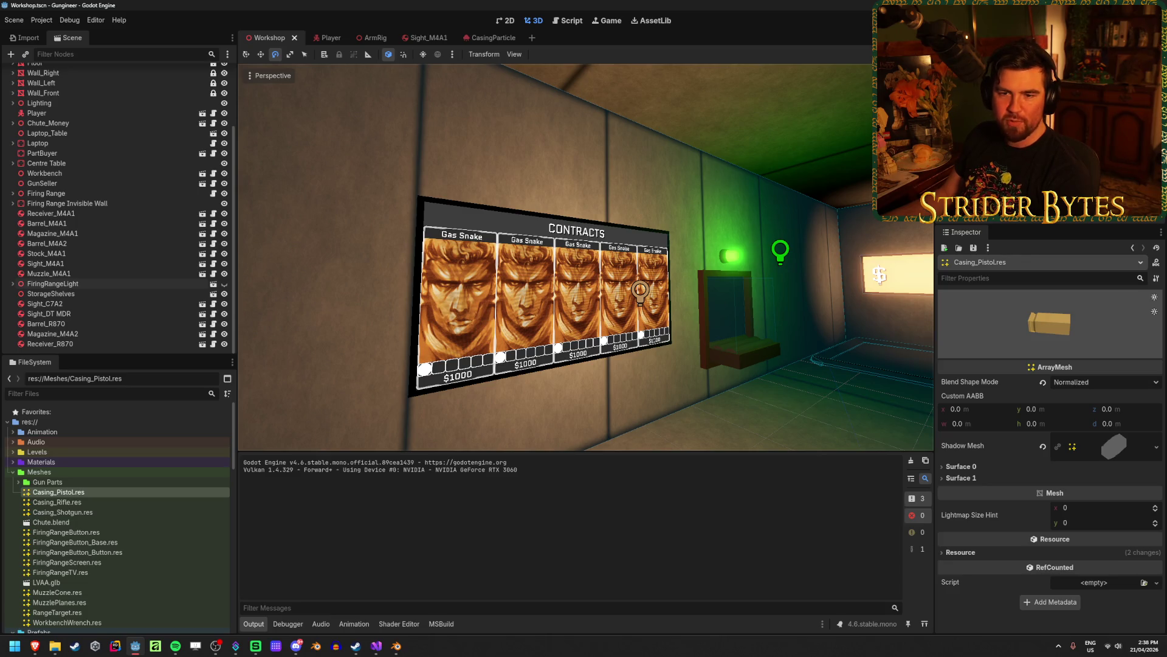
Switch to the Beretta 92fs window in Blender and select the Desert Eagle magazine.
key("alt+Tab")
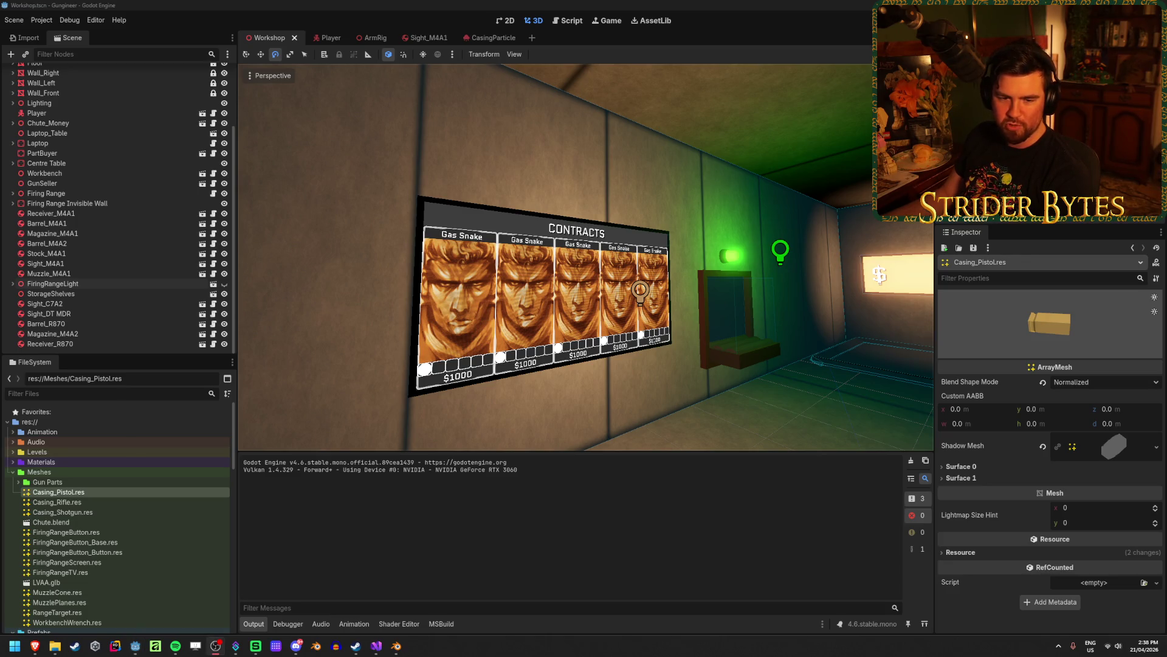
key("alt+Tab")
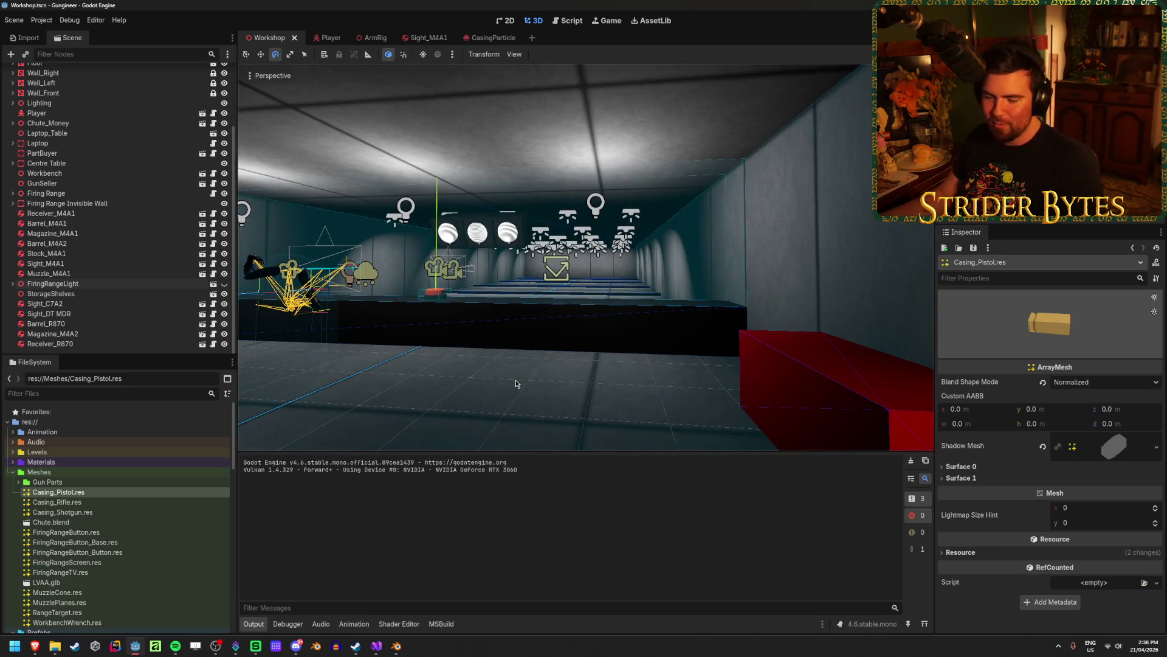
mouse_move(532, 369)
right_mouse_down()
mouse_move(574, 372)
mouse_move(587, 359)
mouse_move(582, 326)
right_mouse_up()
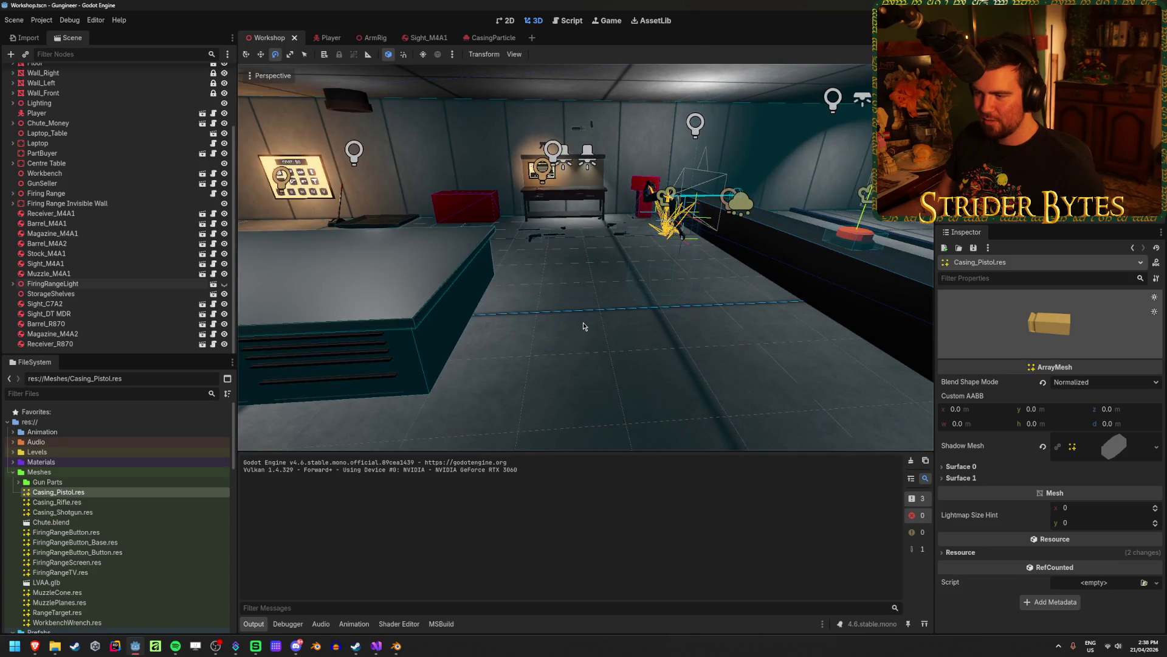
mouse_move(396, 645)
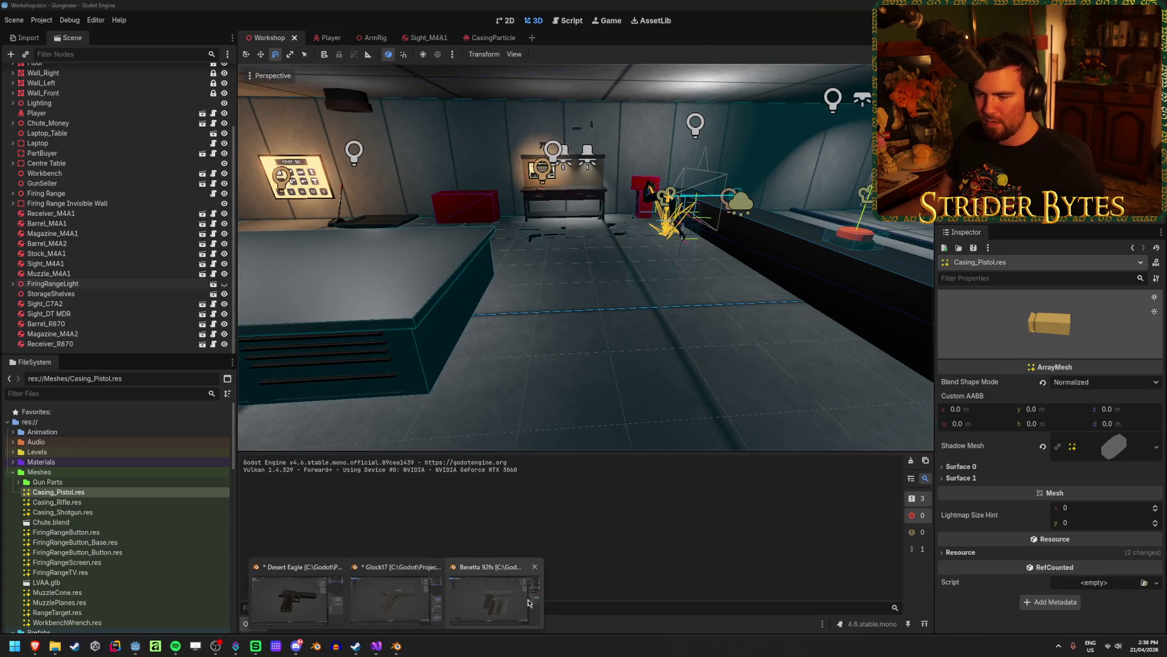
left_click(528, 602)
left_click(378, 501)
left_click(535, 491)
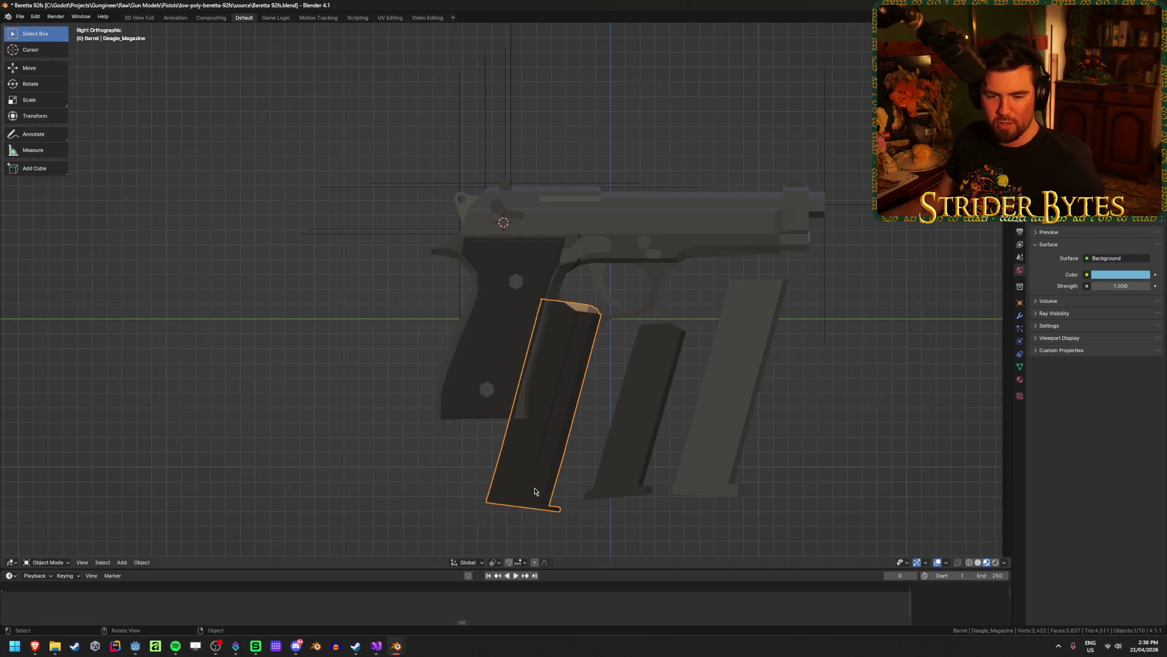
Move the Desert Eagle magazine up into the grip and deselect everything.
key("g")
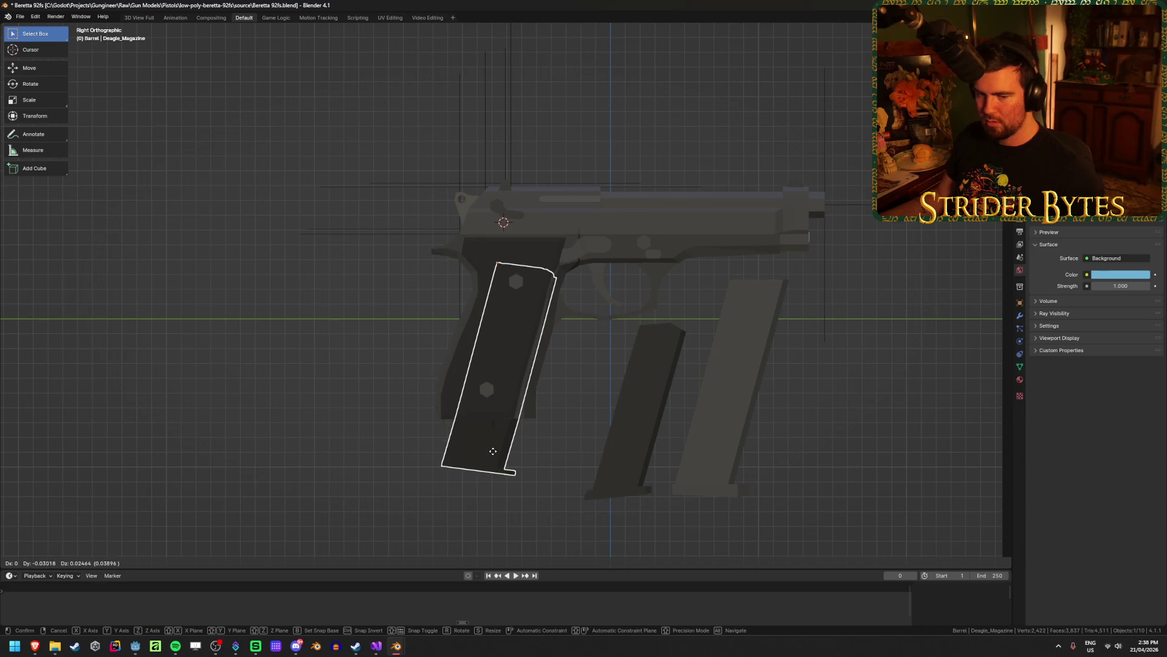
left_click(493, 451)
left_click(307, 468)
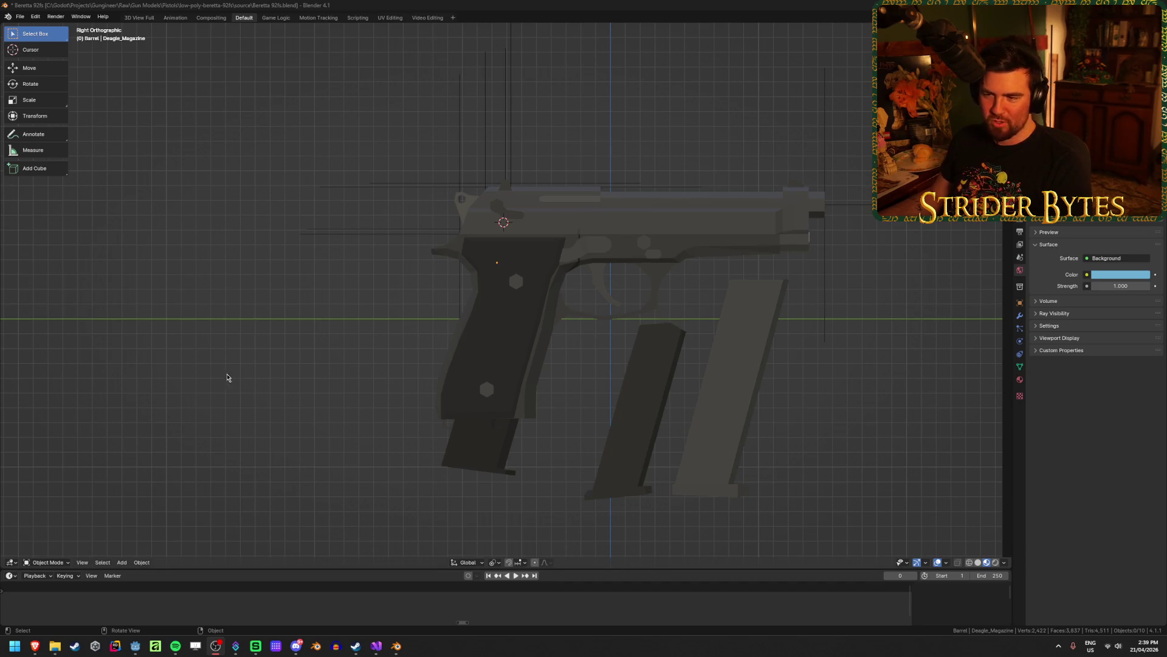
Nudge the Desert Eagle magazine, then try moving the G17 magazine and cancel.
left_click(480, 443)
key("g")
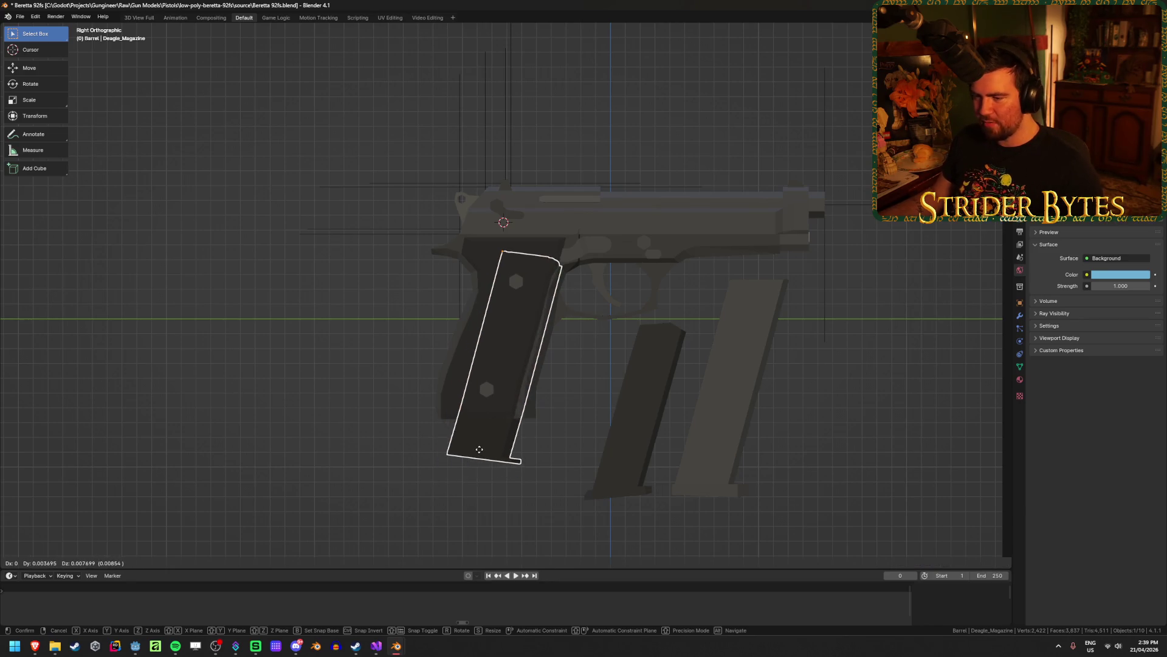
left_click(479, 448)
left_click(617, 456)
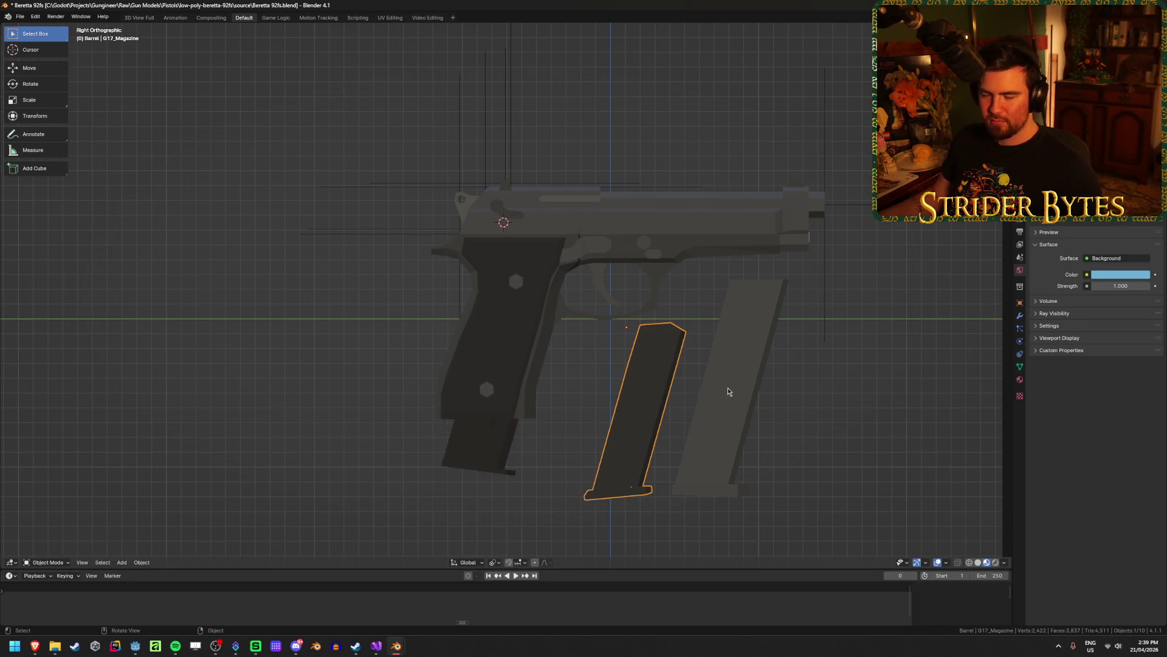
key("g")
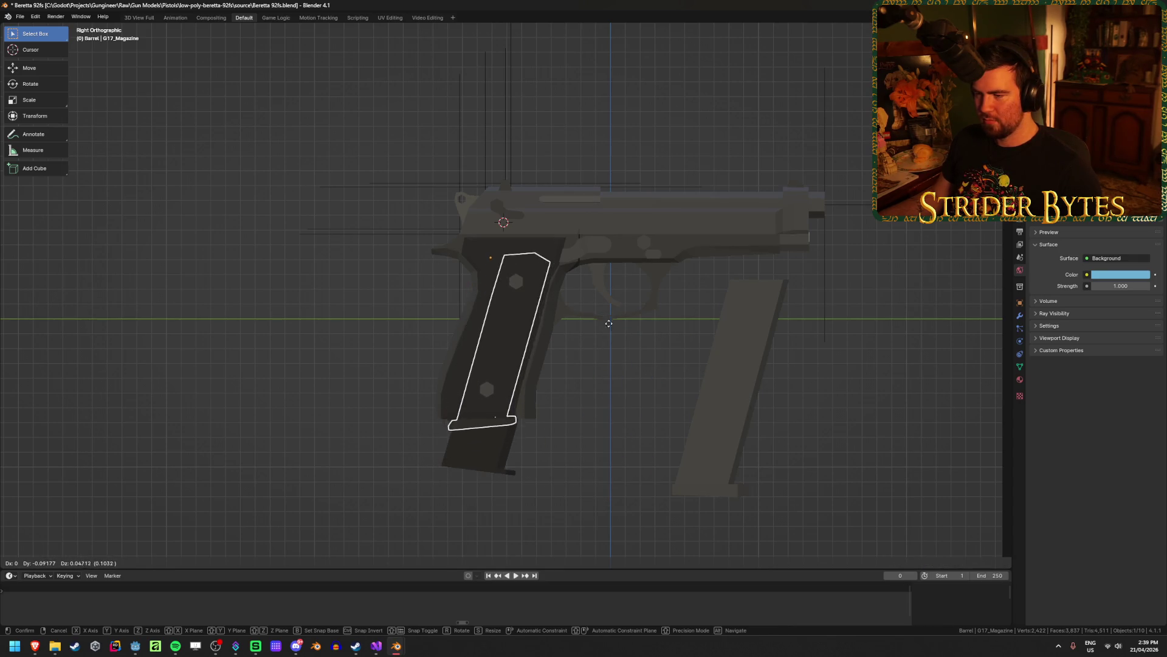
key("Escape")
Try the 92FS magazine in the grip, then set it back to the right of the gun.
left_click(744, 373)
key("g")
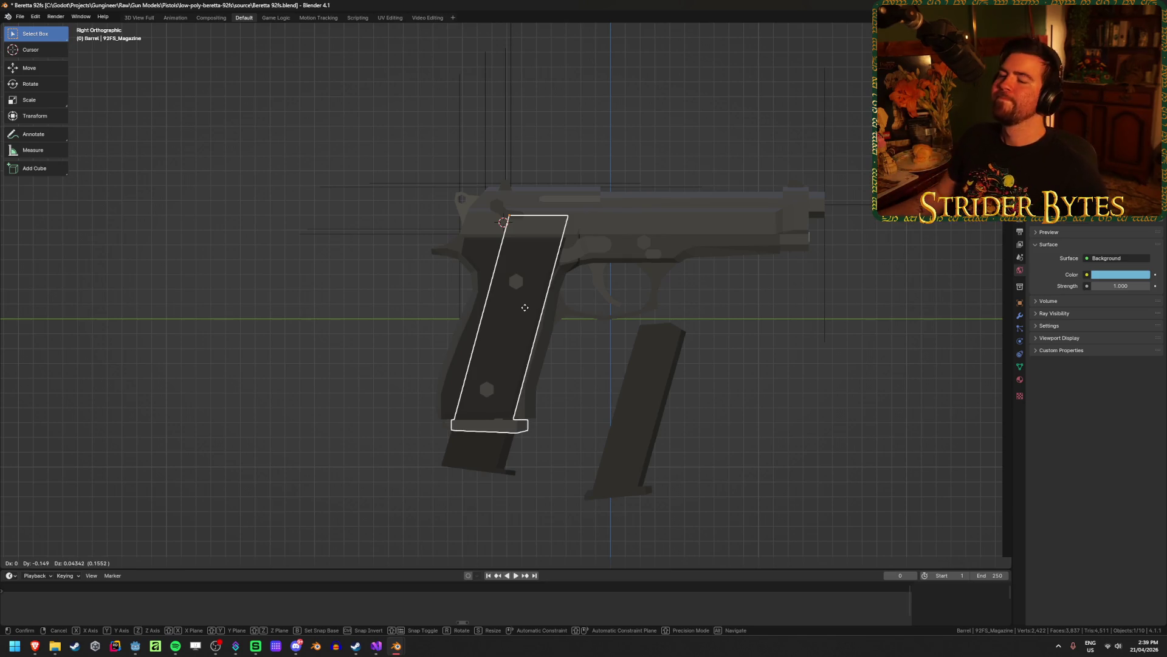
right_click(525, 308)
left_click(575, 412)
scroll(561, 341, "up", 3)
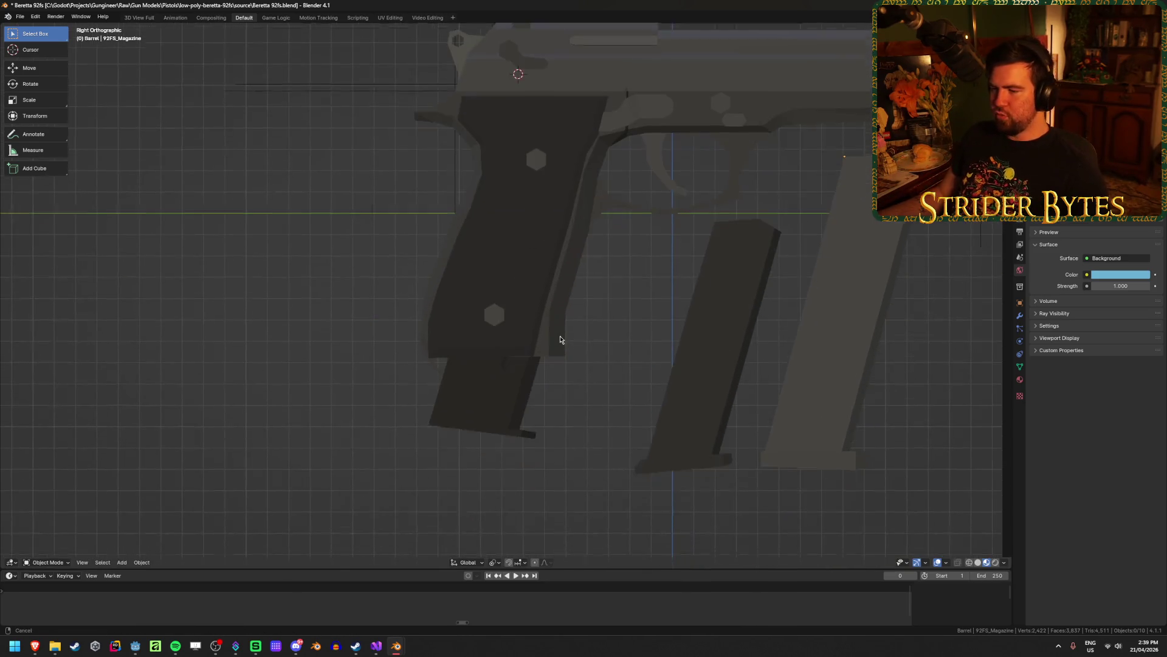
scroll(561, 342, "down", 2)
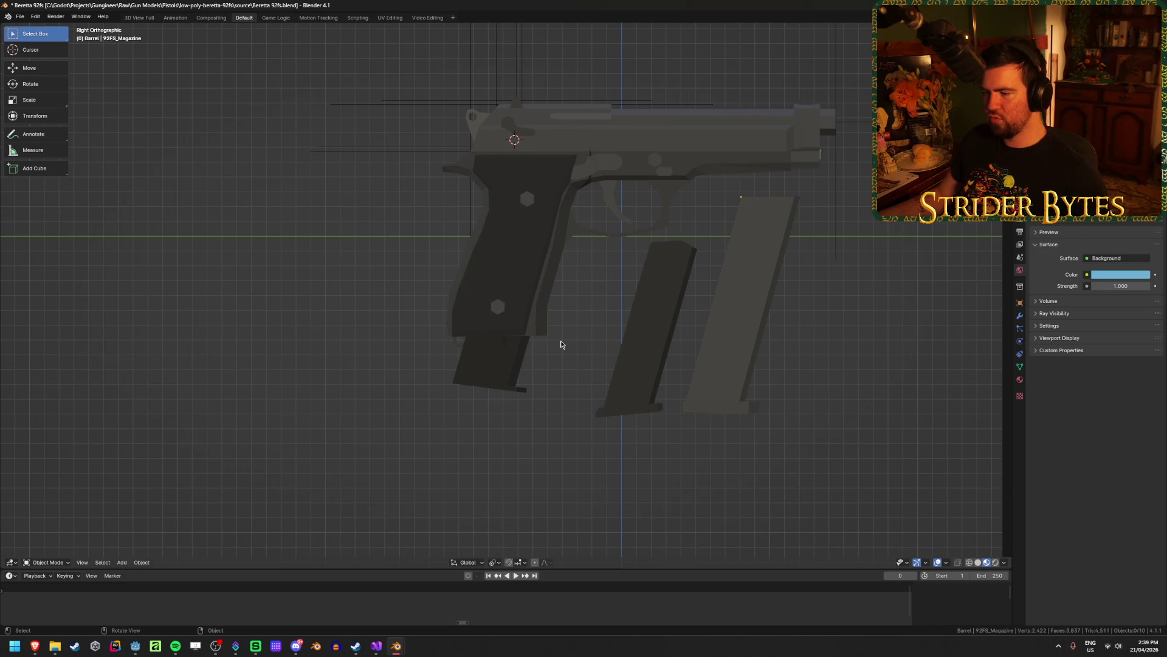
left_click(726, 369)
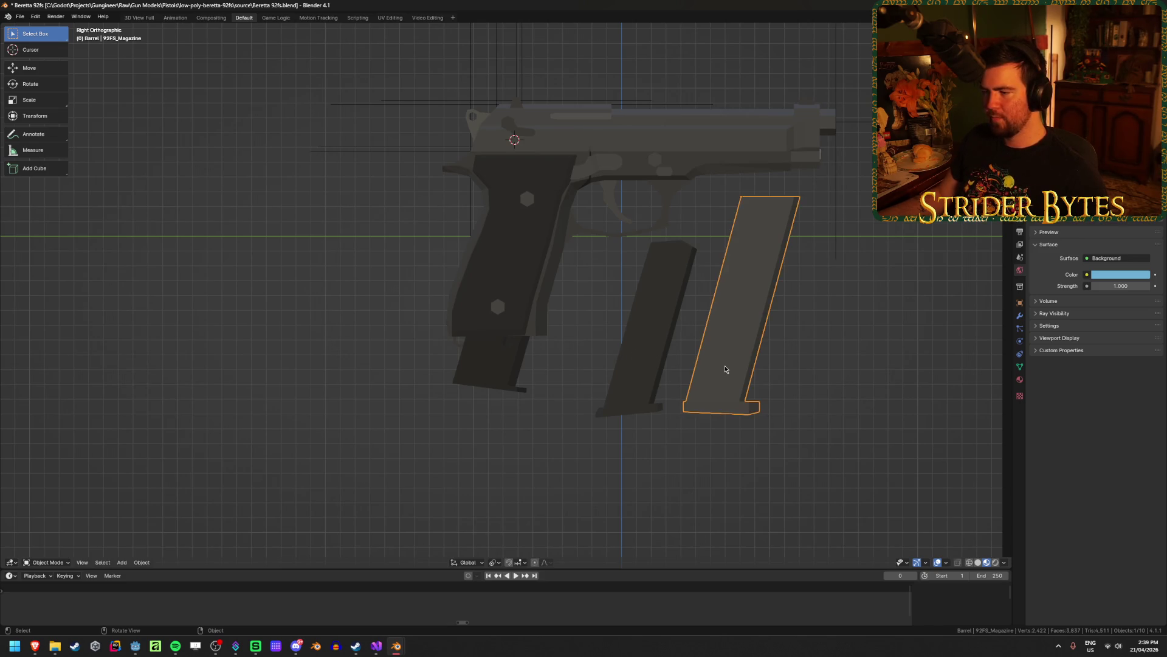
key("g")
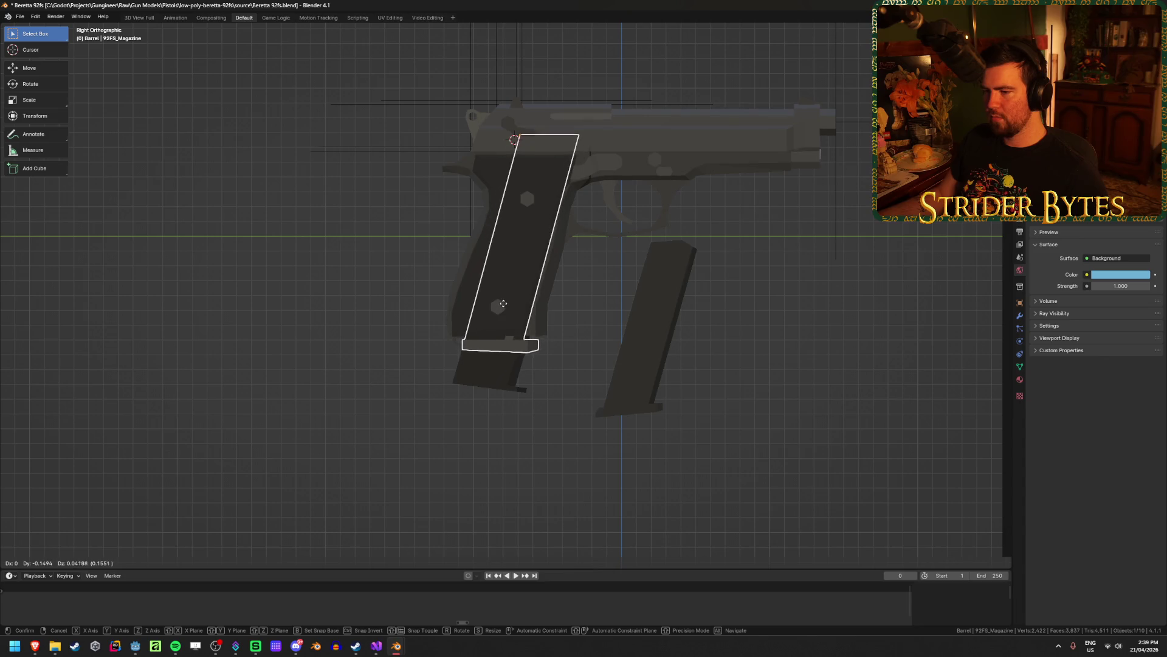
left_click(503, 301)
key("g")
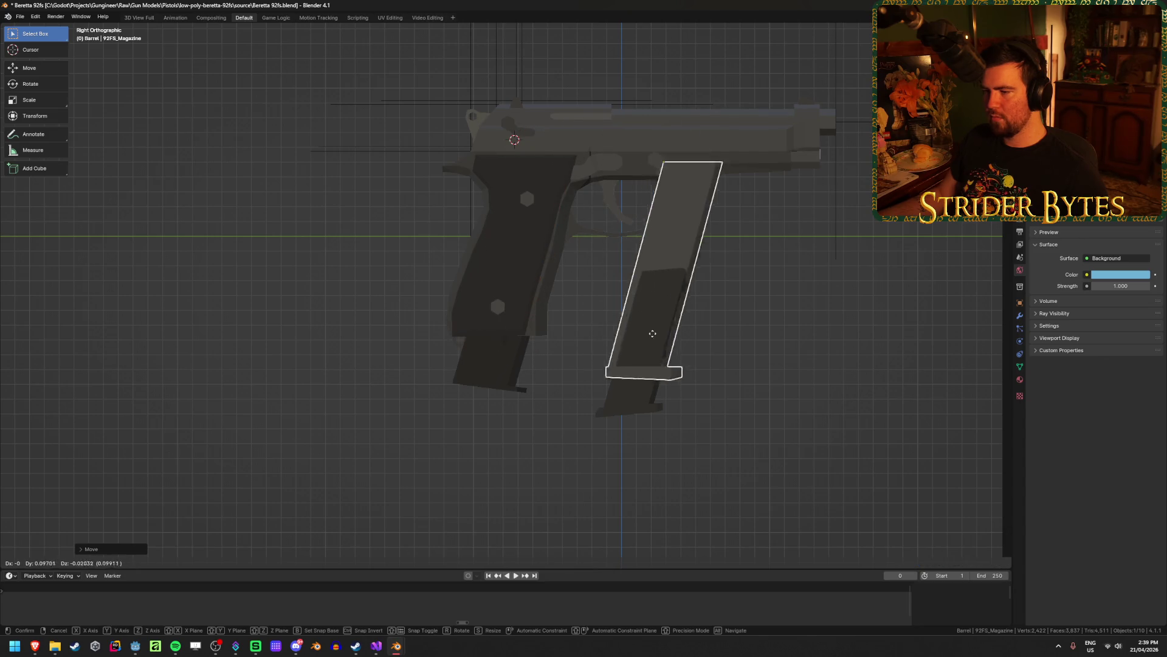
left_click(708, 368)
Trial-move the Desert Eagle and 92FS magazines, cancel both, and save the file.
left_click(469, 389)
key("g")
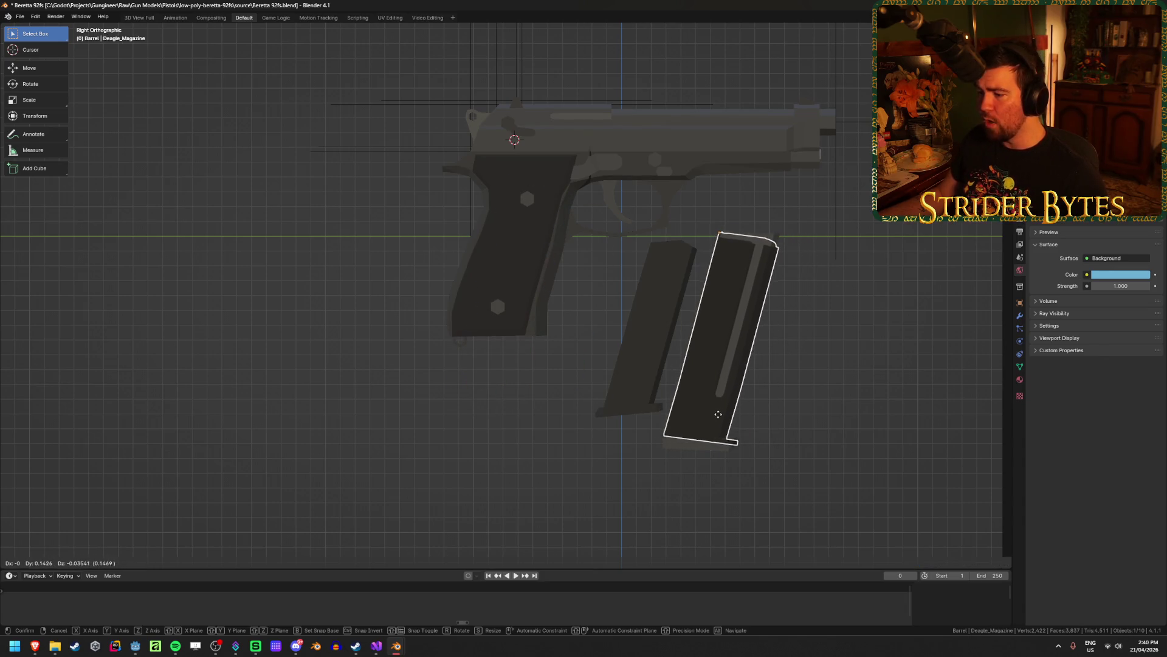
key("Escape")
left_click(690, 435)
key("g")
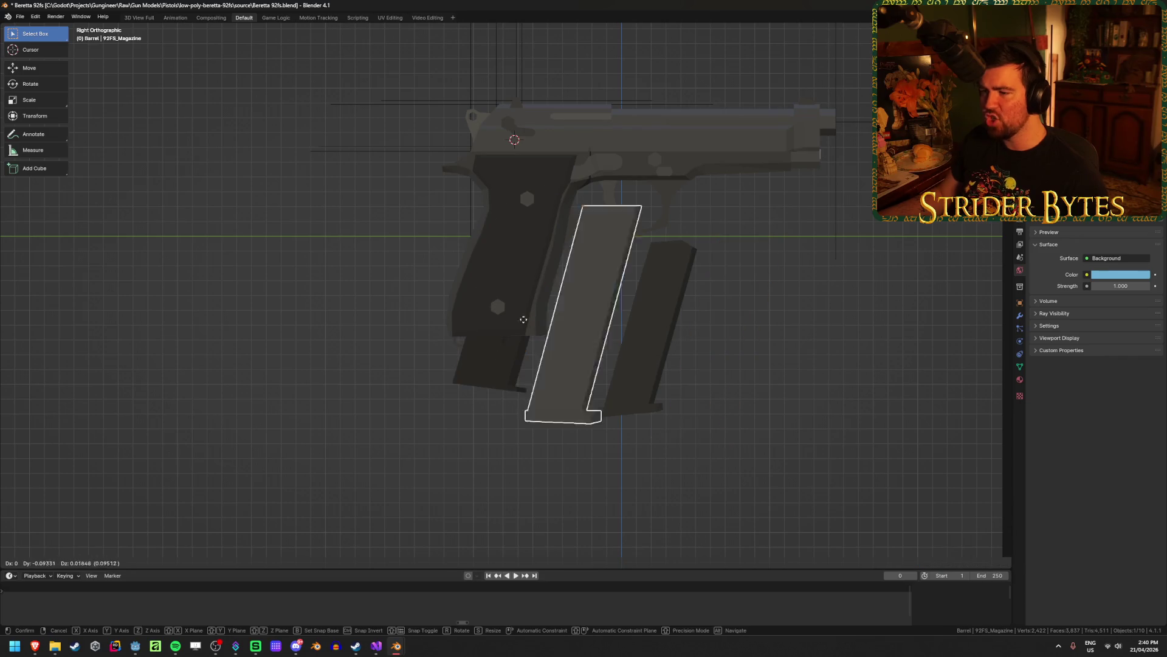
key("Escape")
left_click(766, 401)
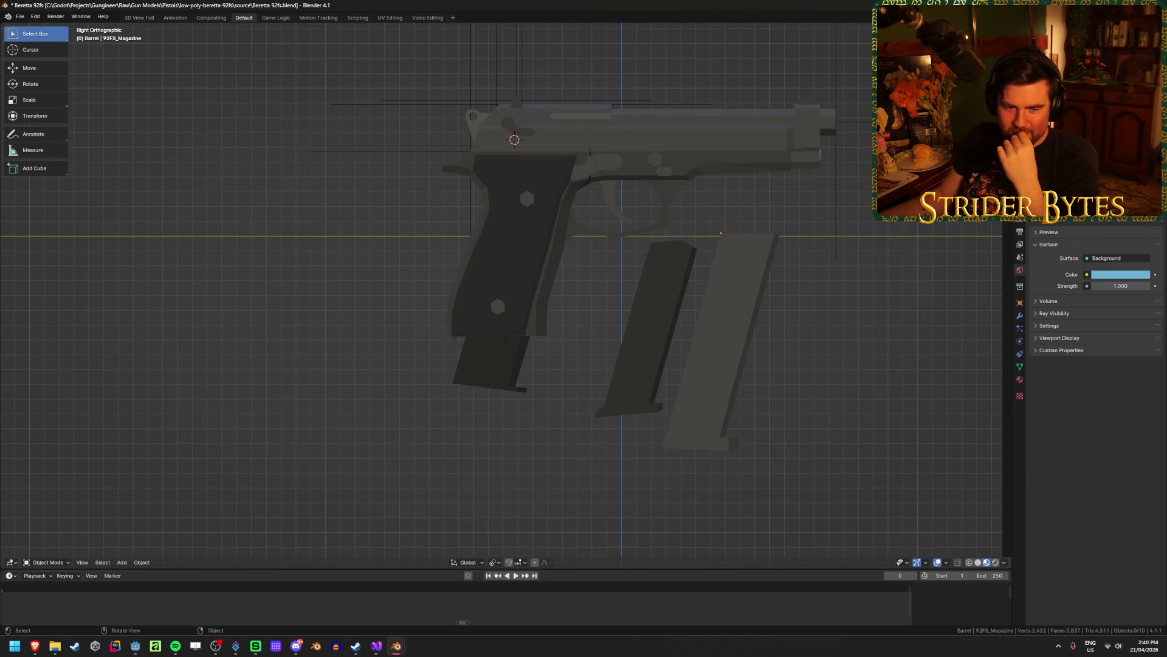
key("alt+Tab")
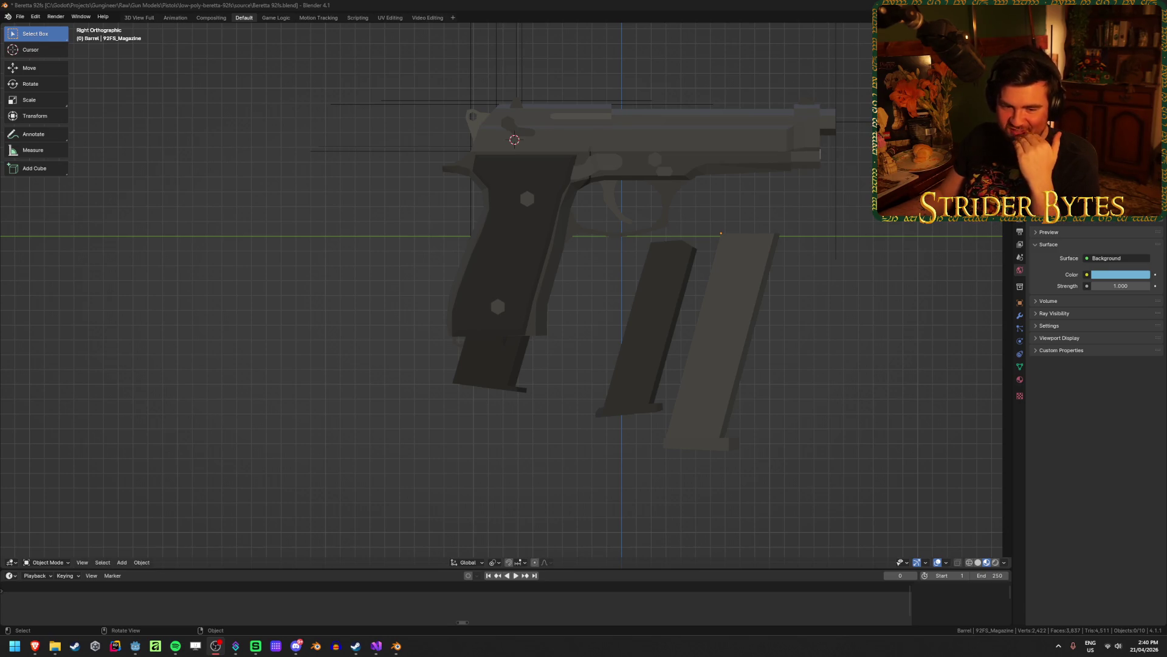
key("alt+Tab")
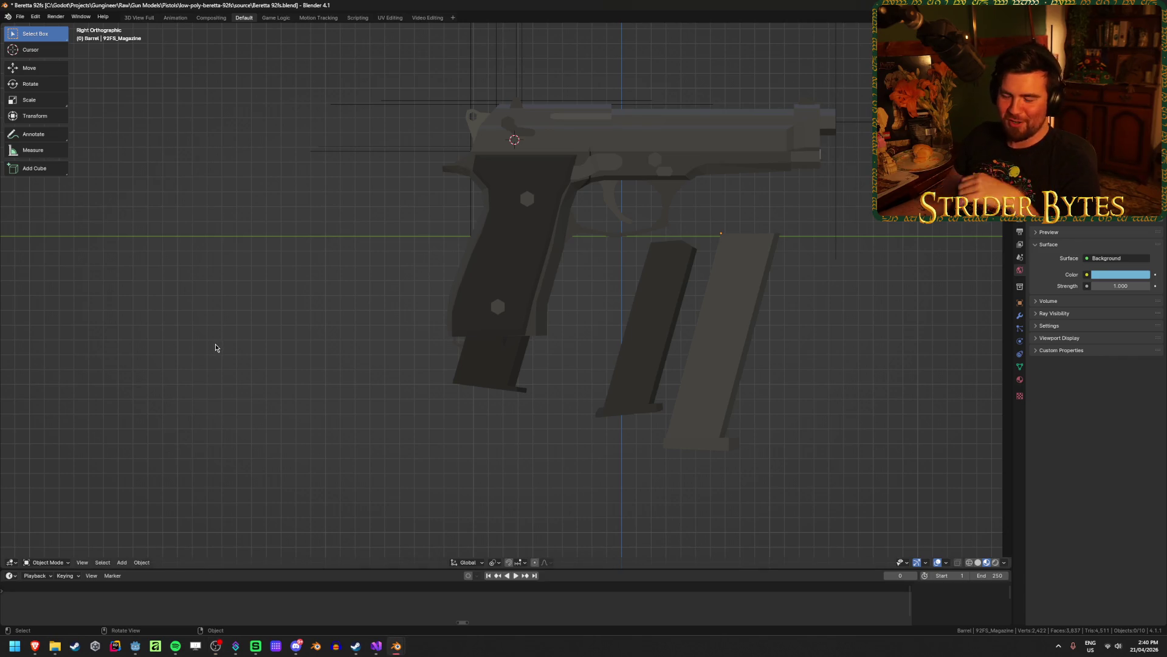
key("ctrl+s")
Move the G17 magazine down and to the left, then save.
left_click(648, 321)
key("g")
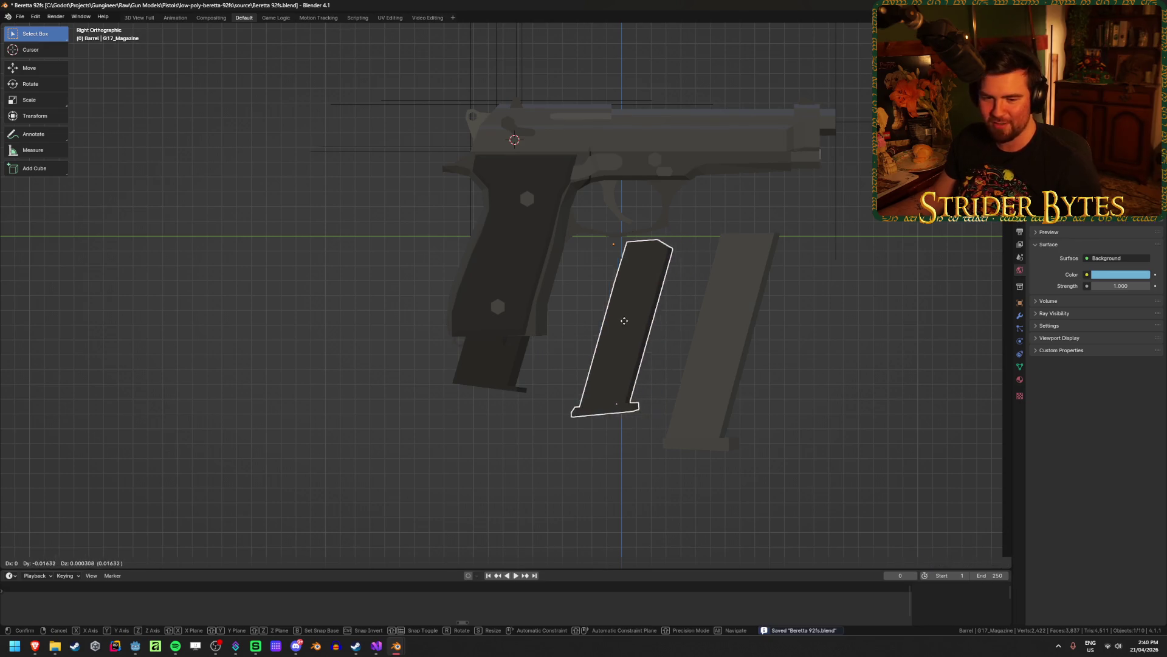
key("Escape")
left_click(733, 325)
key("g")
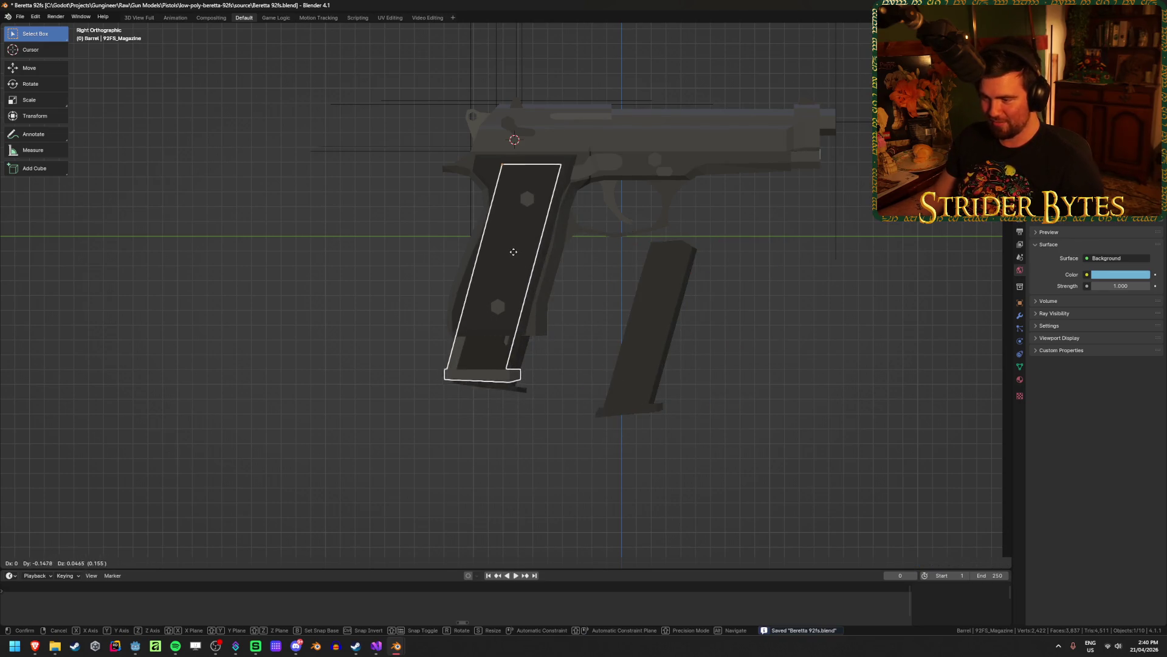
key("Escape")
left_click(652, 328)
key("g")
left_click(618, 354)
left_click(849, 364)
key("ctrl+s")
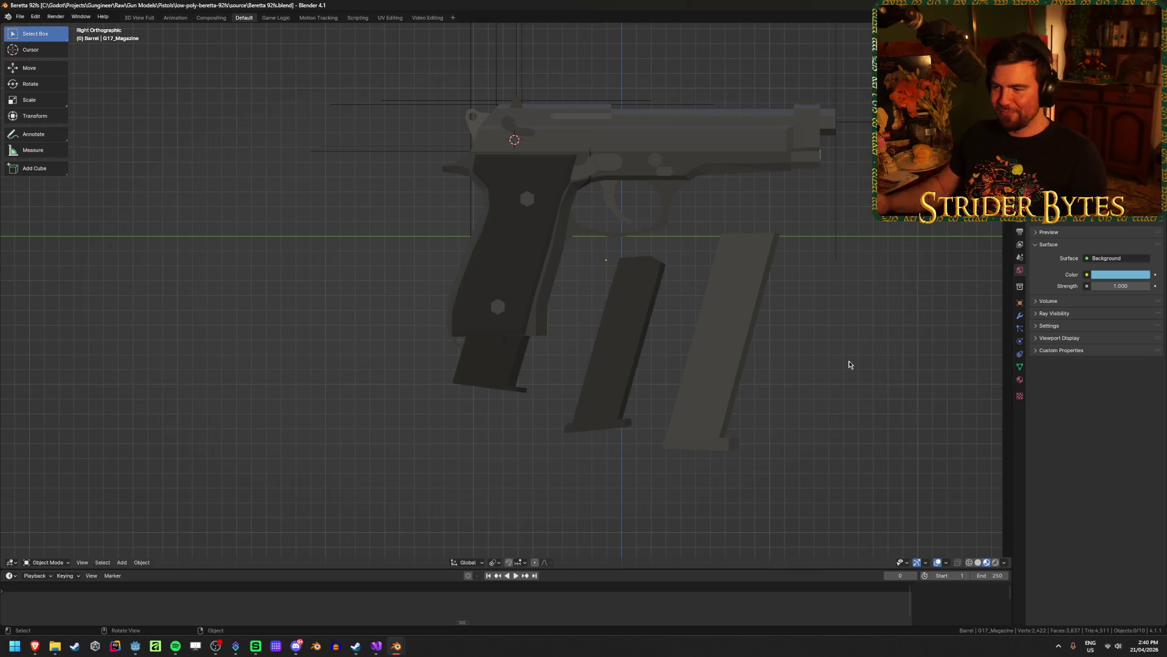
Pull the Desert Eagle magazine out to the left of the pistol and save.
left_click(705, 342)
key("g")
key("Escape")
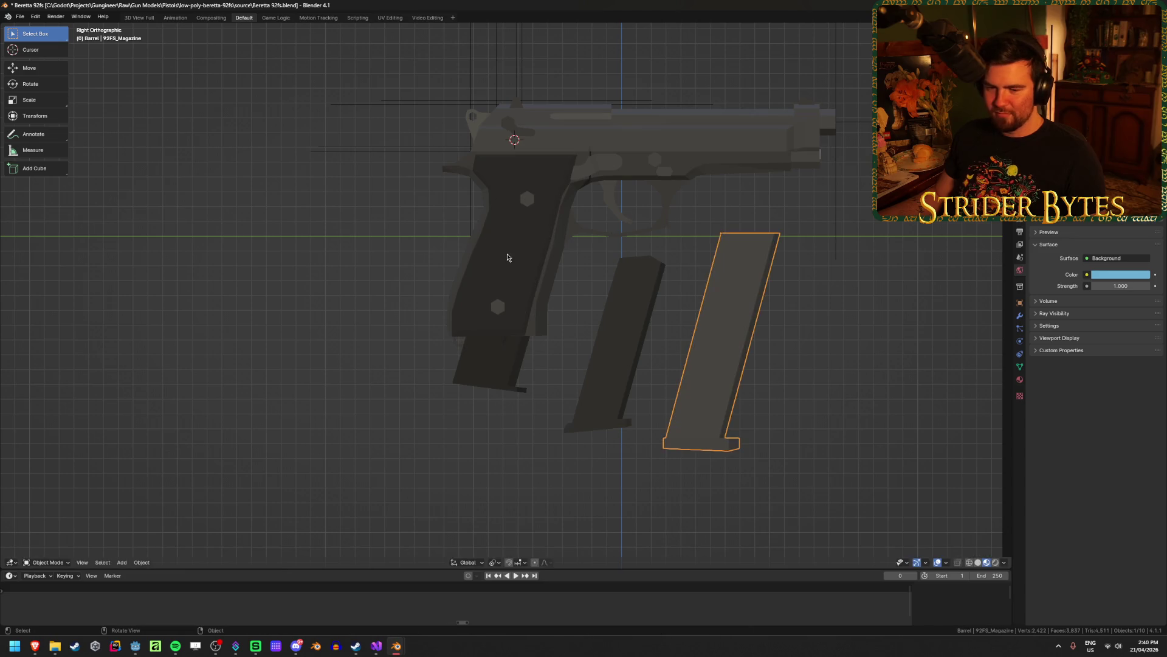
left_click(518, 367)
key("g")
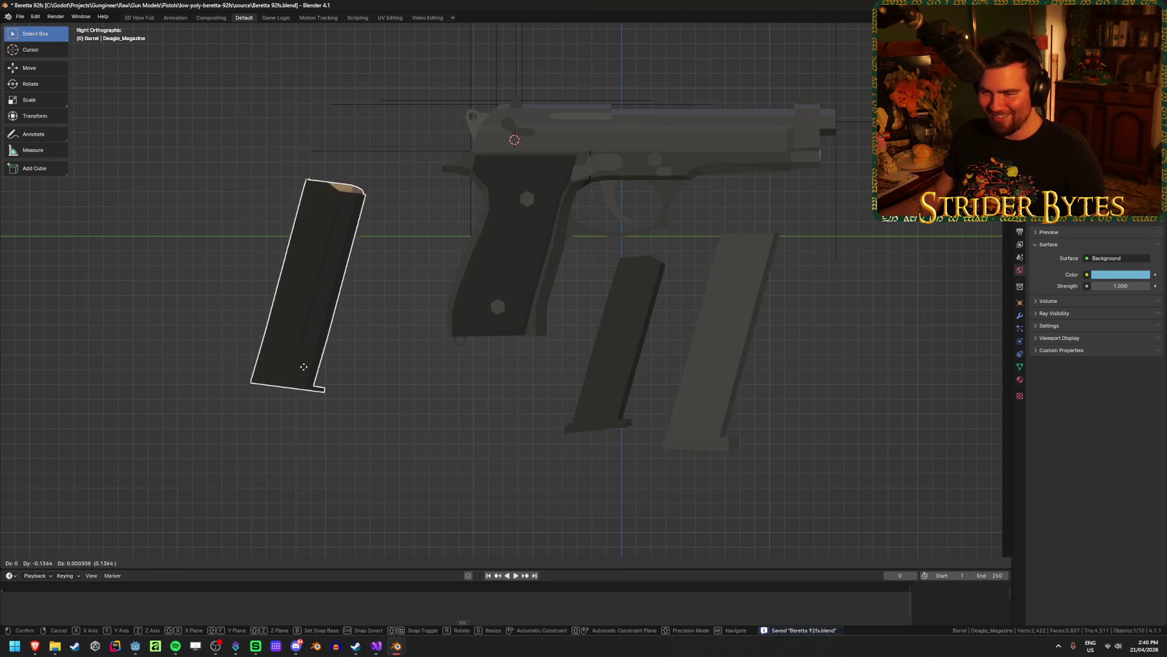
left_click(388, 428)
left_click(389, 429)
key("ctrl+s")
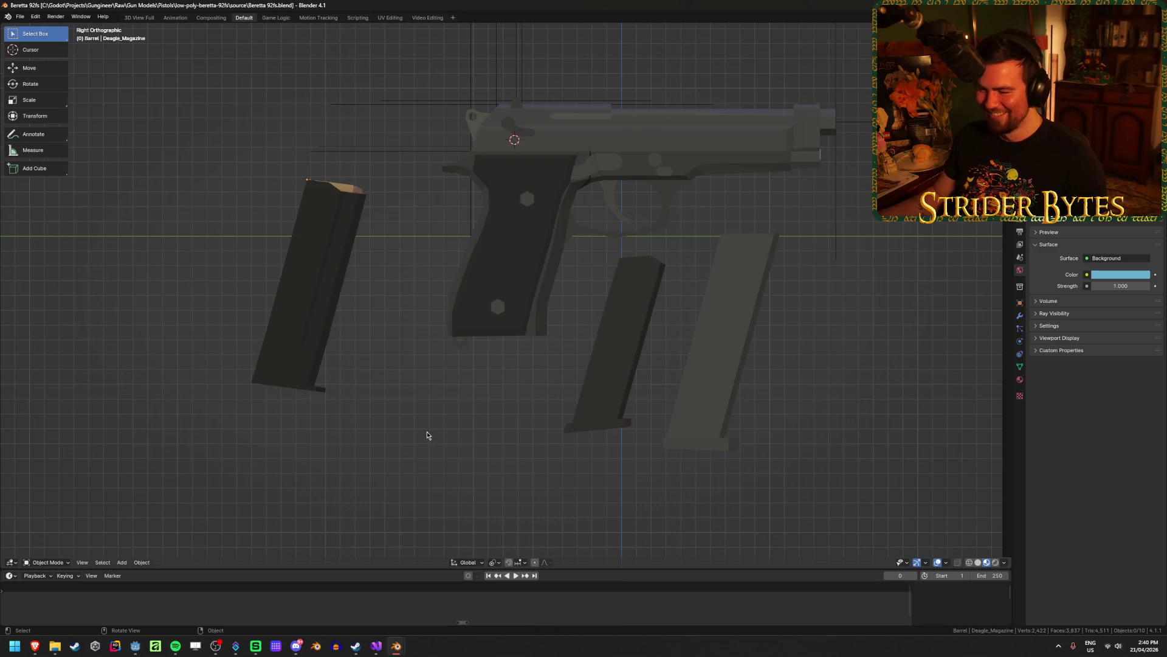
Seat the 92FS magazine inside the grip, save, and reselect it to check.
left_click(719, 372)
key("g")
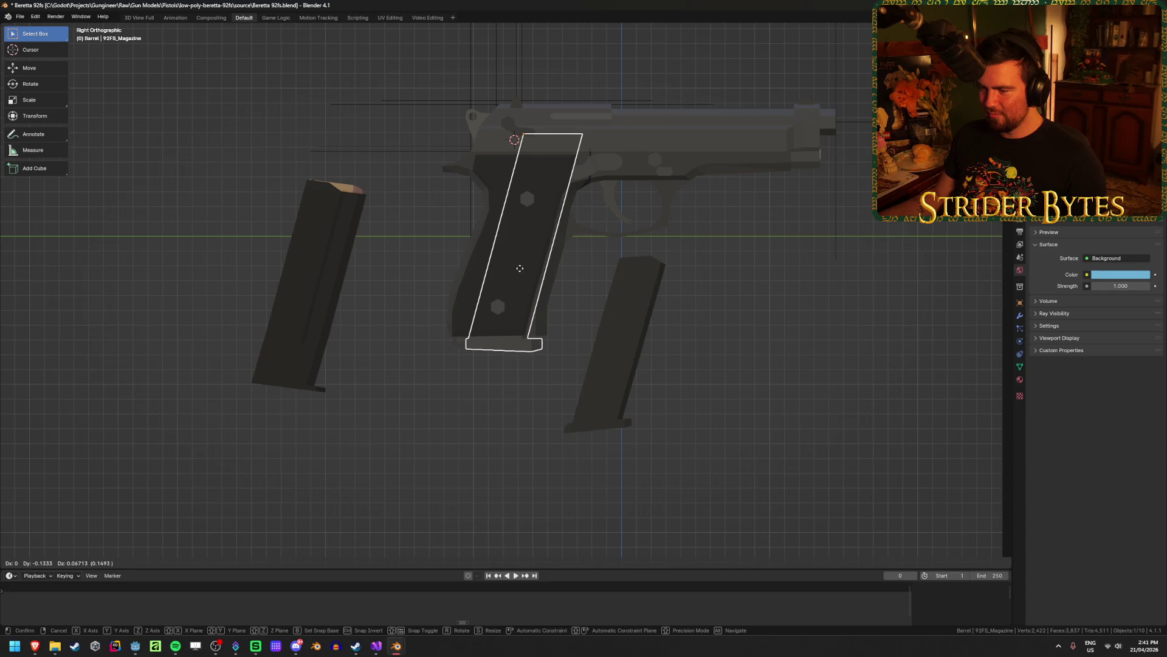
left_click(519, 268)
left_click(873, 399)
key("ctrl+s")
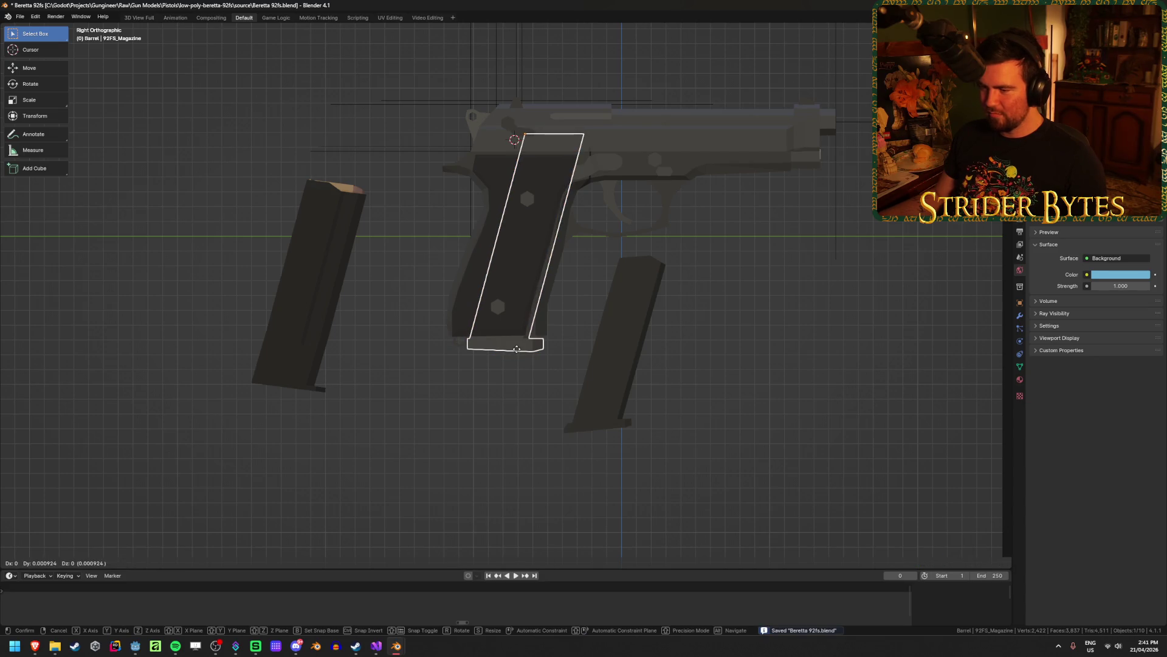
left_click(763, 365)
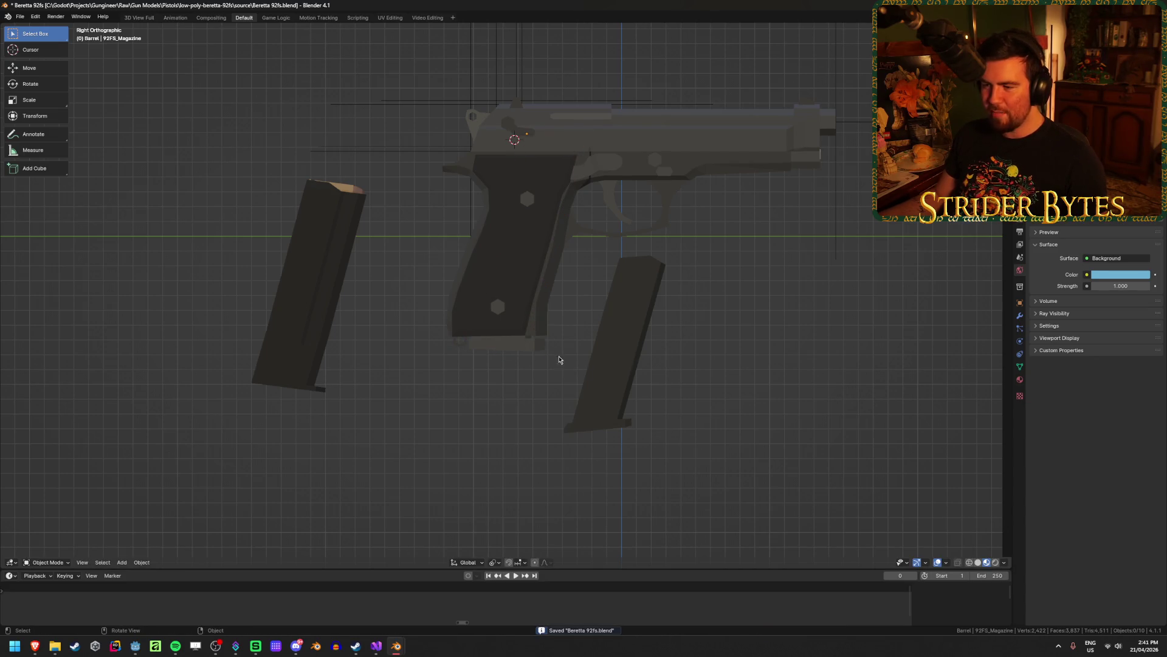
left_click(517, 351)
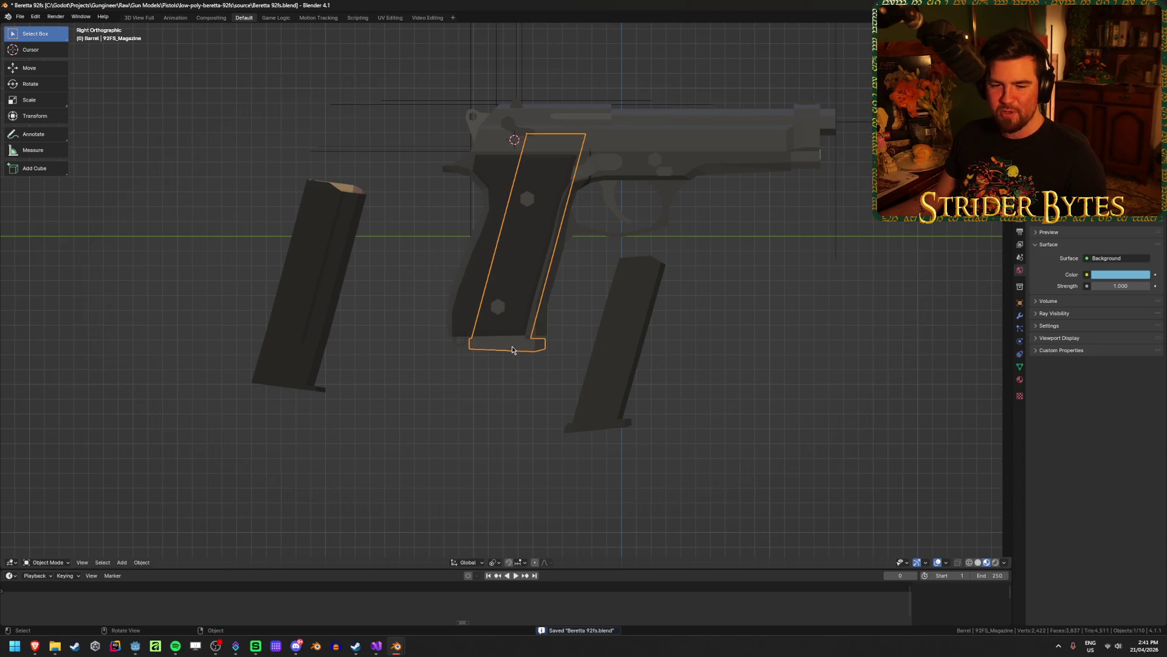
left_click(535, 472)
left_click(535, 351)
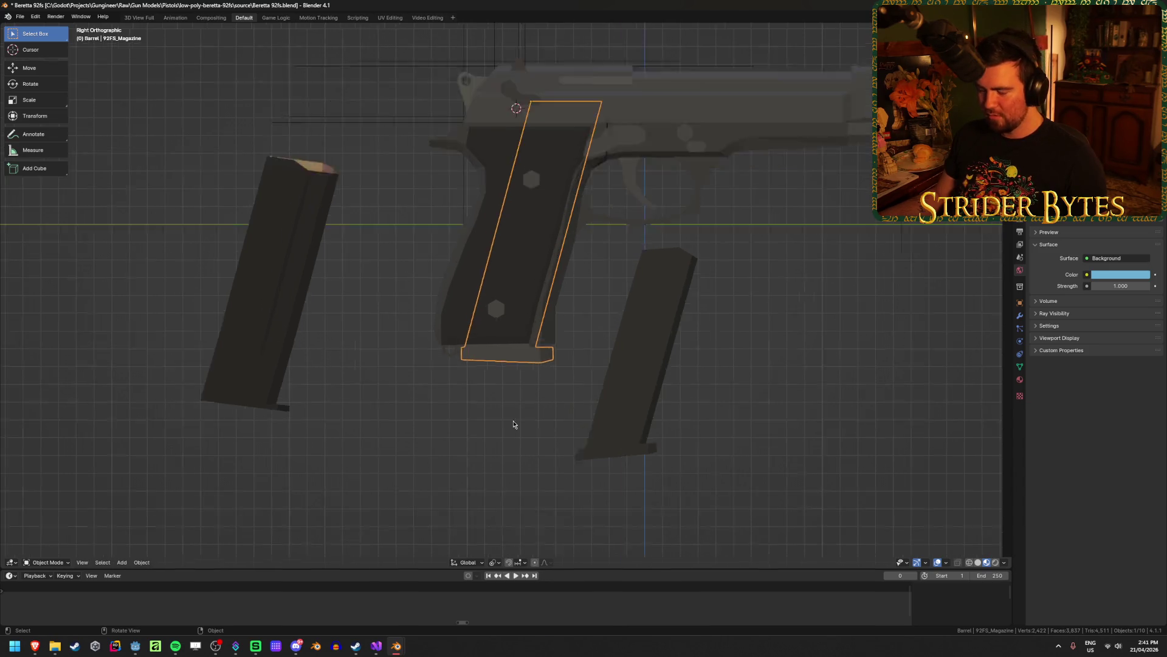
Inspect the magazine base up close and move the Beretta magazine lower in the grip.
scroll(511, 425, "up", 6)
mouse_move(508, 435)
middle_mouse_down()
mouse_move(534, 412)
mouse_move(494, 430)
middle_mouse_up()
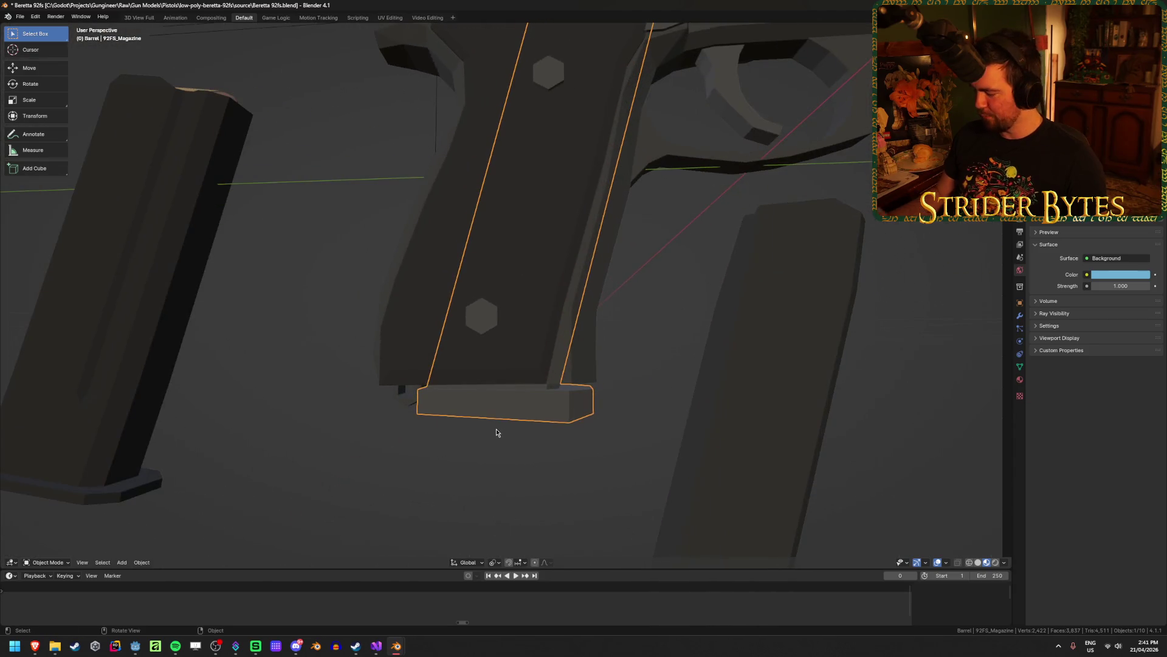
scroll(494, 430, "down", 4)
scroll(426, 431, "up", 1)
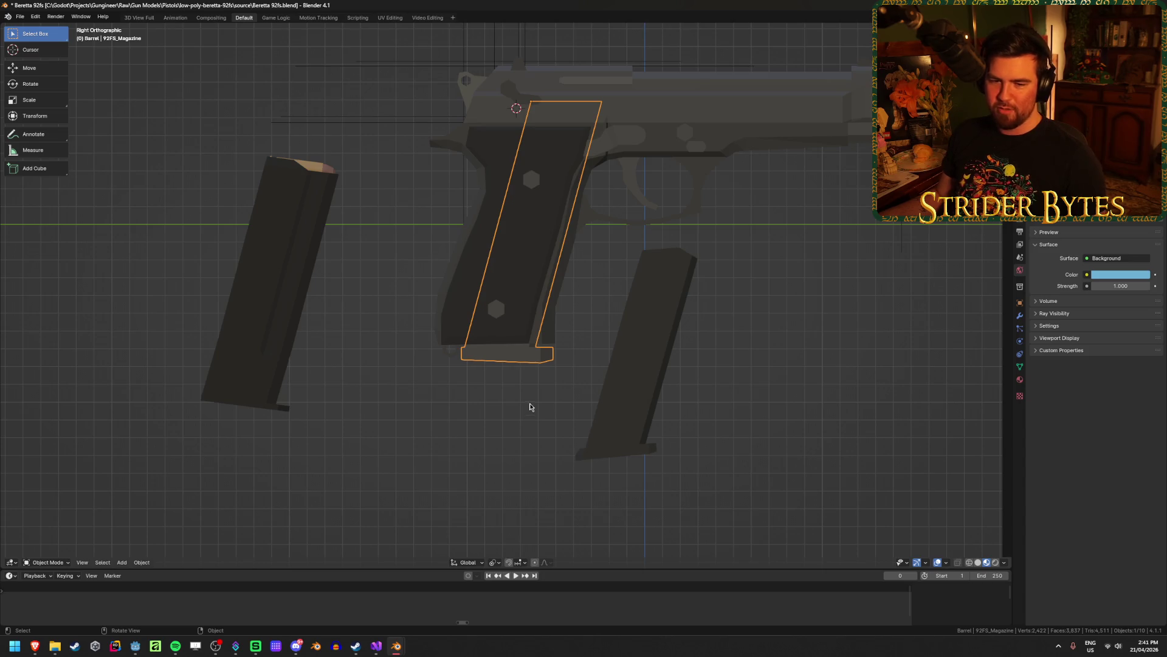
key("g")
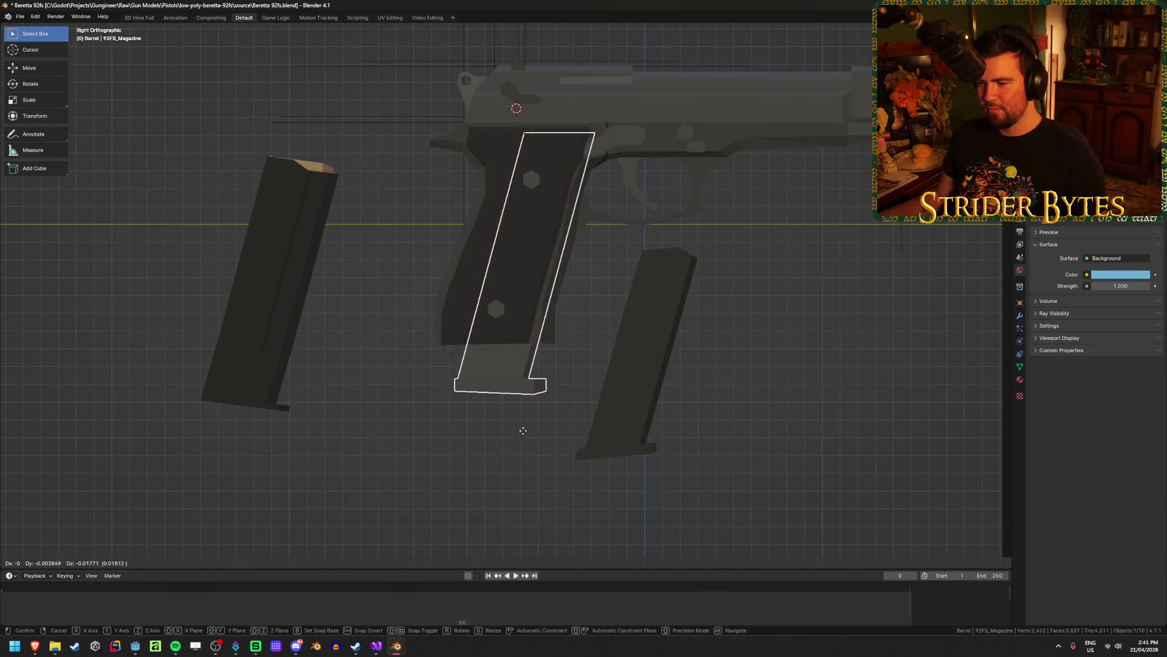
left_click(520, 435)
left_click(487, 461)
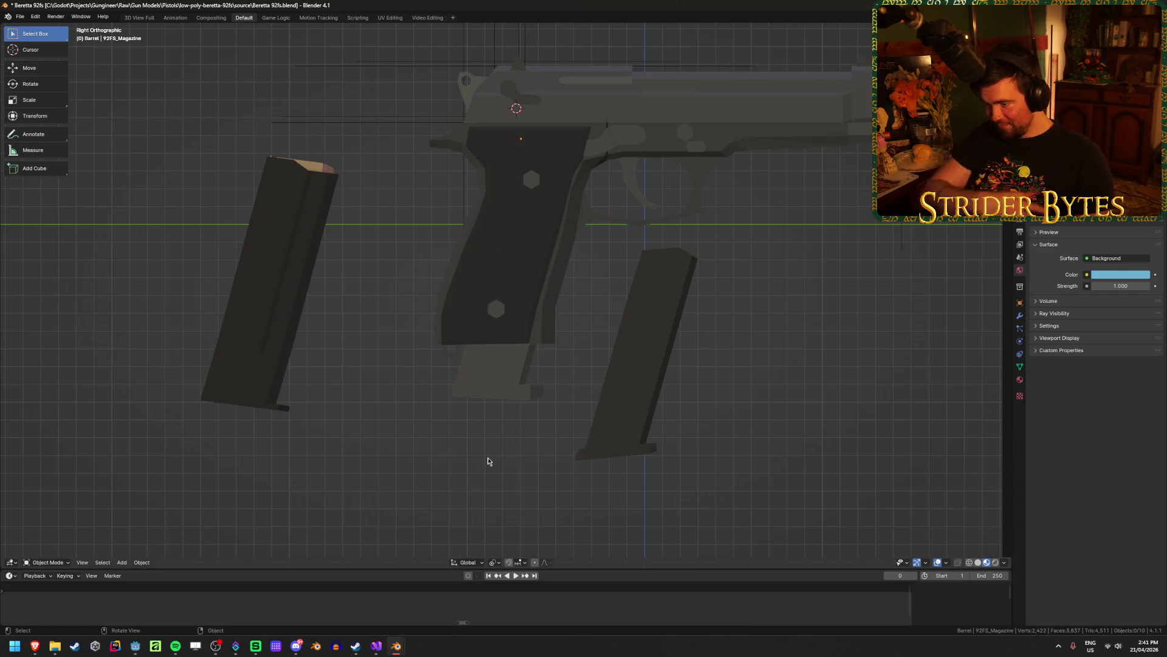
Move the Desert Eagle magazine into the grip, leaving the Glock magazine beside the gun.
left_click(671, 372)
key("g")
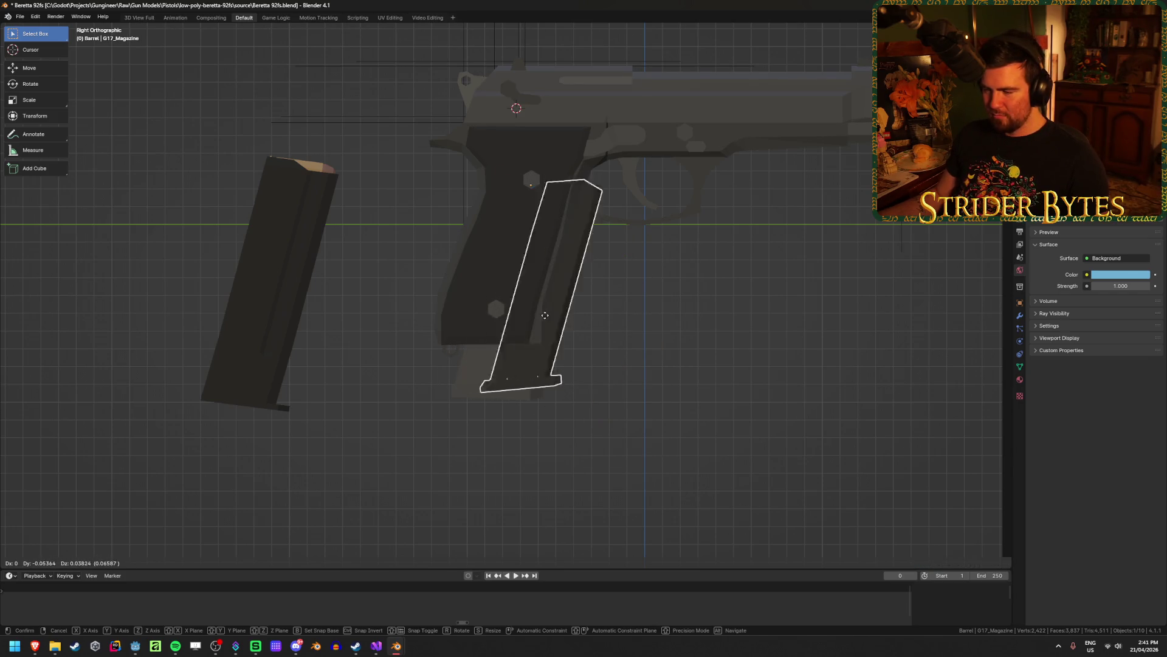
key("Escape")
left_click(283, 355)
key("g")
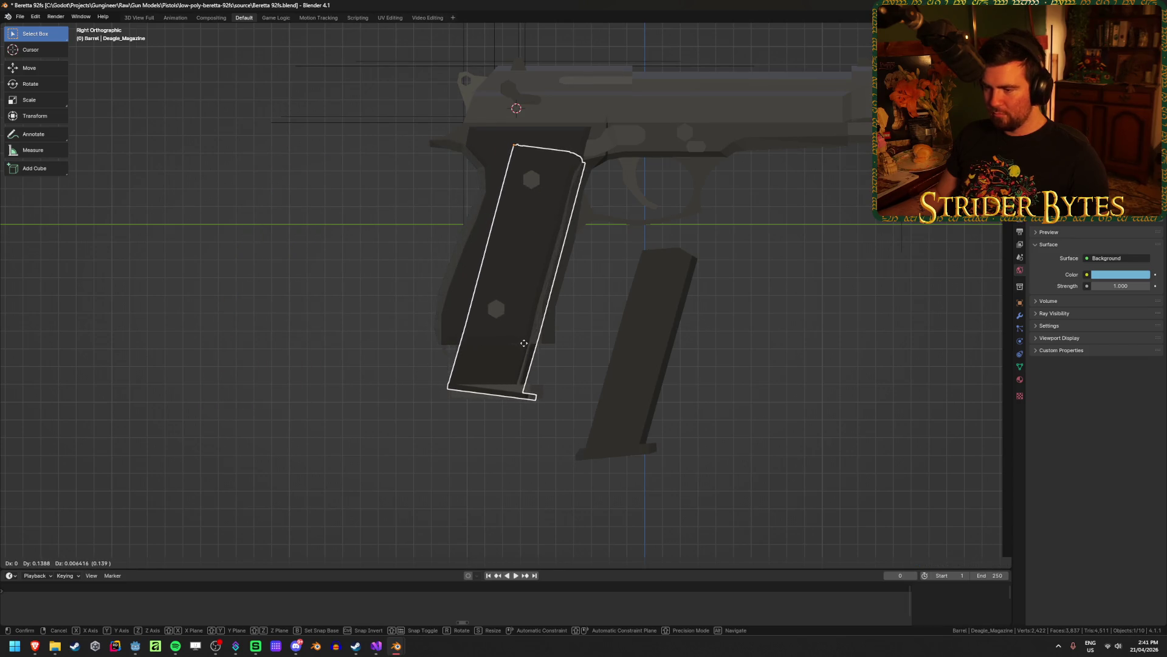
left_click(515, 341)
Nudge the grip magazine slightly and raise the Beretta magazine within the grip.
mouse_move(404, 469)
middle_mouse_down()
mouse_move(340, 427)
mouse_move(417, 422)
mouse_move(374, 418)
middle_mouse_up()
left_click(493, 377)
left_click(521, 427)
left_click(495, 366)
key("g")
left_click(543, 396)
left_click(660, 404)
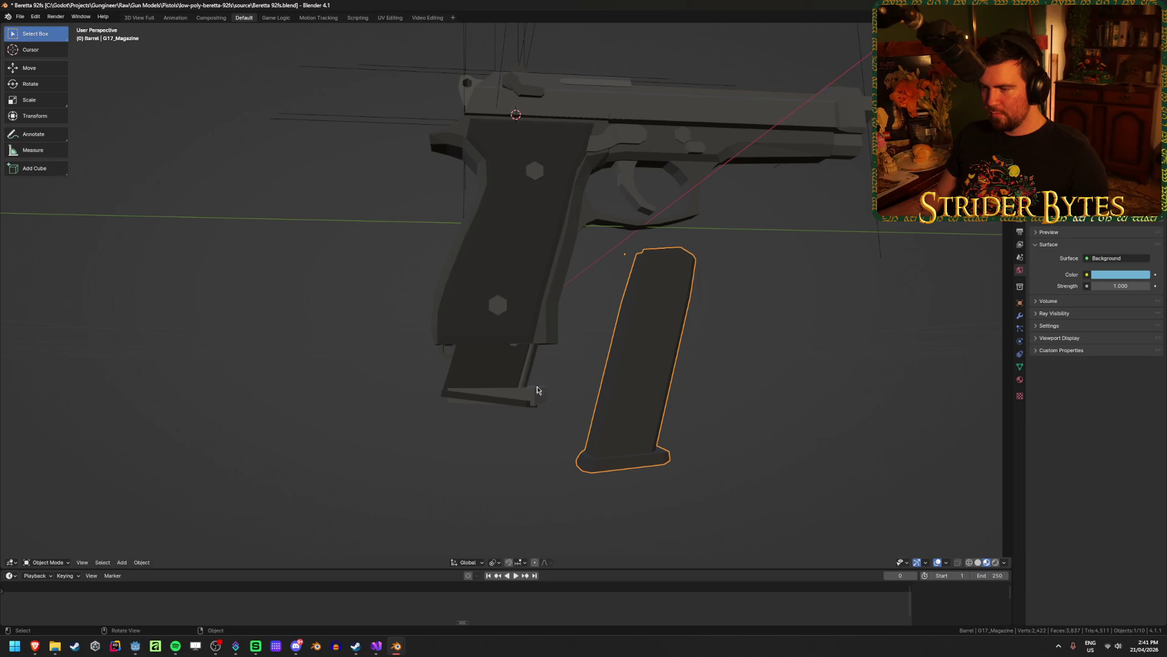
left_click(542, 395)
key("g")
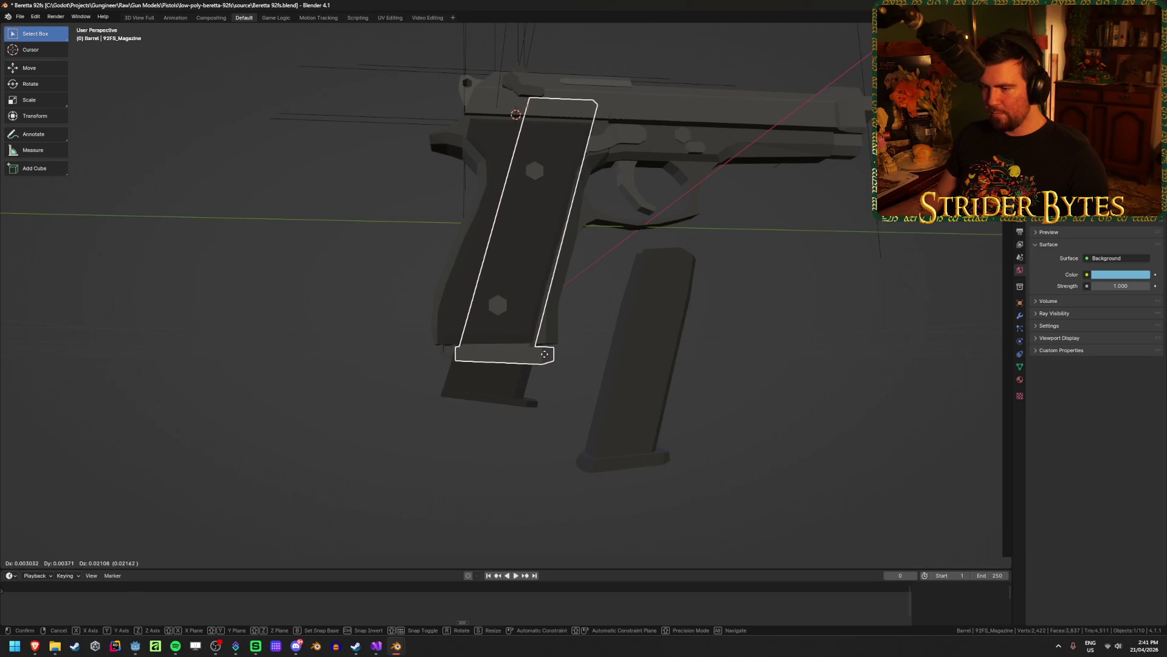
left_click(547, 353)
Select the Glock magazine and view the gun straight from the right side.
left_click(656, 417)
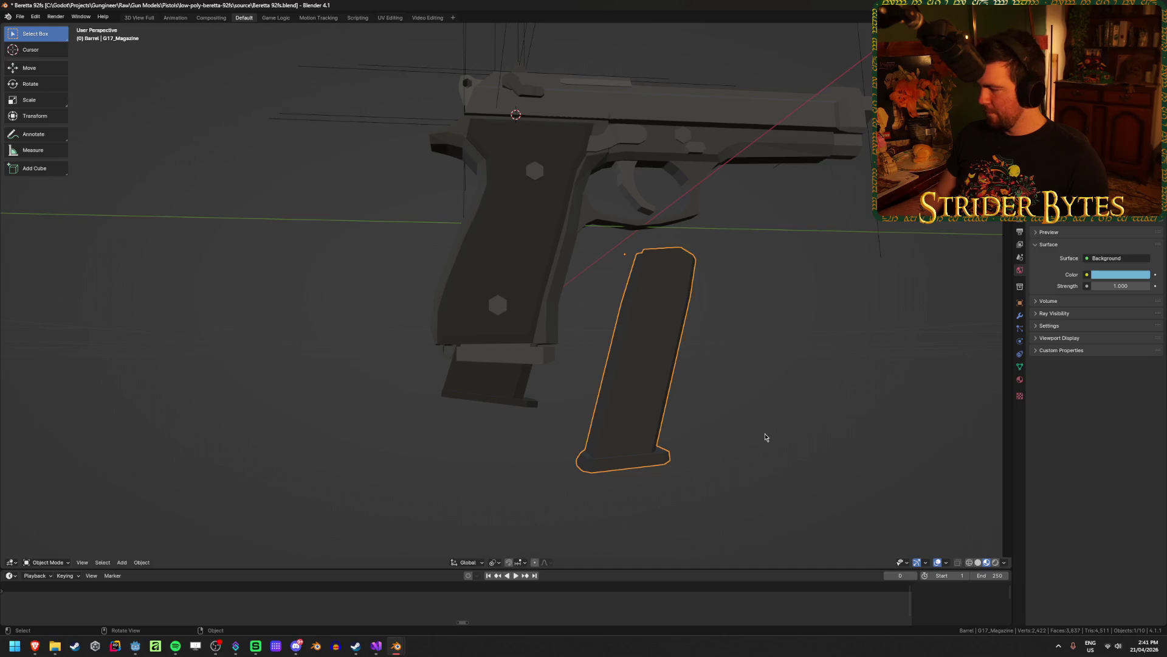
mouse_move(769, 436)
middle_mouse_down()
mouse_move(473, 383)
mouse_move(639, 404)
mouse_move(608, 389)
middle_mouse_up()
left_click(639, 404)
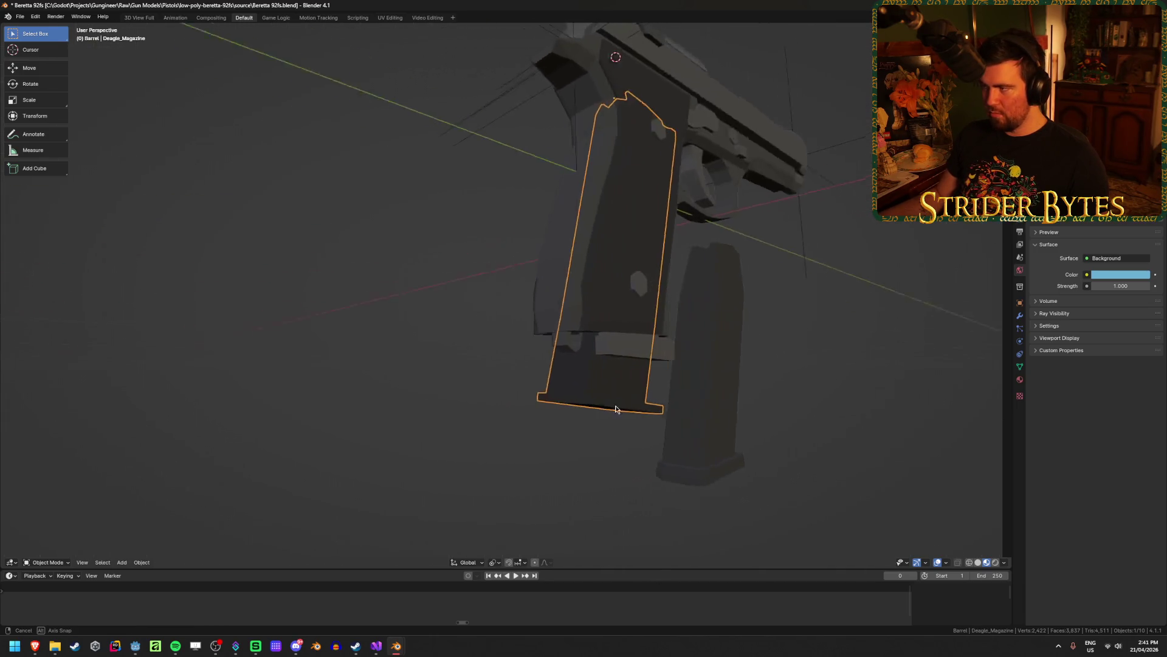
left_click(738, 351)
key("KP_3")
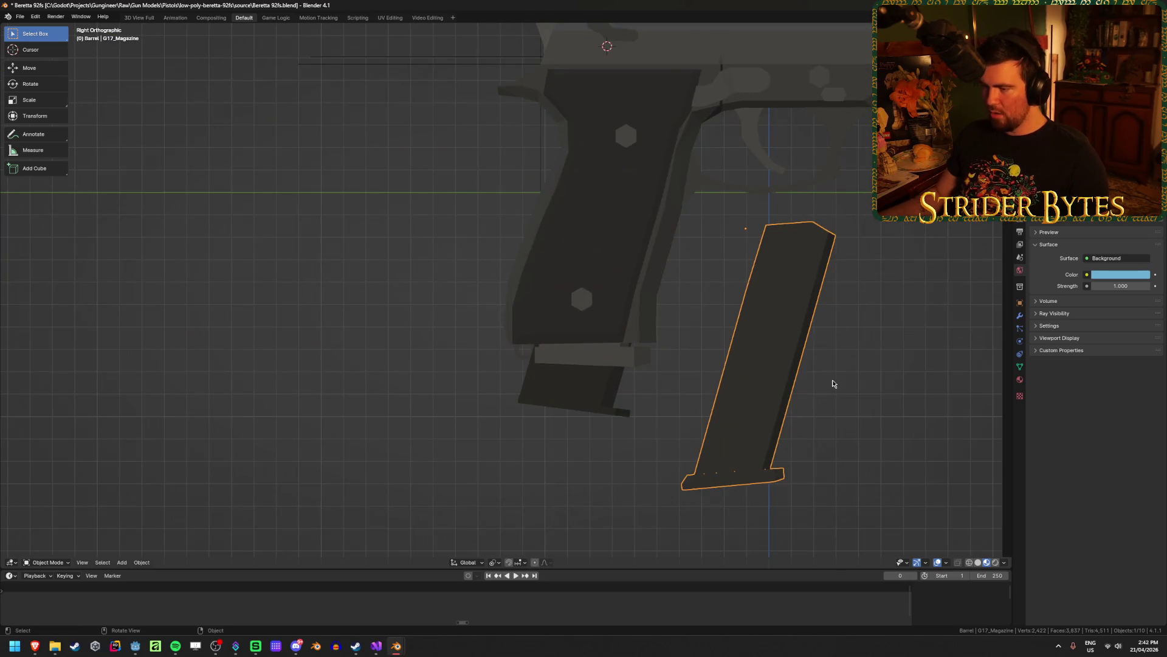
Place the Glock magazine inside the grip and save the Beretta 92fs file.
key("g")
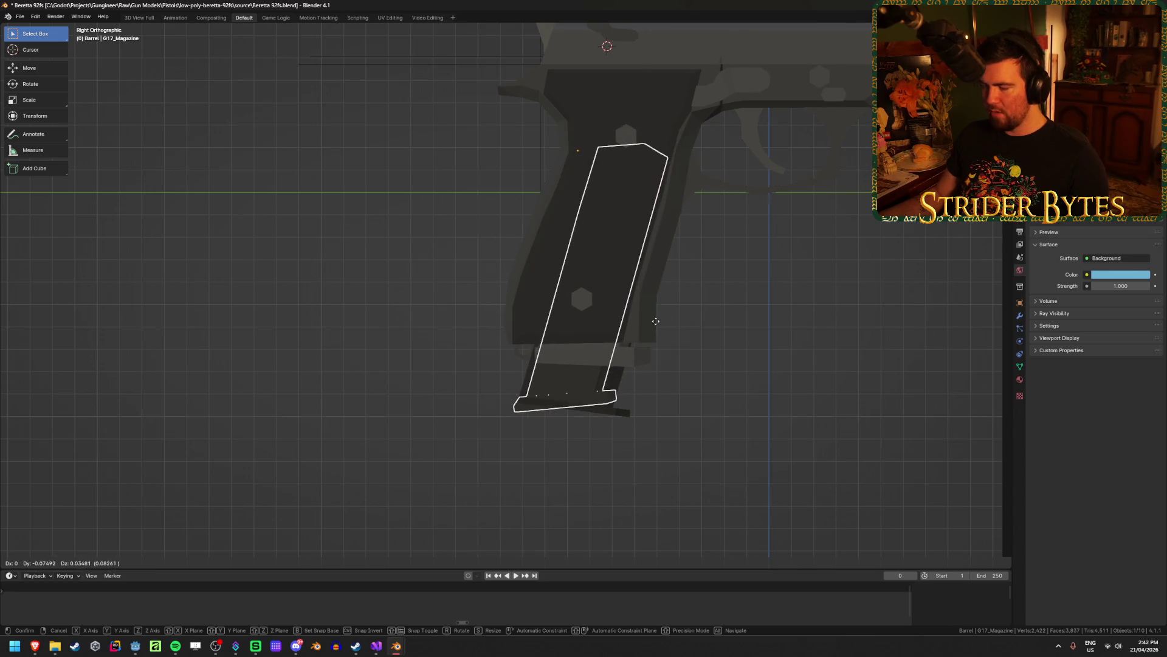
left_click(657, 318)
key("alt+a")
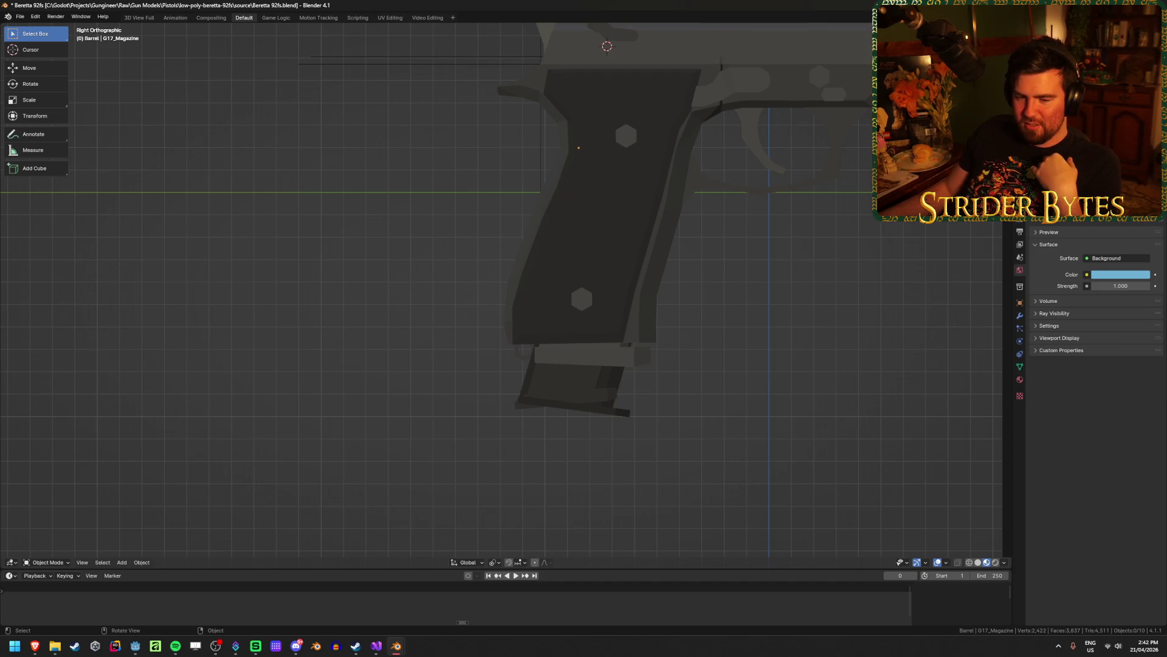
left_click(596, 405)
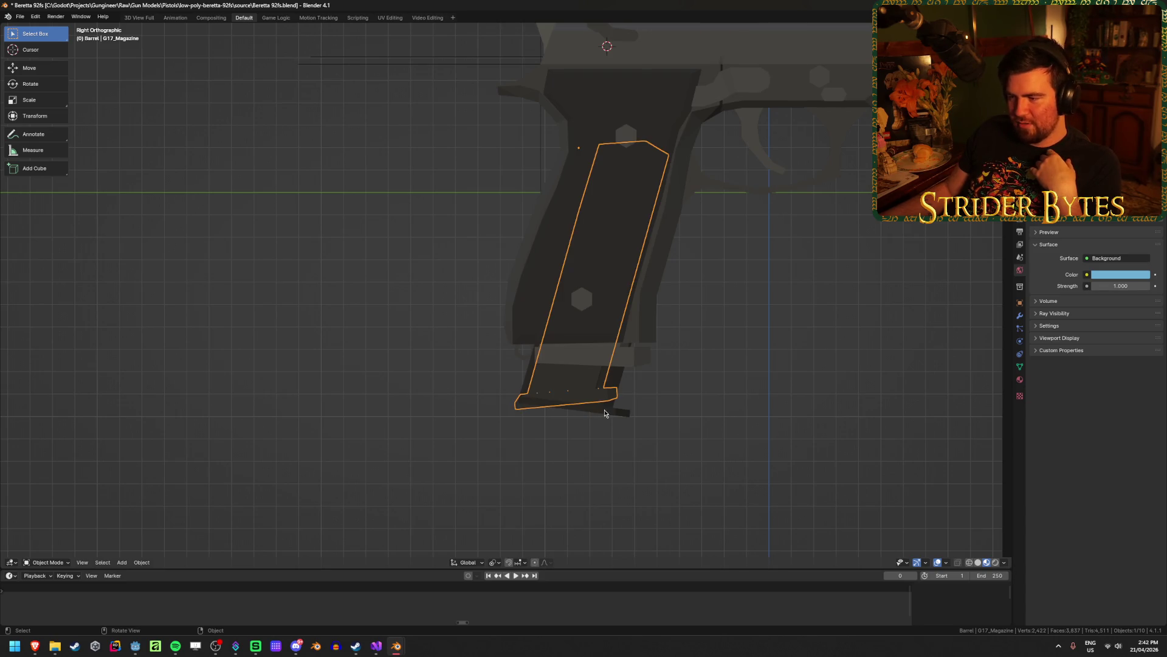
left_click(606, 411)
left_click(375, 450)
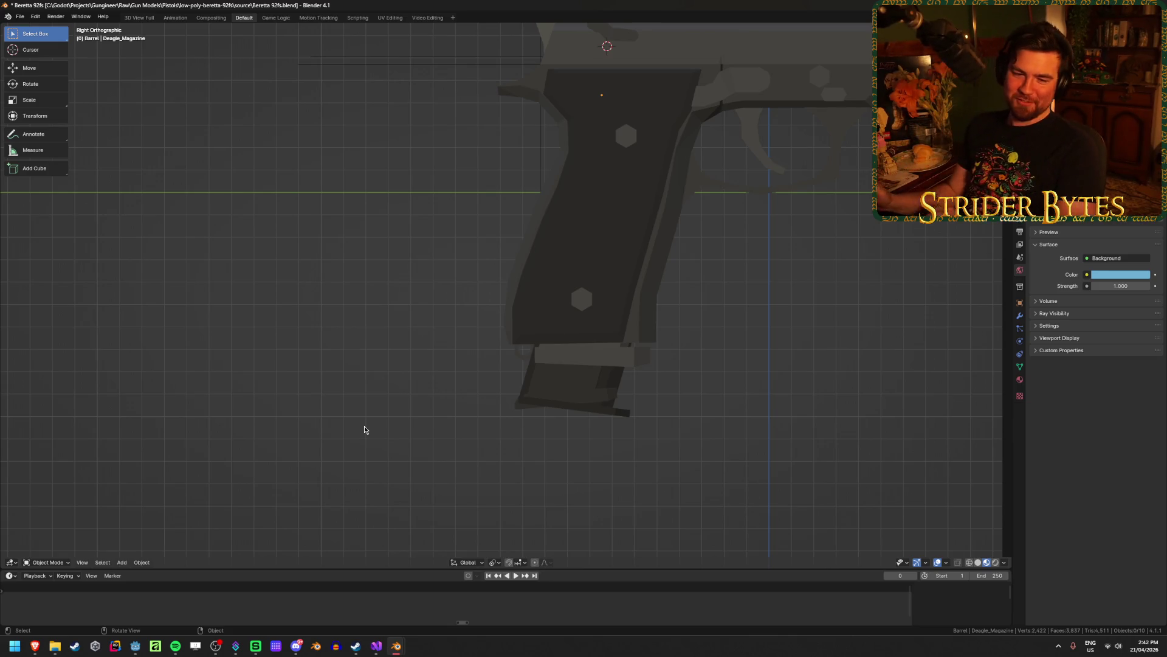
key("ctrl+s")
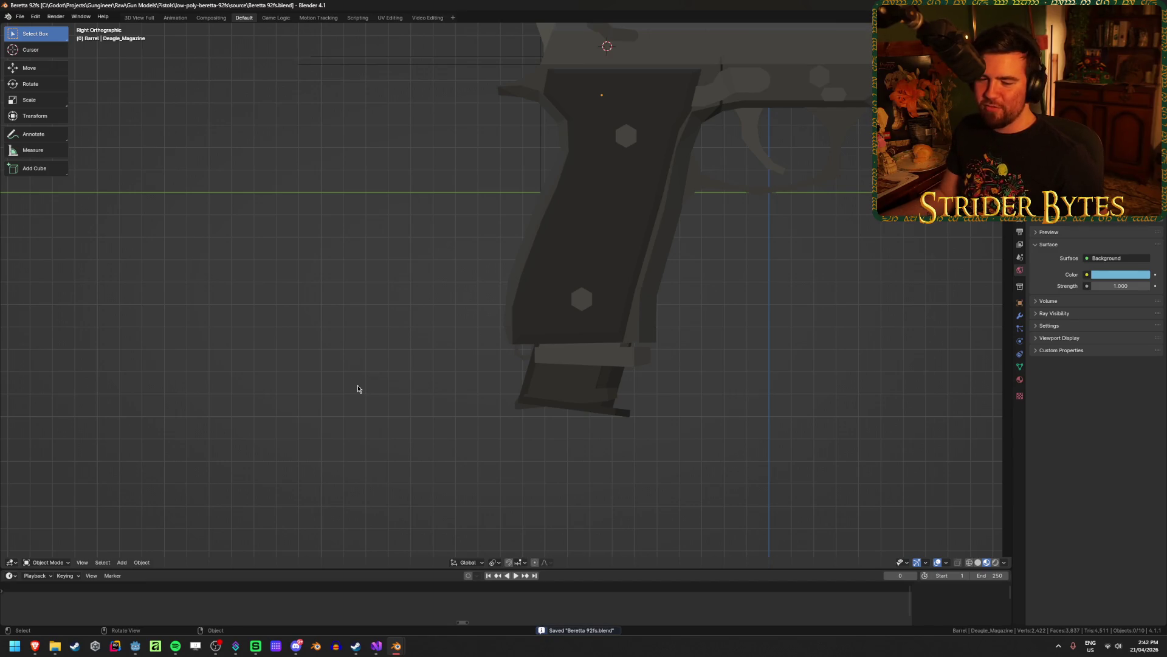
Cycle the selection through the overlapping Glock, Beretta and Desert Eagle magazines in the grip.
left_click(591, 402)
left_click(620, 461)
left_click(597, 394)
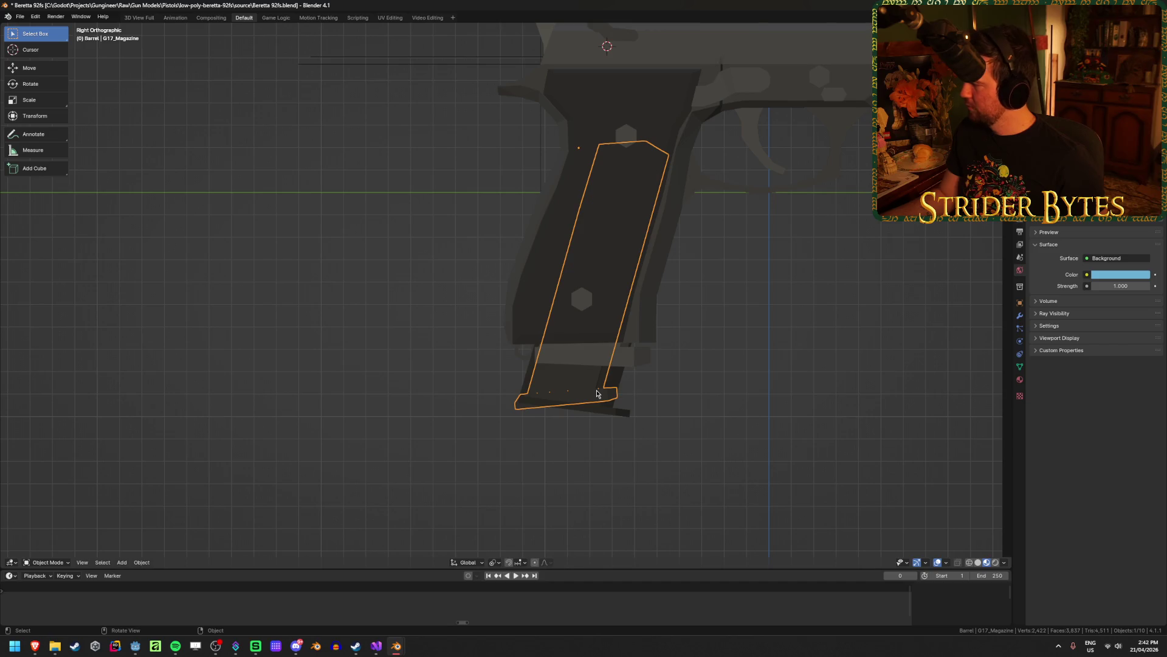
left_click(361, 355)
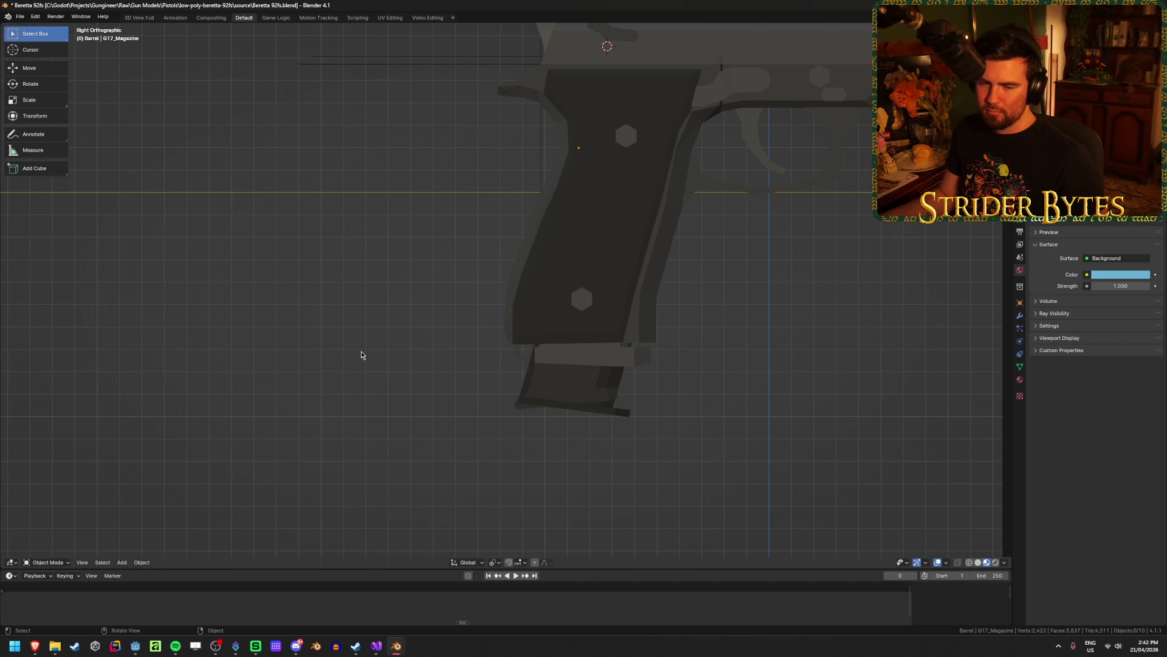
left_click(602, 400)
left_click(603, 397)
left_click(589, 411)
left_click(588, 368)
left_click(591, 364)
left_click(596, 396)
Cycle through the grip magazines and unhide the Beretta magazine with Alt+H.
left_click(601, 394)
left_click(602, 365)
scroll(685, 404, "down", 2)
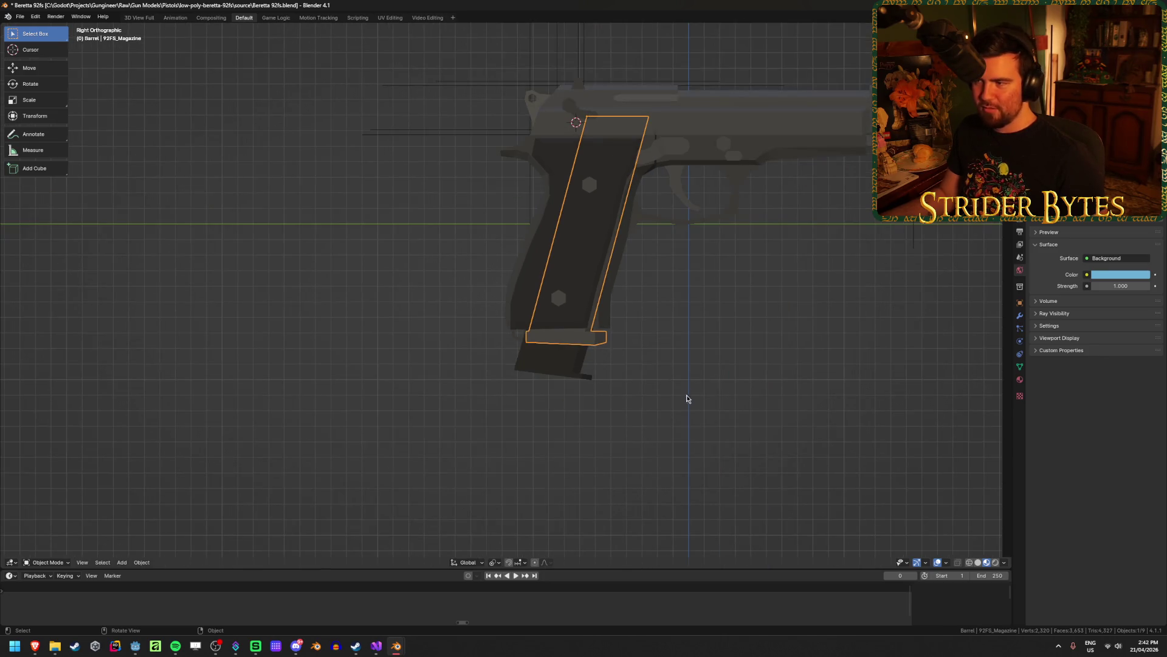
left_click(647, 380)
left_click(520, 351)
left_click(521, 351)
left_click(660, 358)
key("alt+h")
left_click(658, 364)
left_click(513, 360)
left_click(641, 358)
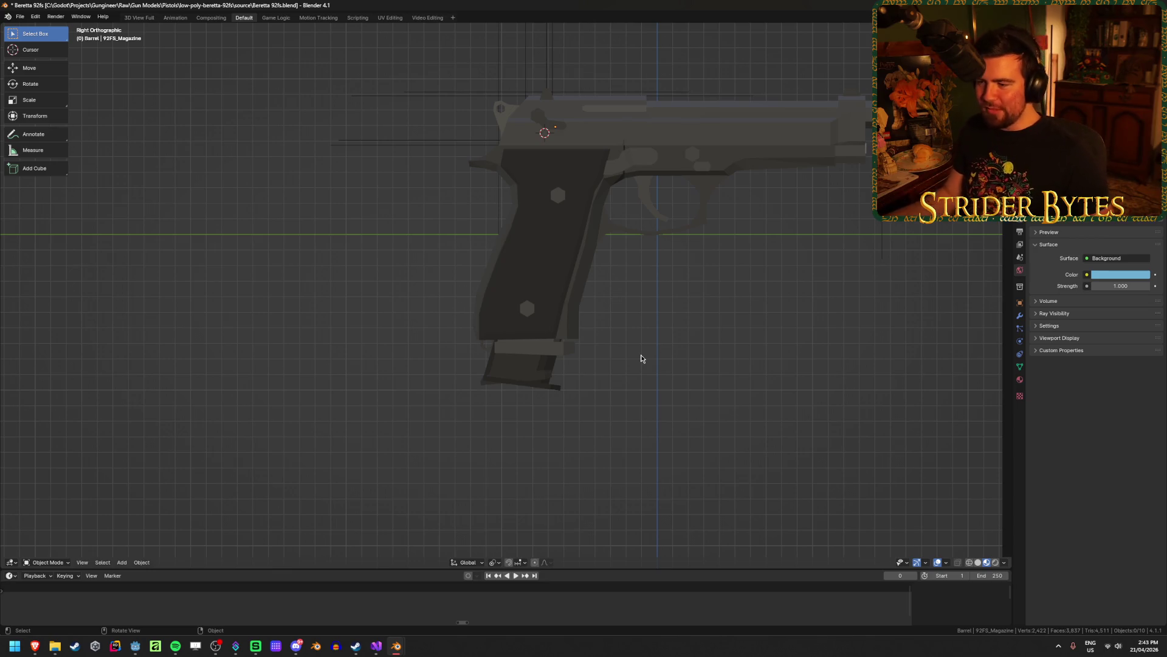
Undo the last change and cycle through the stacked magazines again.
key("ctrl+z")
left_click(547, 383)
left_click(530, 365)
left_click(509, 371)
left_click(509, 371)
left_click(529, 380)
left_click(685, 393)
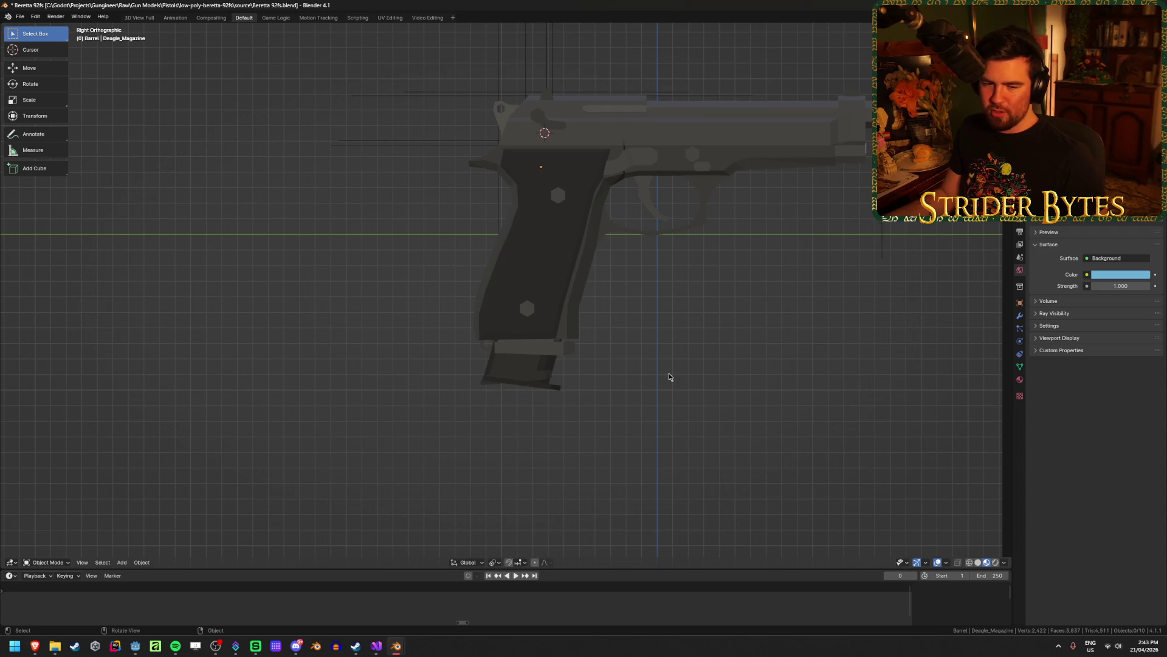
Compare the Glock, Desert Eagle and grip parts, then reveal the hidden Beretta magazine.
left_click(538, 368)
left_click(529, 367)
left_click(529, 368)
left_click(512, 373)
left_click(512, 373)
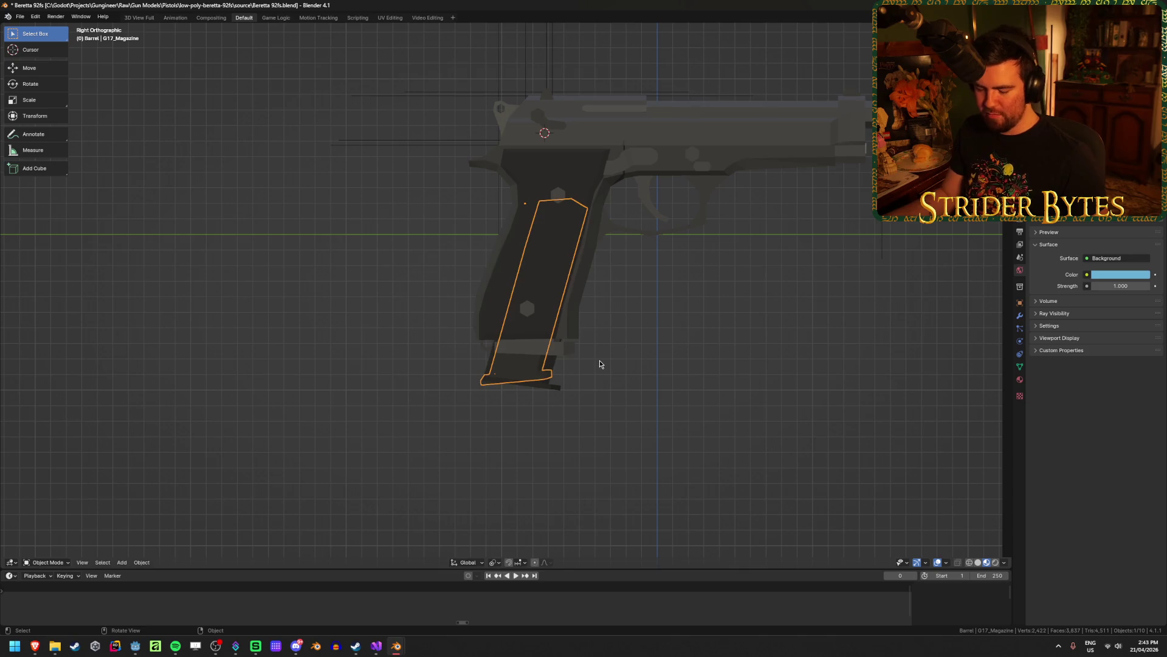
left_click(600, 363)
left_click(559, 343)
left_click(538, 378)
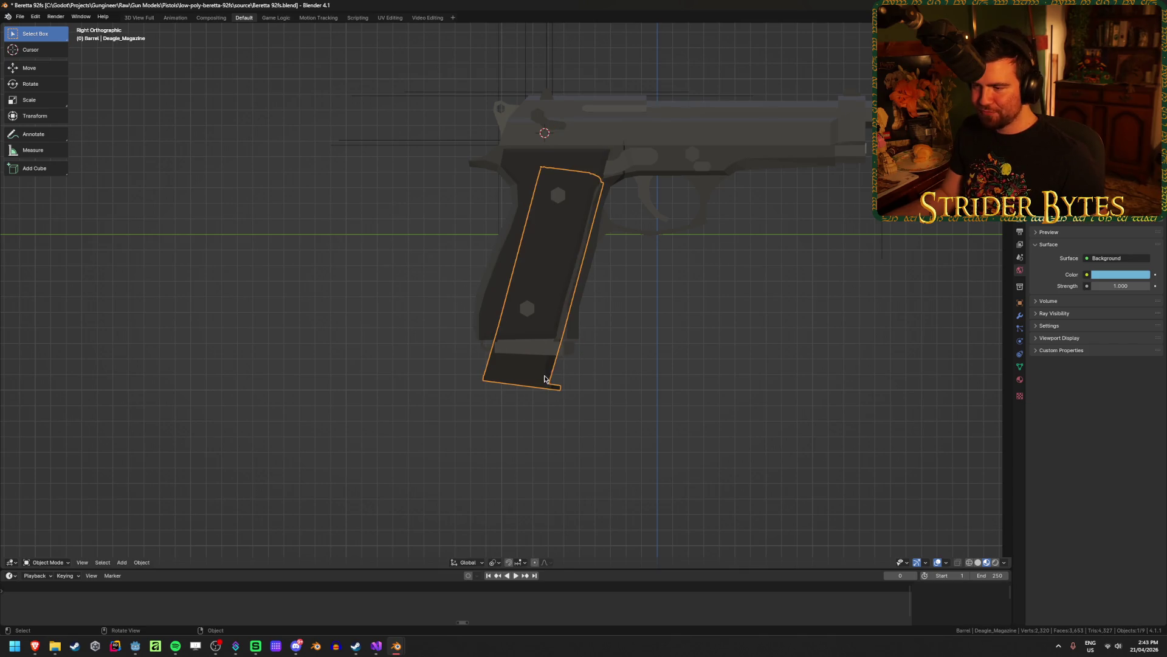
left_click(559, 355)
key("alt+h")
left_click(636, 363)
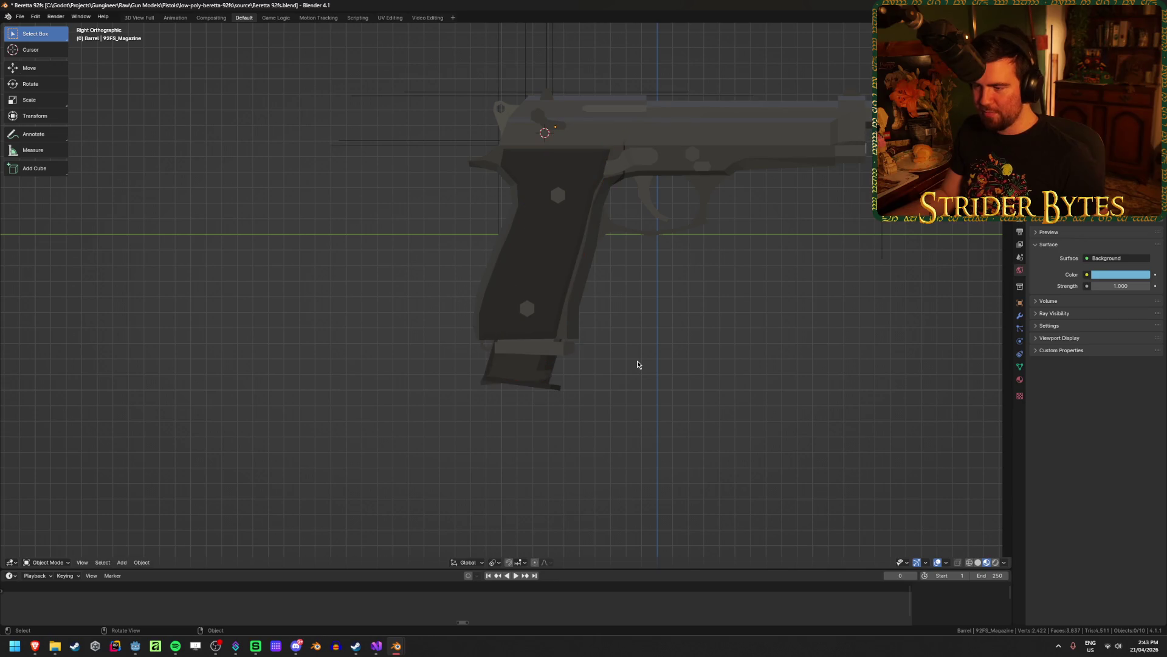
Cycle from the Glock to the Desert Eagle magazine once more and deselect.
left_click(524, 370)
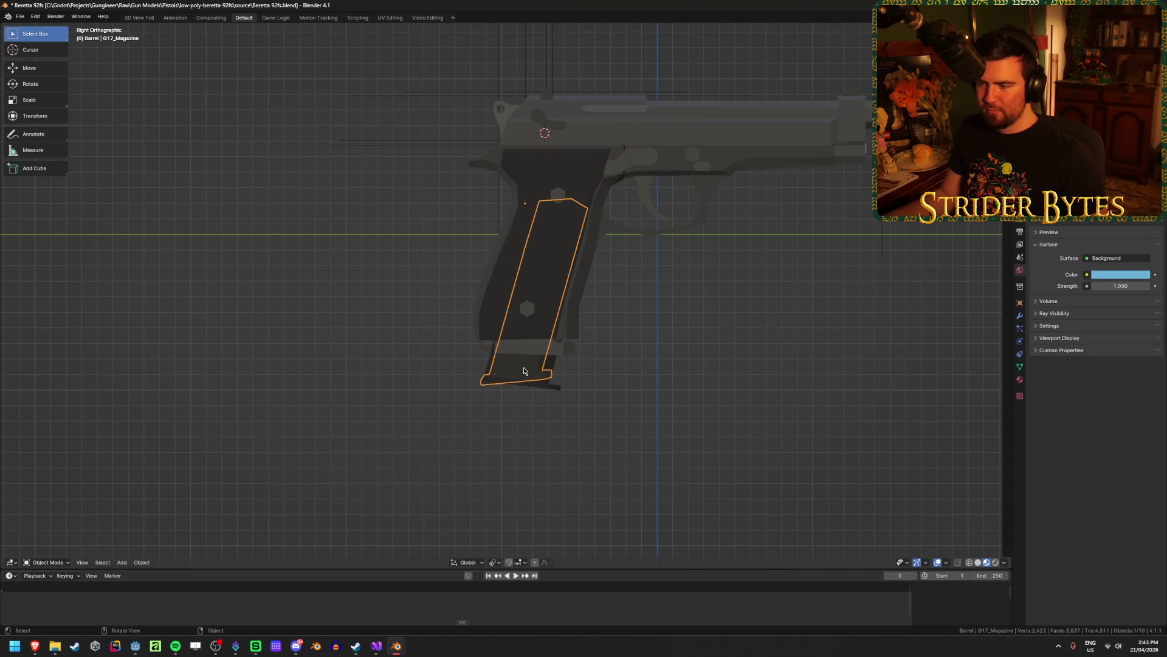
left_click(543, 350)
left_click(541, 354)
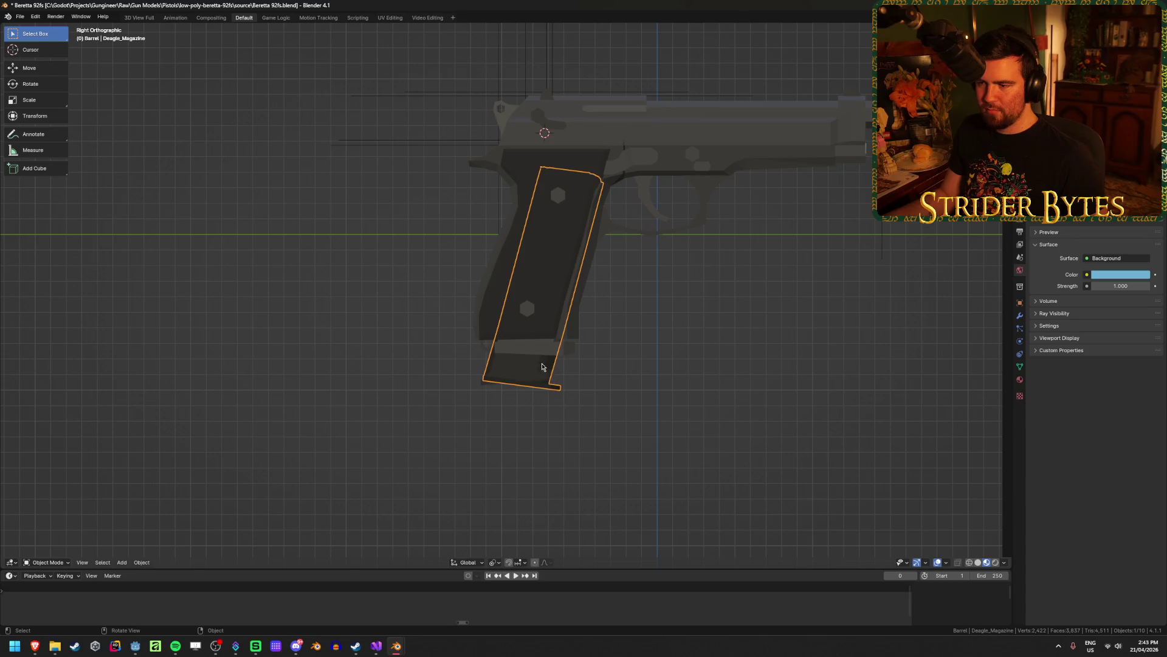
left_click(637, 355)
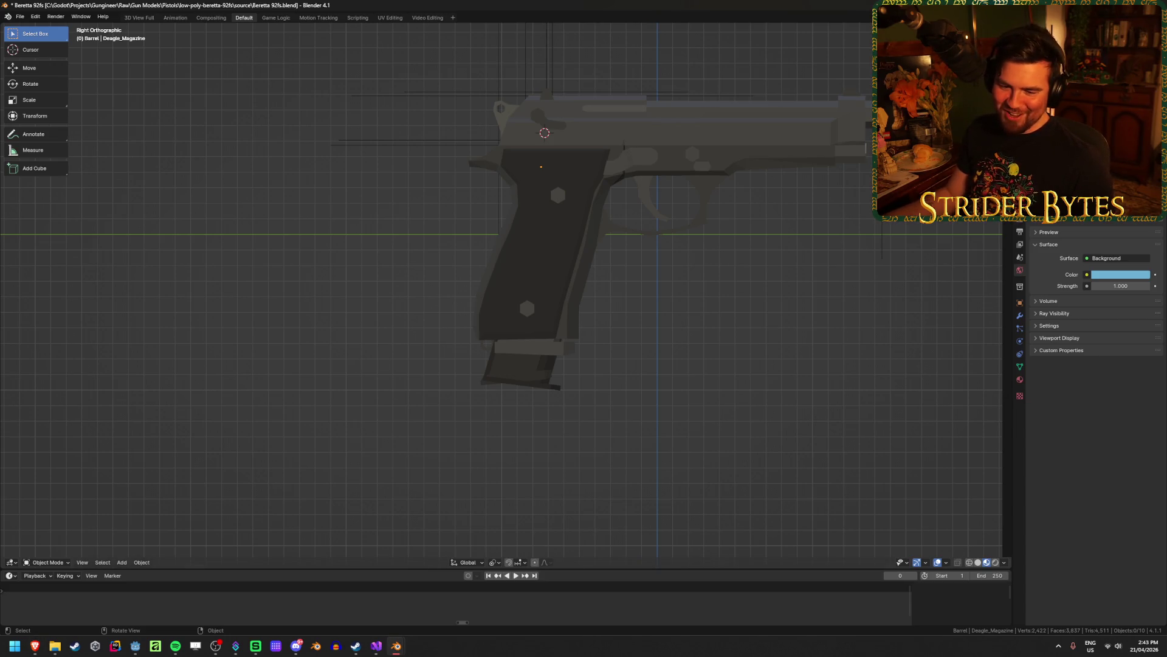
key("alt+Tab")
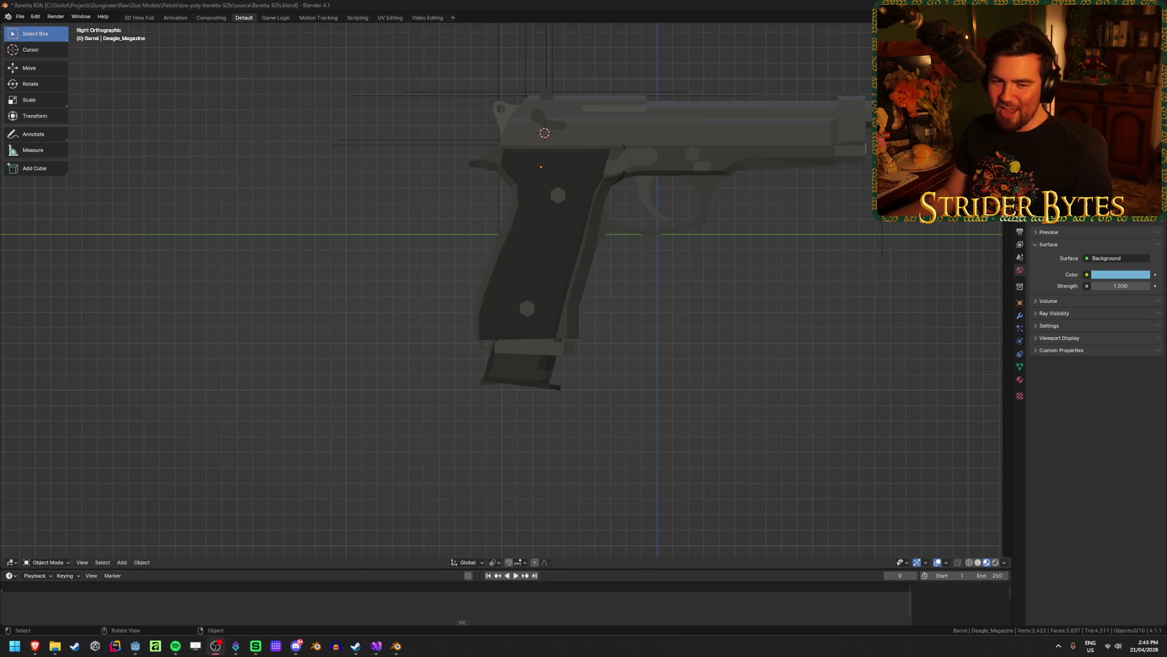
key("alt+Tab")
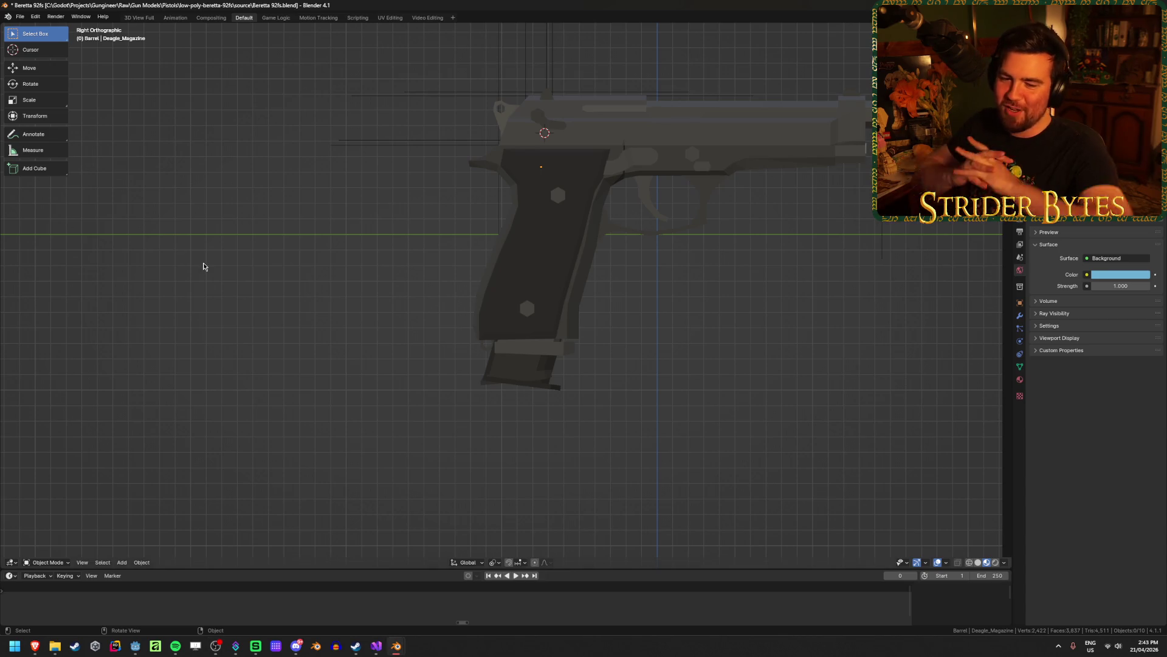